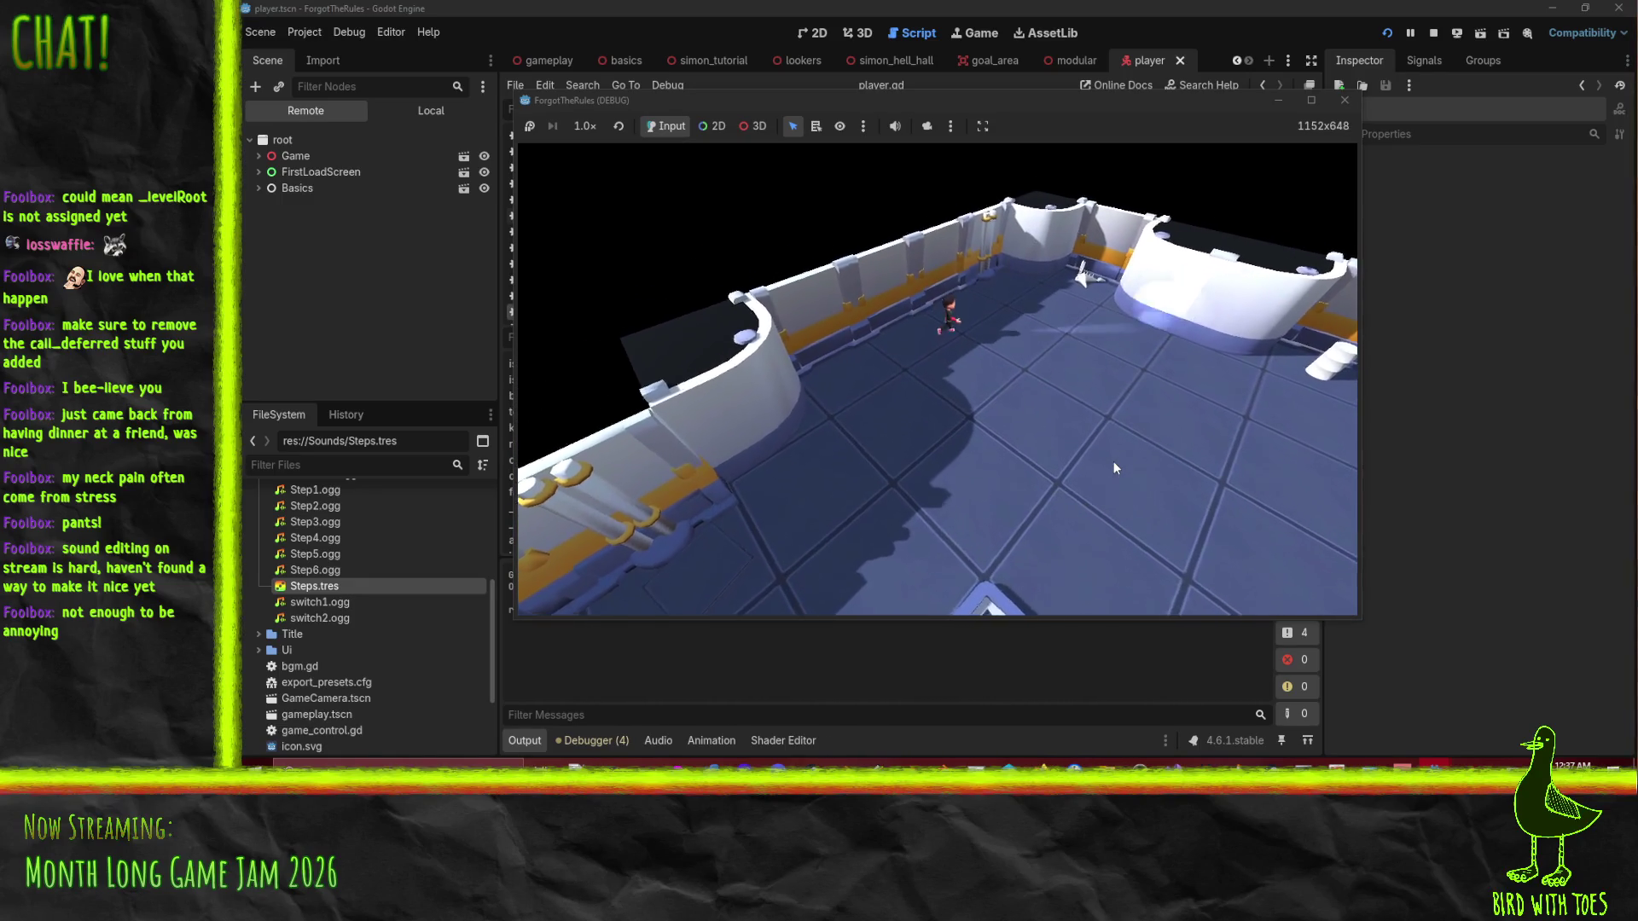
Walk the character around the level with the S and W keys, turning the camera.
key("s")
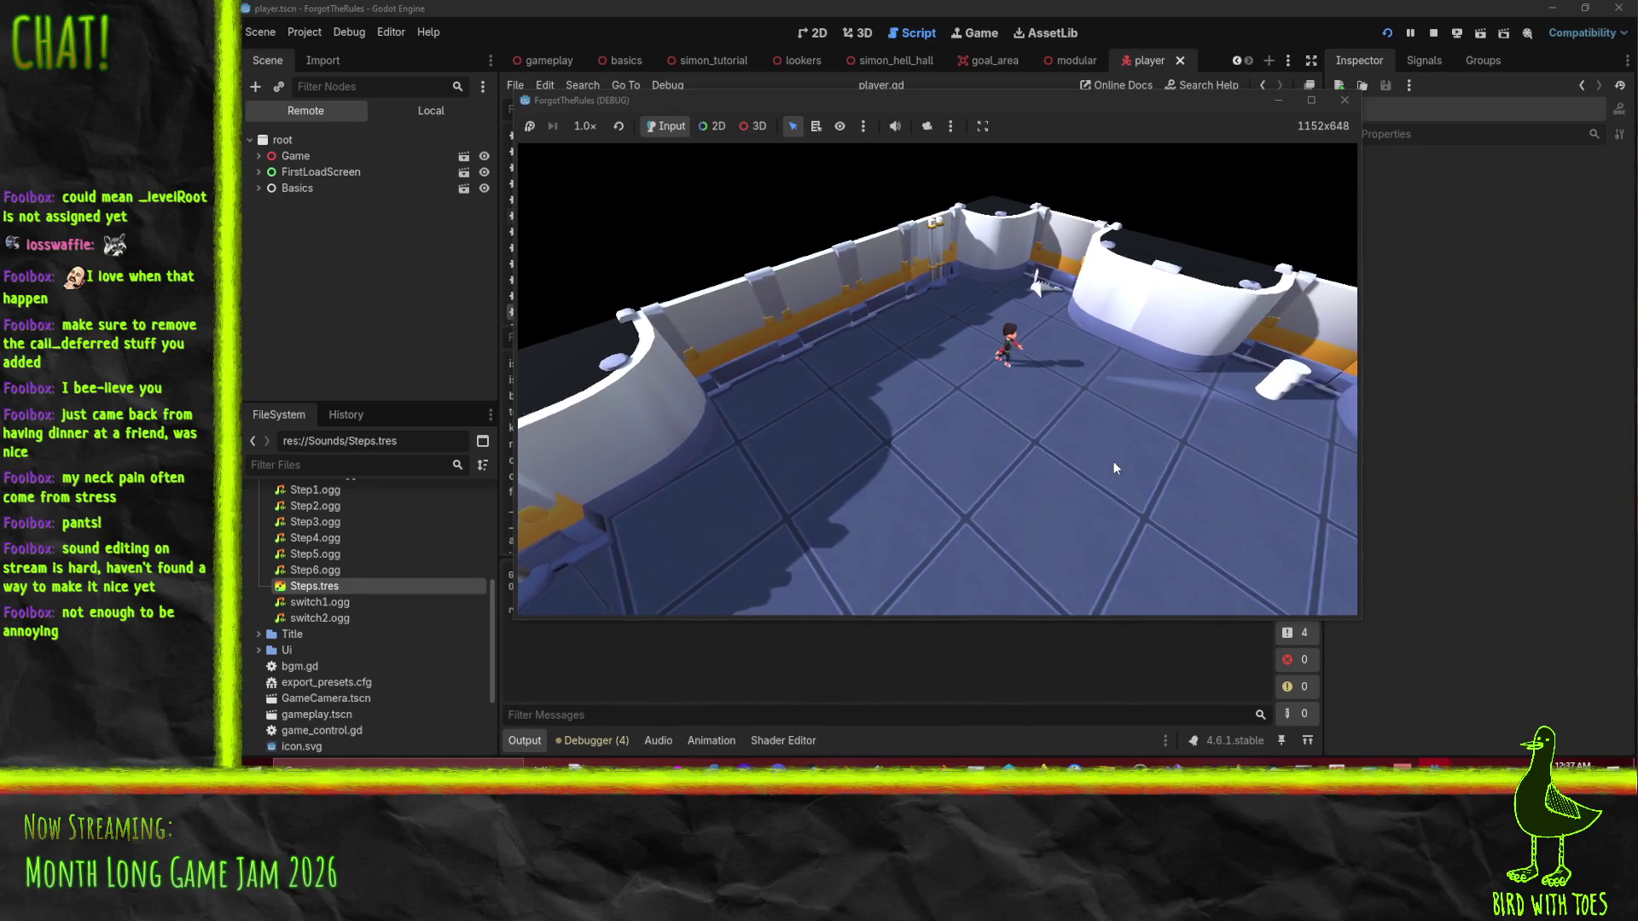
key("s")
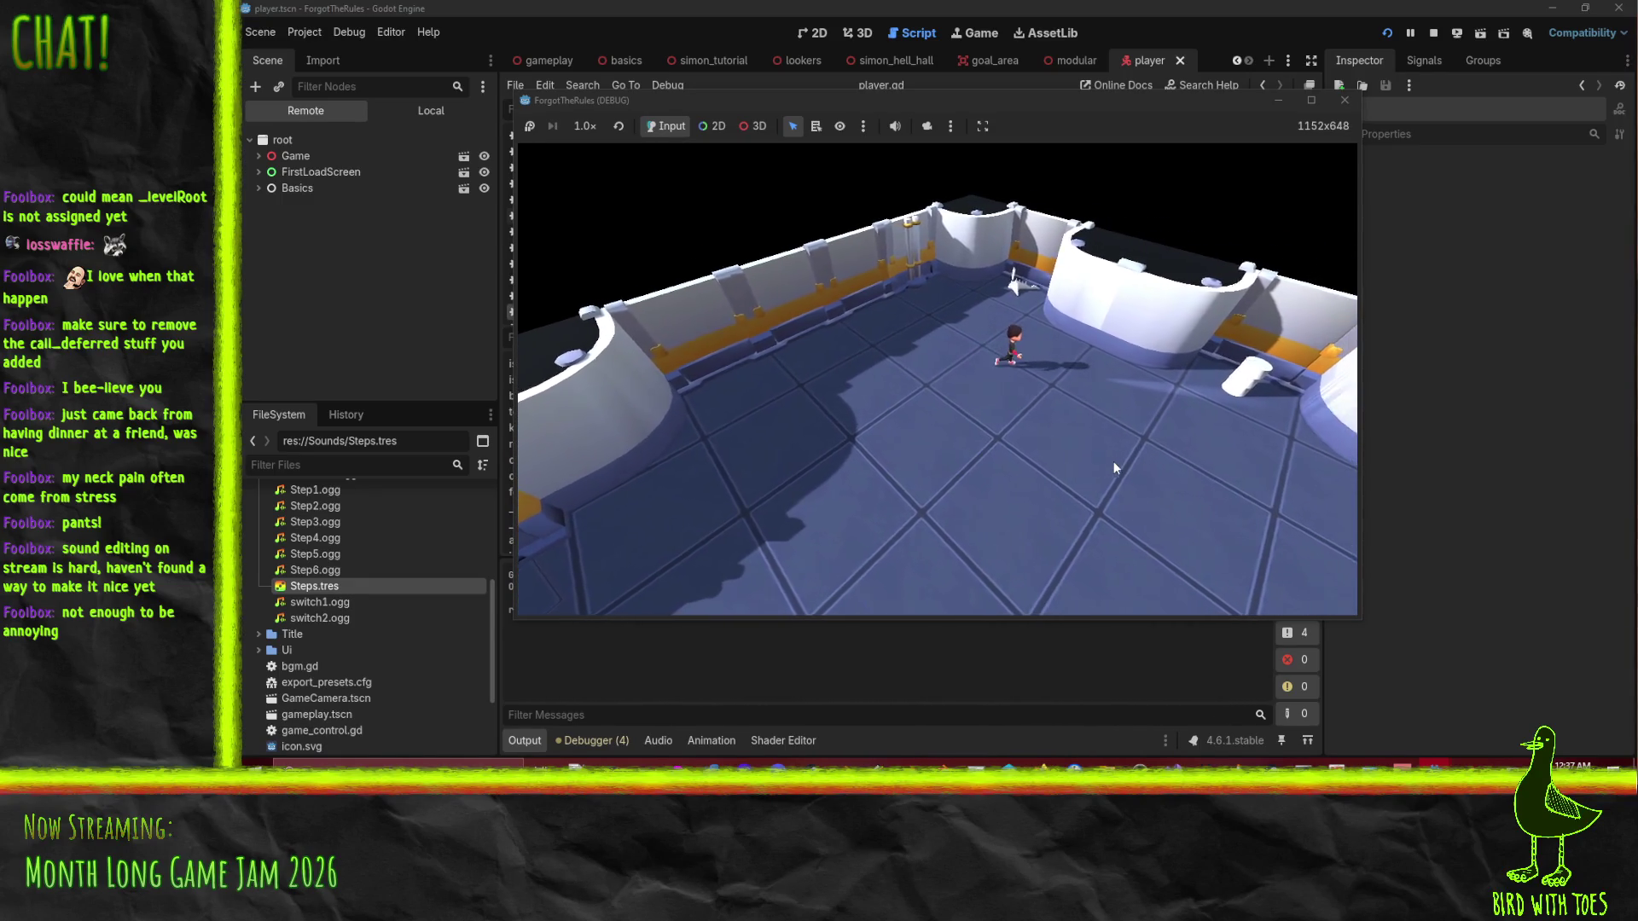
key("s")
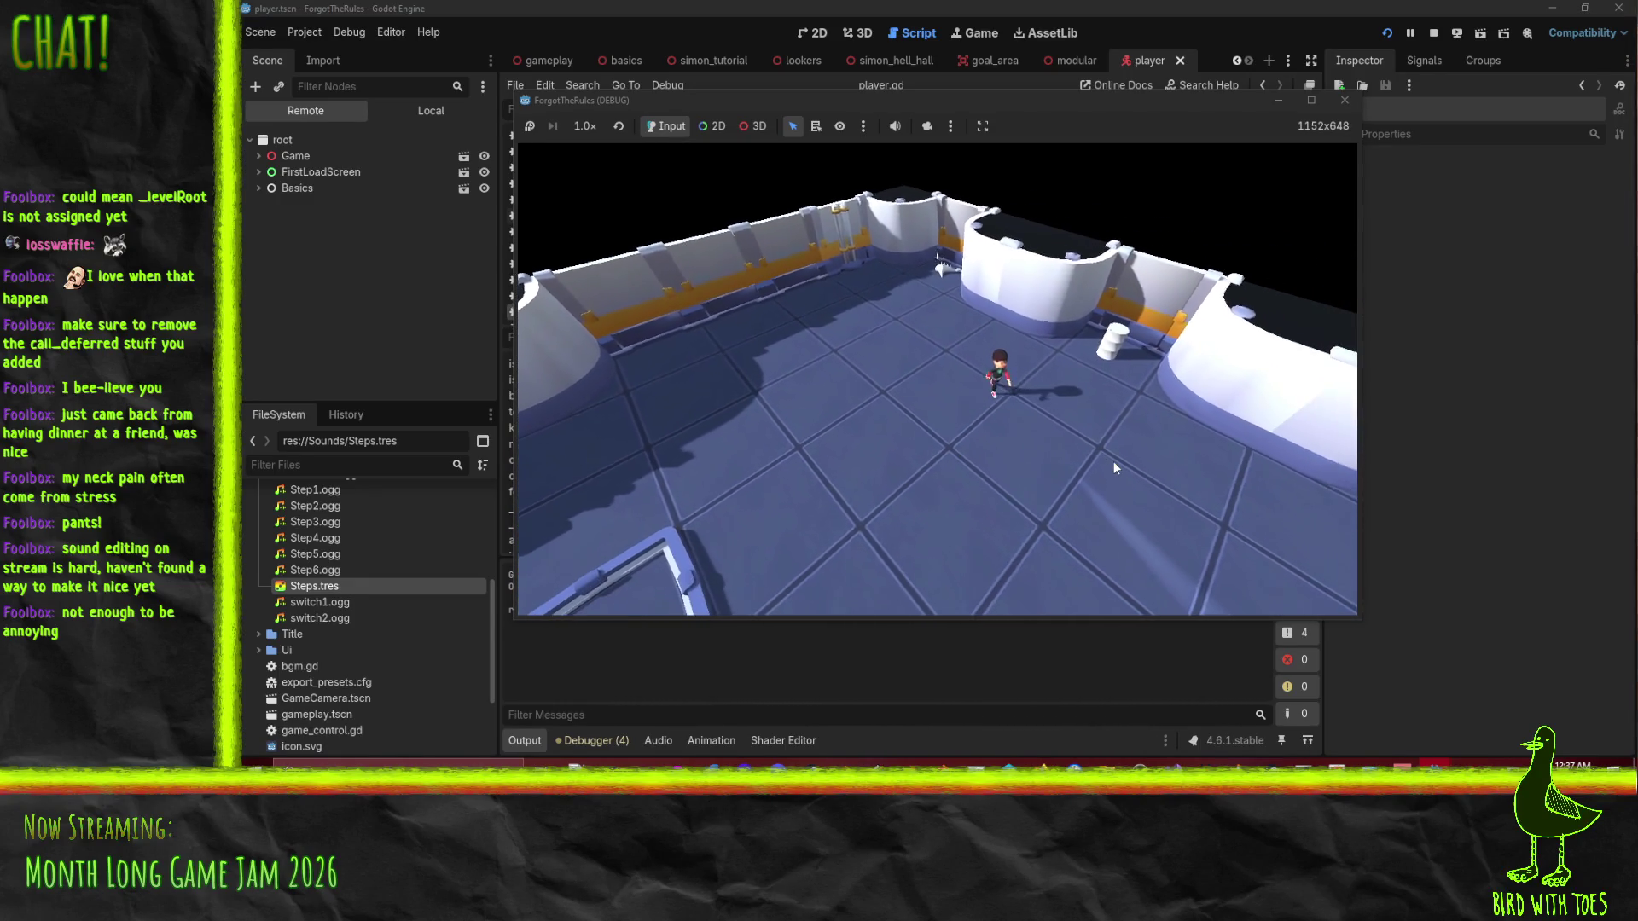
key("s")
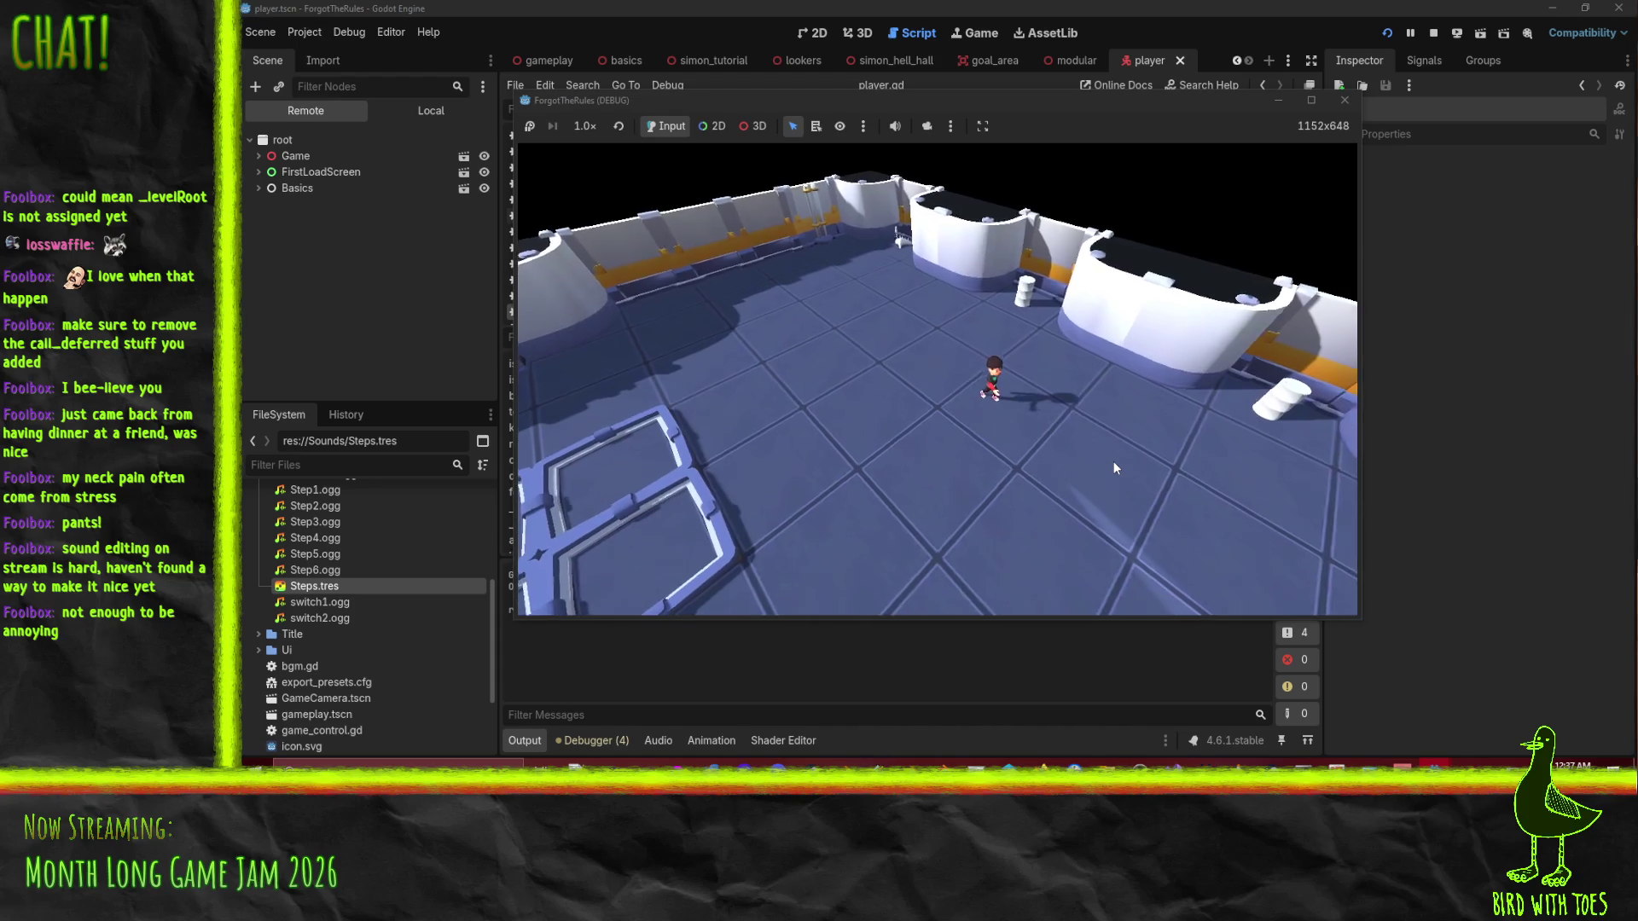
key("s")
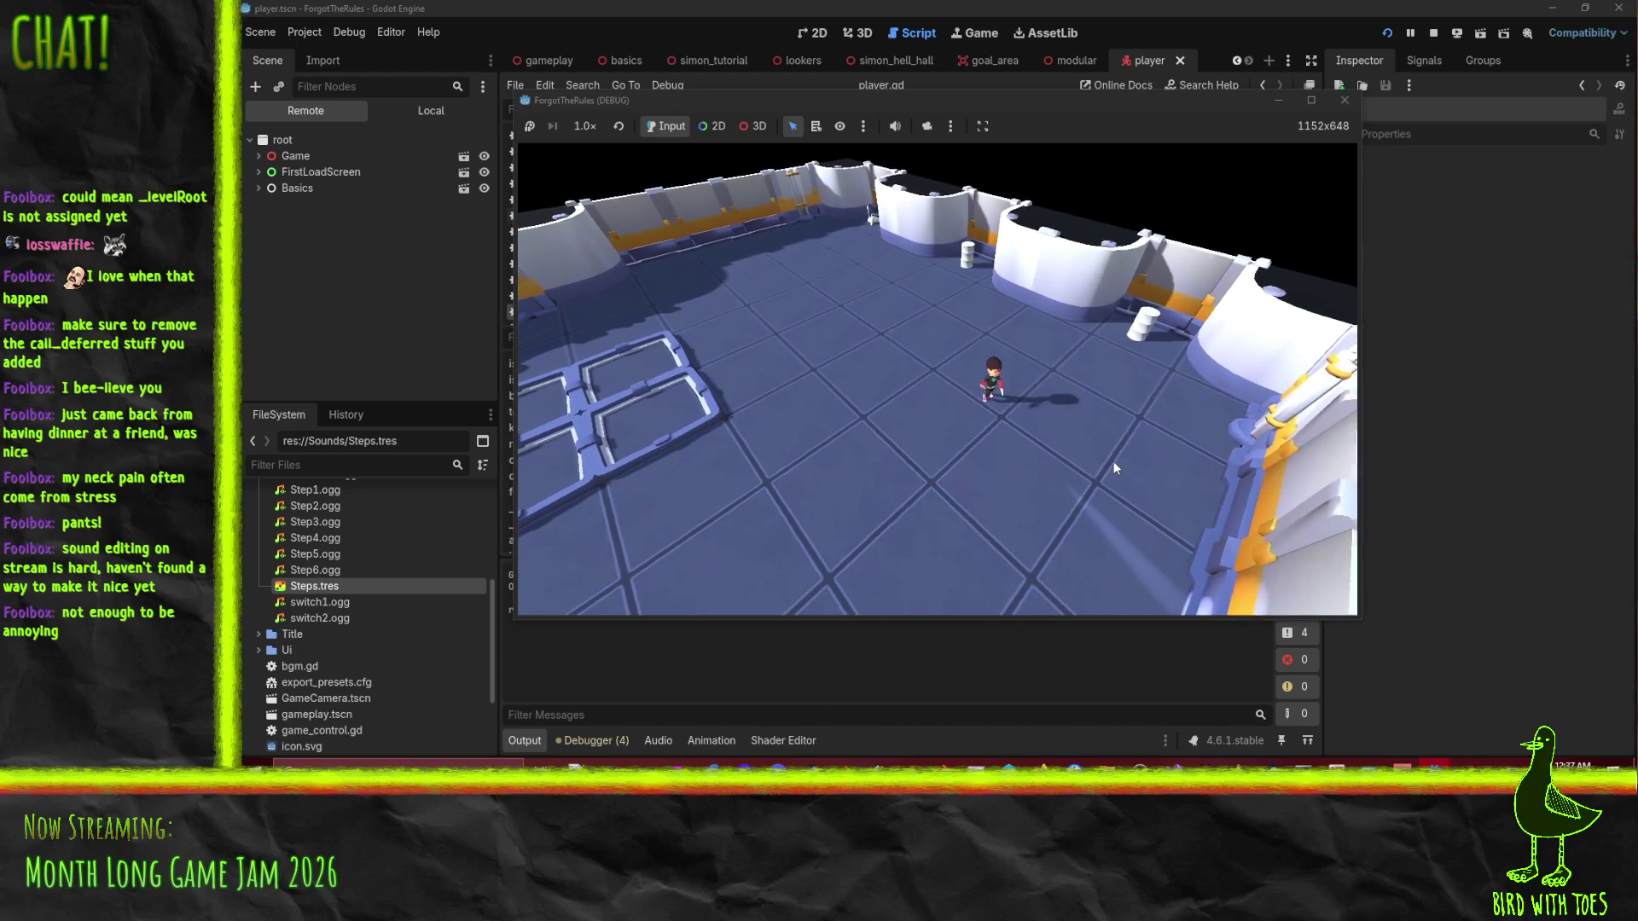
key("w")
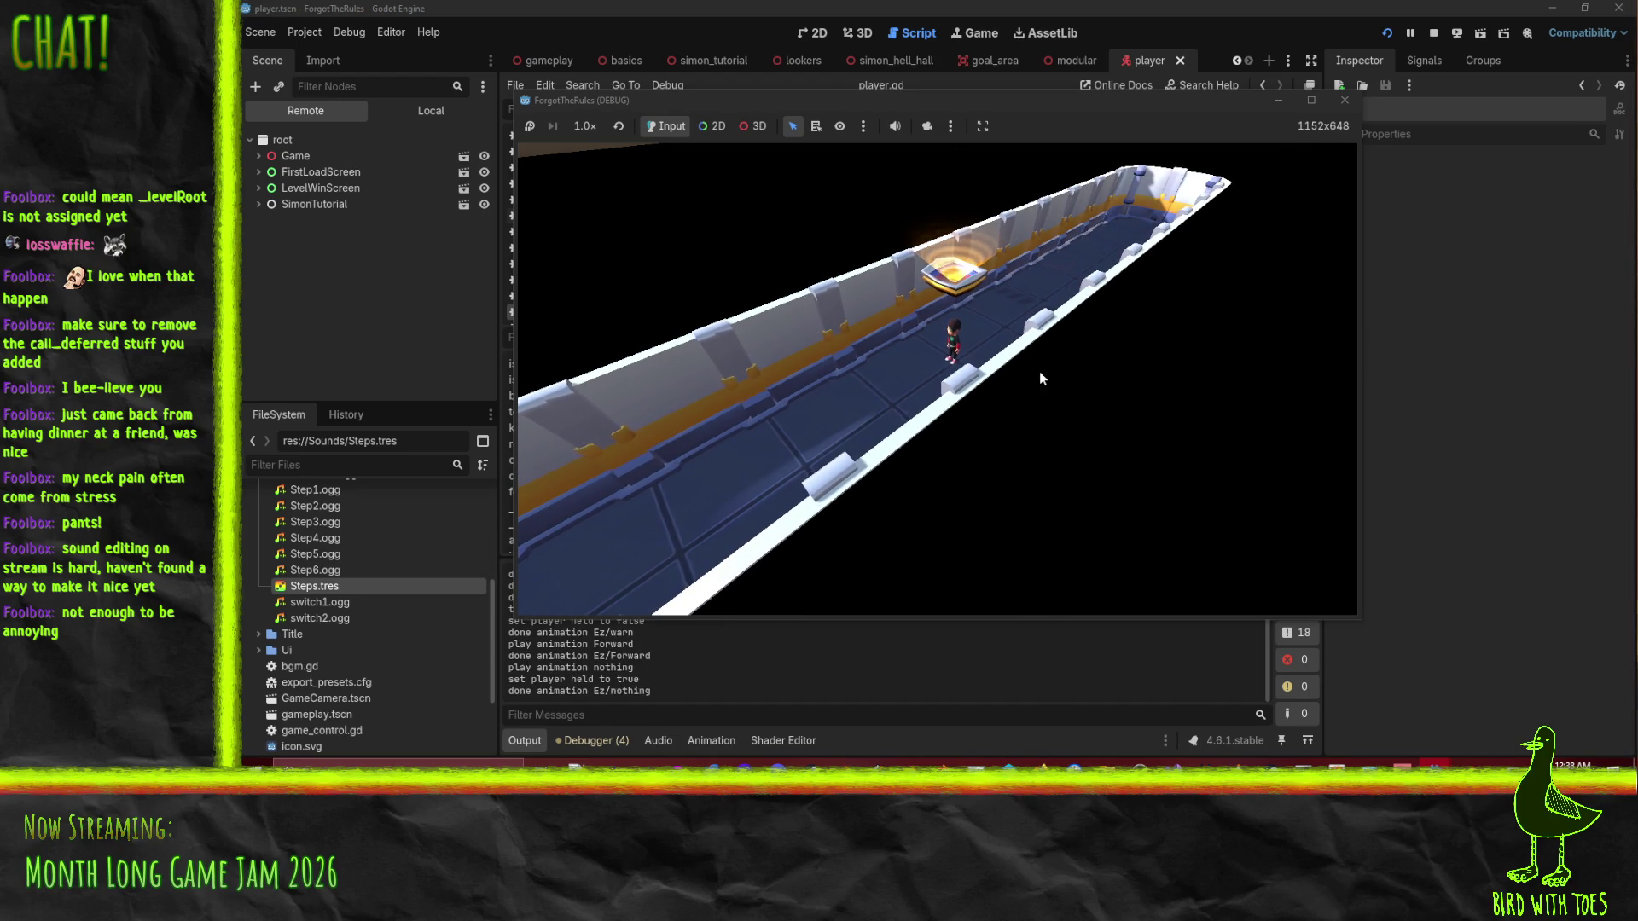
Move the character forward once more, then close the game window to stop the test run.
key("Up")
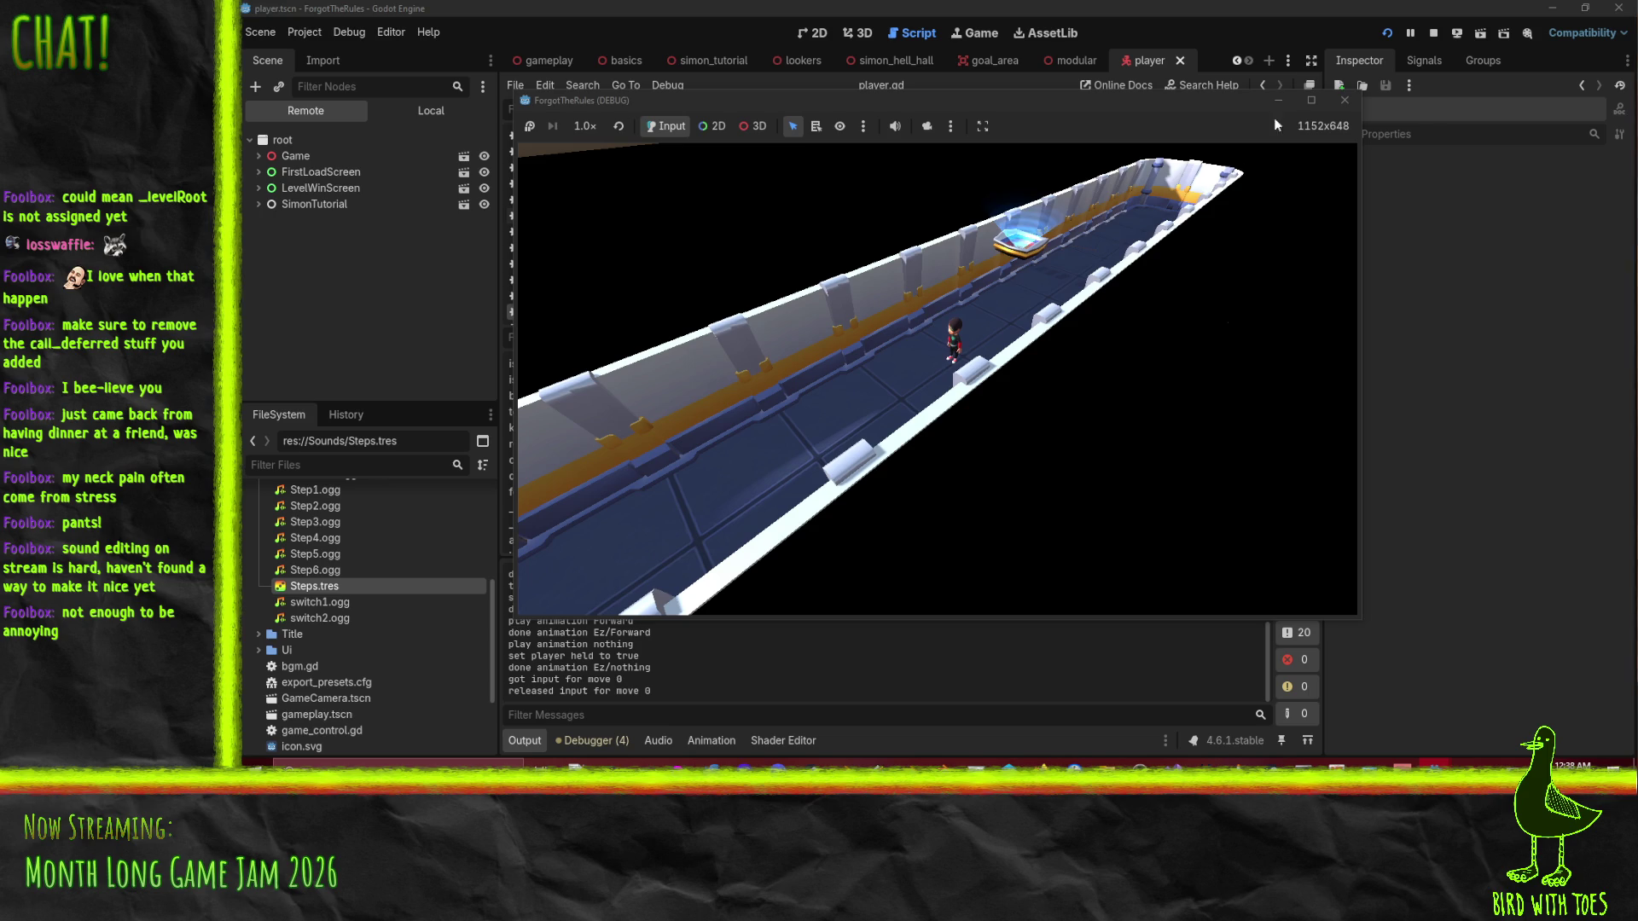
left_click(1344, 99)
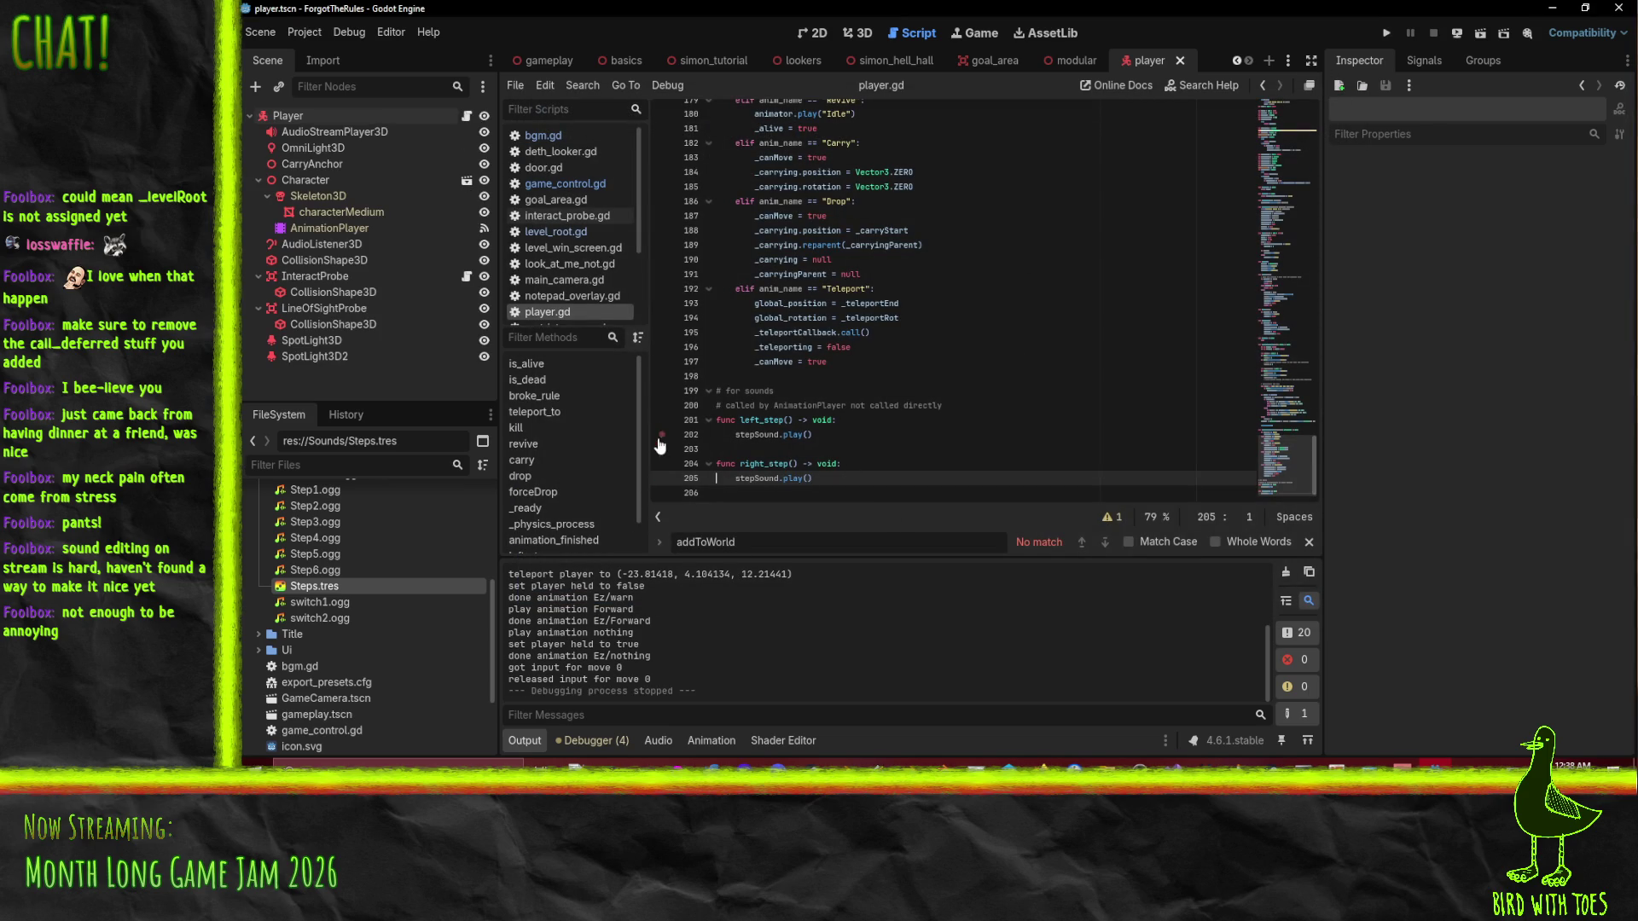
From the simon_hell_hall level's 3D view, open the Simon scene for editing.
left_click(893, 63)
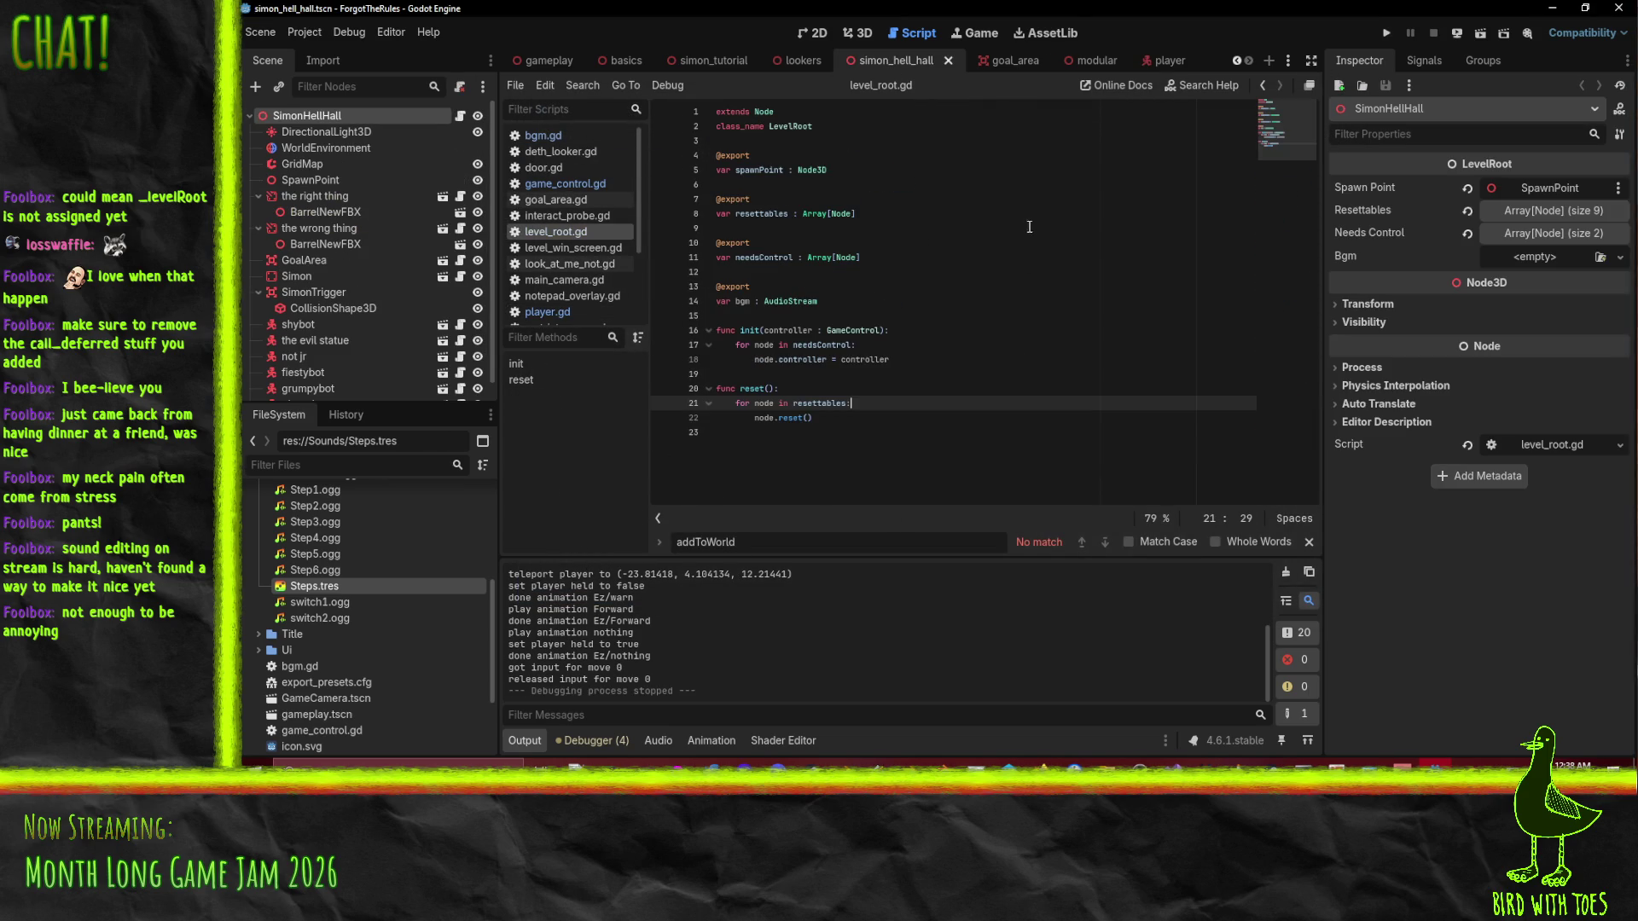
left_click(875, 32)
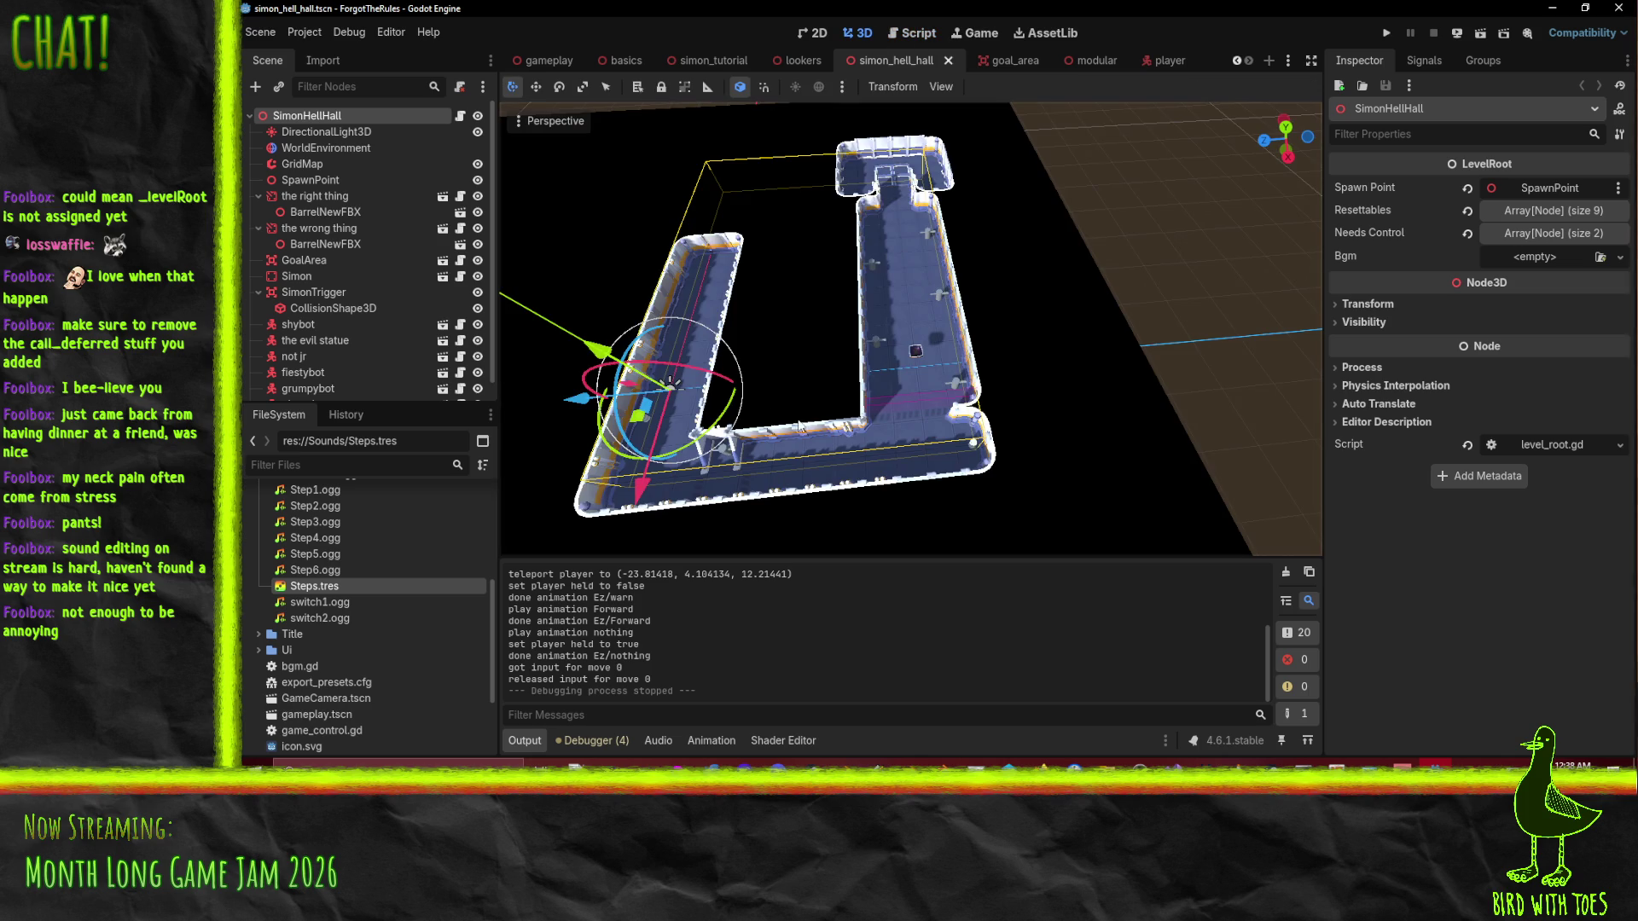
left_click(915, 352)
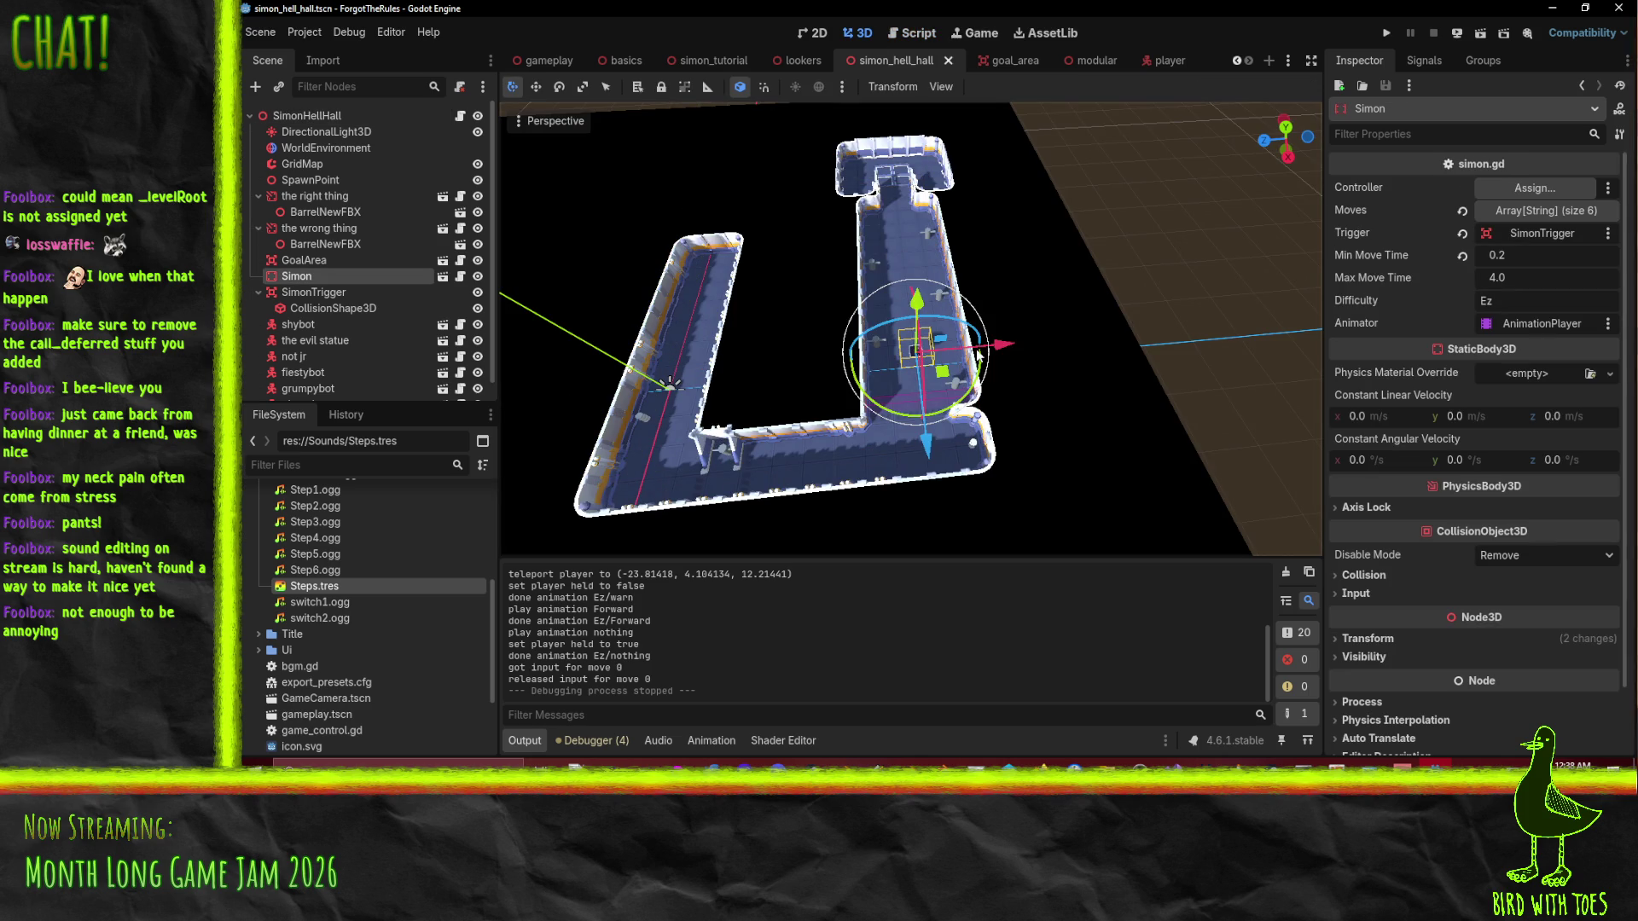
left_click(441, 277)
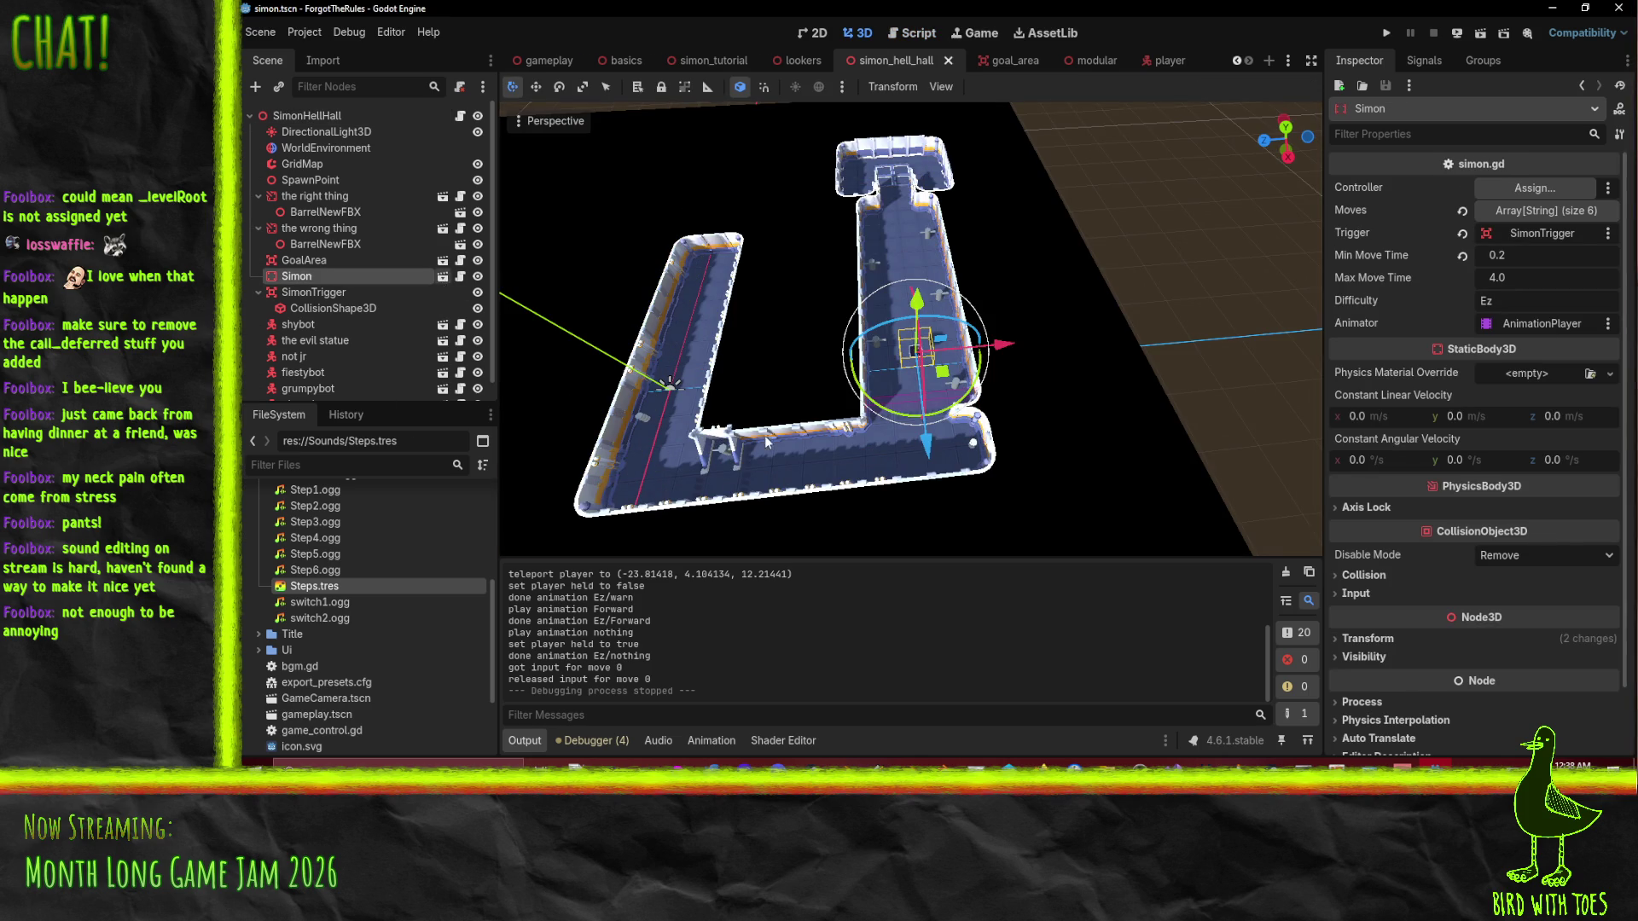
Add an AudioStreamPlayer3D child to Simon's root and place it after AnimationPlayer.
right_click(287, 113)
left_click(350, 147)
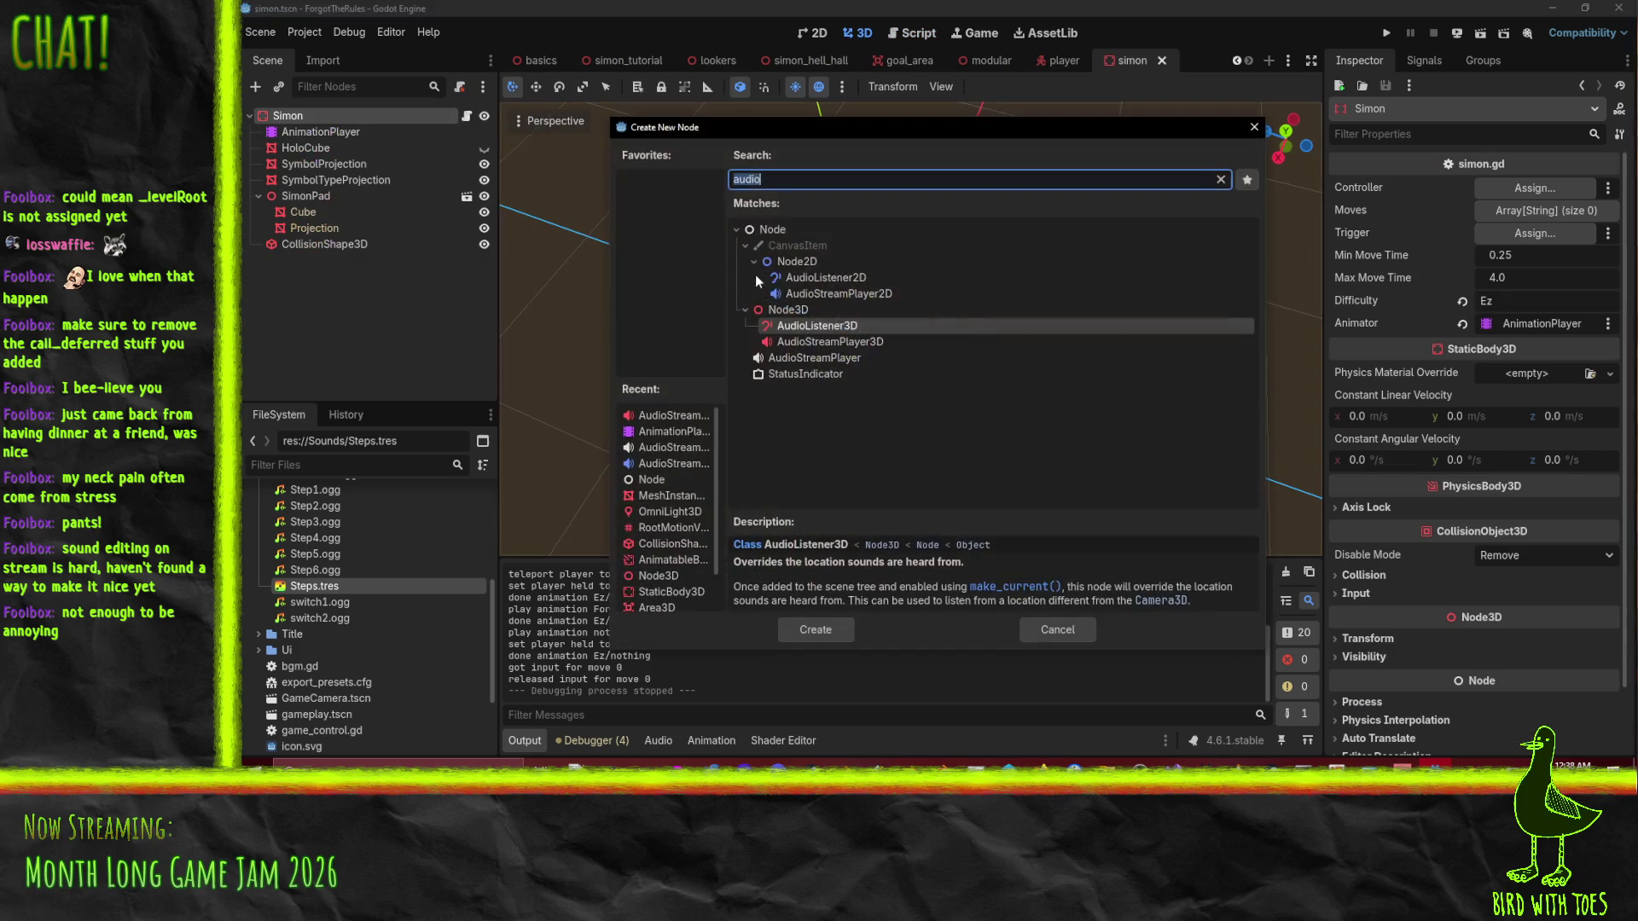
left_click(823, 341)
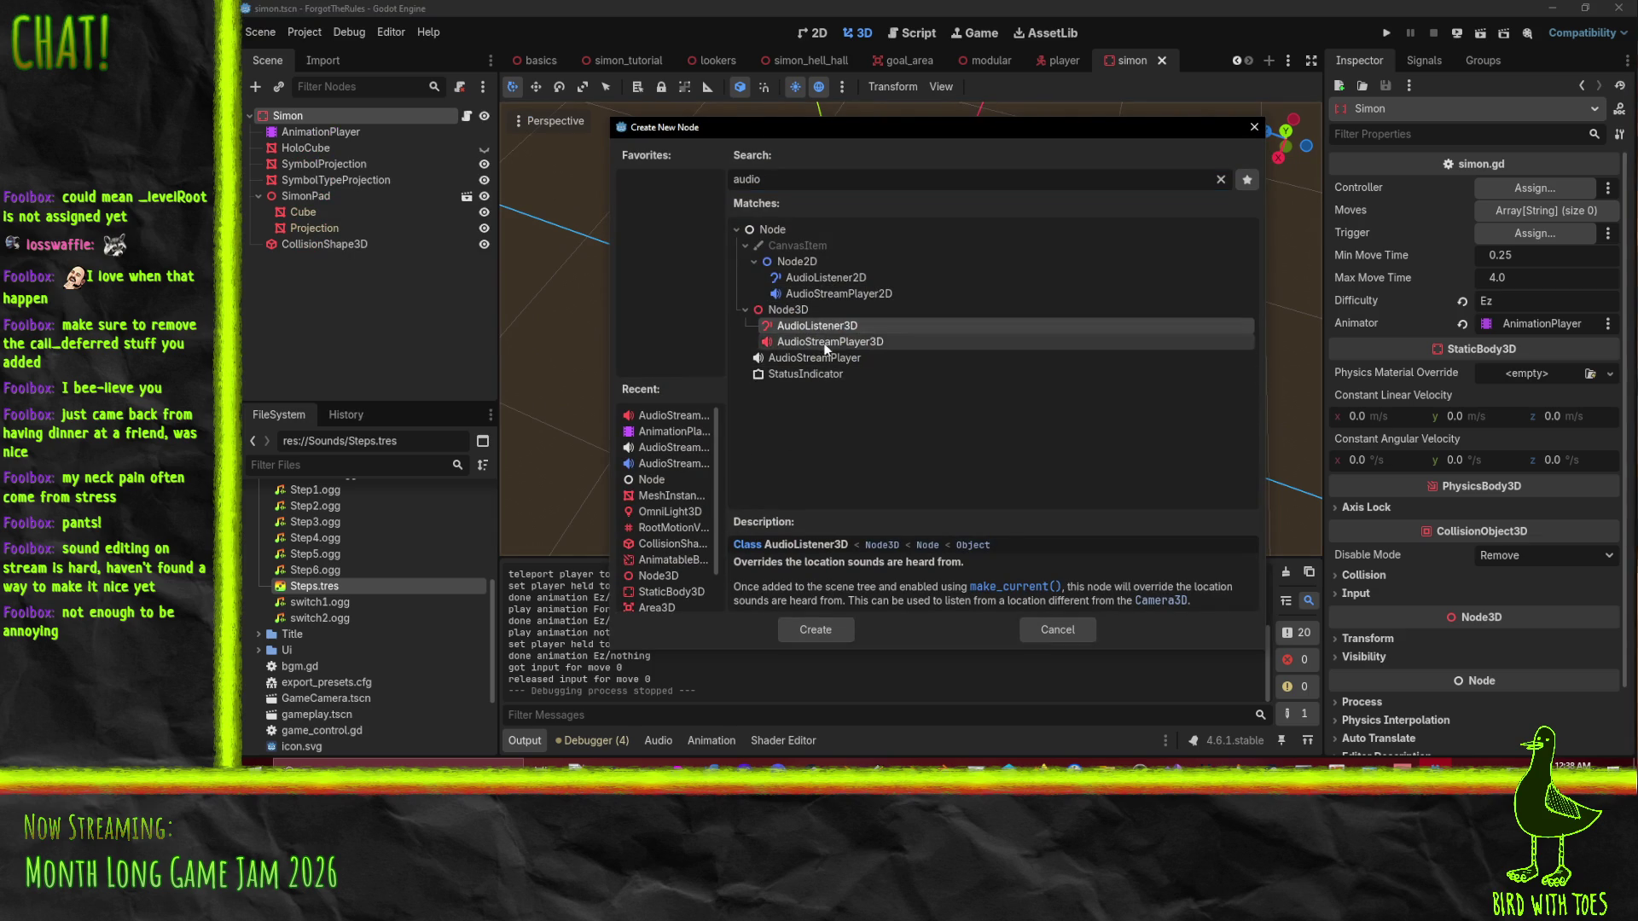
left_click(806, 629)
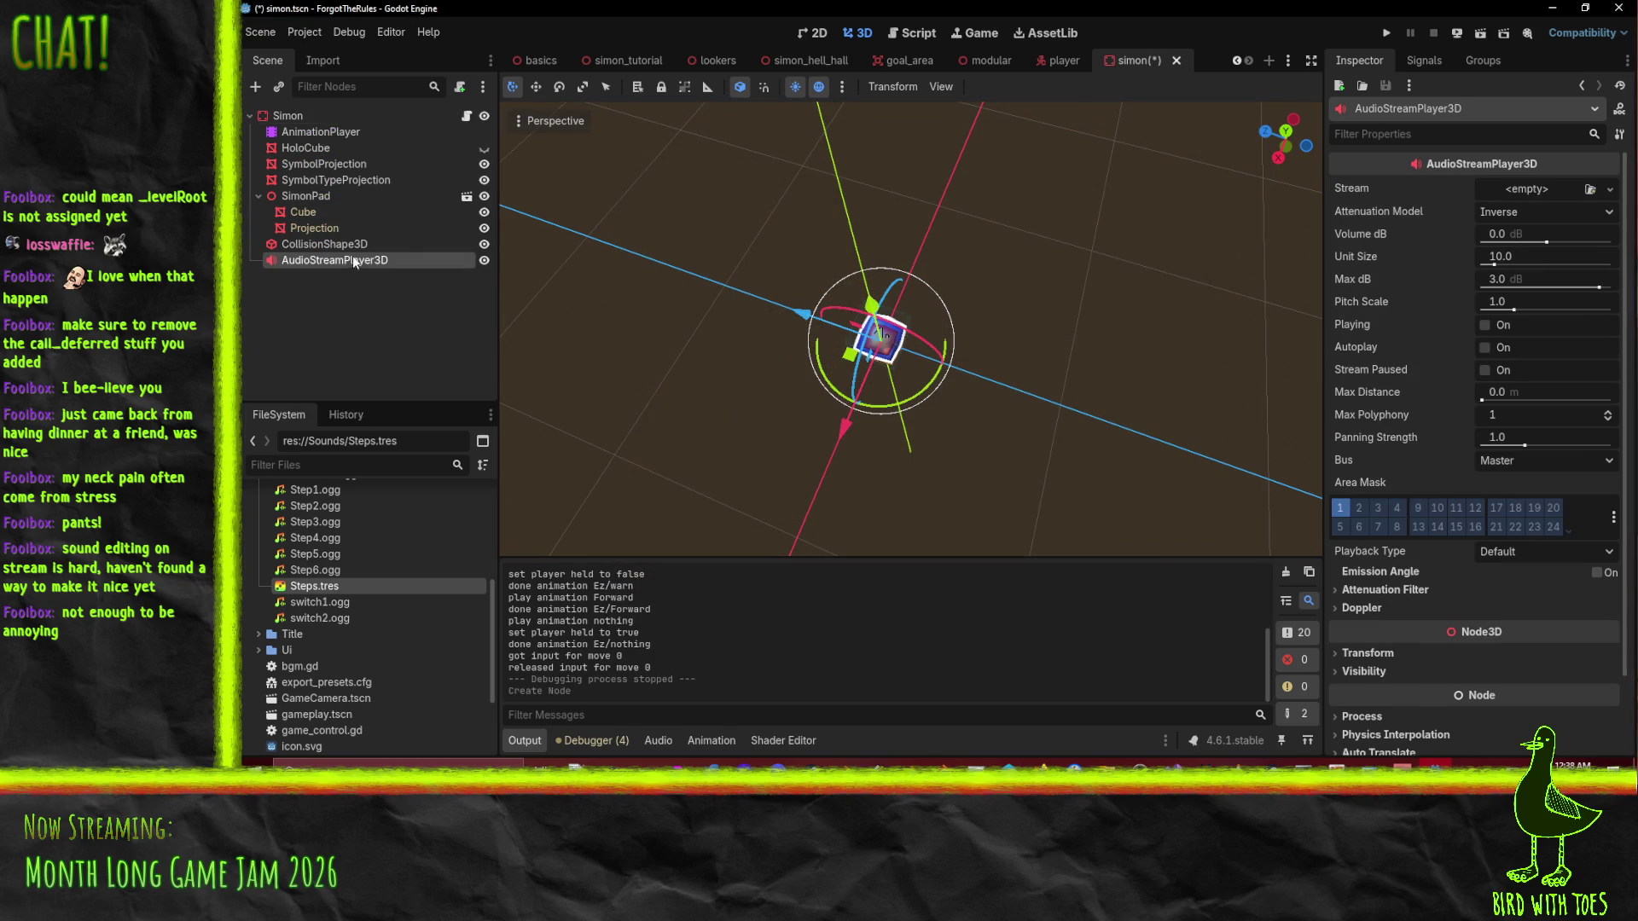
left_click_drag(330, 149, 335, 140)
Add audio playback tracks targeting AudioStreamPlayer3D to the Ez/Back and Ez/Forward animations.
left_click(333, 133)
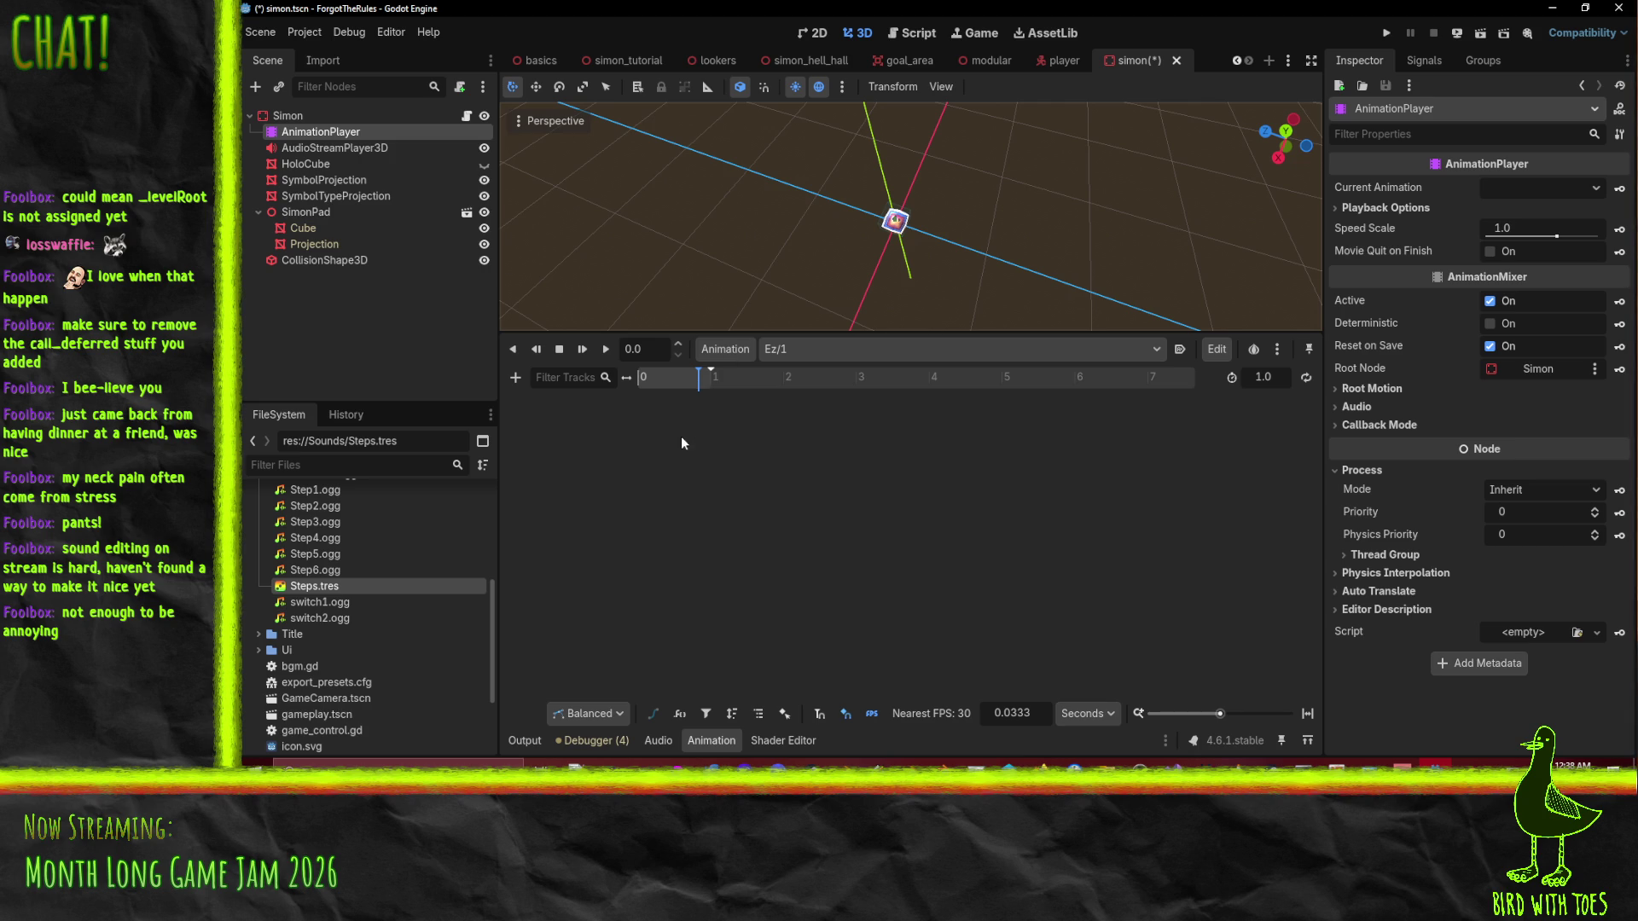
left_click(815, 351)
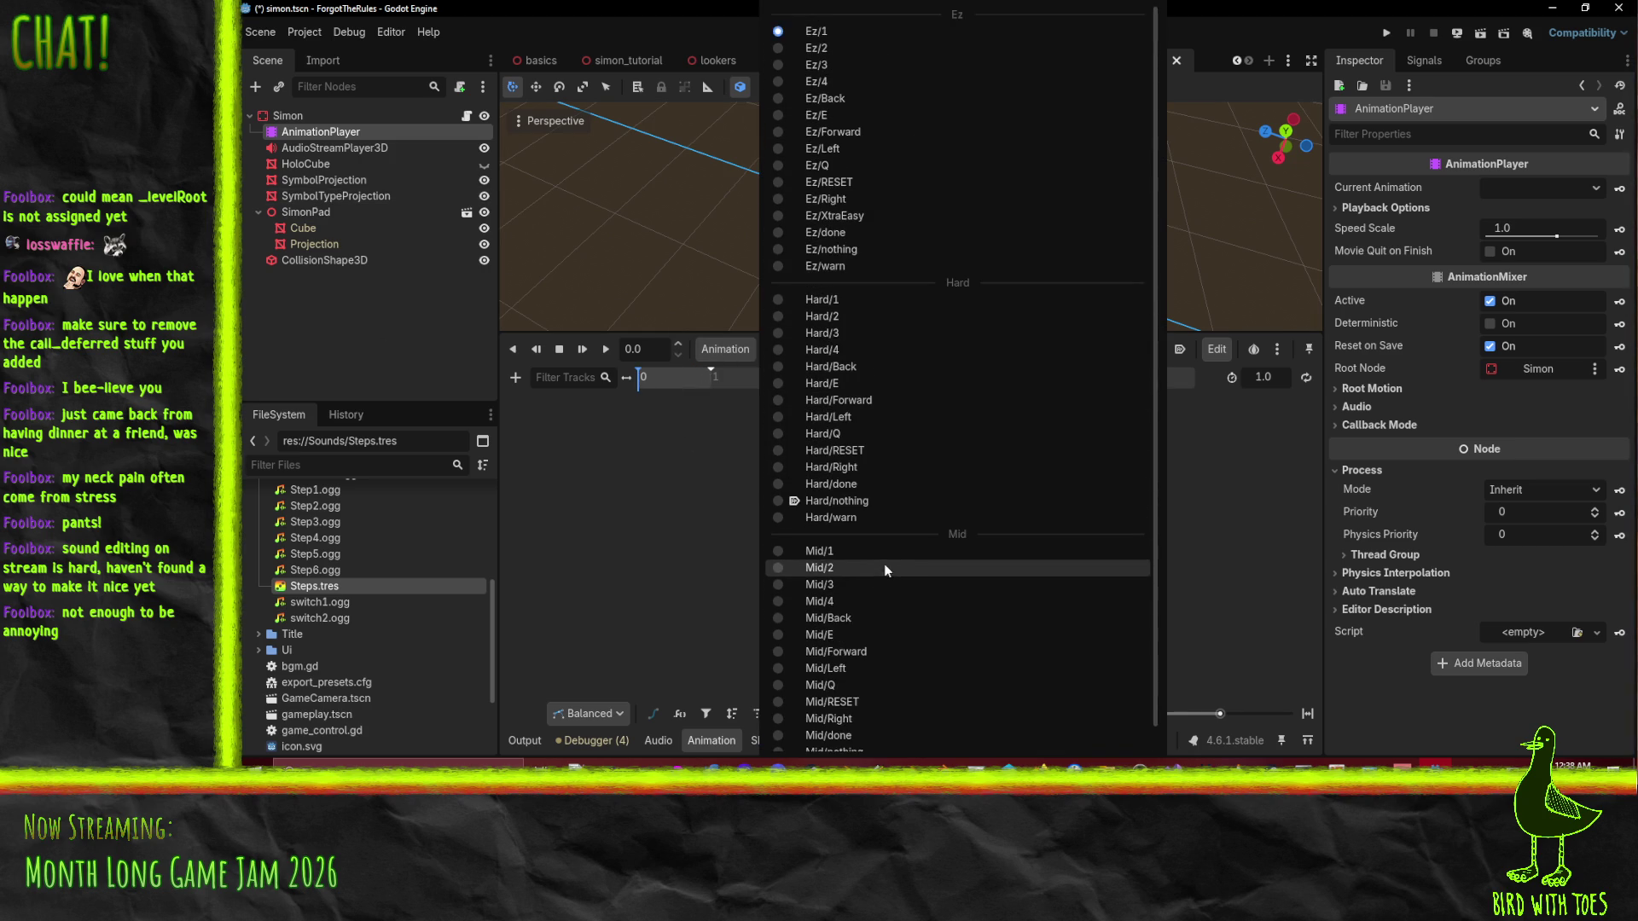
left_click(875, 99)
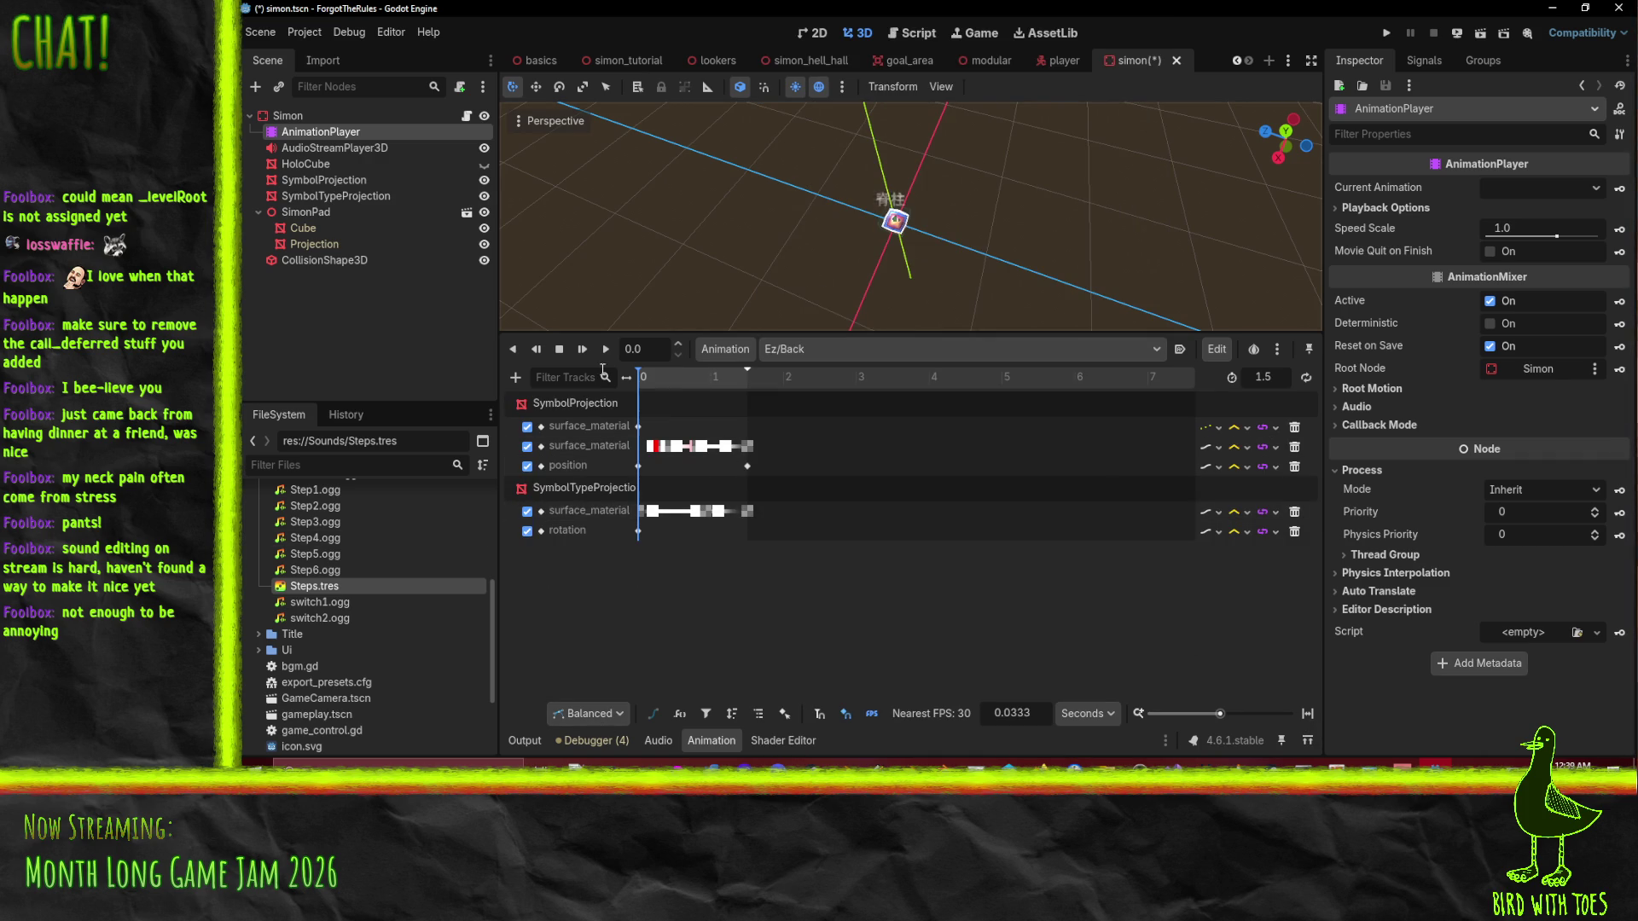
left_click(515, 378)
left_click(584, 520)
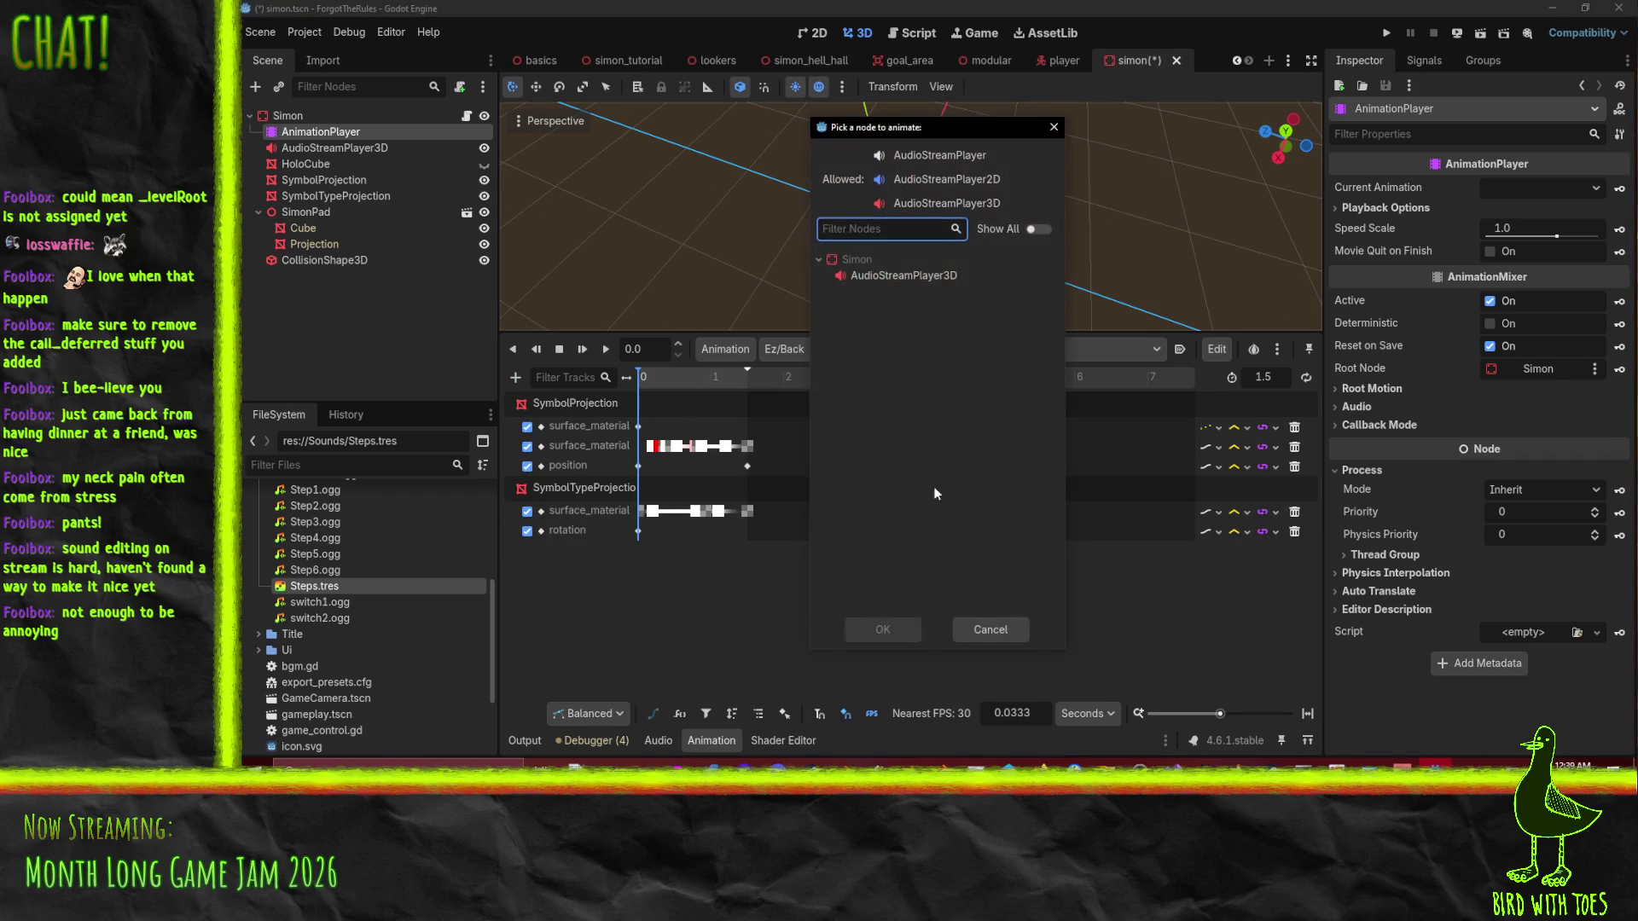
left_click(870, 636)
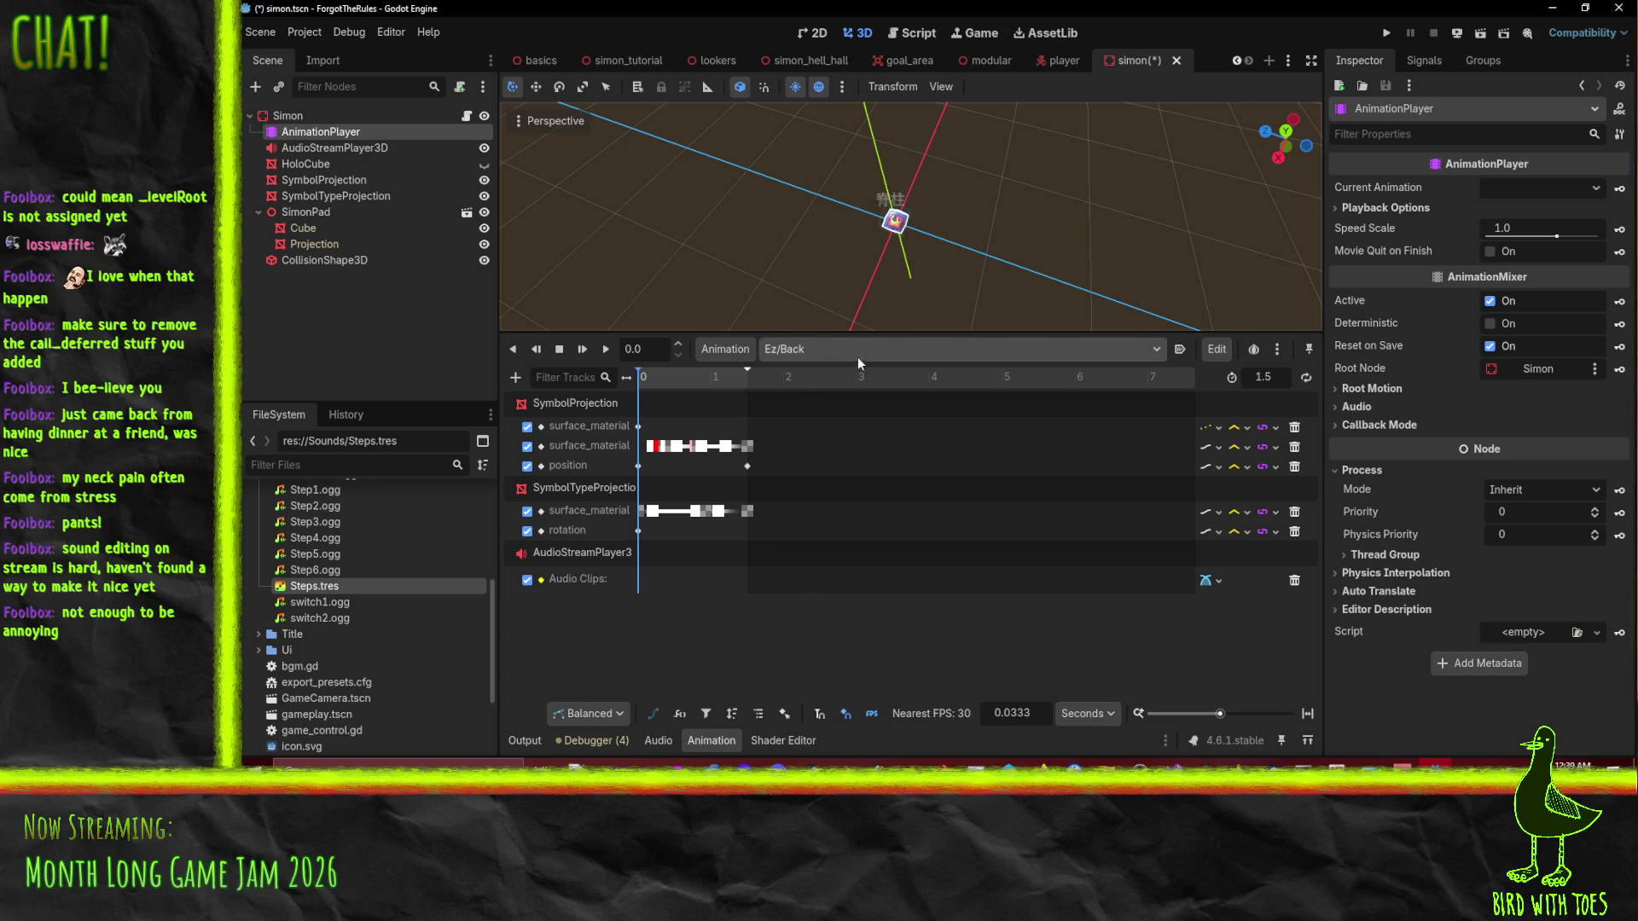
left_click(872, 355)
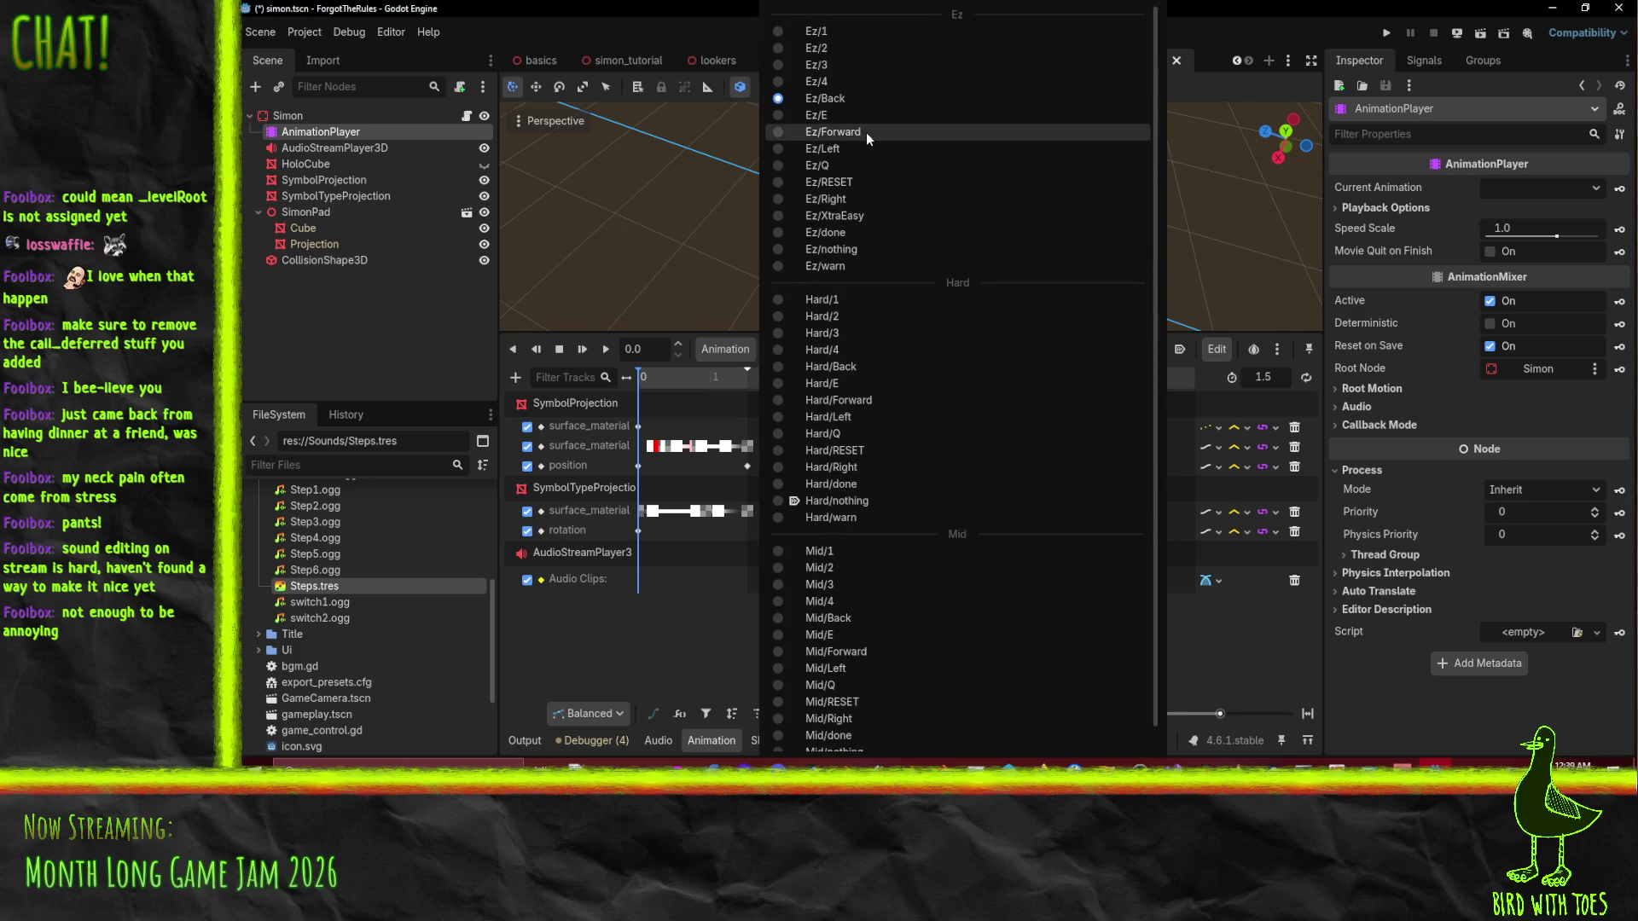
left_click(865, 132)
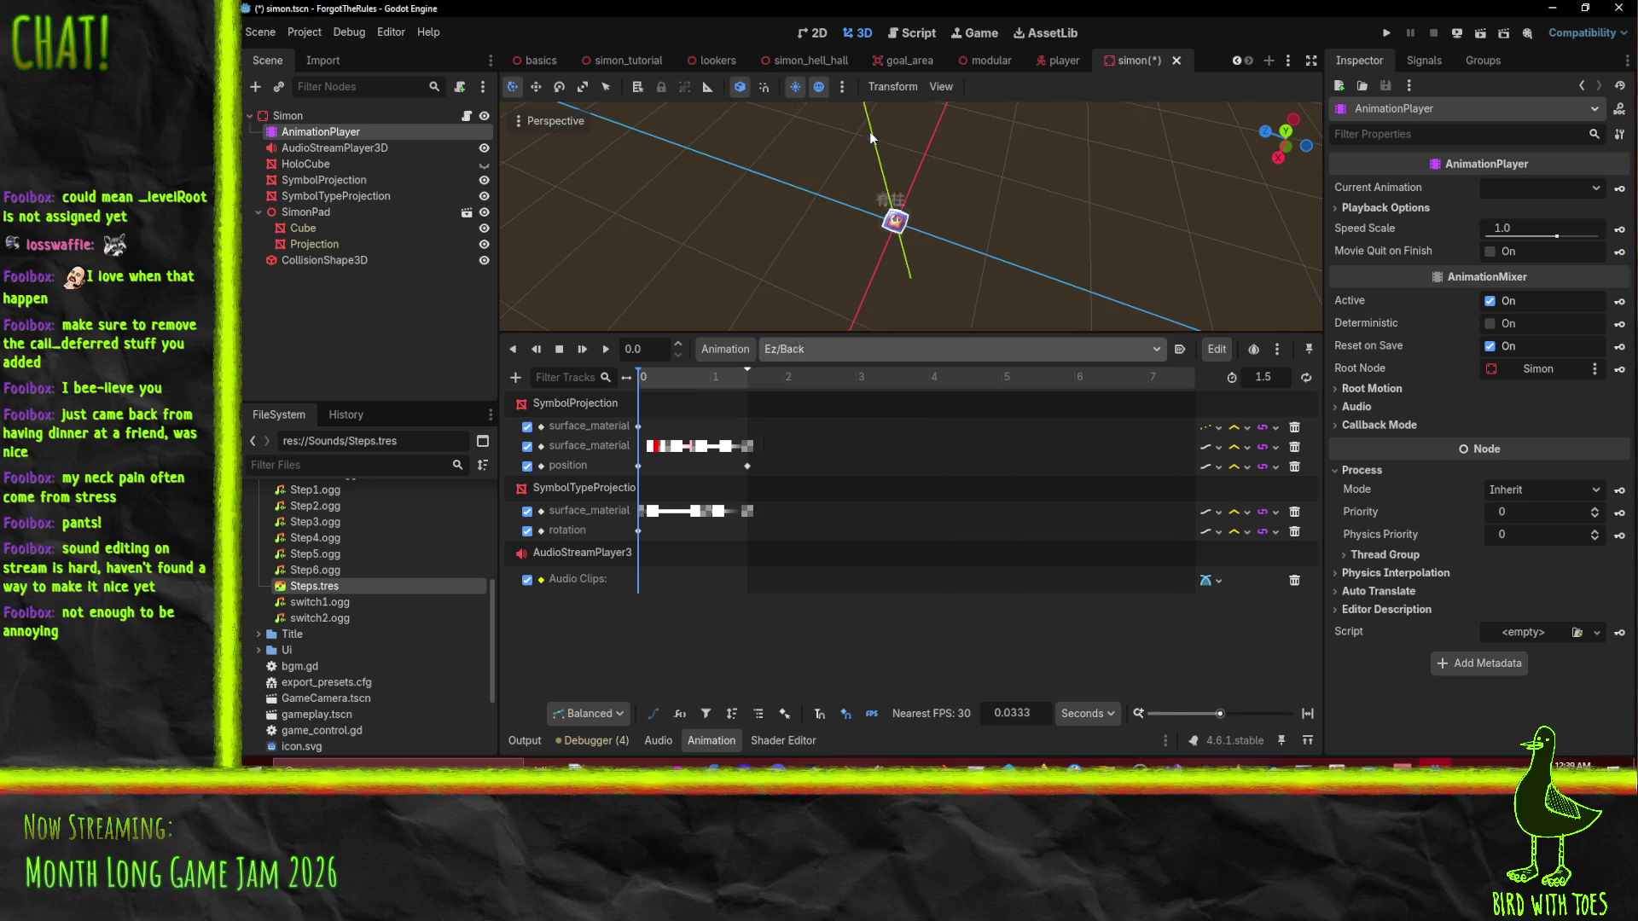
left_click(515, 378)
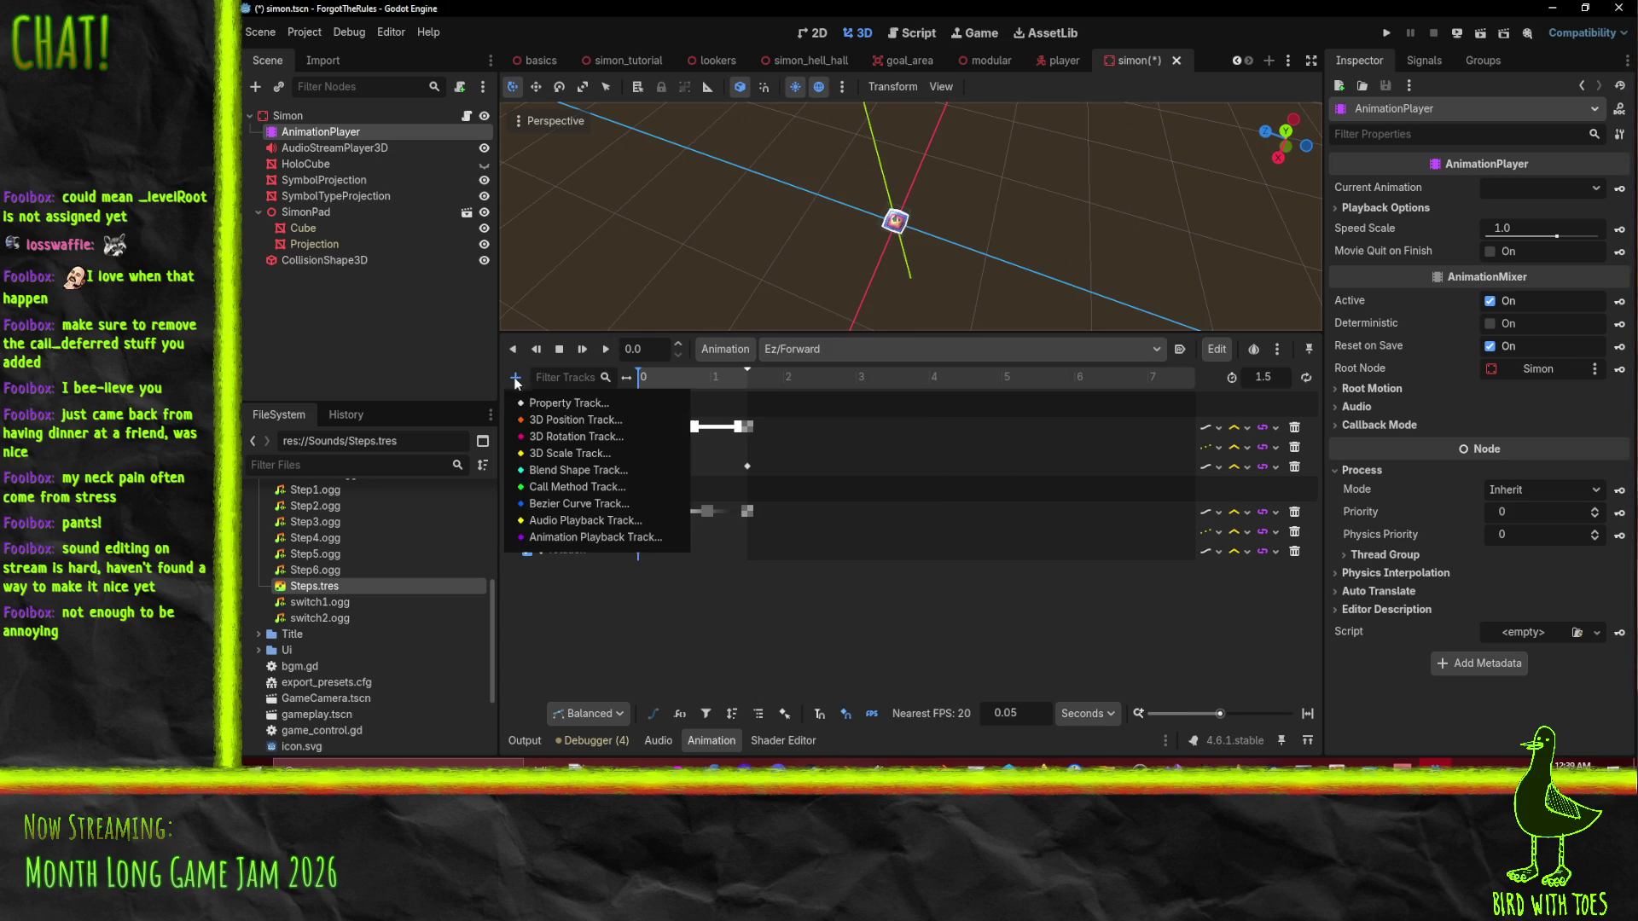
left_click(607, 520)
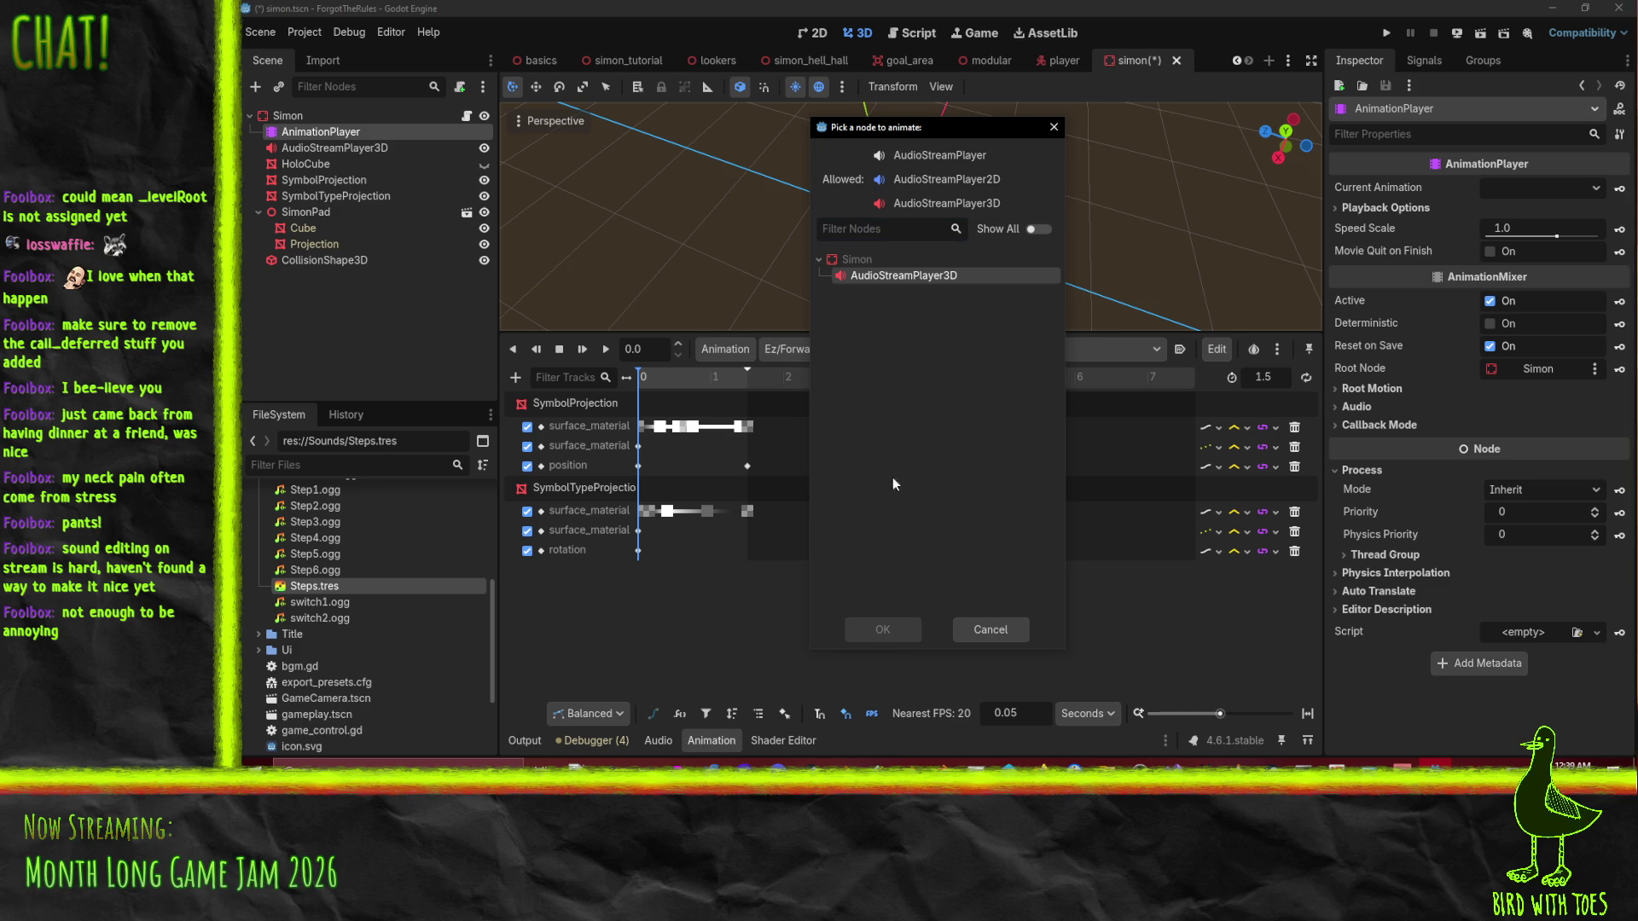
double_click(904, 278)
Add the same AudioStreamPlayer3D audio playback tracks to Ez/Right and Ez/Left.
left_click(783, 349)
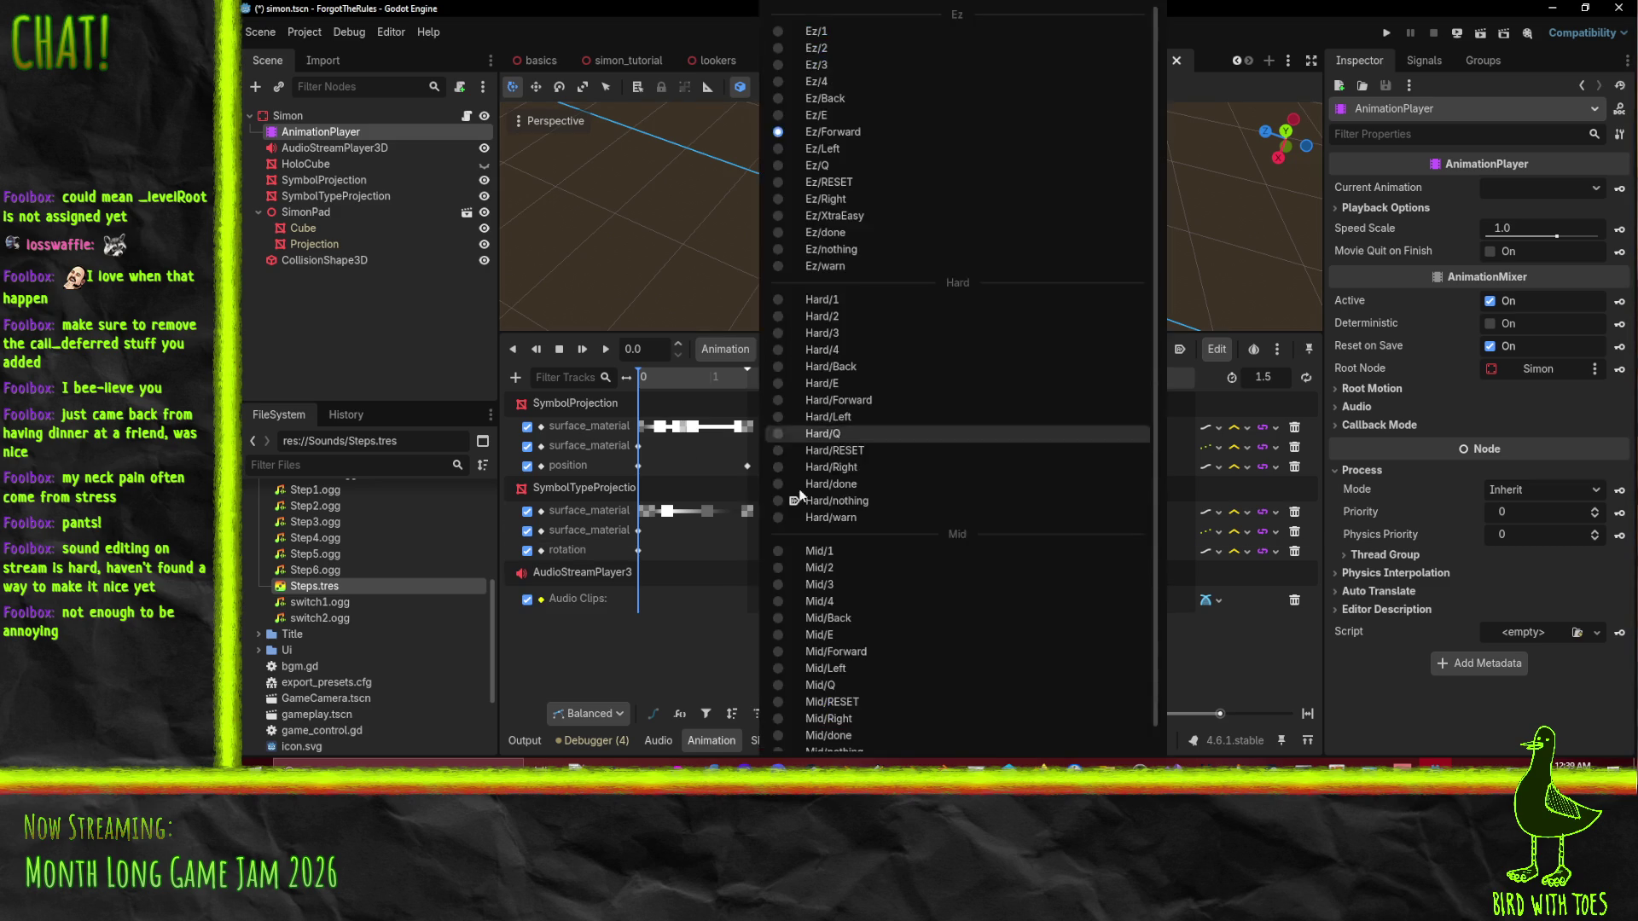
left_click(866, 198)
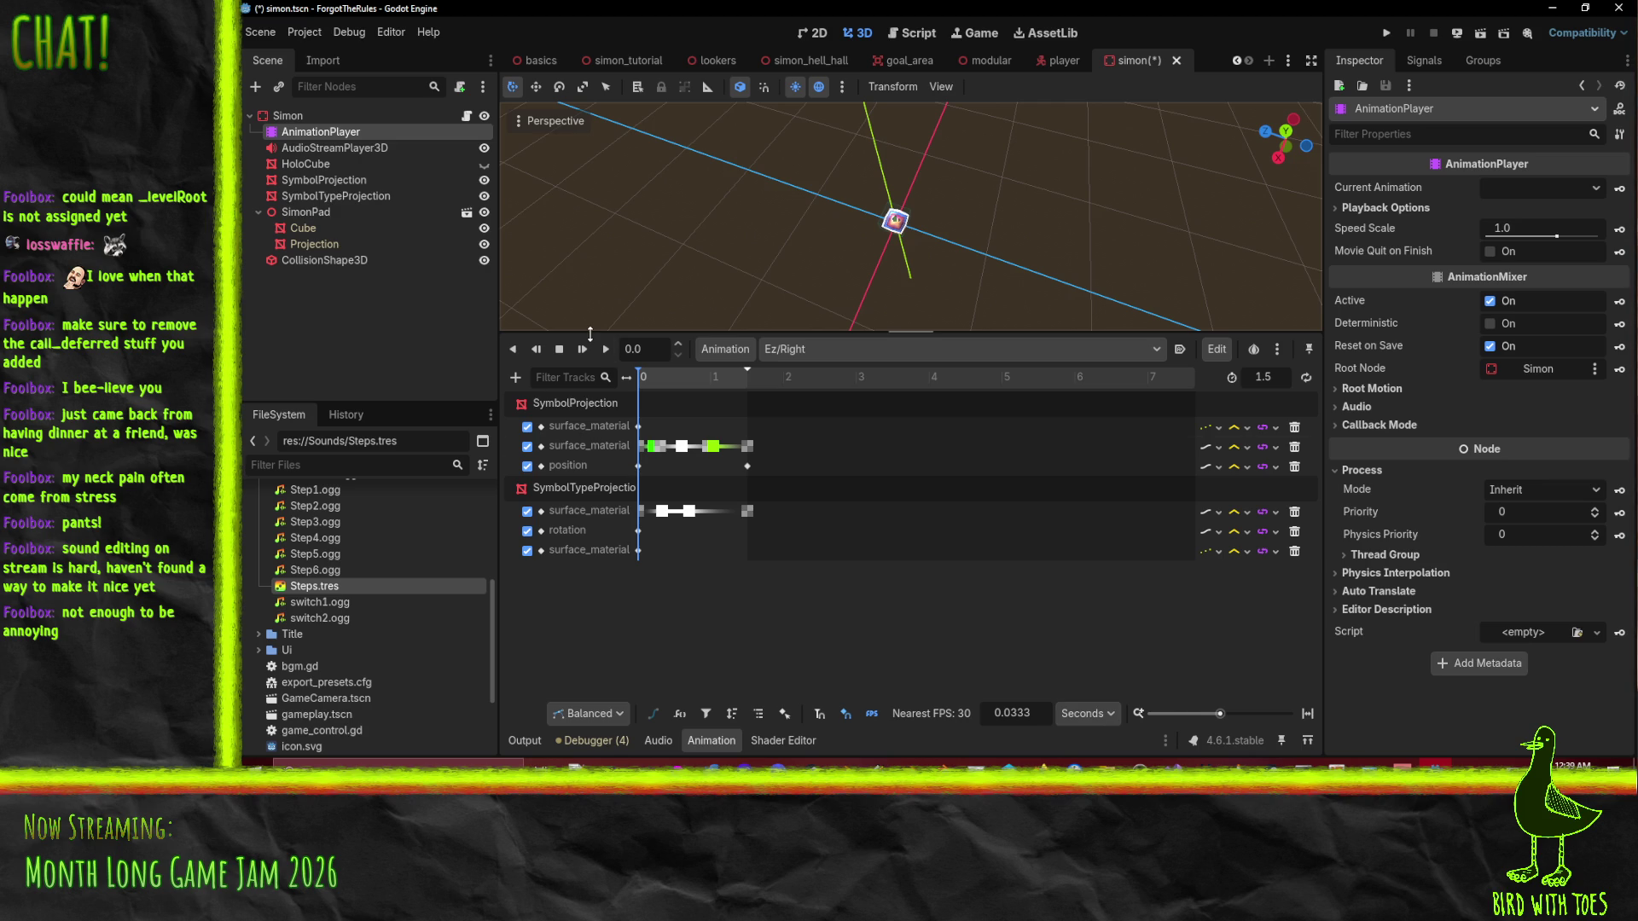
left_click(516, 378)
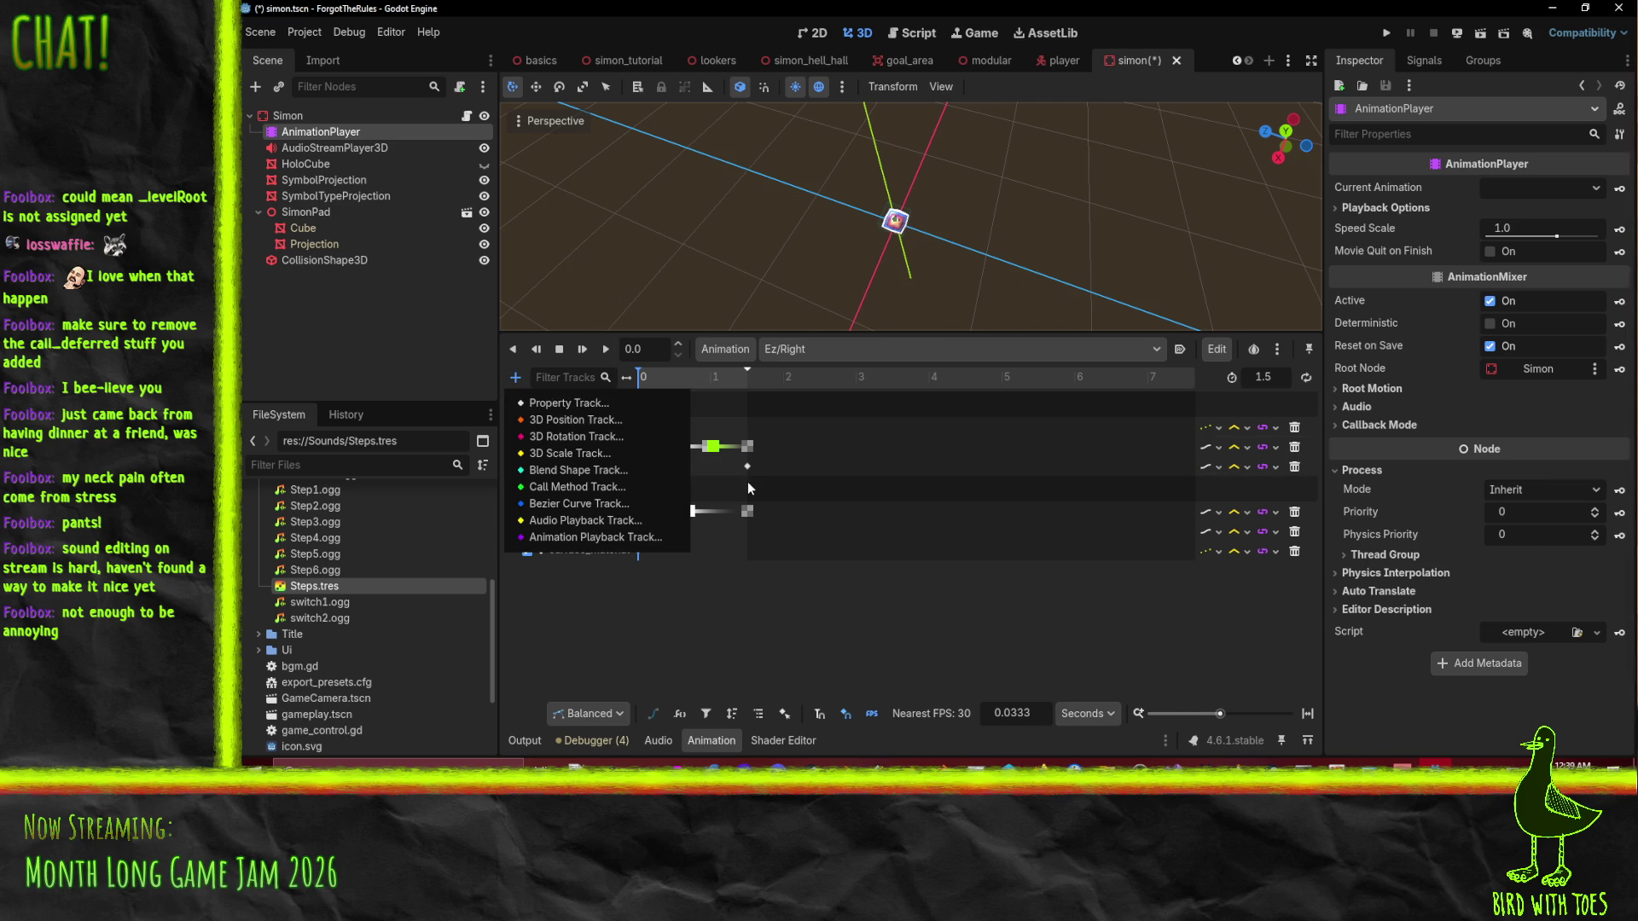
left_click(574, 522)
double_click(882, 276)
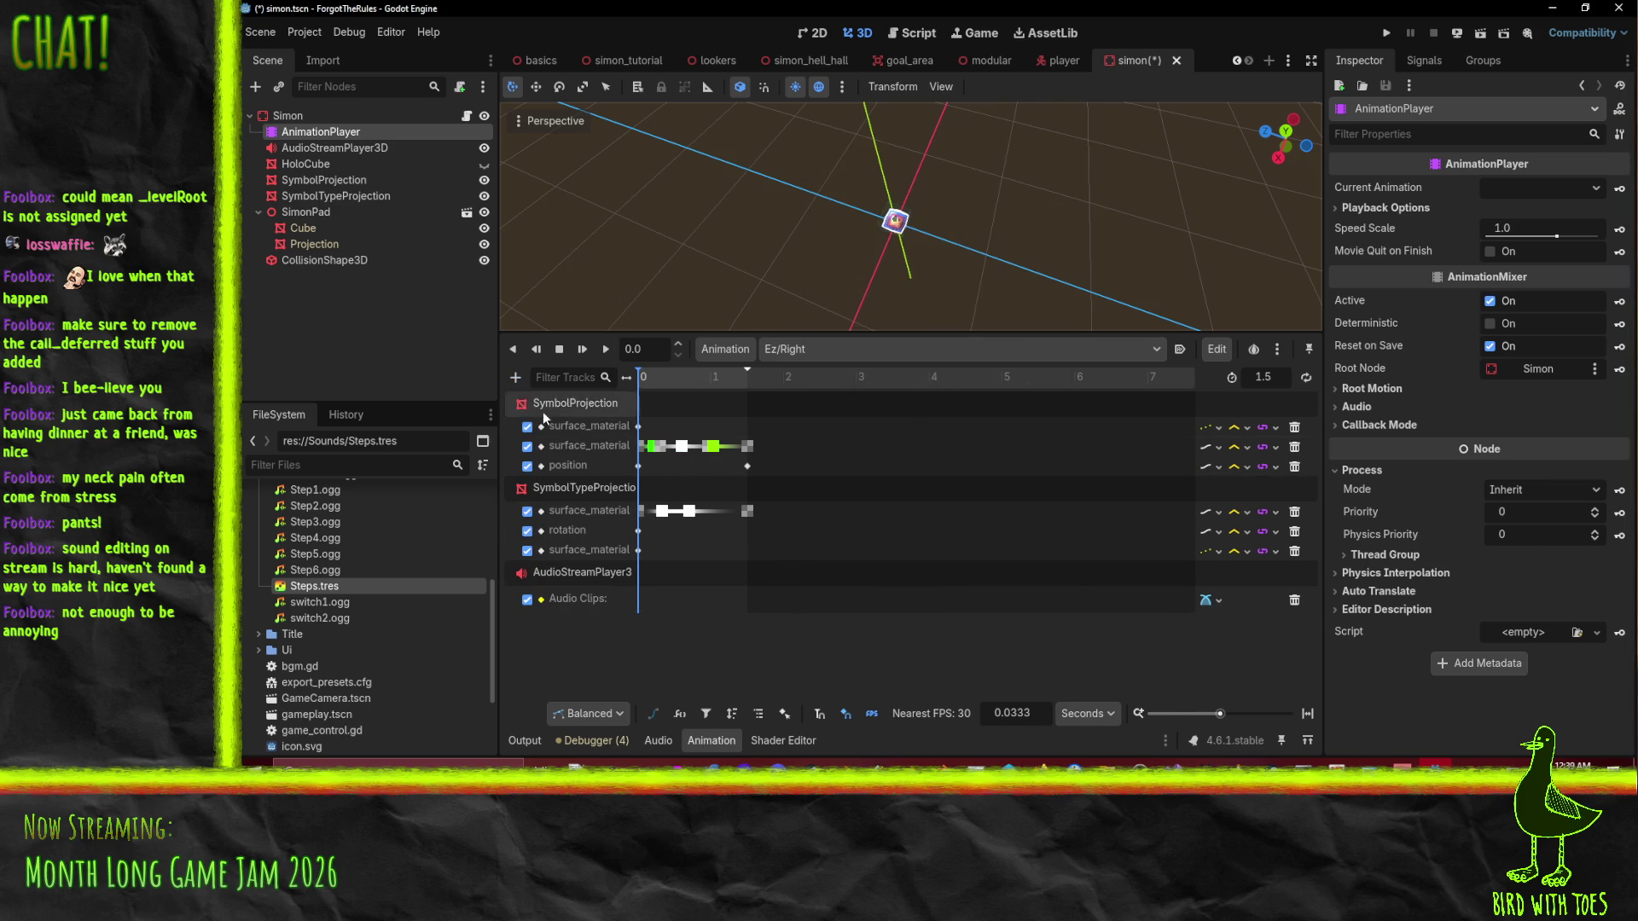
left_click(805, 355)
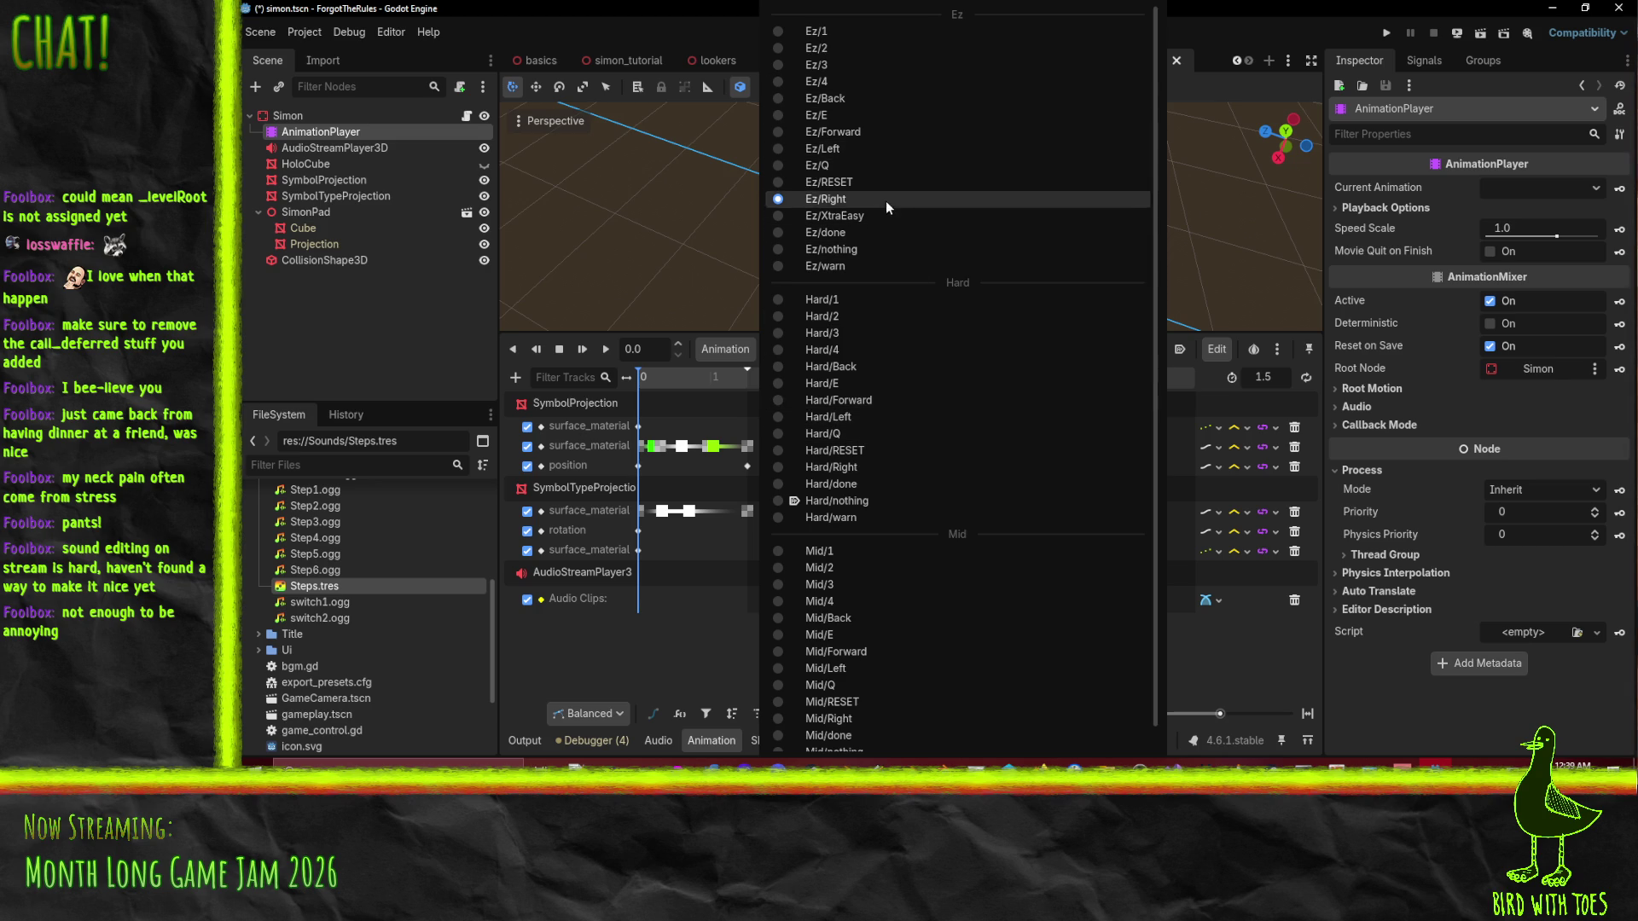
left_click(867, 150)
left_click(513, 378)
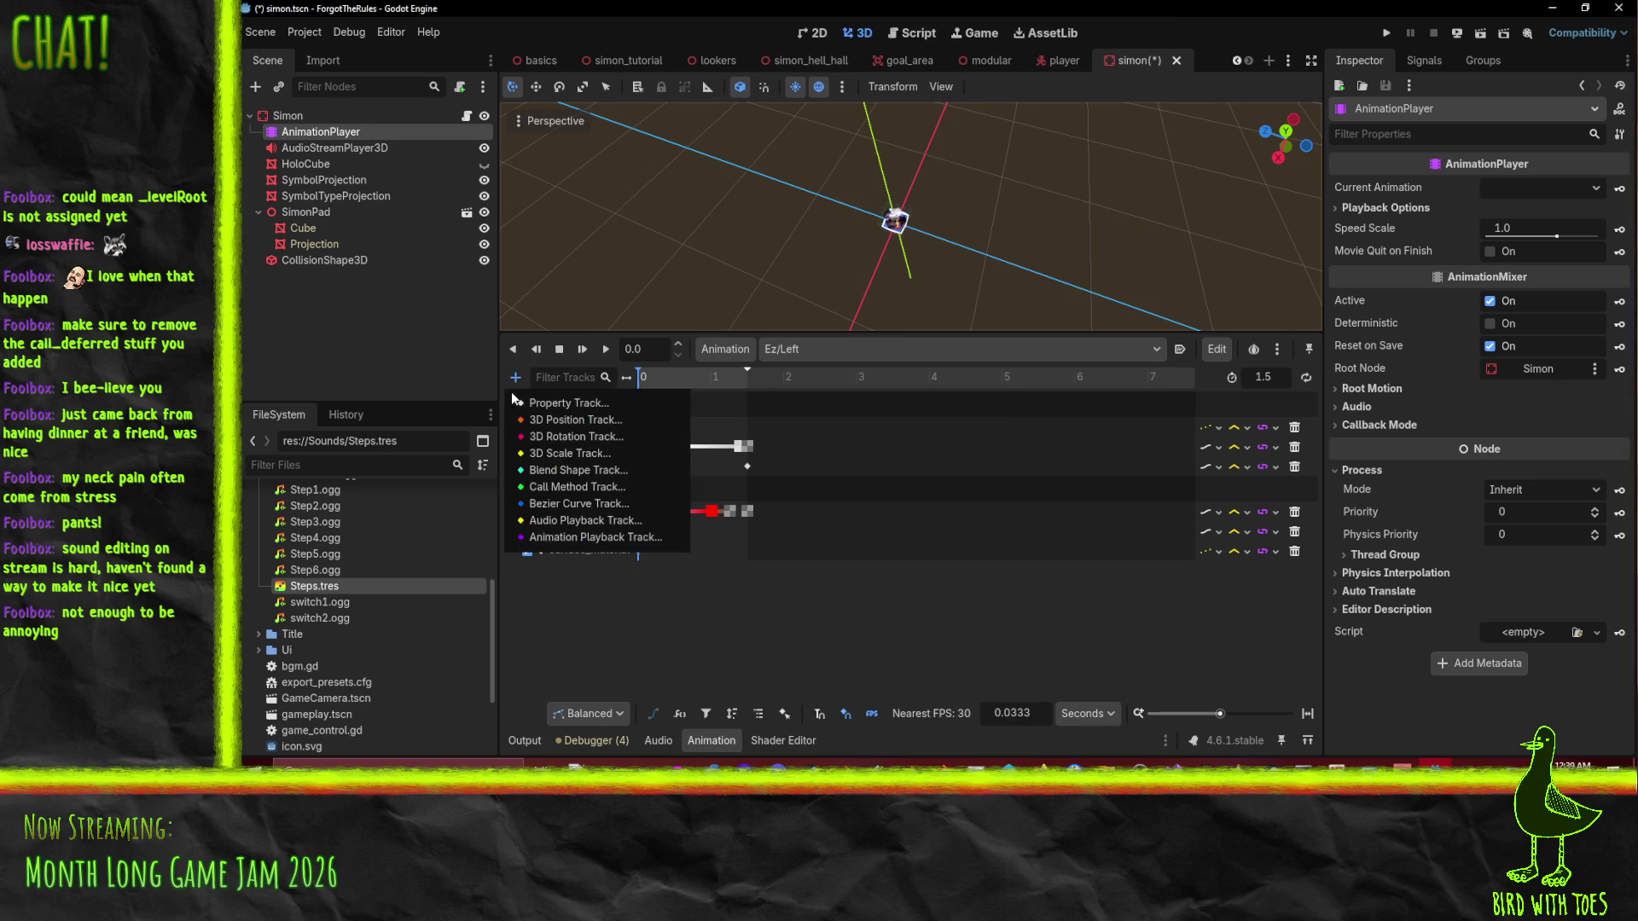
left_click(585, 521)
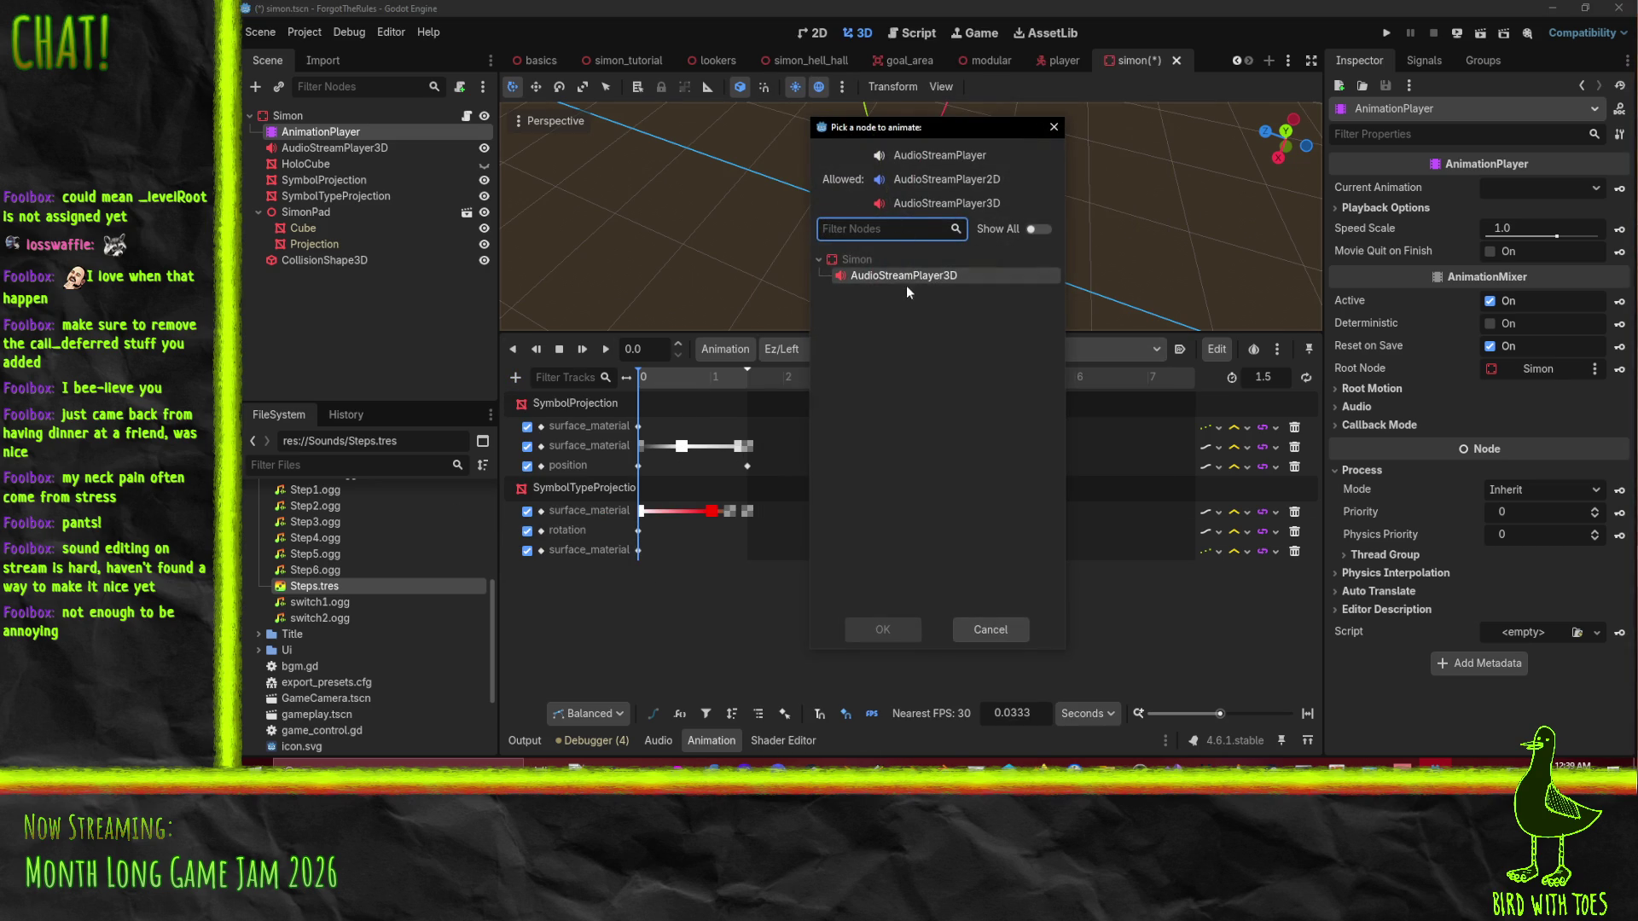
left_click(873, 630)
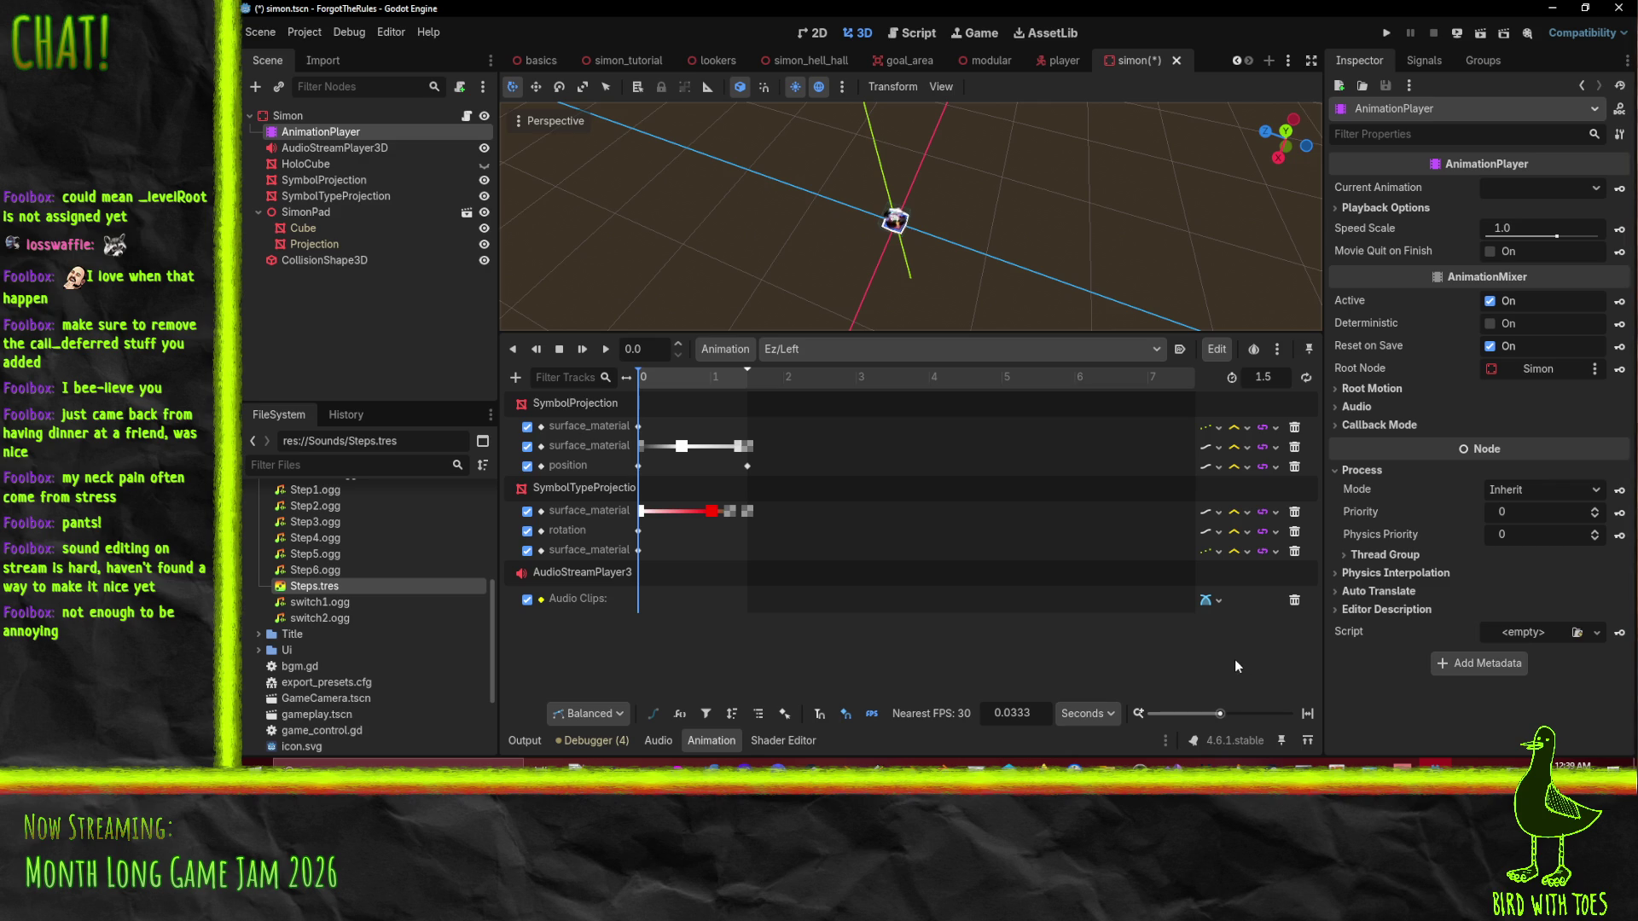
right_click(643, 604)
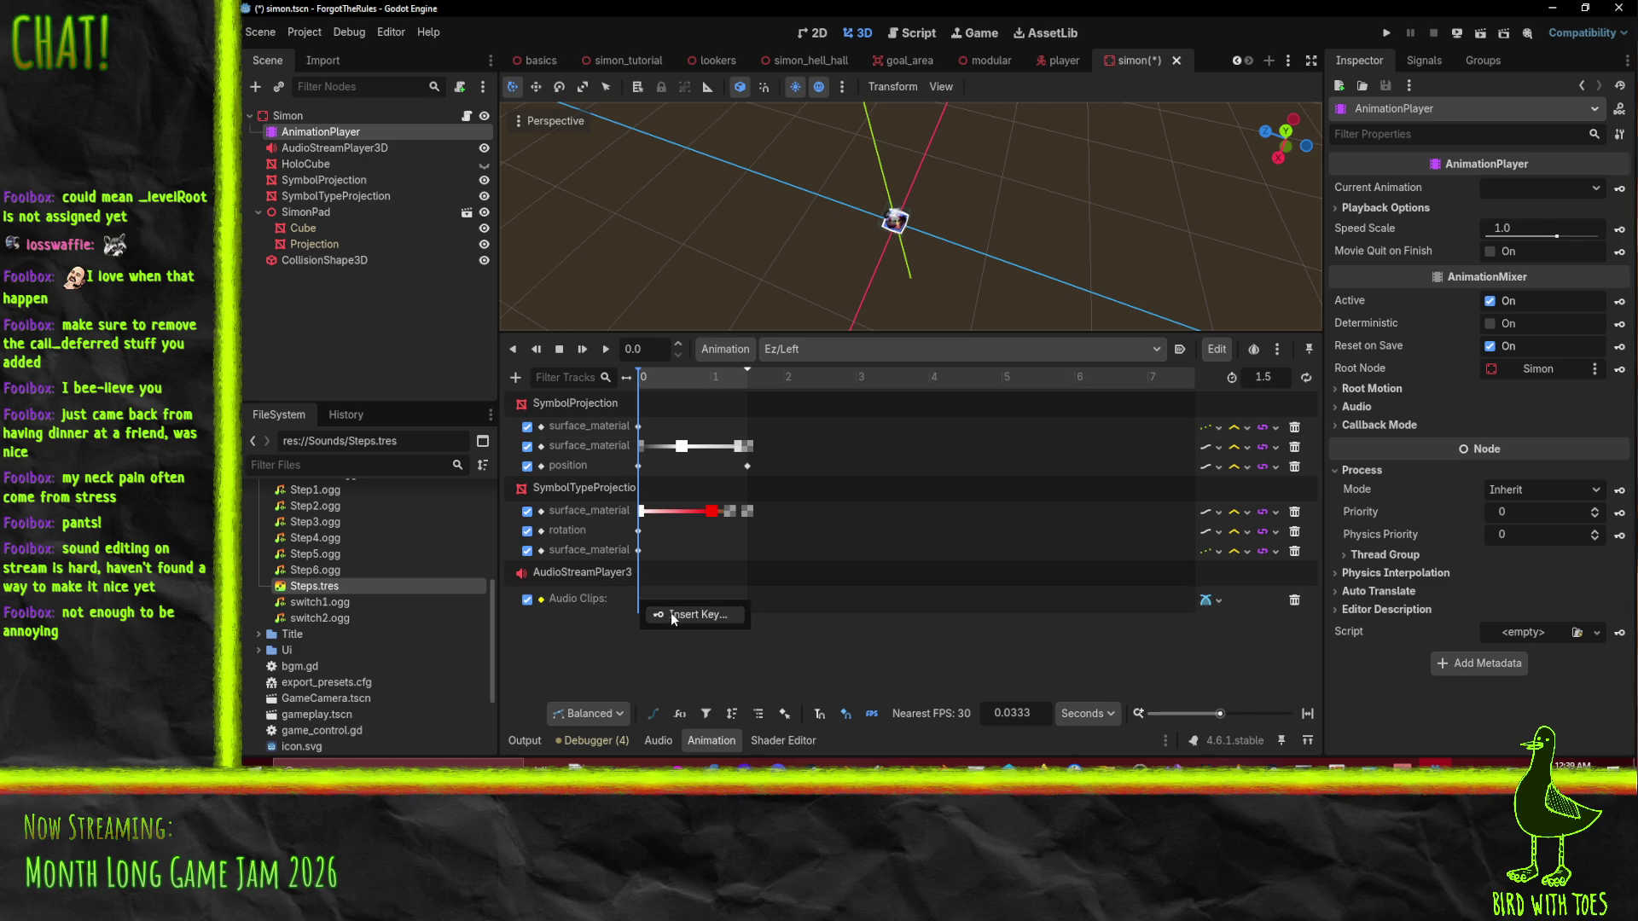
Key Simon1.ogg at the start of Ez/Left's audio track.
left_click(638, 600)
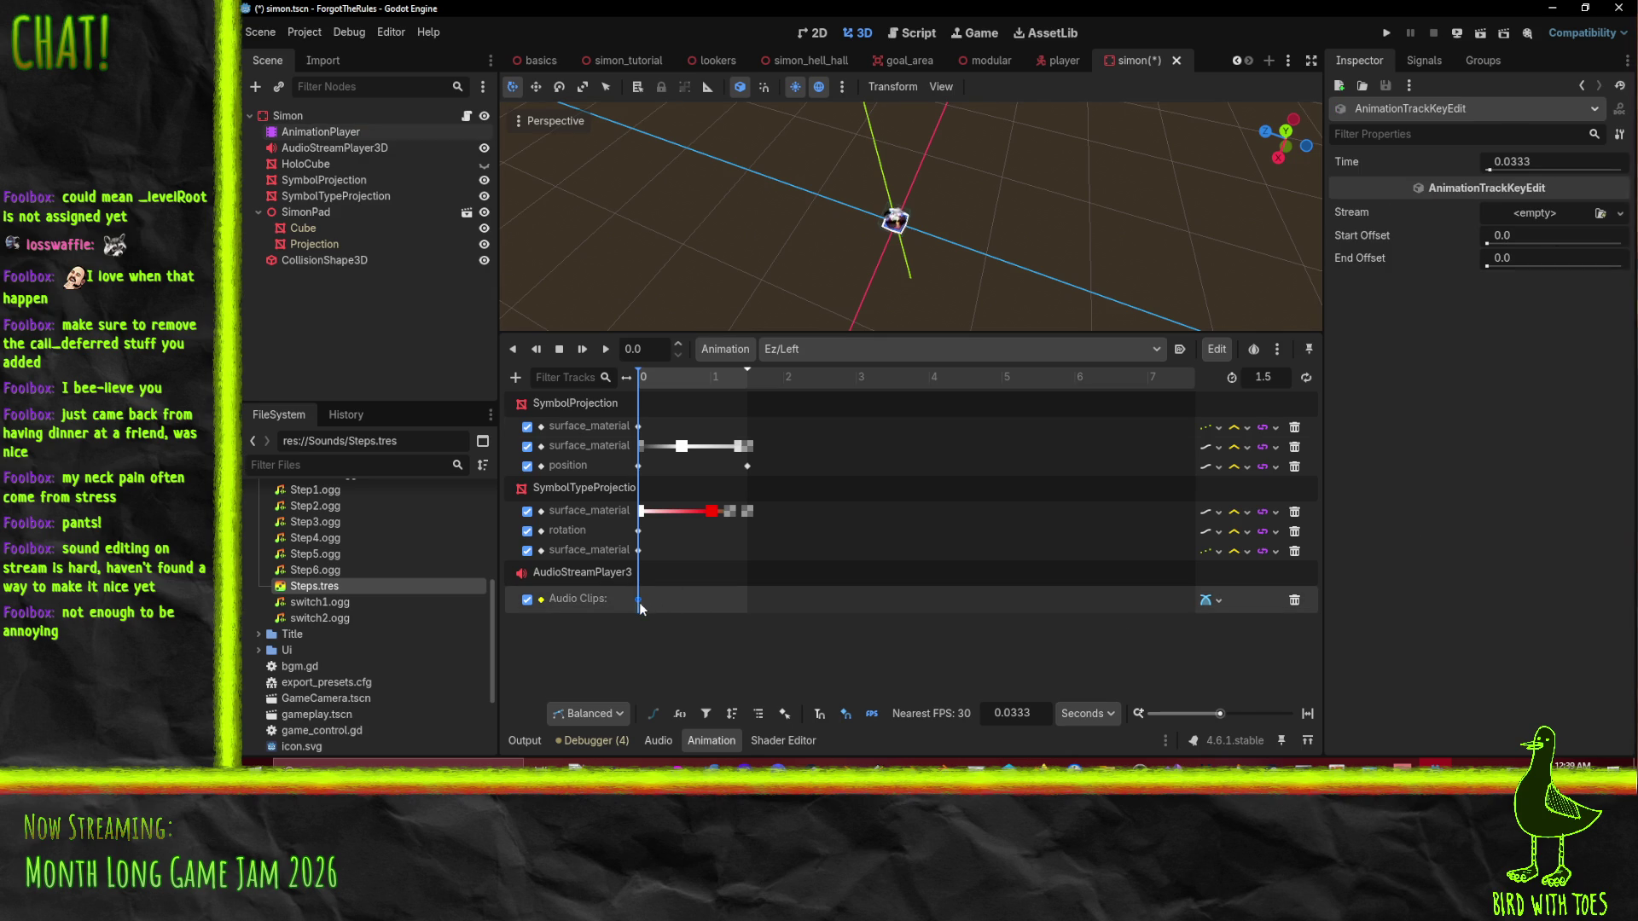
left_click(1619, 213)
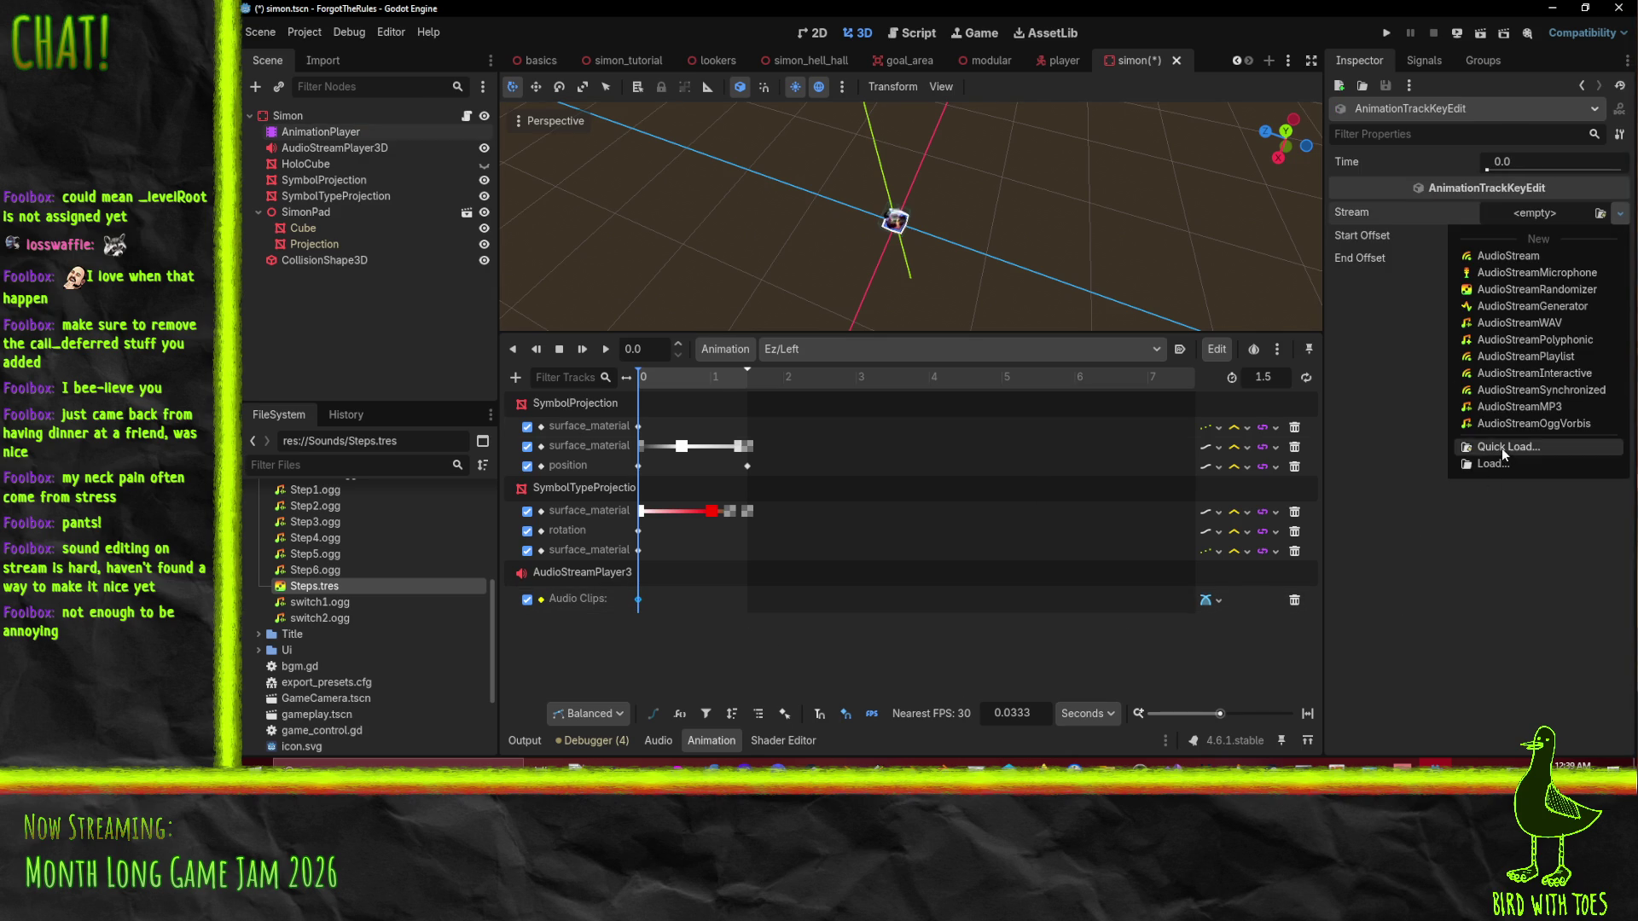
left_click(1502, 447)
scroll(819, 281, "down", 5)
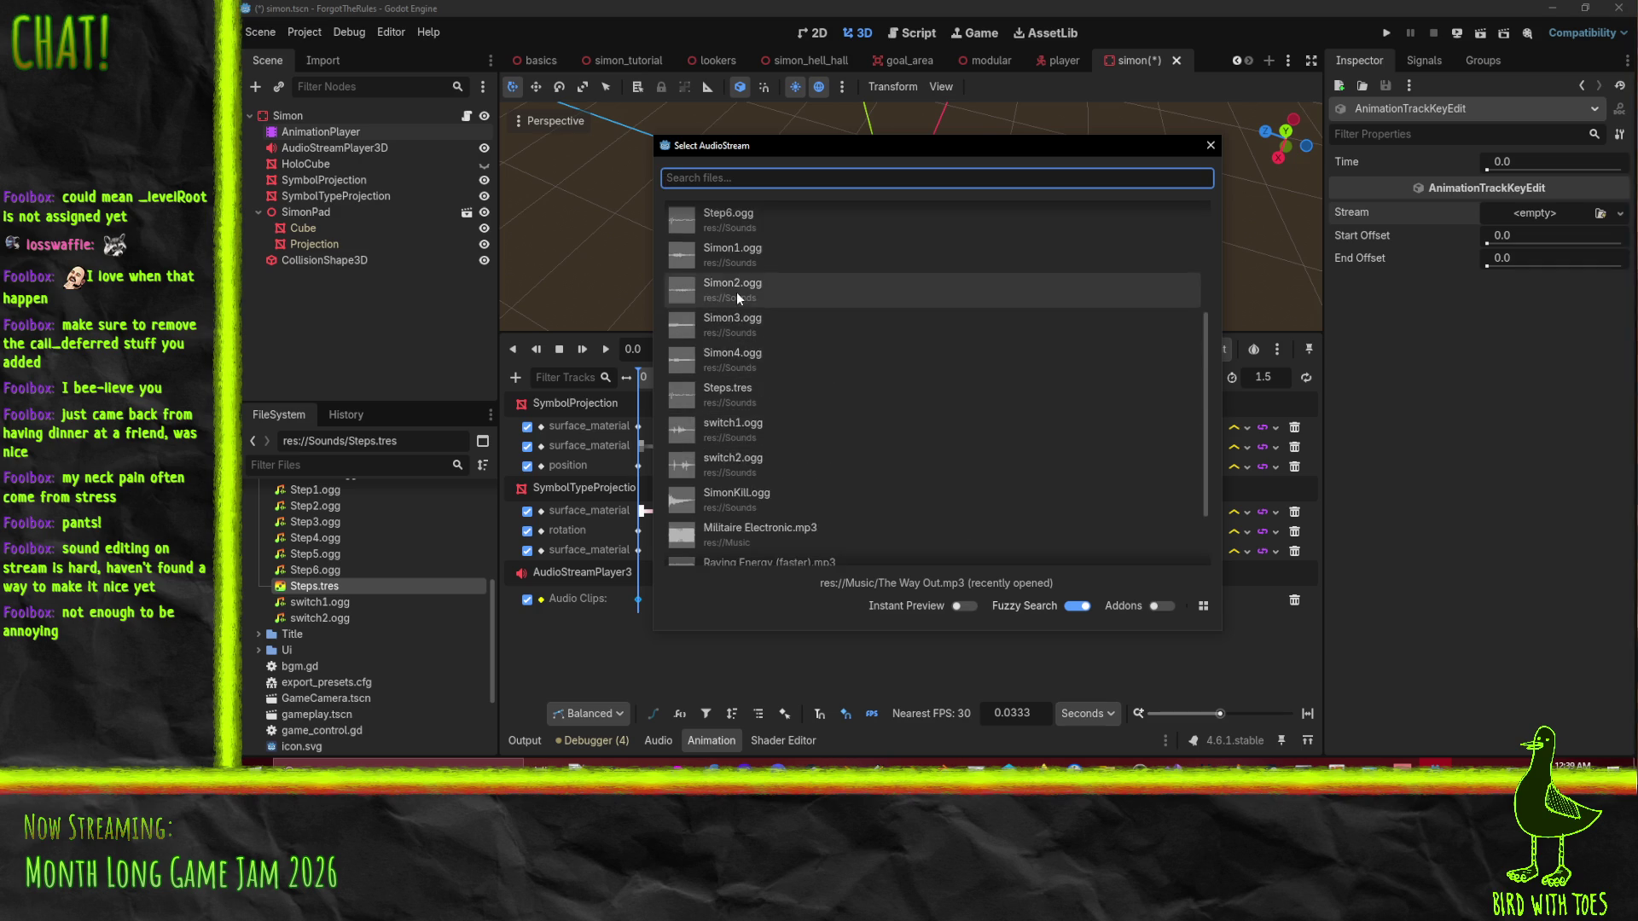
double_click(741, 249)
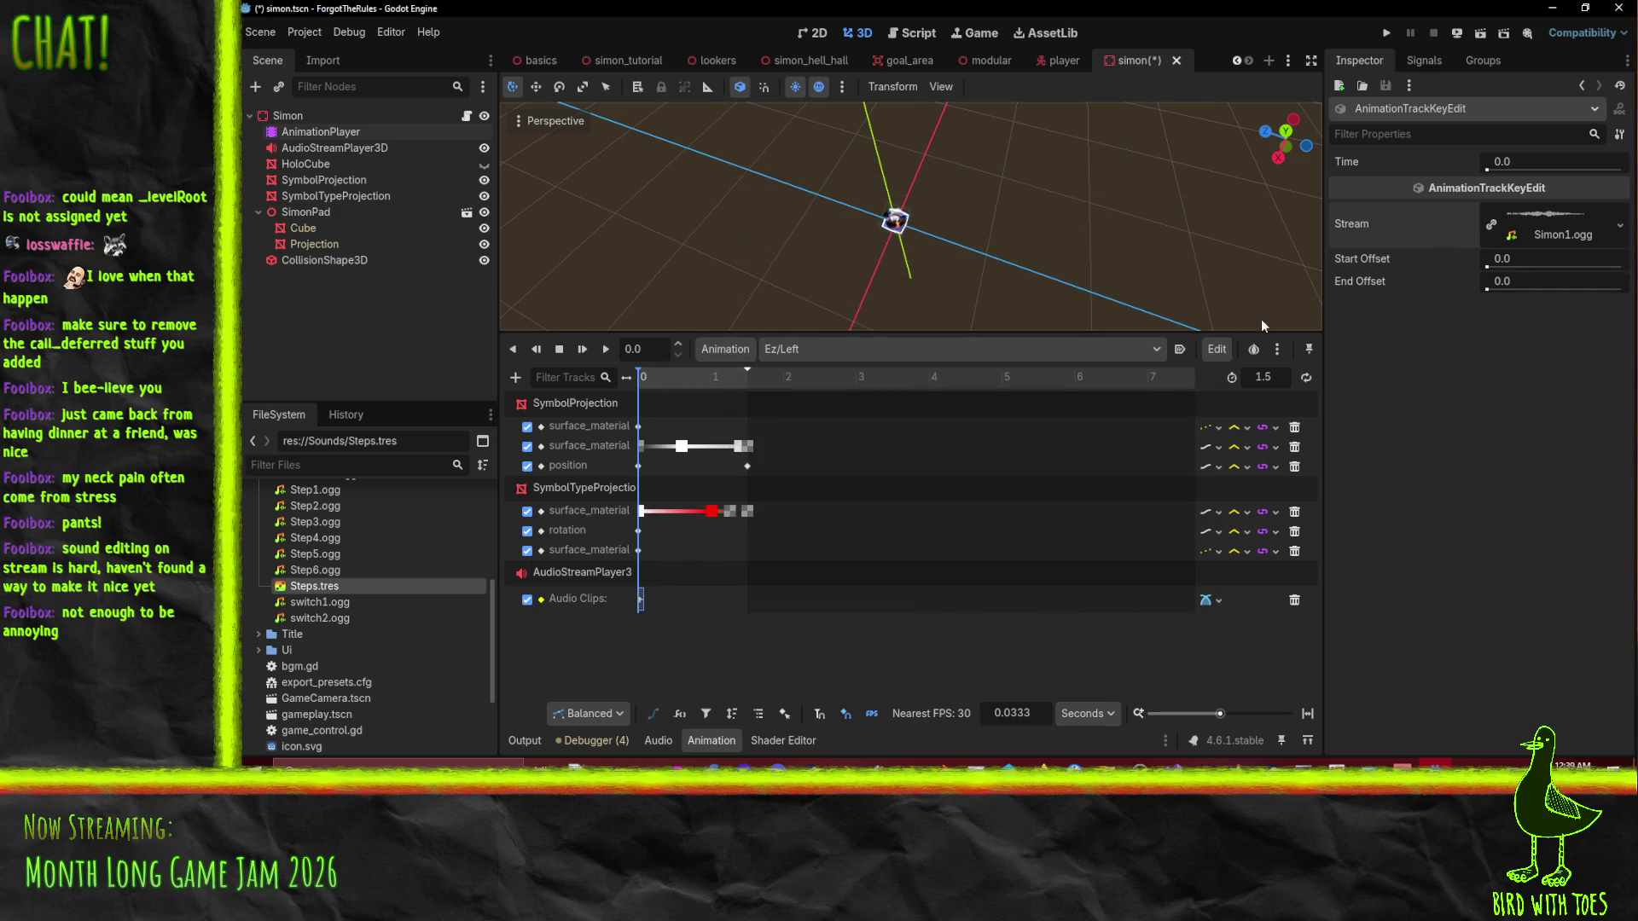
Key Simon2.ogg at the start of Ez/Forward's audio track.
left_click(832, 350)
left_click(787, 341)
left_click(862, 354)
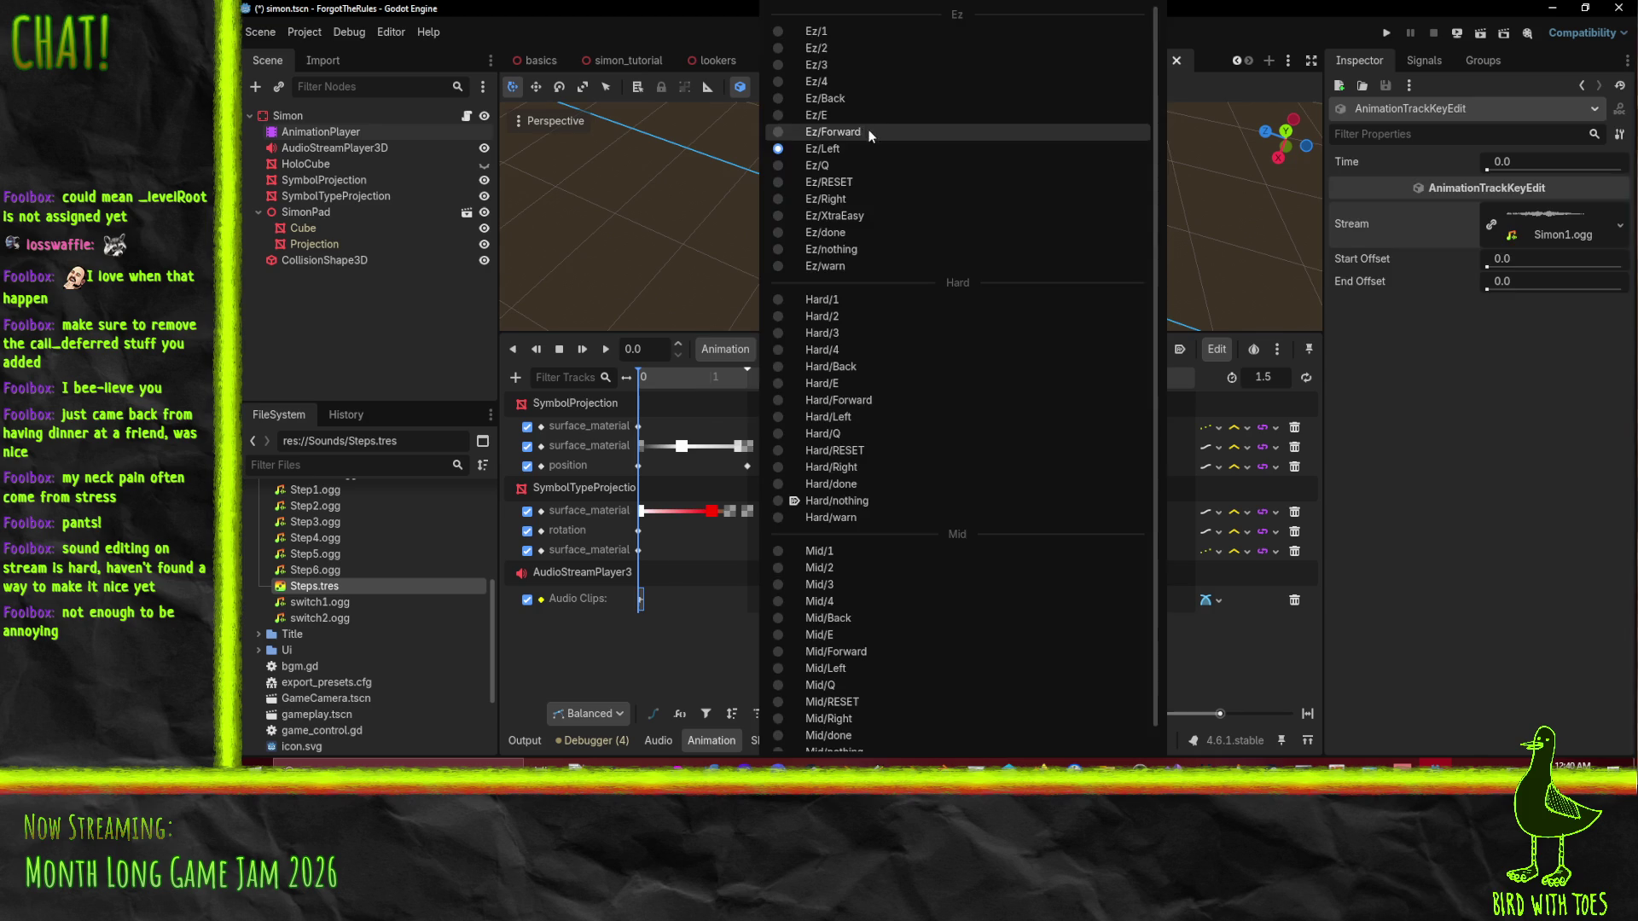
left_click(869, 133)
right_click(642, 596)
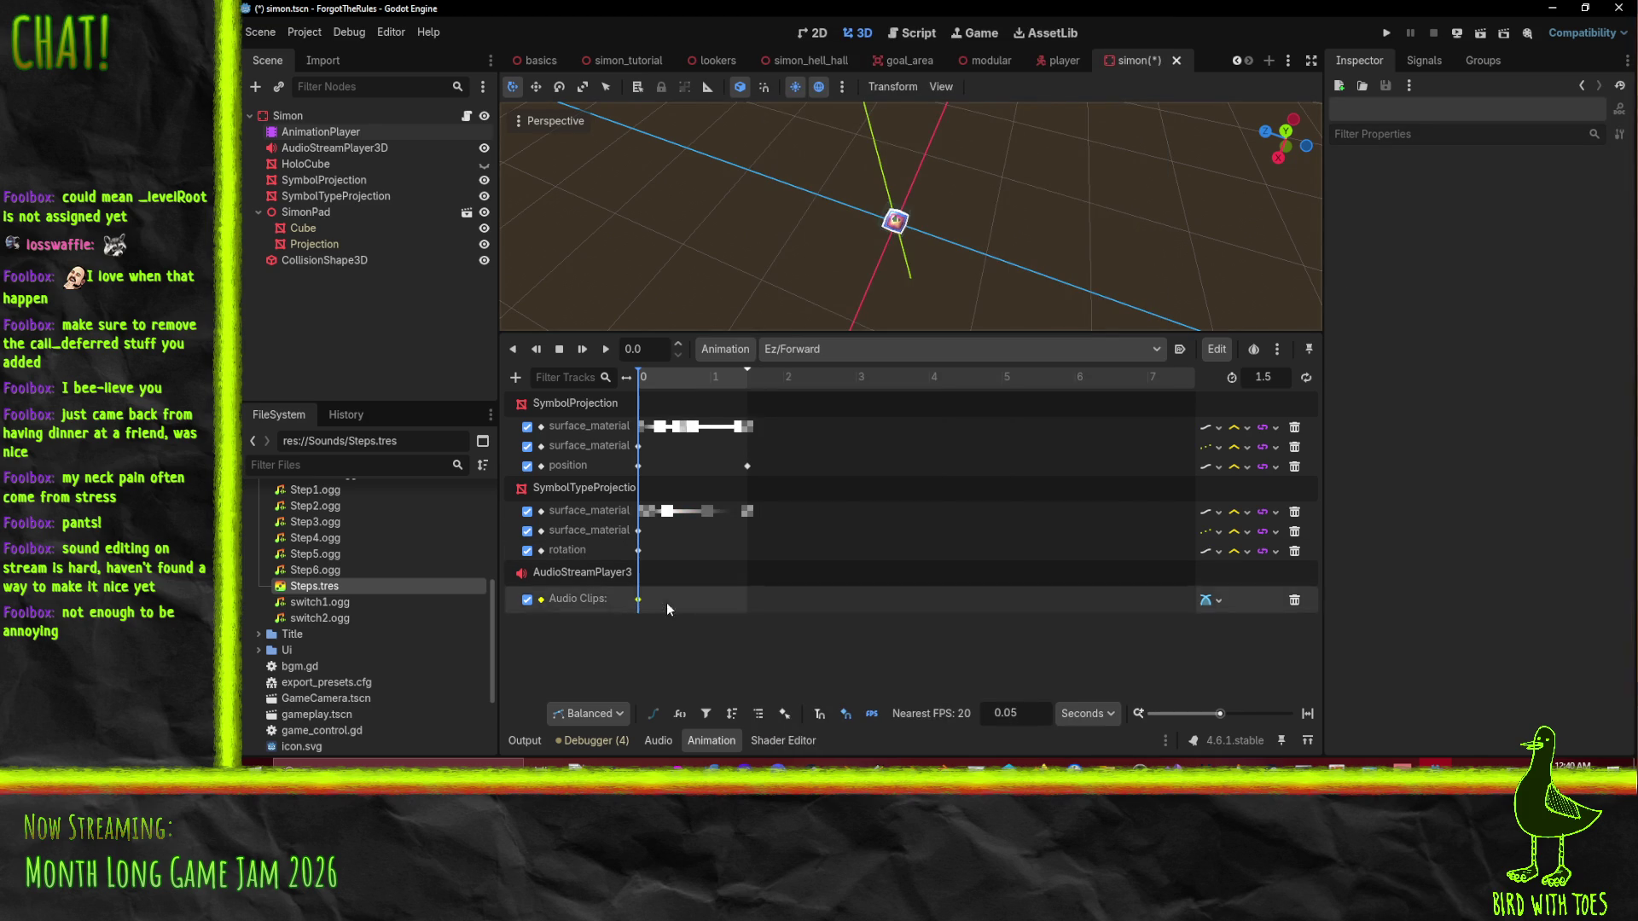
left_click(639, 601)
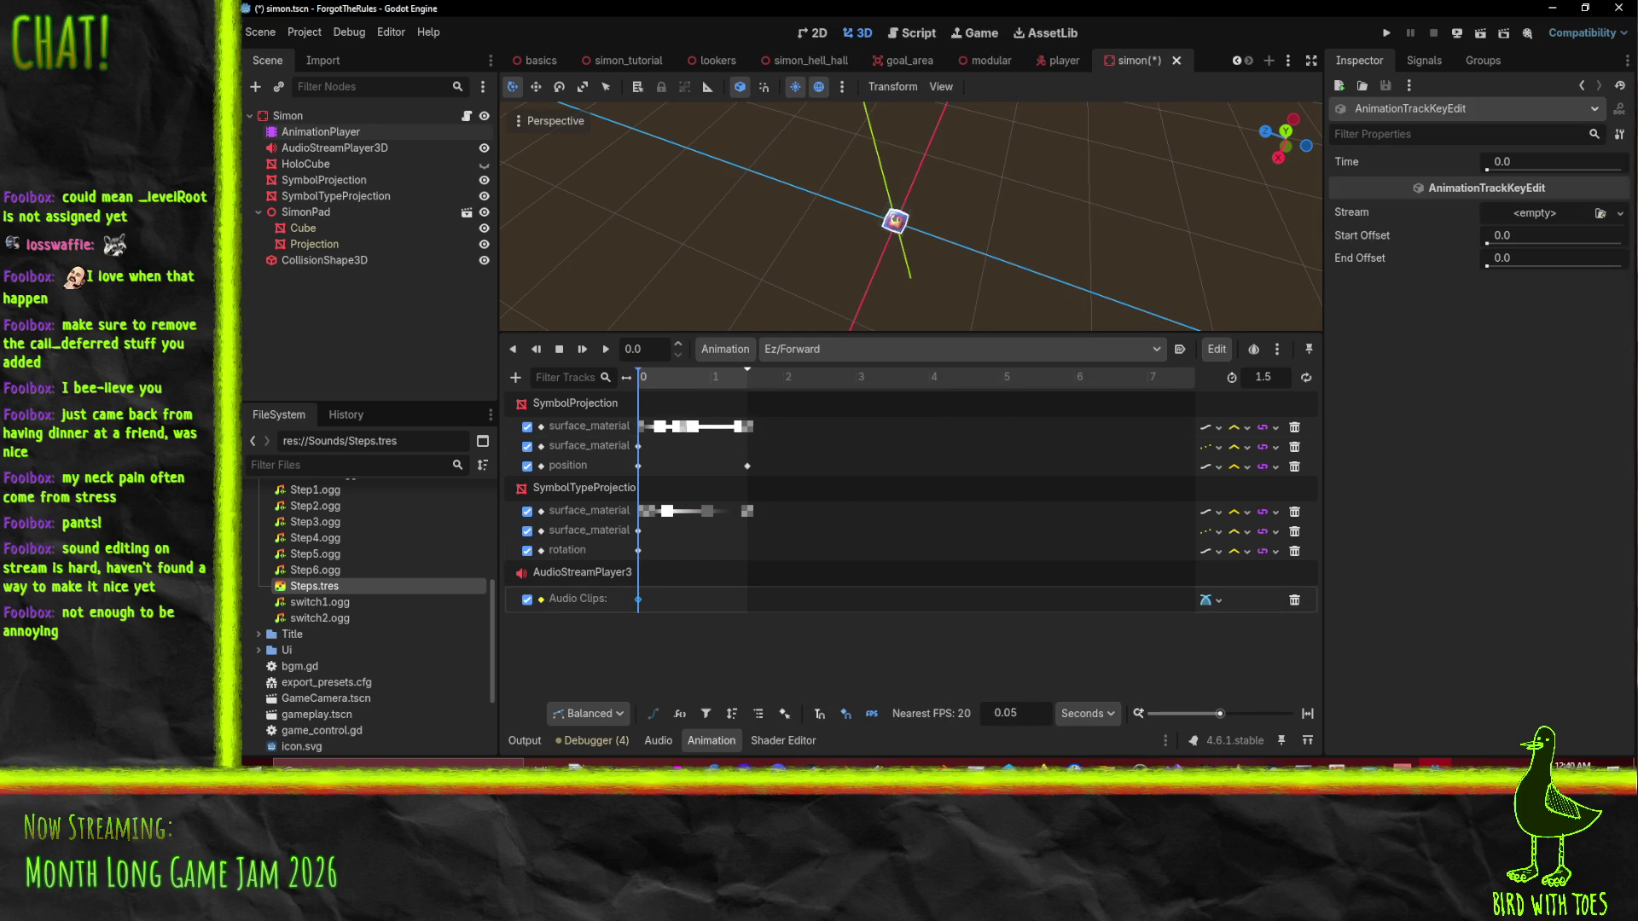
left_click(1619, 214)
left_click(1489, 447)
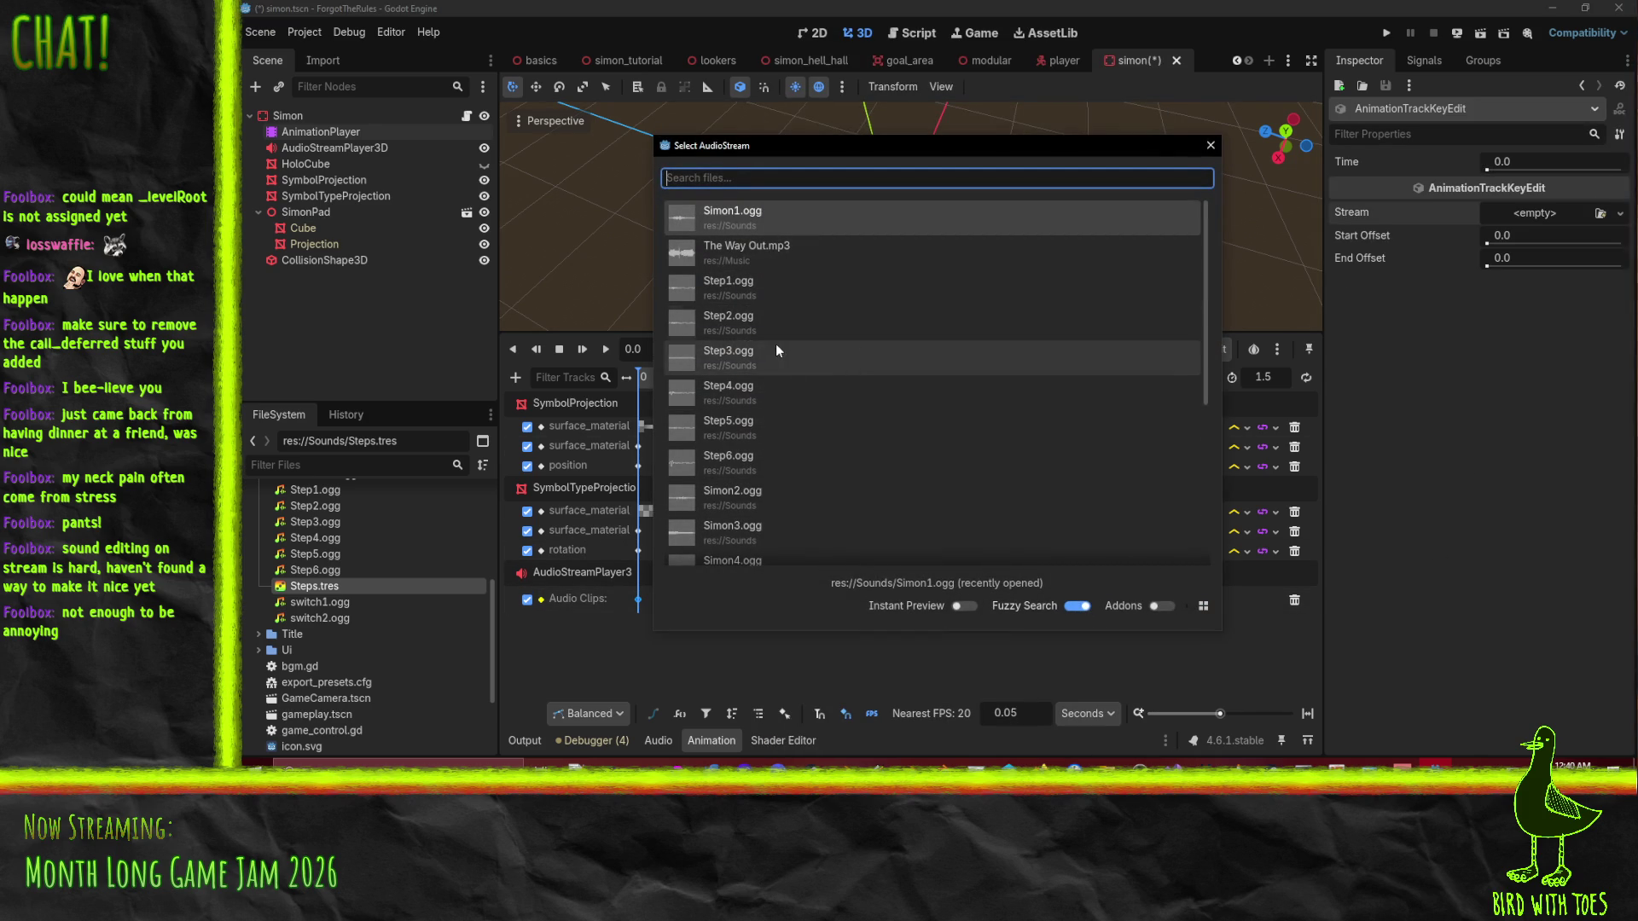
scroll(795, 341, "down", 5)
scroll(781, 345, "up", 3)
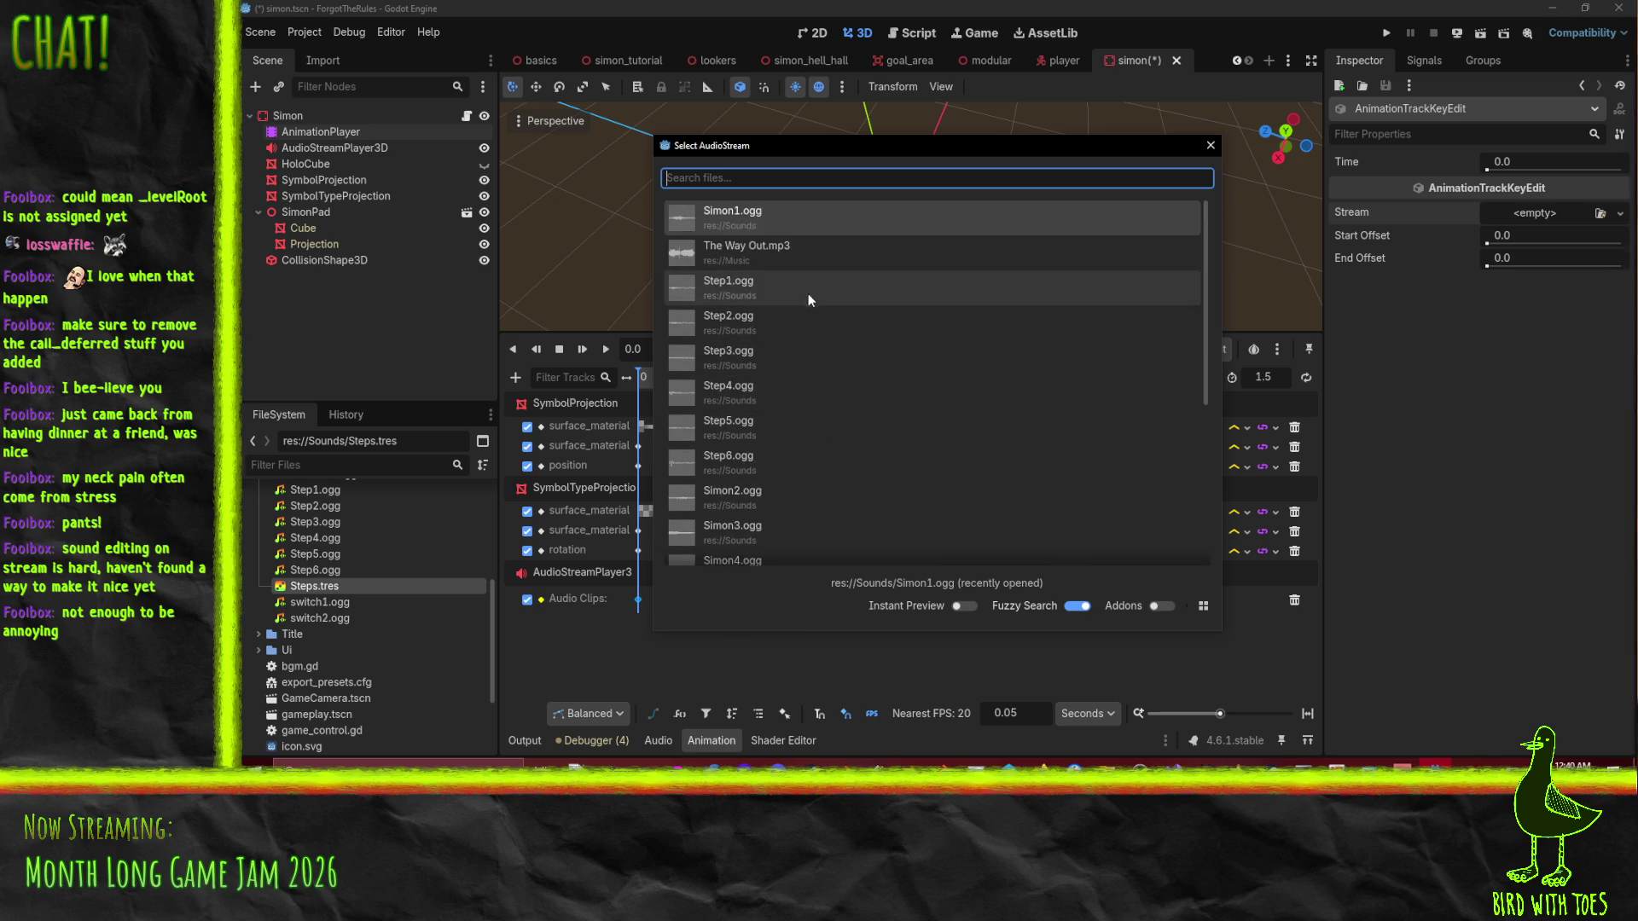
double_click(763, 305)
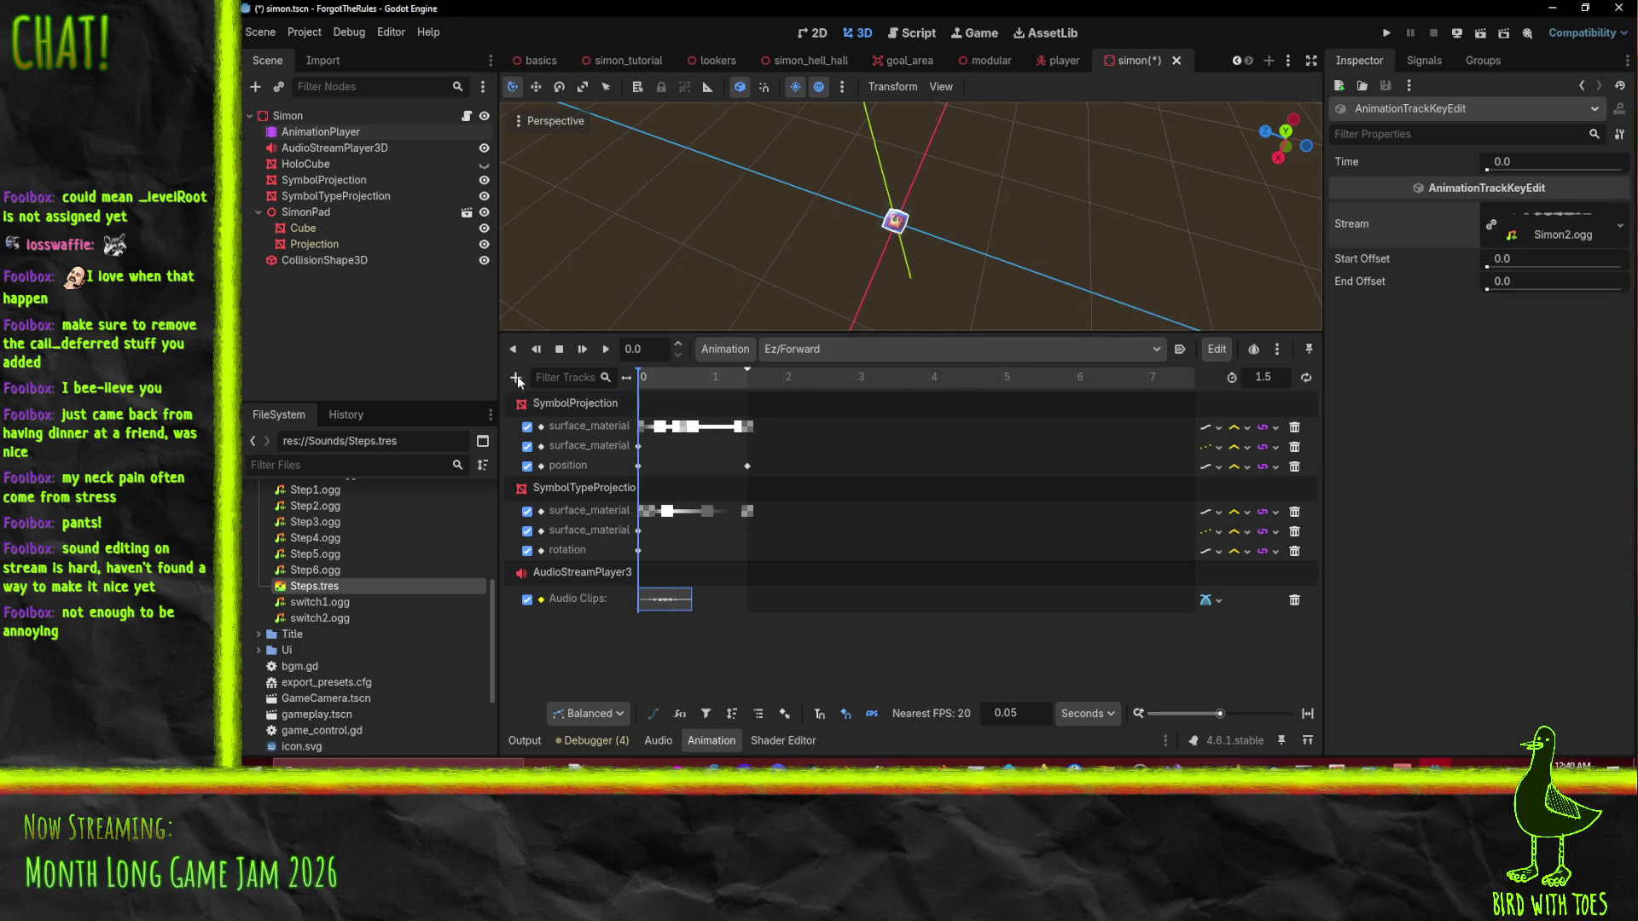
Key Simon3.ogg at time 0 on Ez/Right's audio track.
left_click(801, 355)
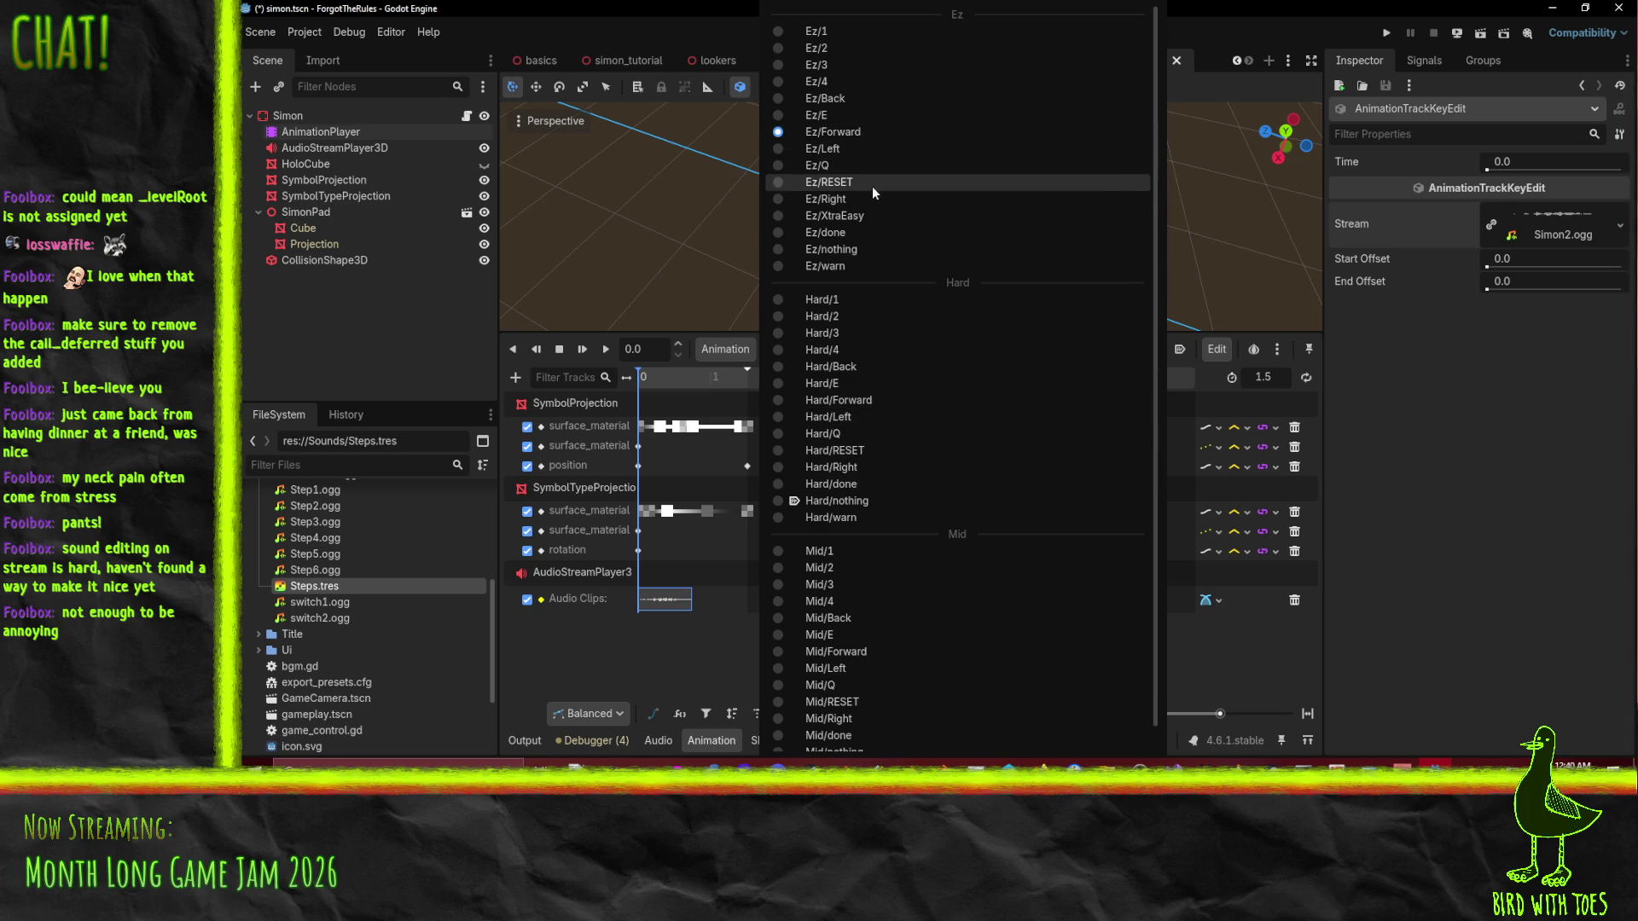
left_click(863, 198)
right_click(646, 604)
left_click(667, 612)
left_click(644, 603)
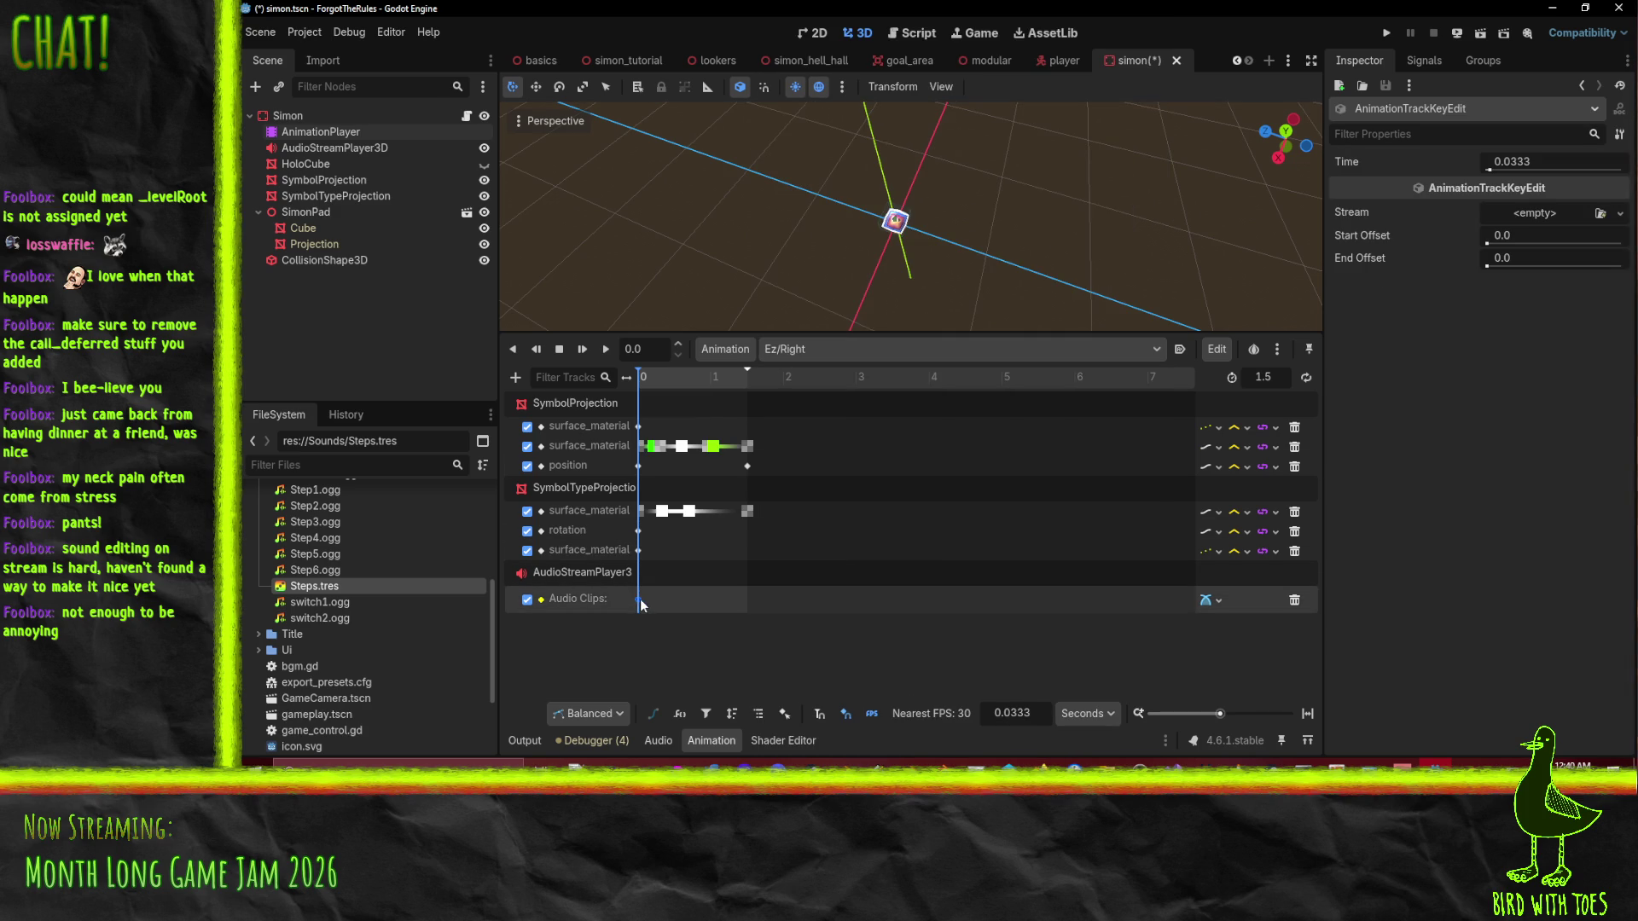
left_click_drag(642, 605, 639, 605)
left_click(1619, 213)
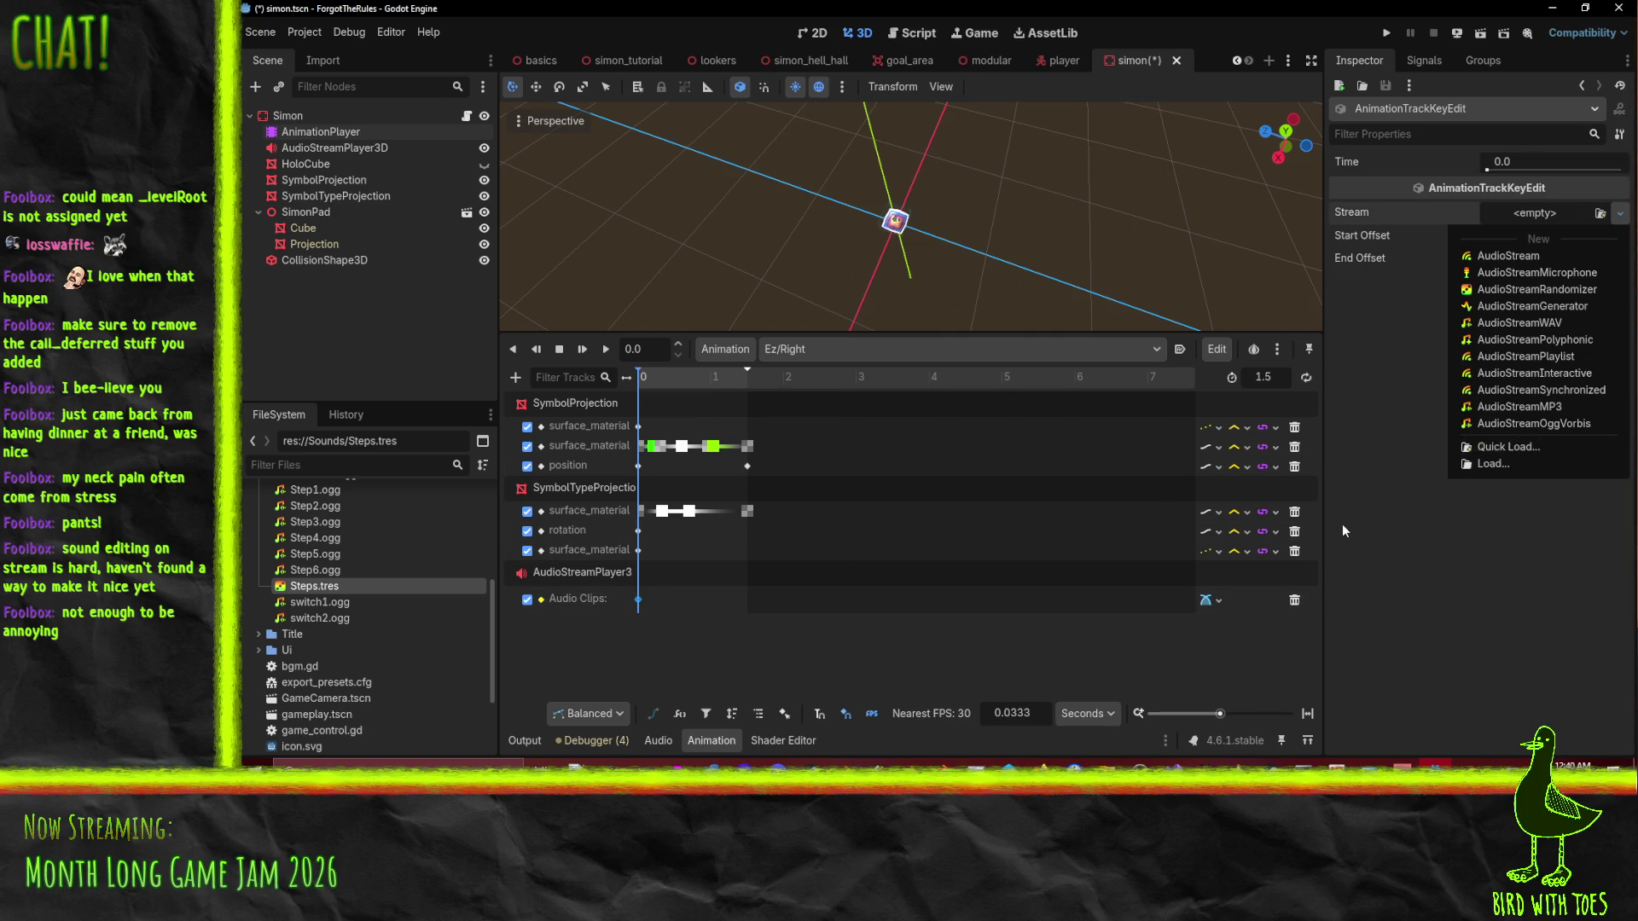
left_click(1499, 447)
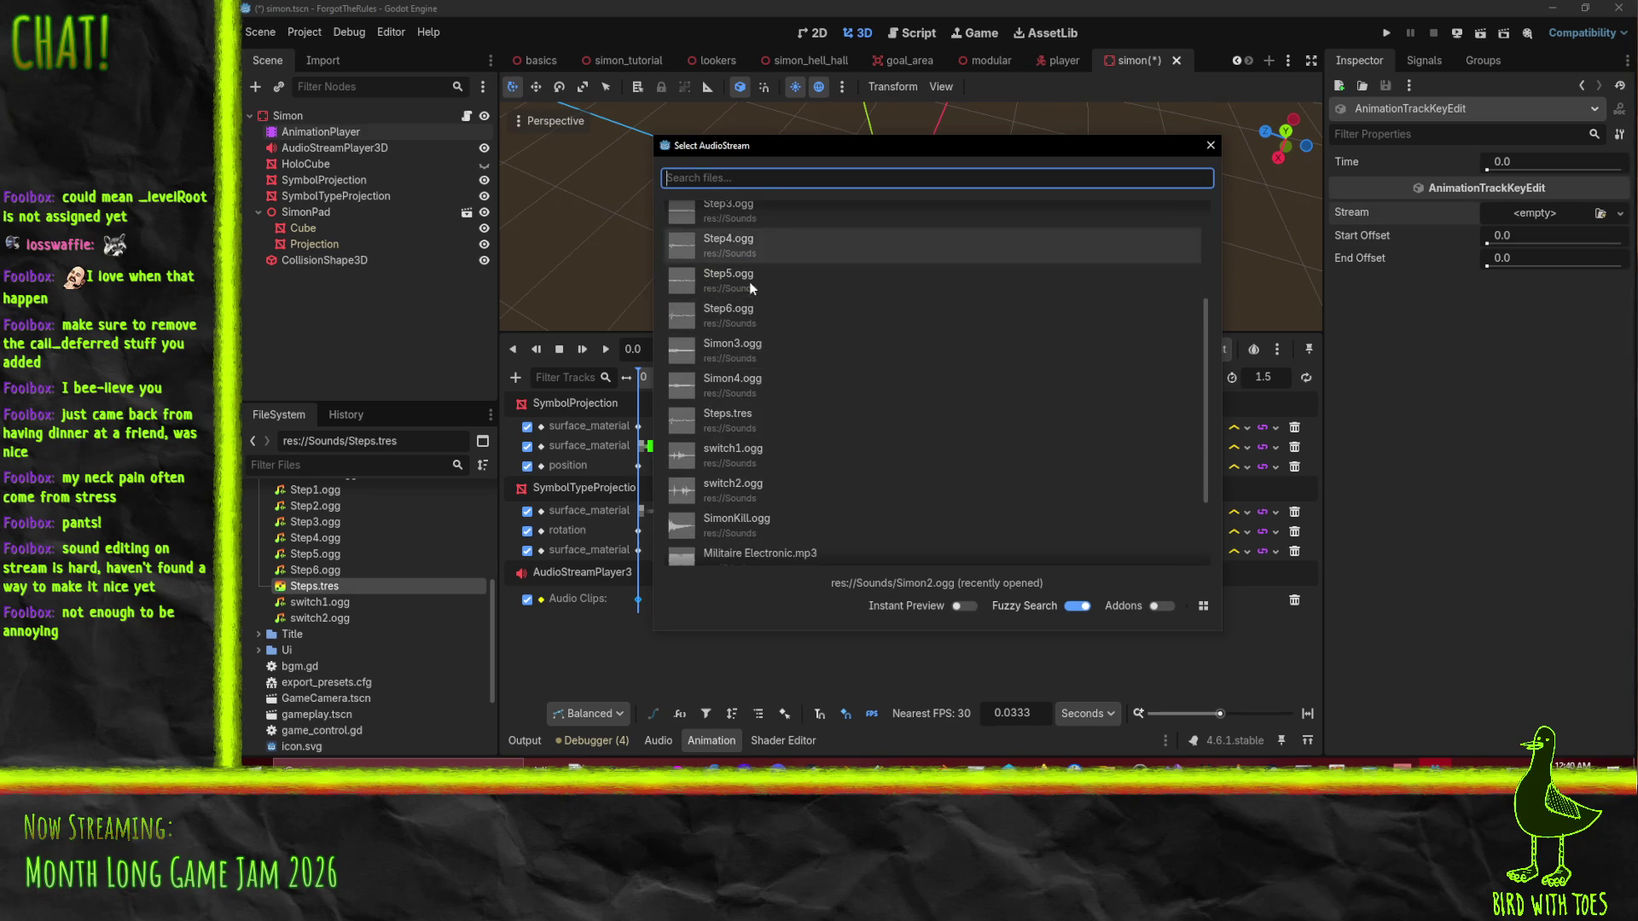
left_click(754, 341)
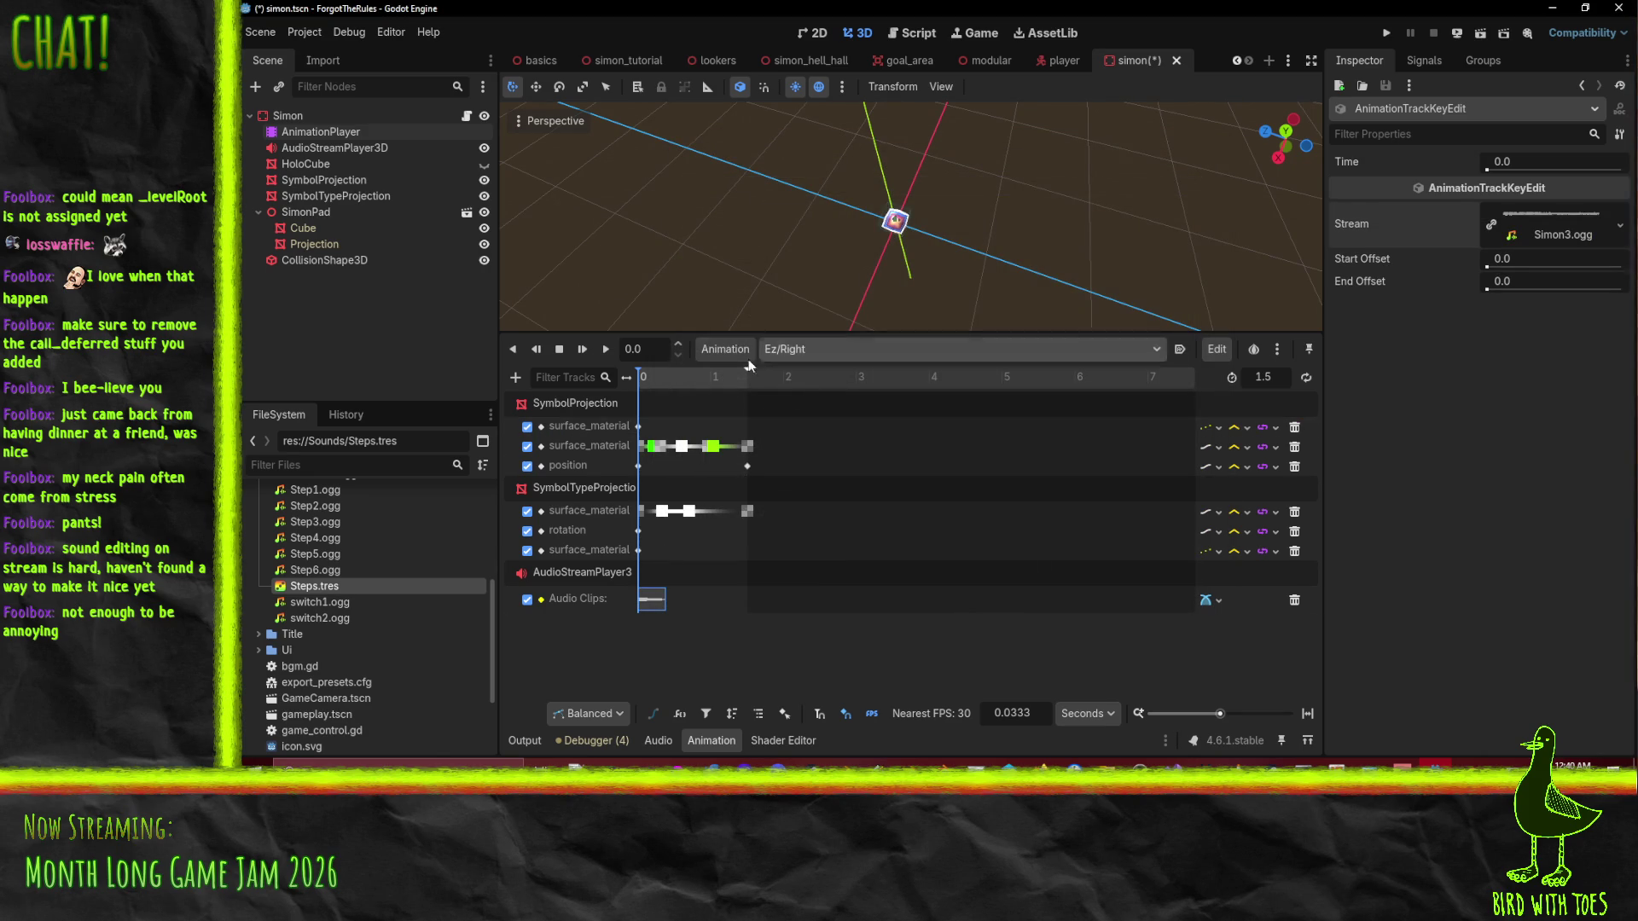
Key Simon4.ogg at the start of Ez/Back's audio track.
left_click(776, 349)
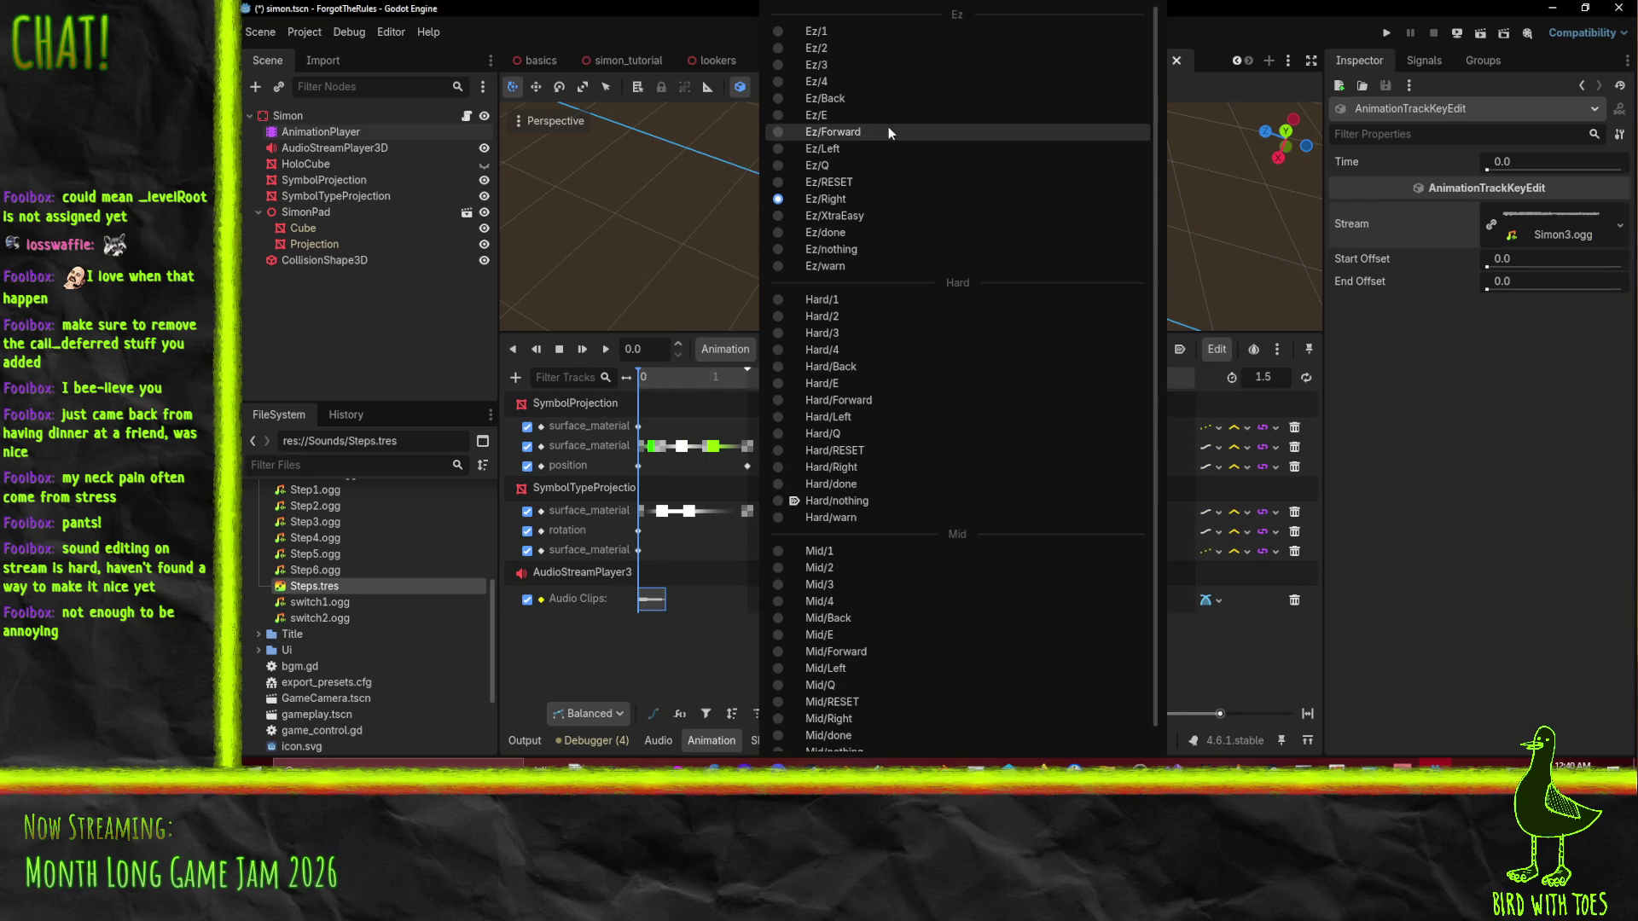
left_click(875, 99)
right_click(655, 579)
left_click(703, 590)
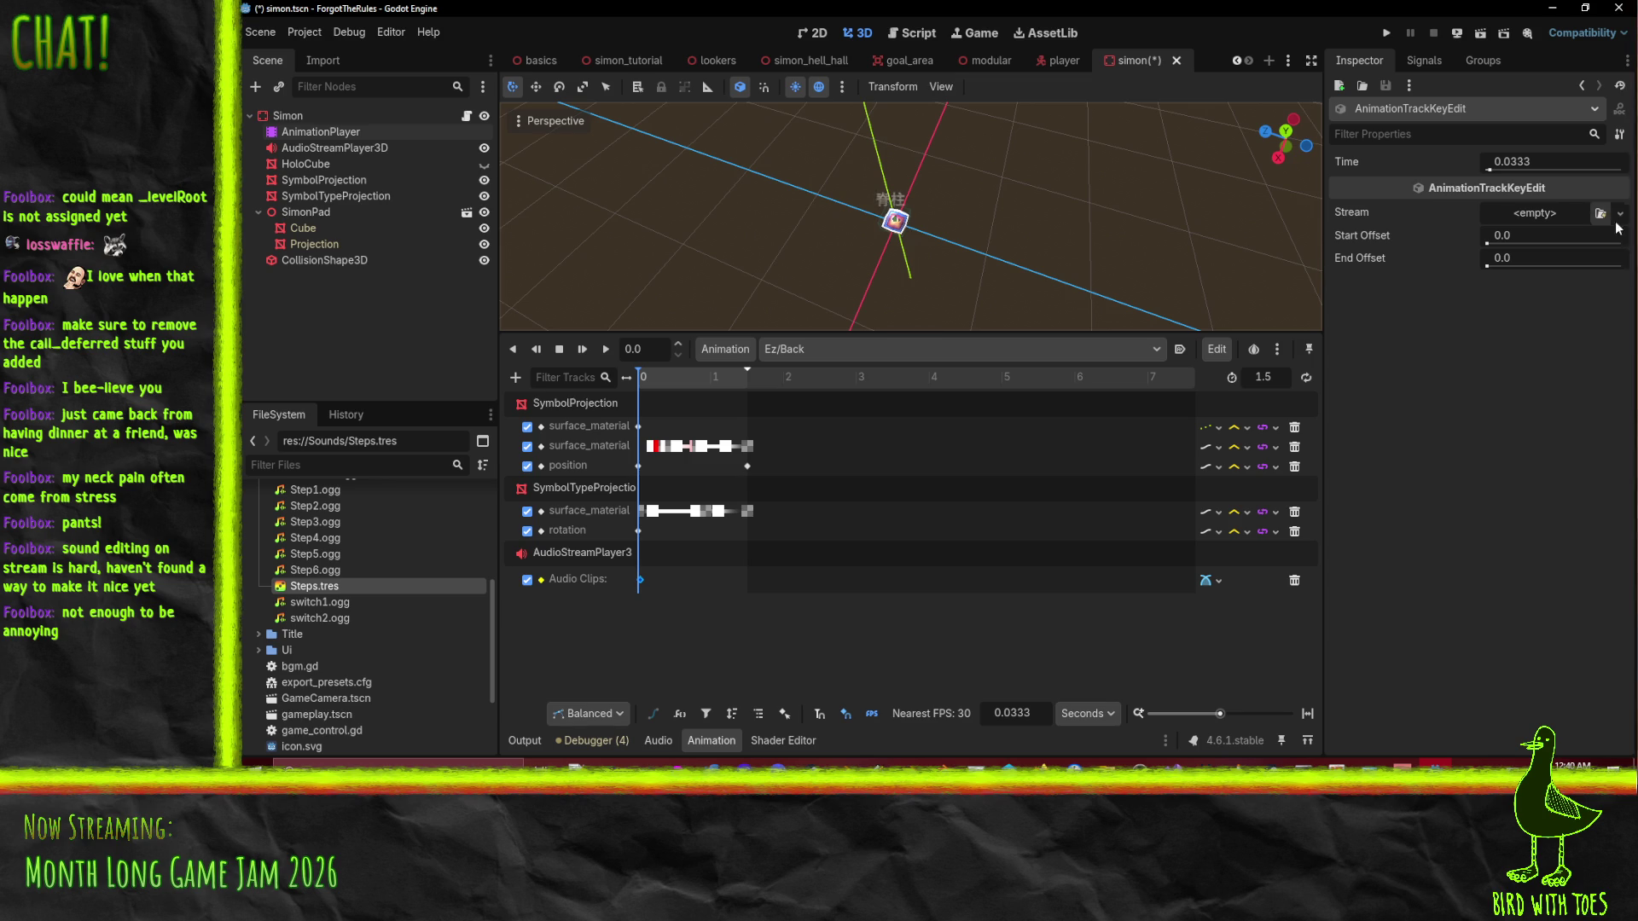
left_click(1535, 212)
left_click(1477, 452)
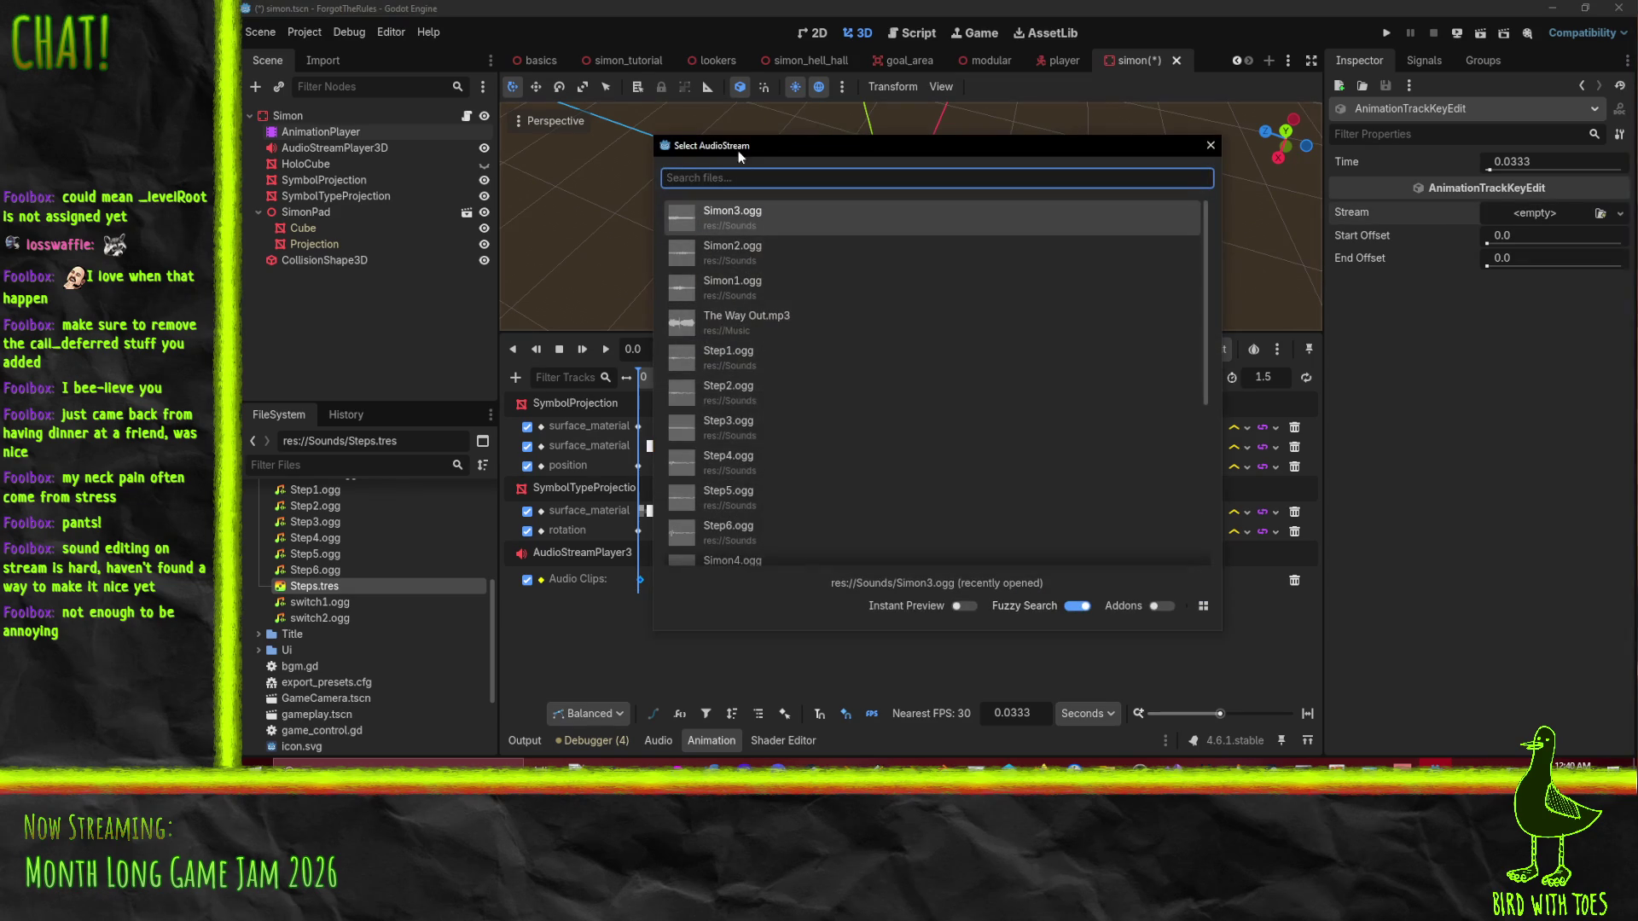
scroll(790, 286, "down", 2)
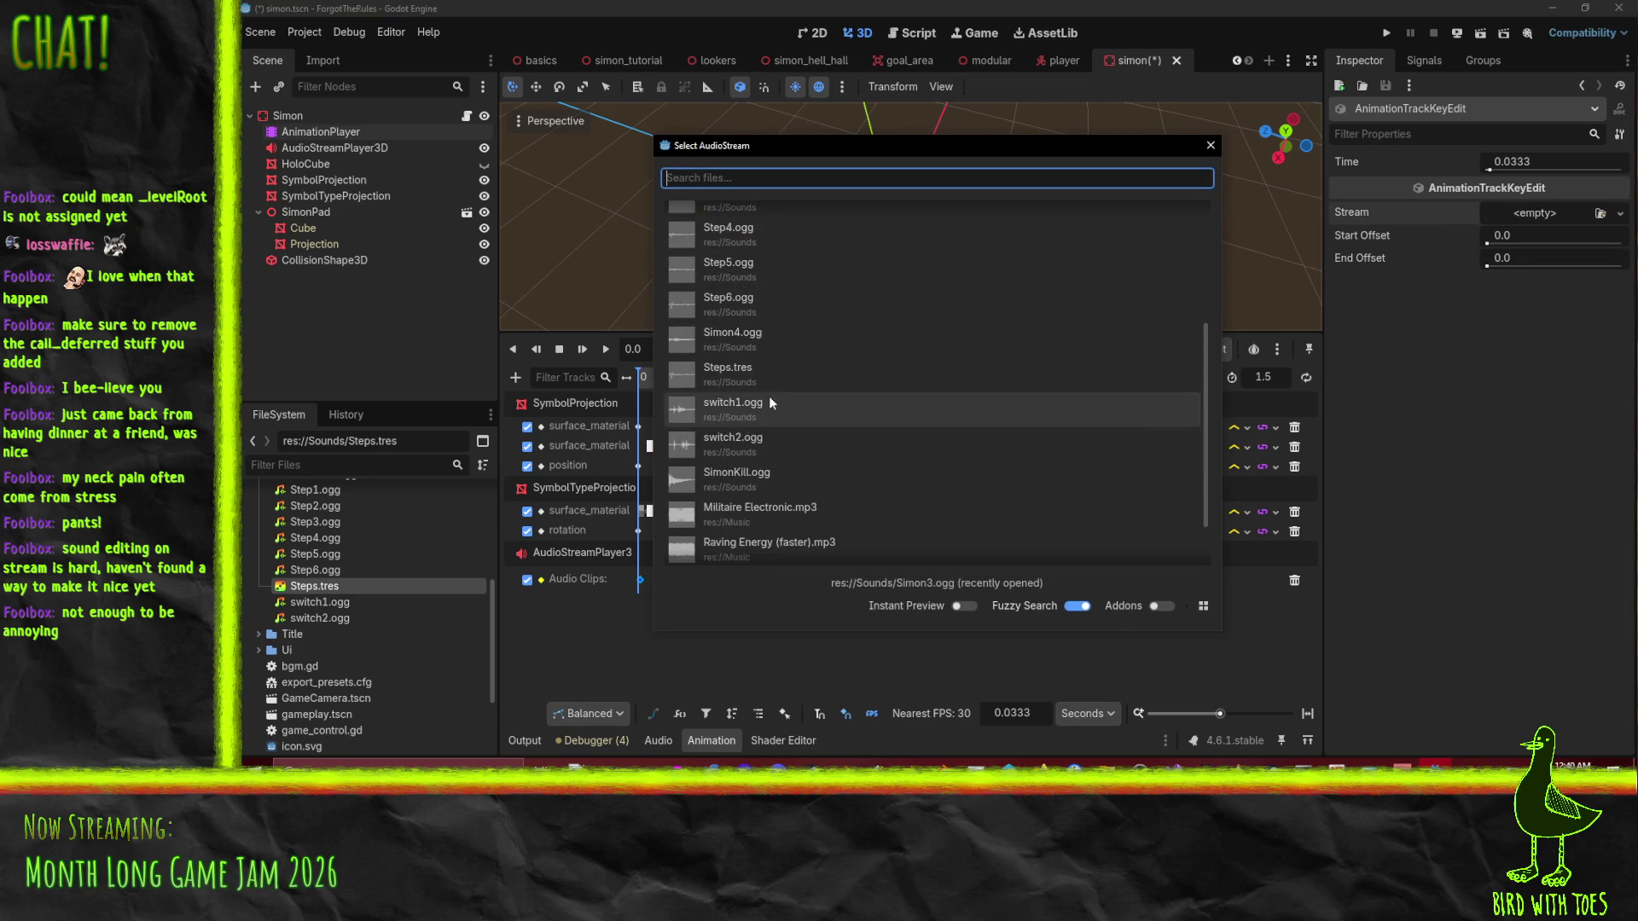
scroll(771, 402, "down", 2)
double_click(764, 341)
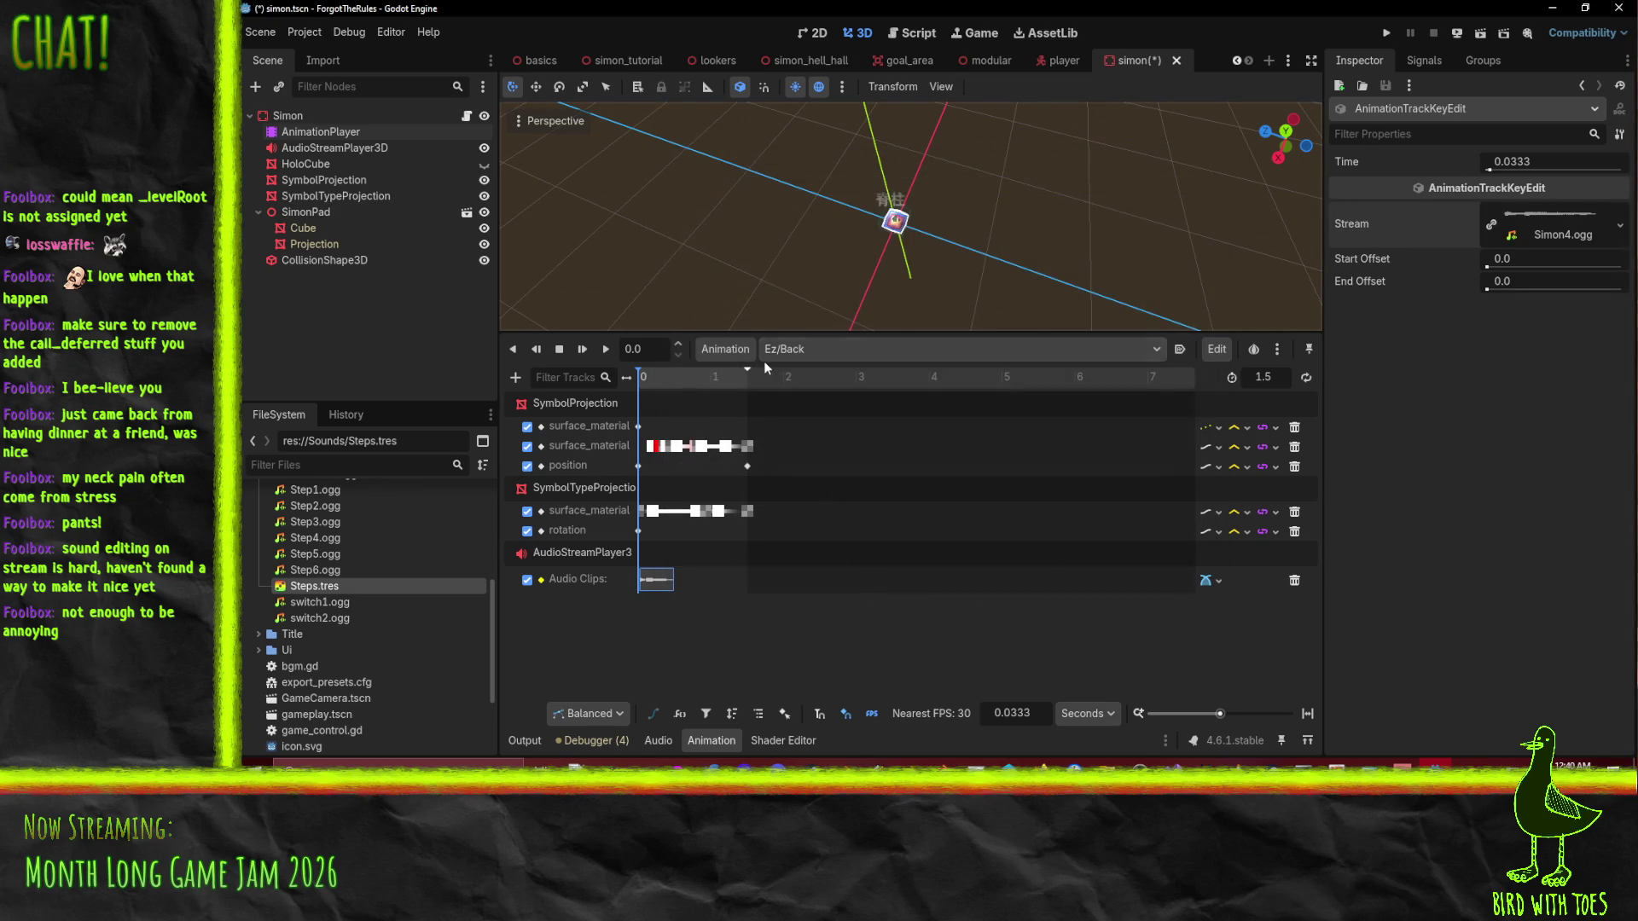
Play Ez/Back twice to hear its new Simon4 sound.
left_click(605, 351)
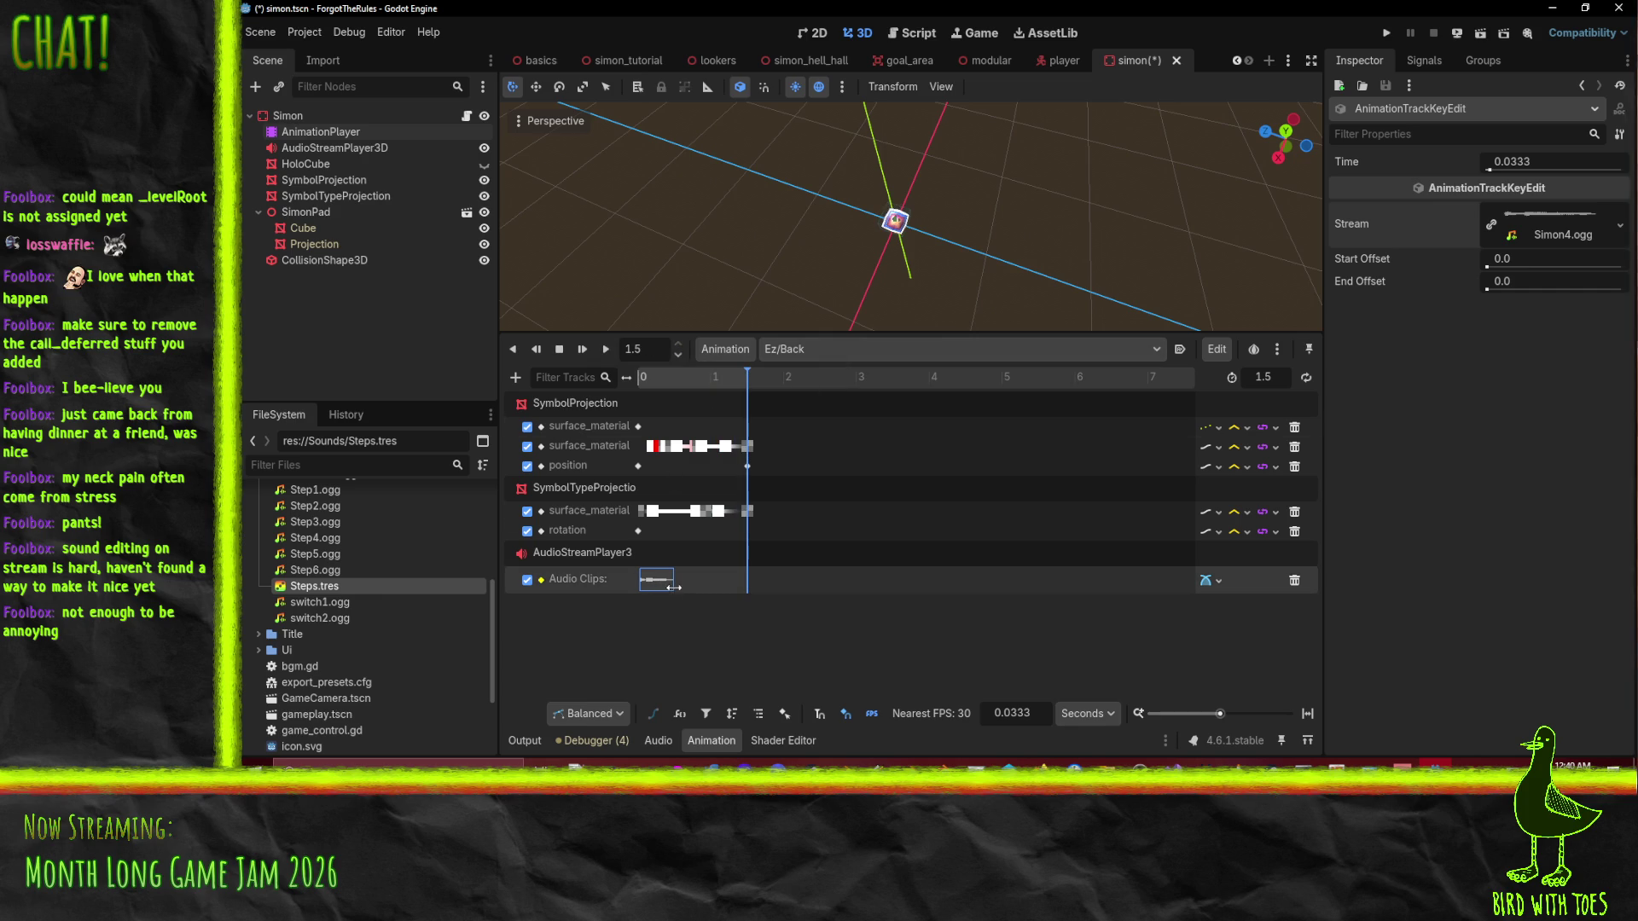
left_click(606, 353)
left_click(809, 350)
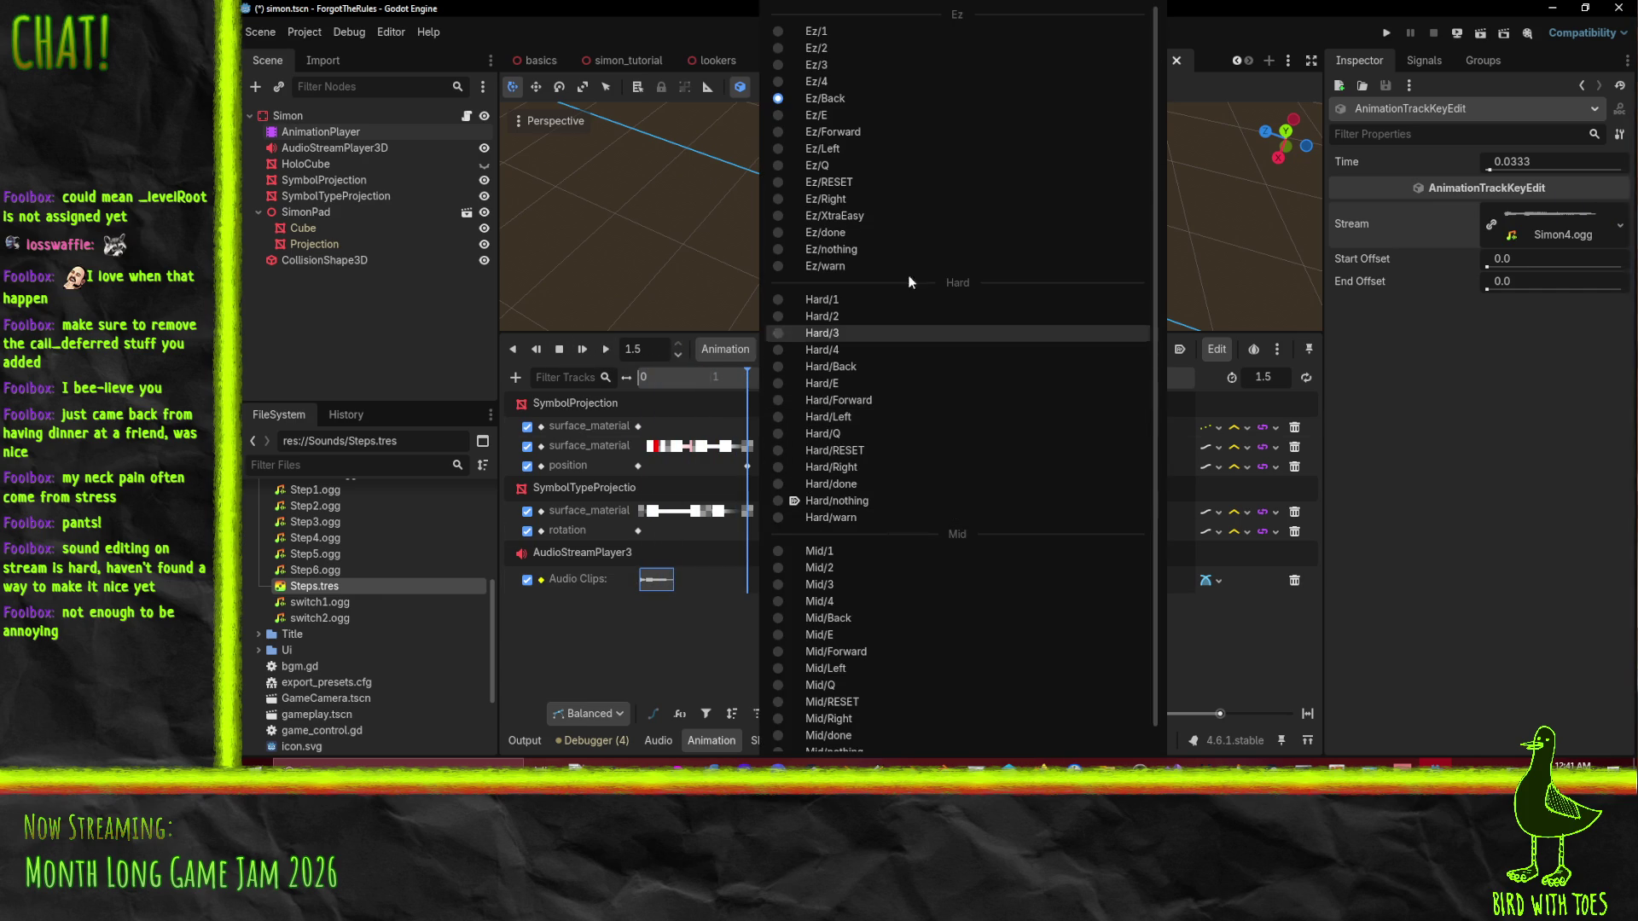
Preview Ez/Forward and Ez/Left to check their sounds.
left_click(868, 131)
left_click(606, 350)
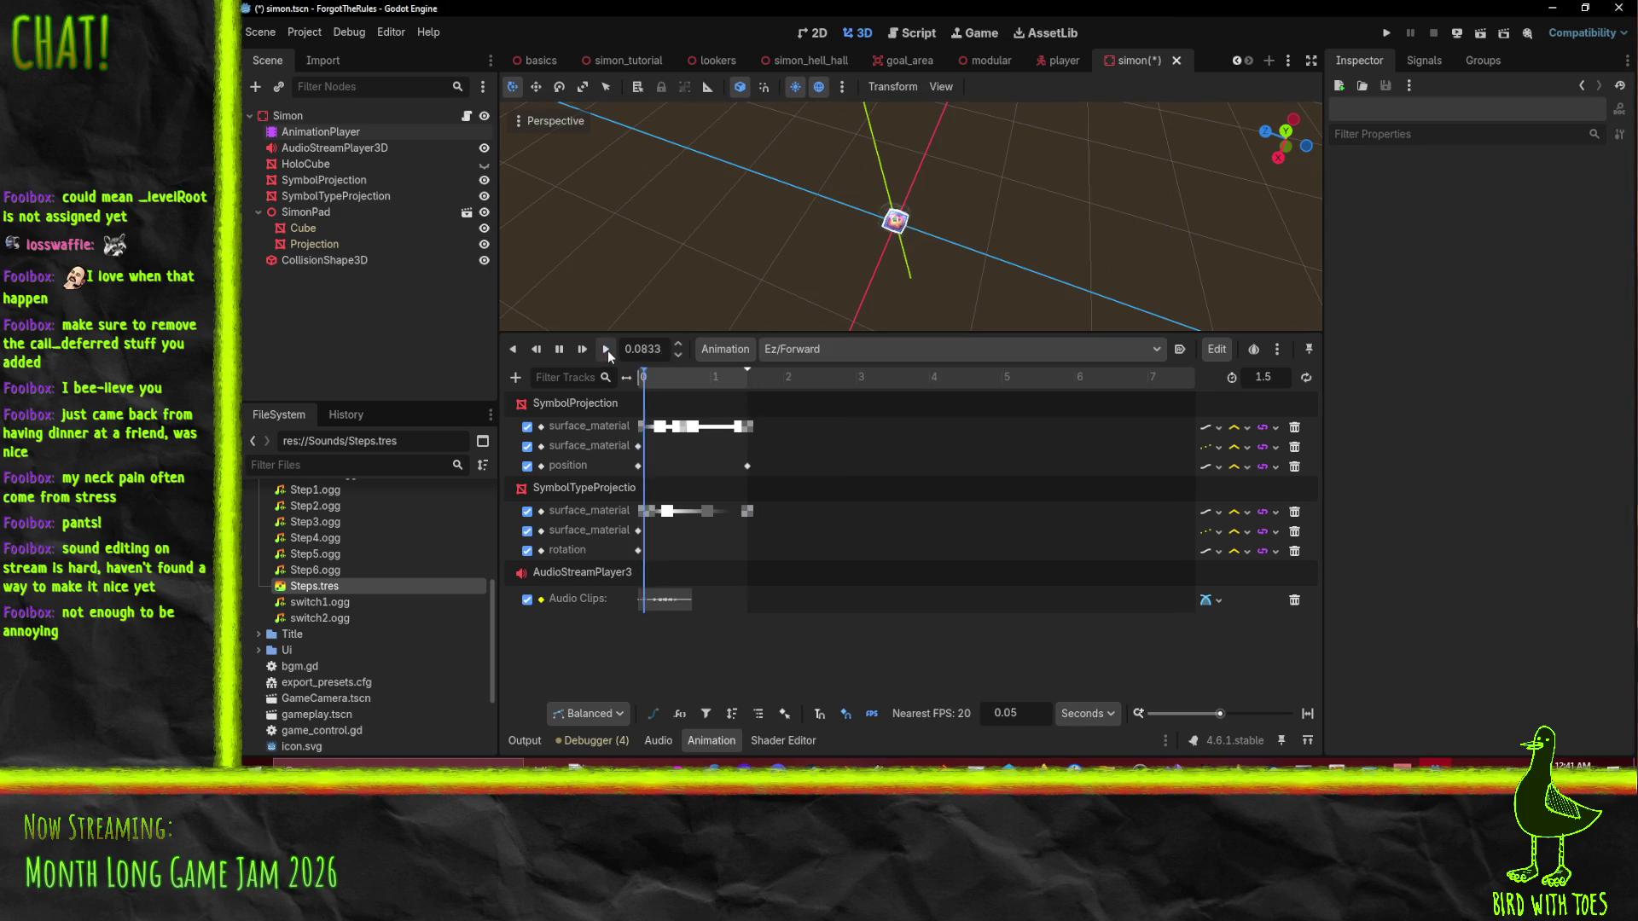
left_click(802, 350)
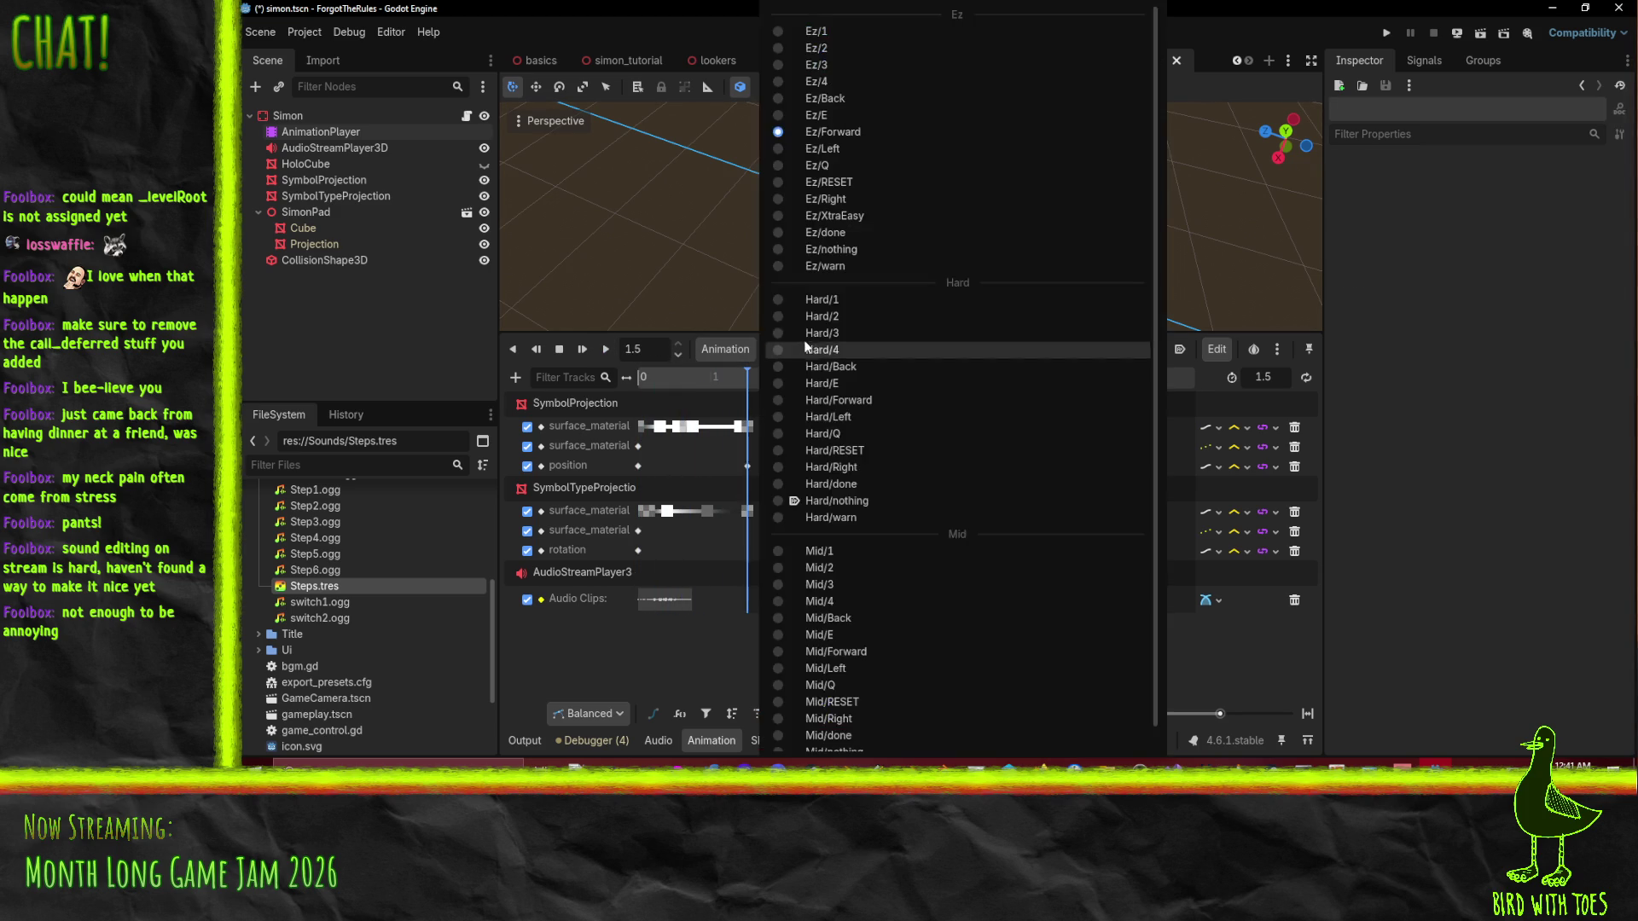
left_click(902, 149)
left_click(608, 350)
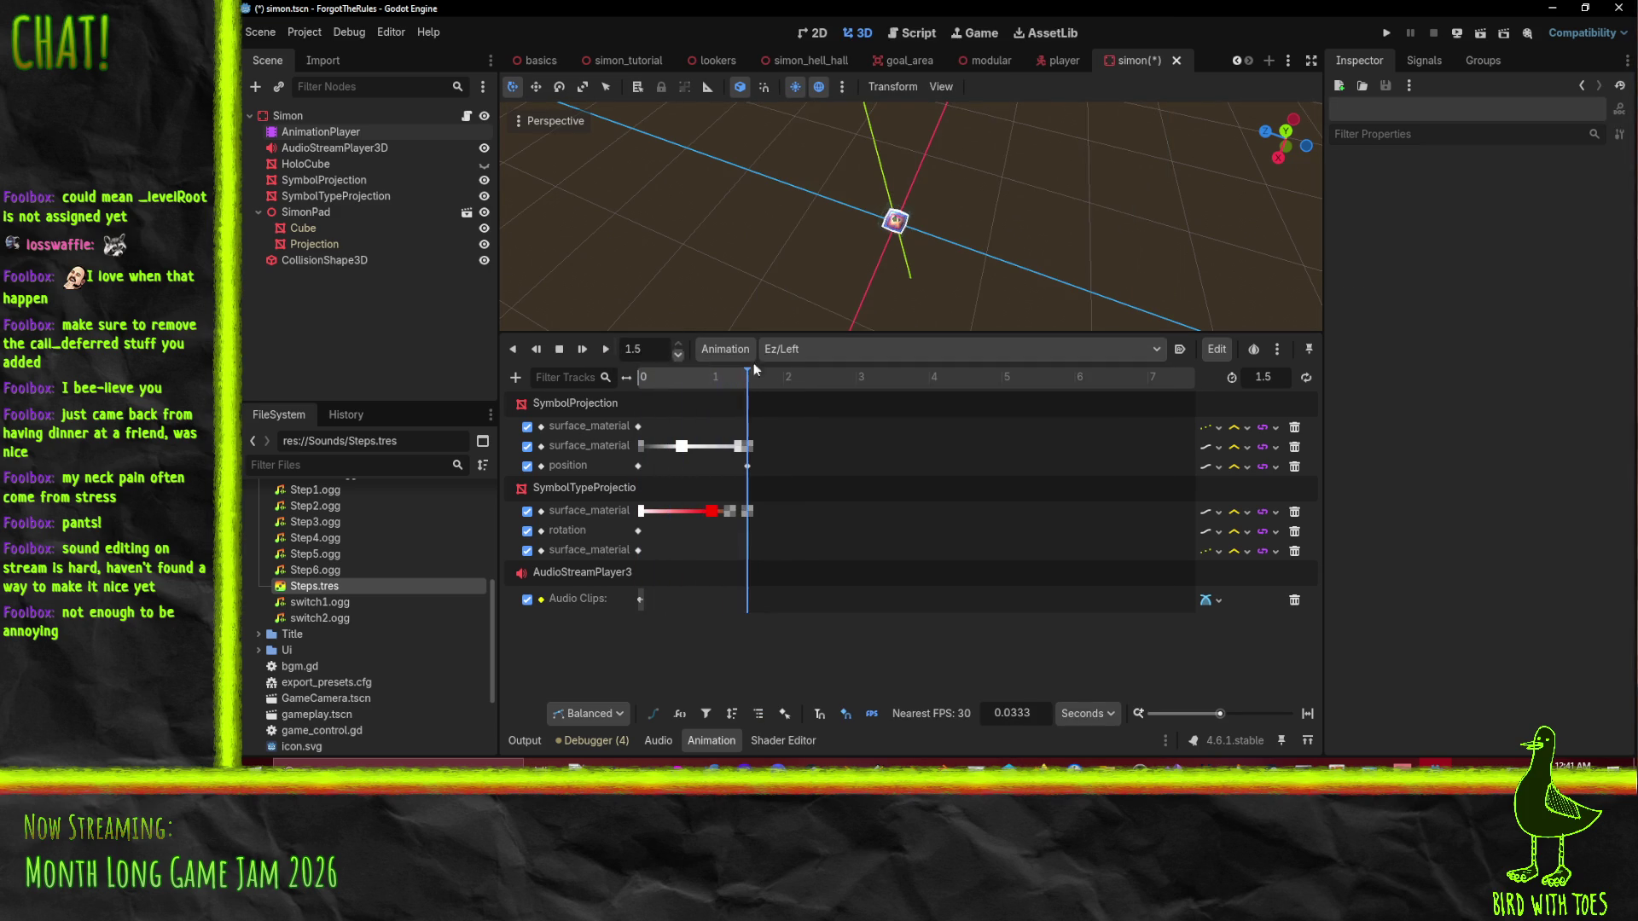
Preview Ez/Right and save the simon scene with Ctrl+S.
left_click(819, 350)
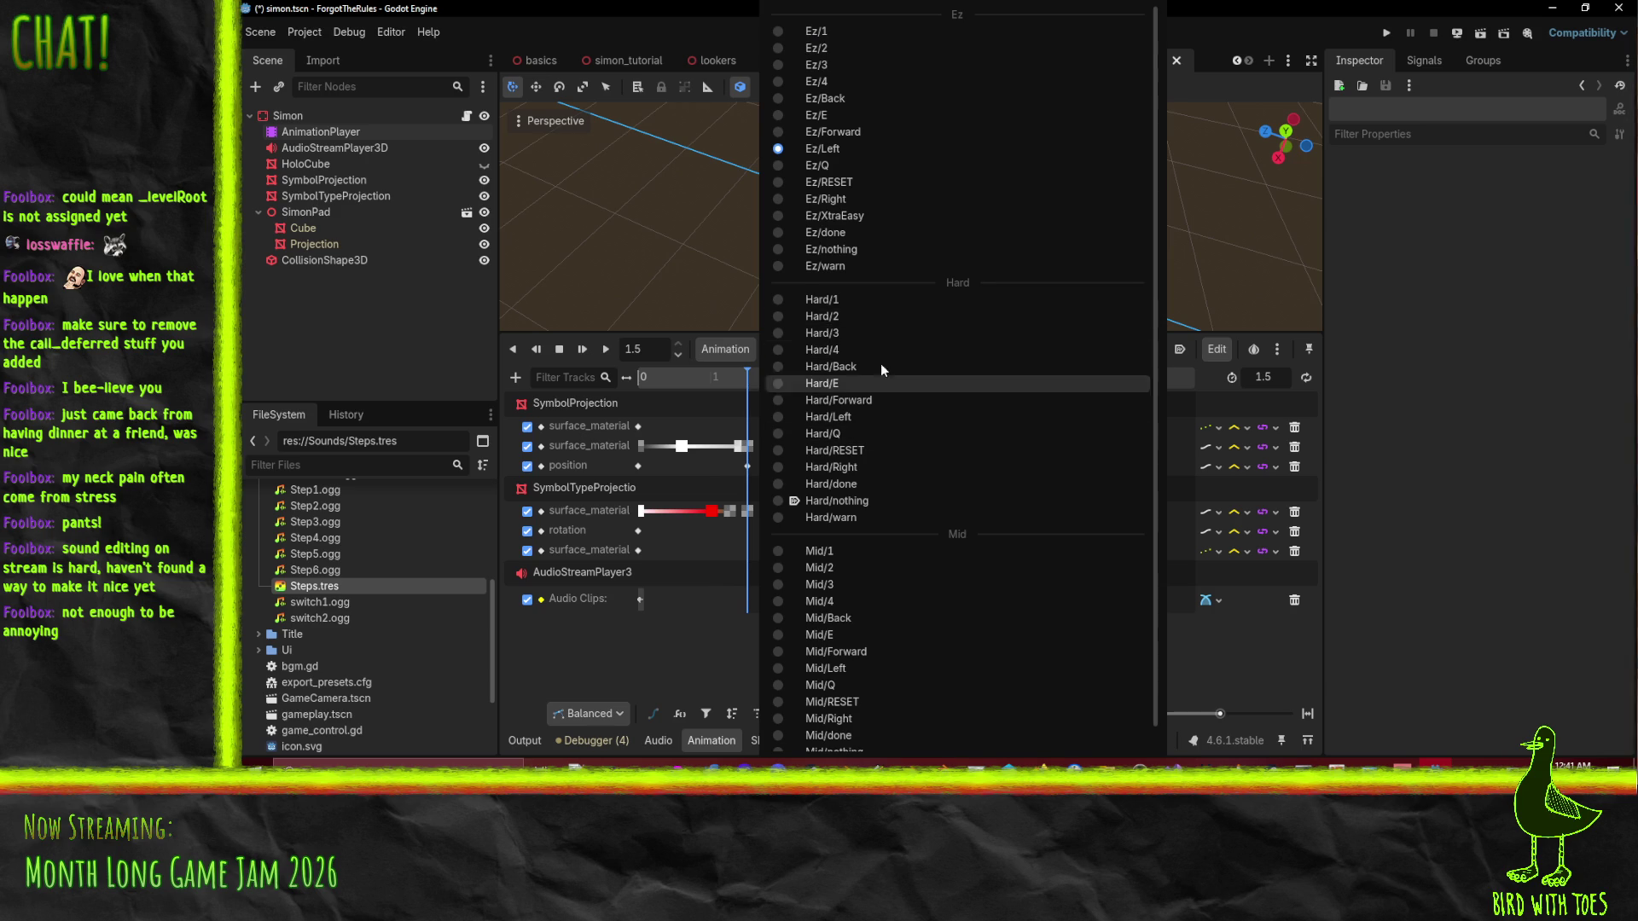
left_click(918, 198)
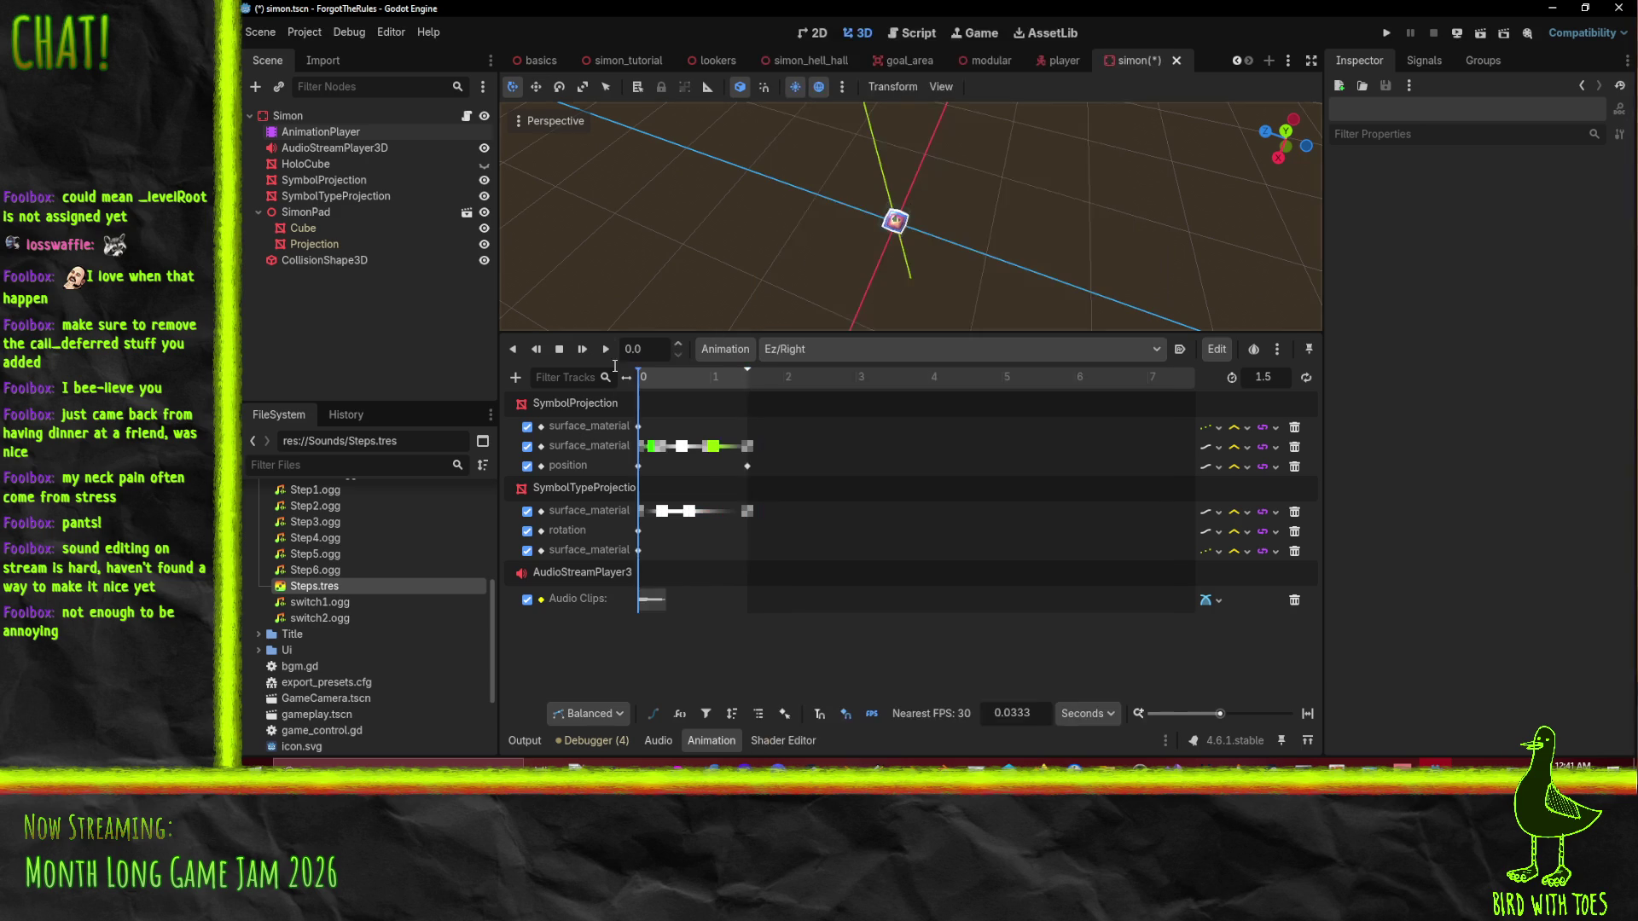
left_click(611, 350)
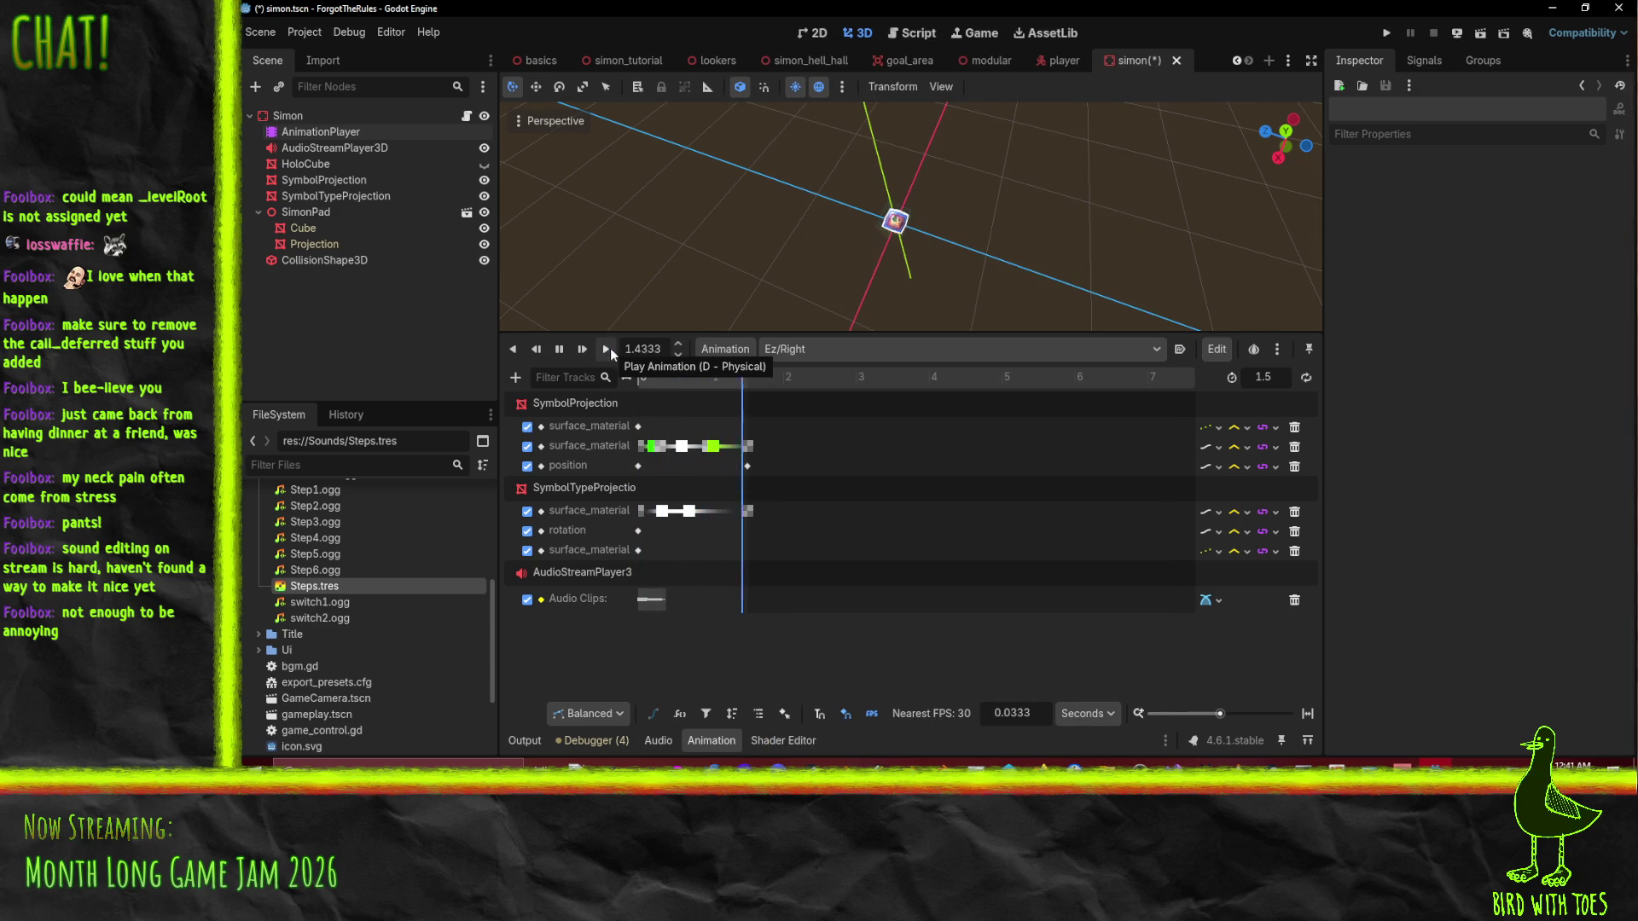
key("ctrl+s")
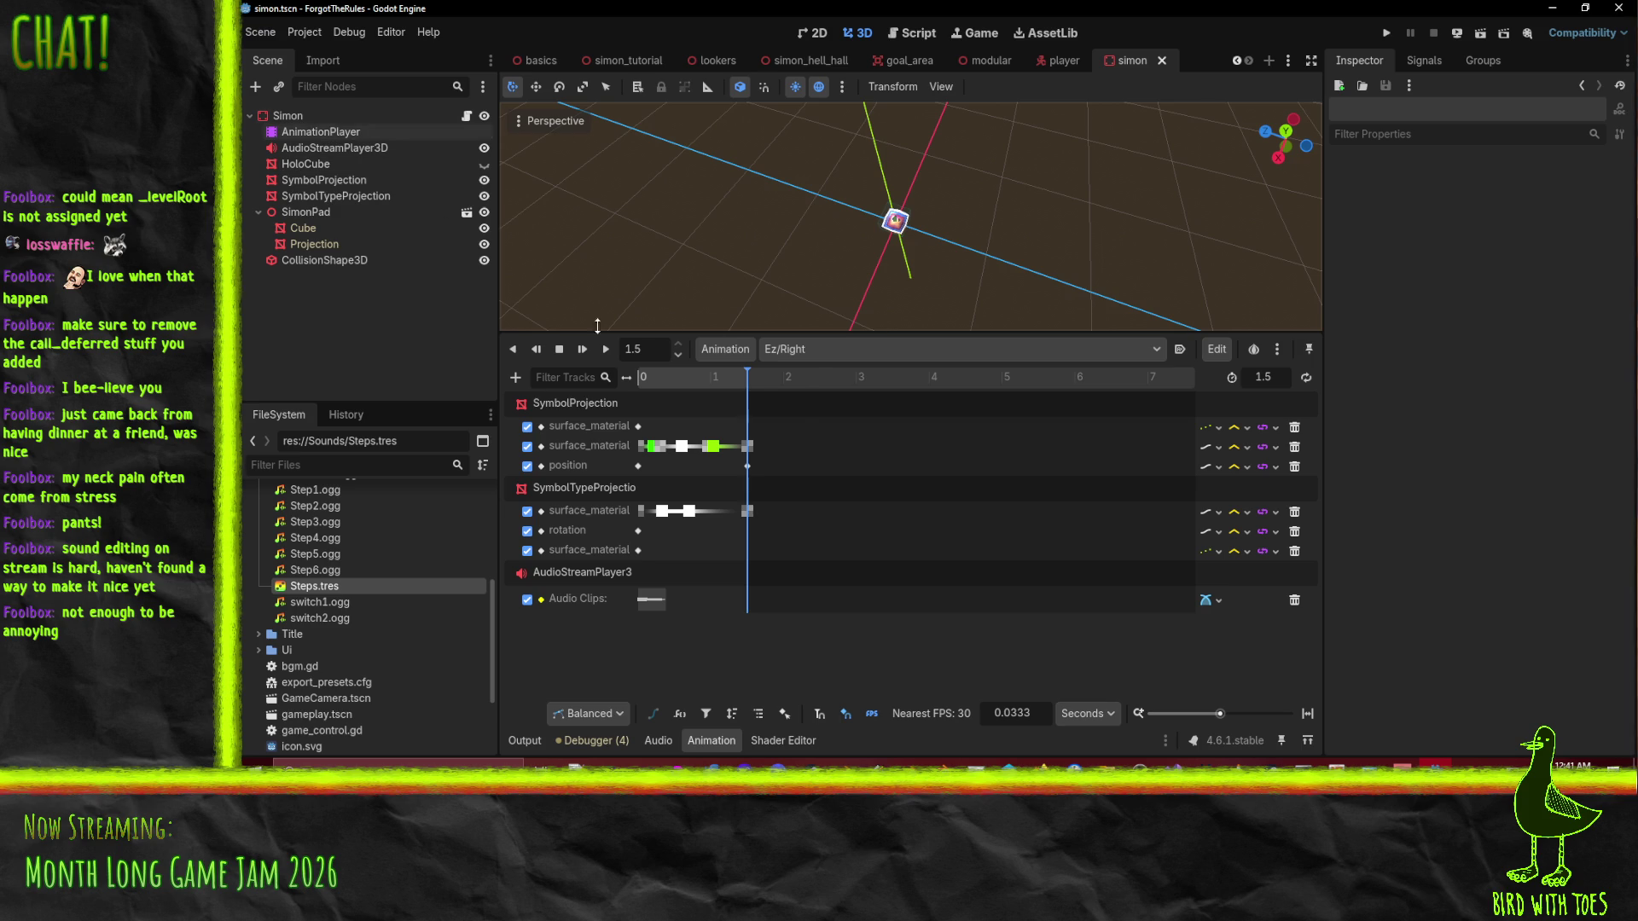
left_click(811, 353)
left_click(391, 372)
left_click(725, 349)
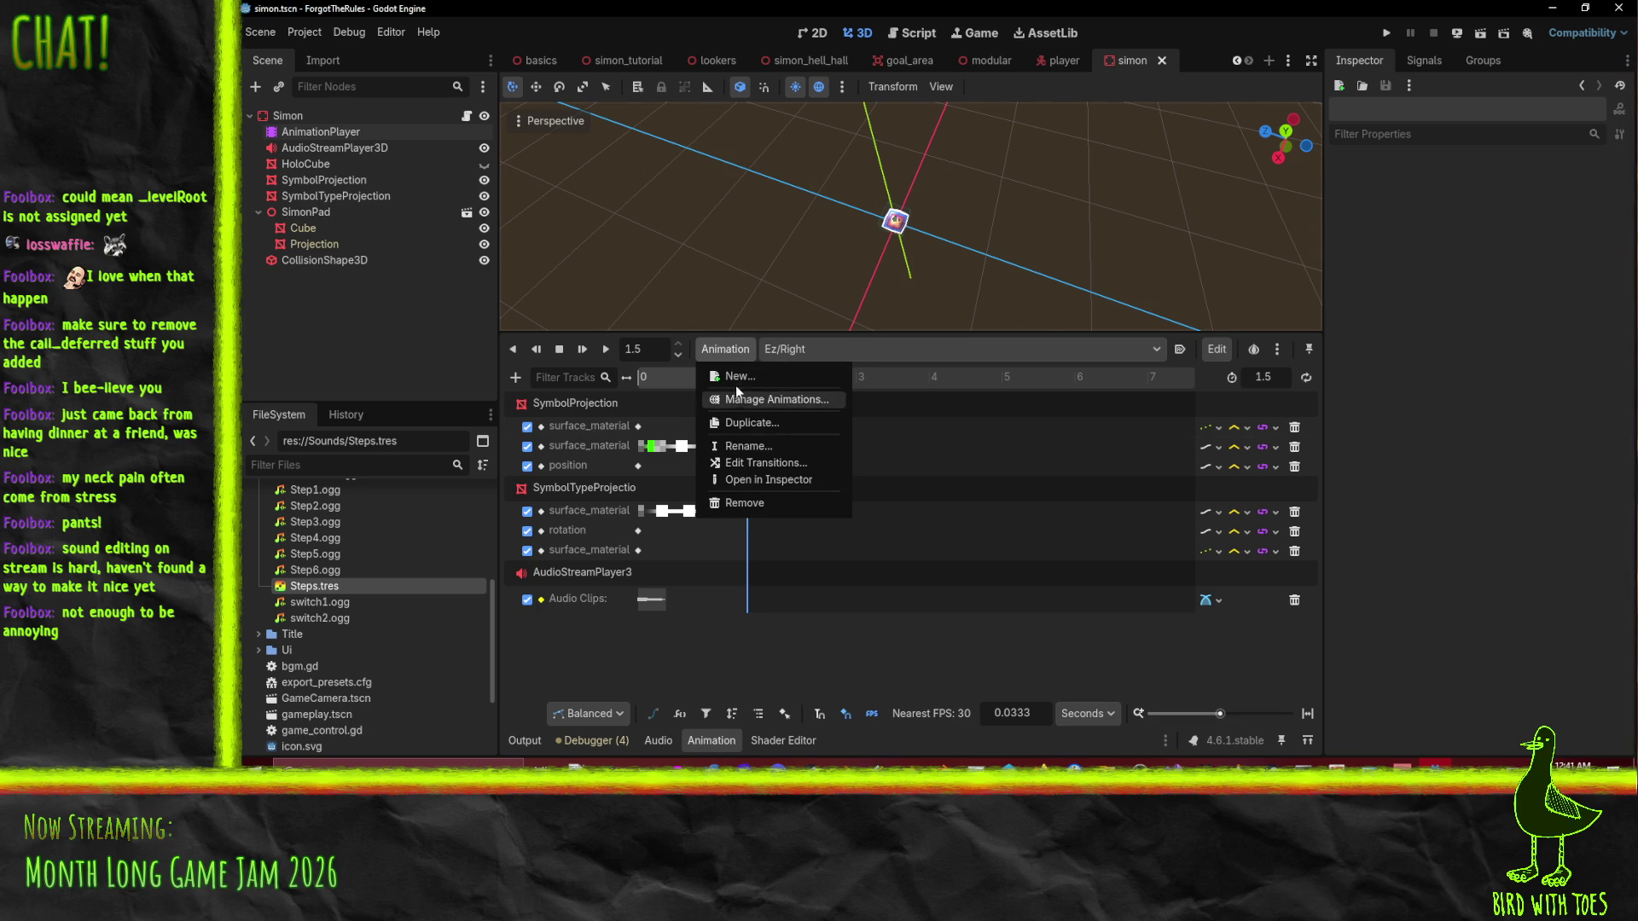
Create a new animation named Kill in the [Global] library.
left_click(789, 373)
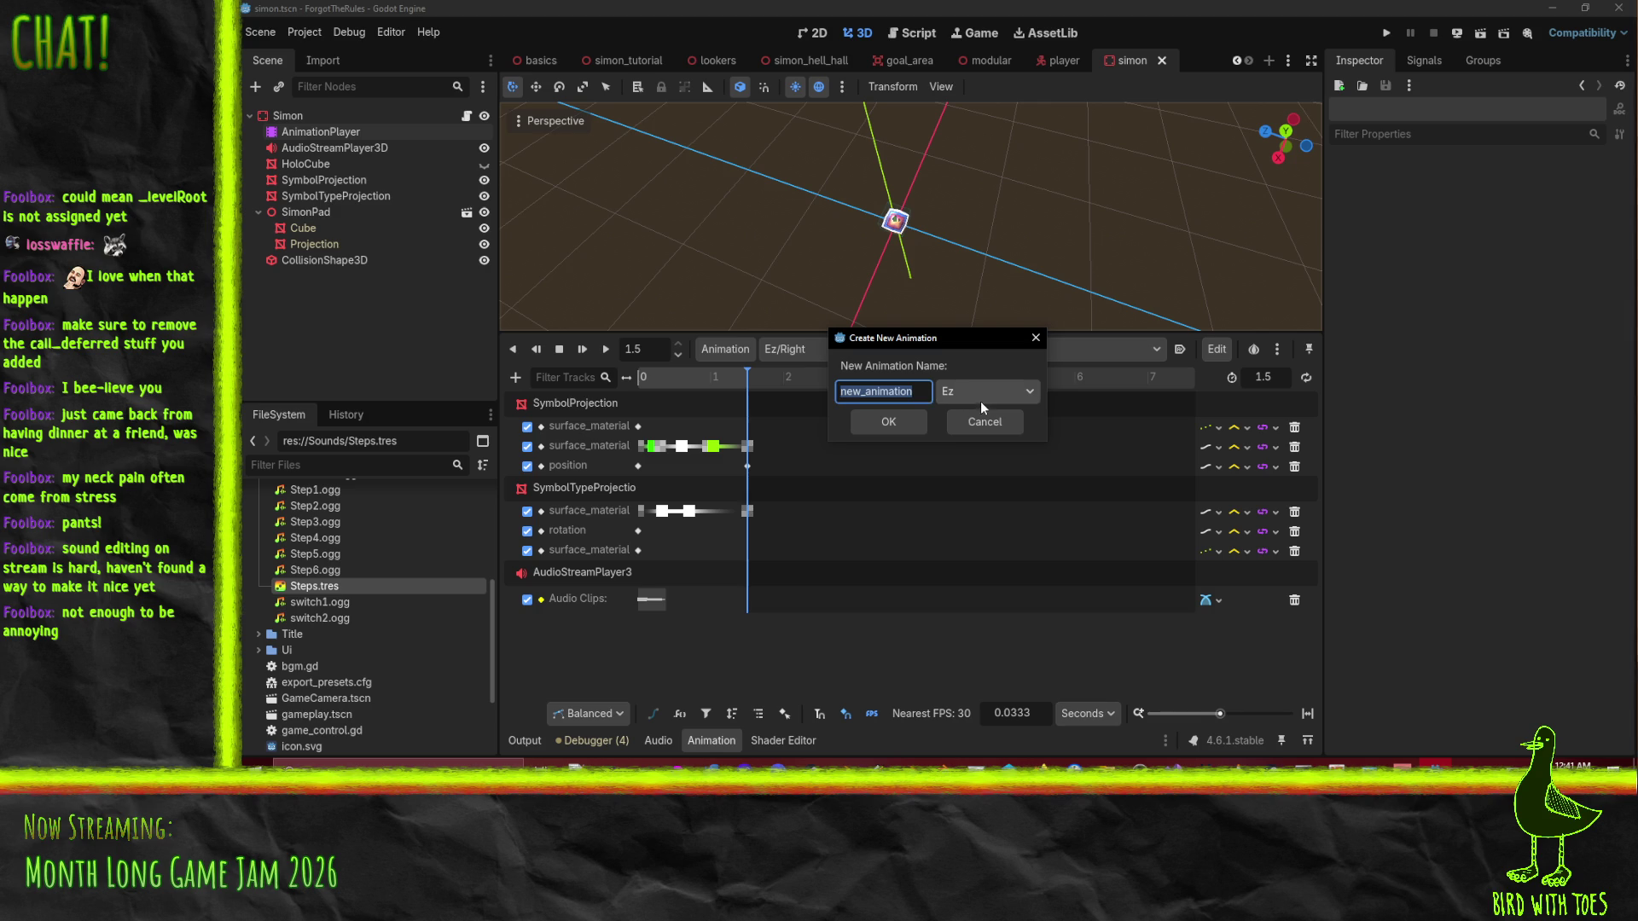
left_click(973, 397)
left_click(999, 417)
key("ctrl+a")
type("Ki")
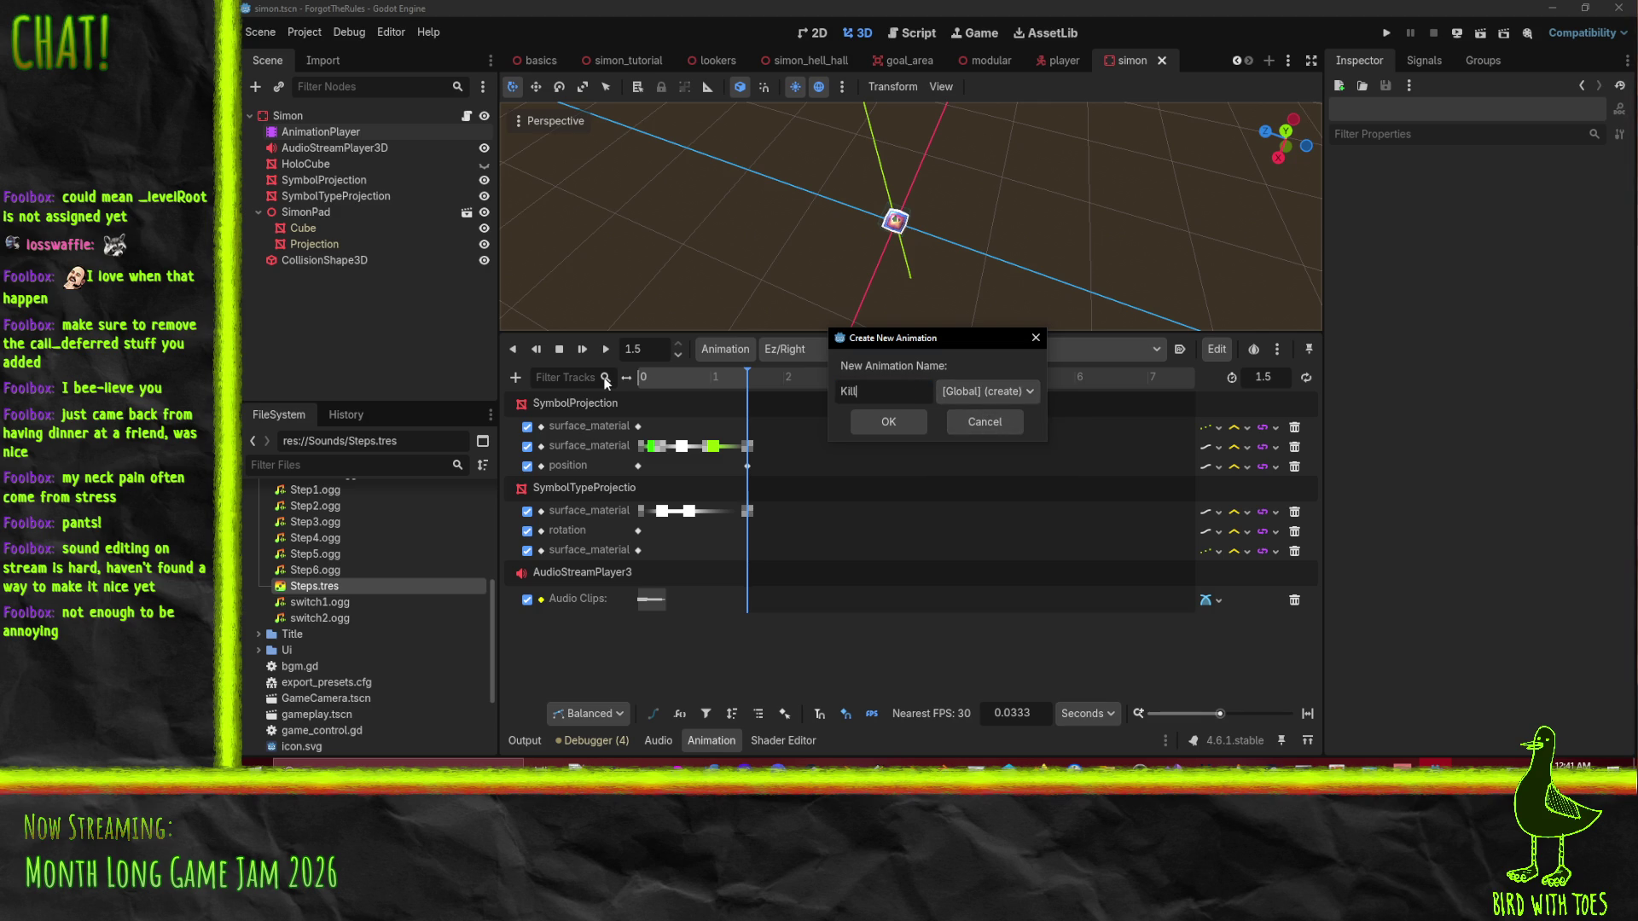
left_click(890, 418)
Select SimonPad and key its position at time 0 in Kill.
scroll(973, 270, "up", 3)
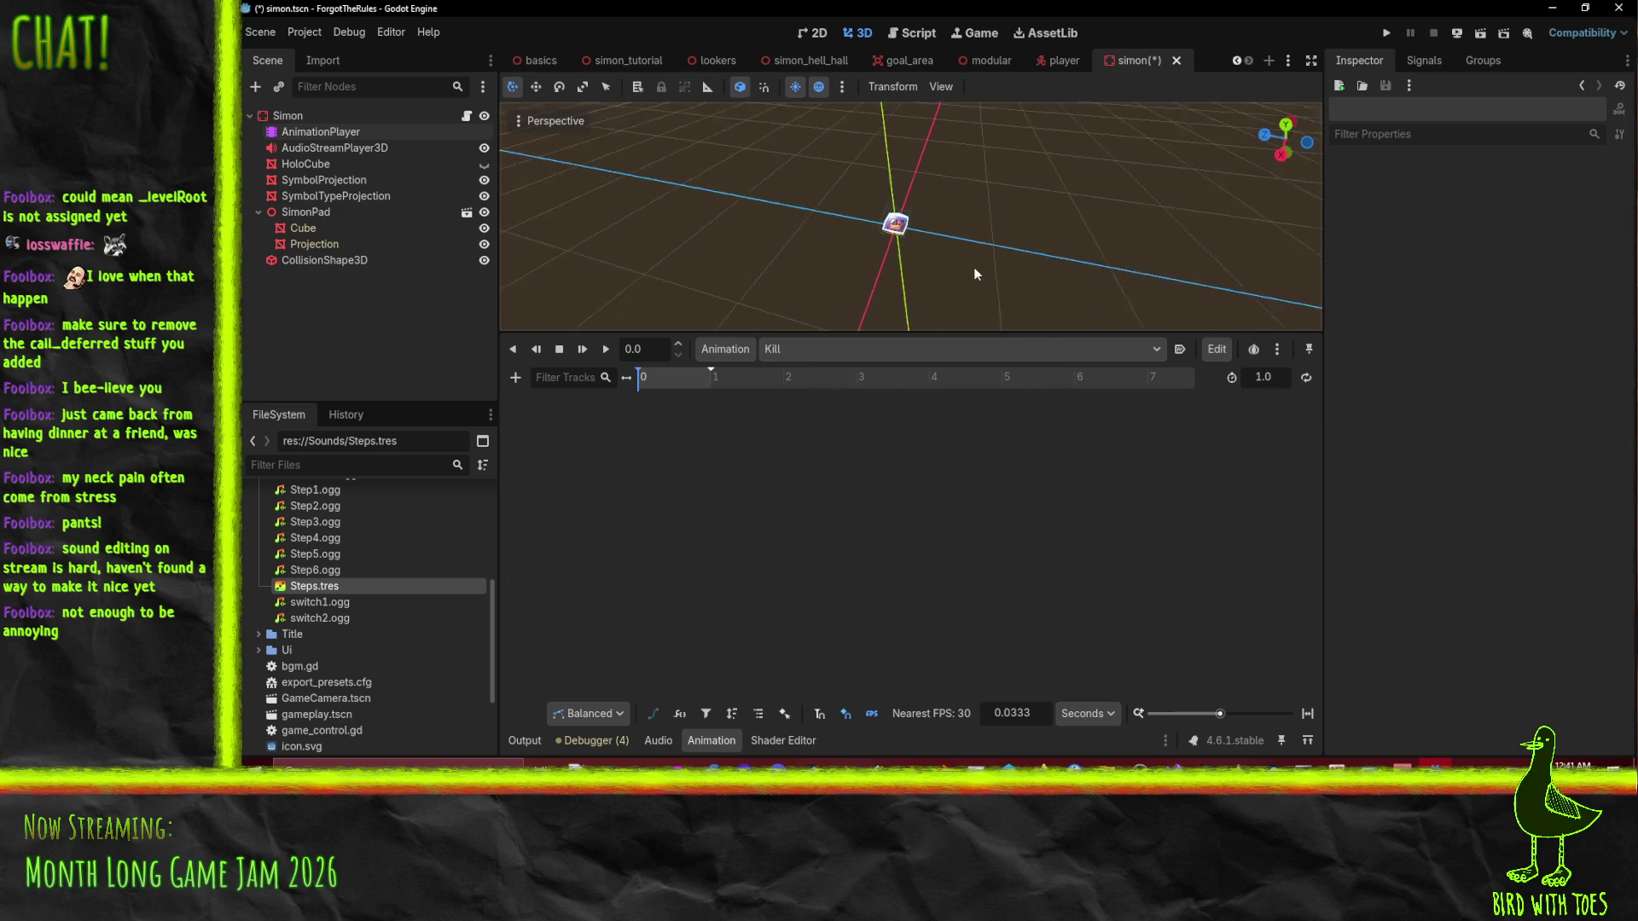
key("f")
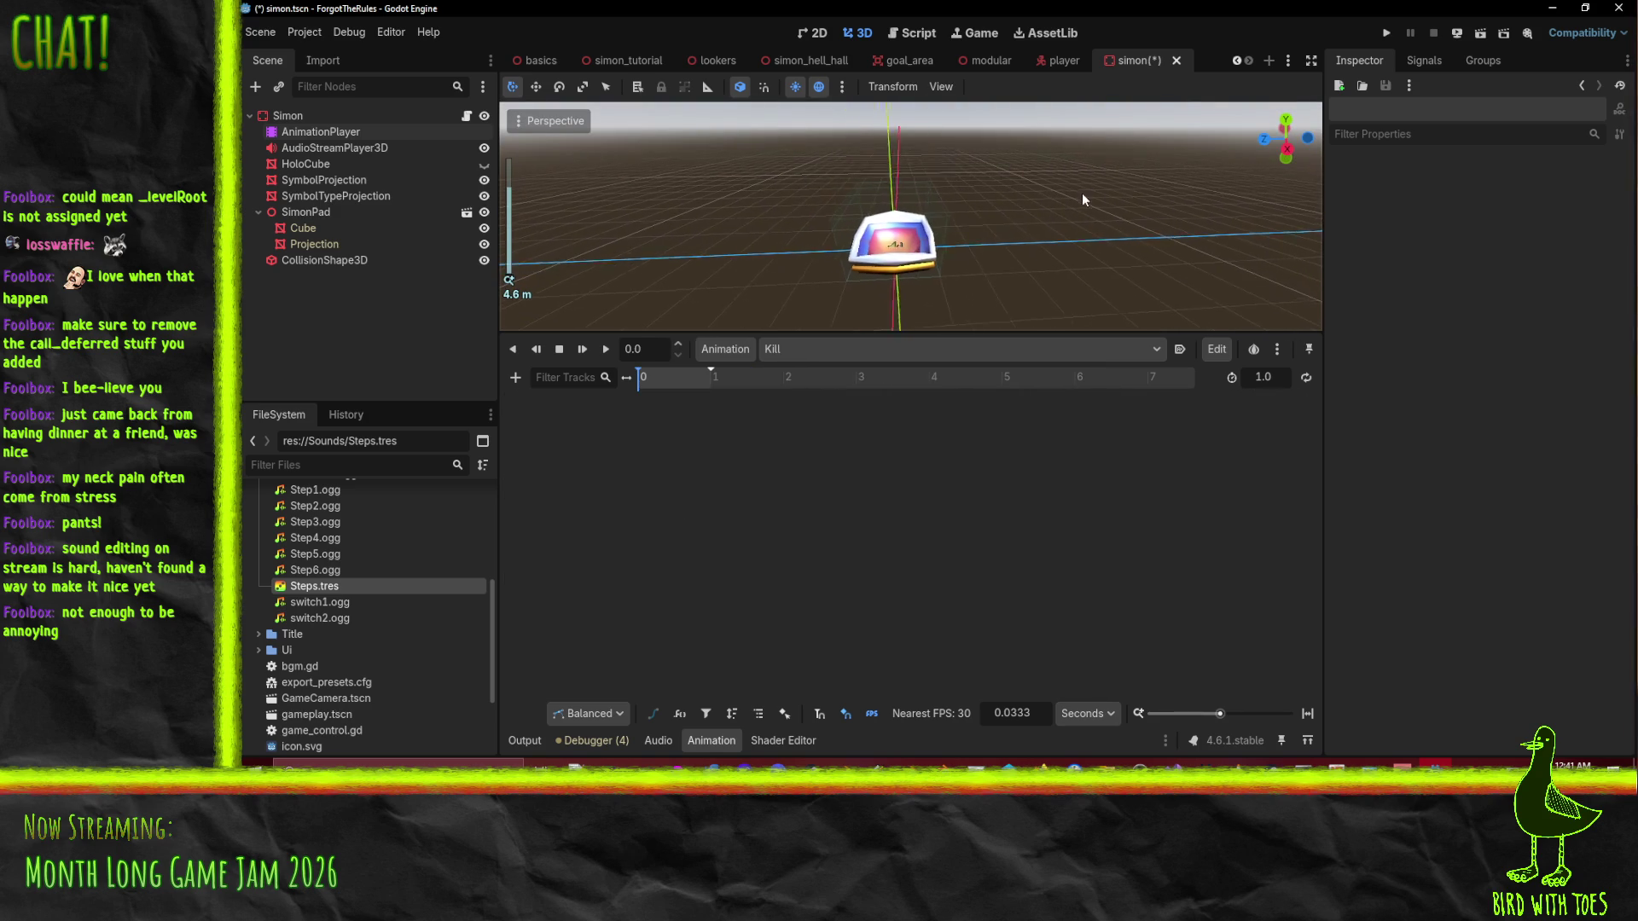
left_click(294, 116)
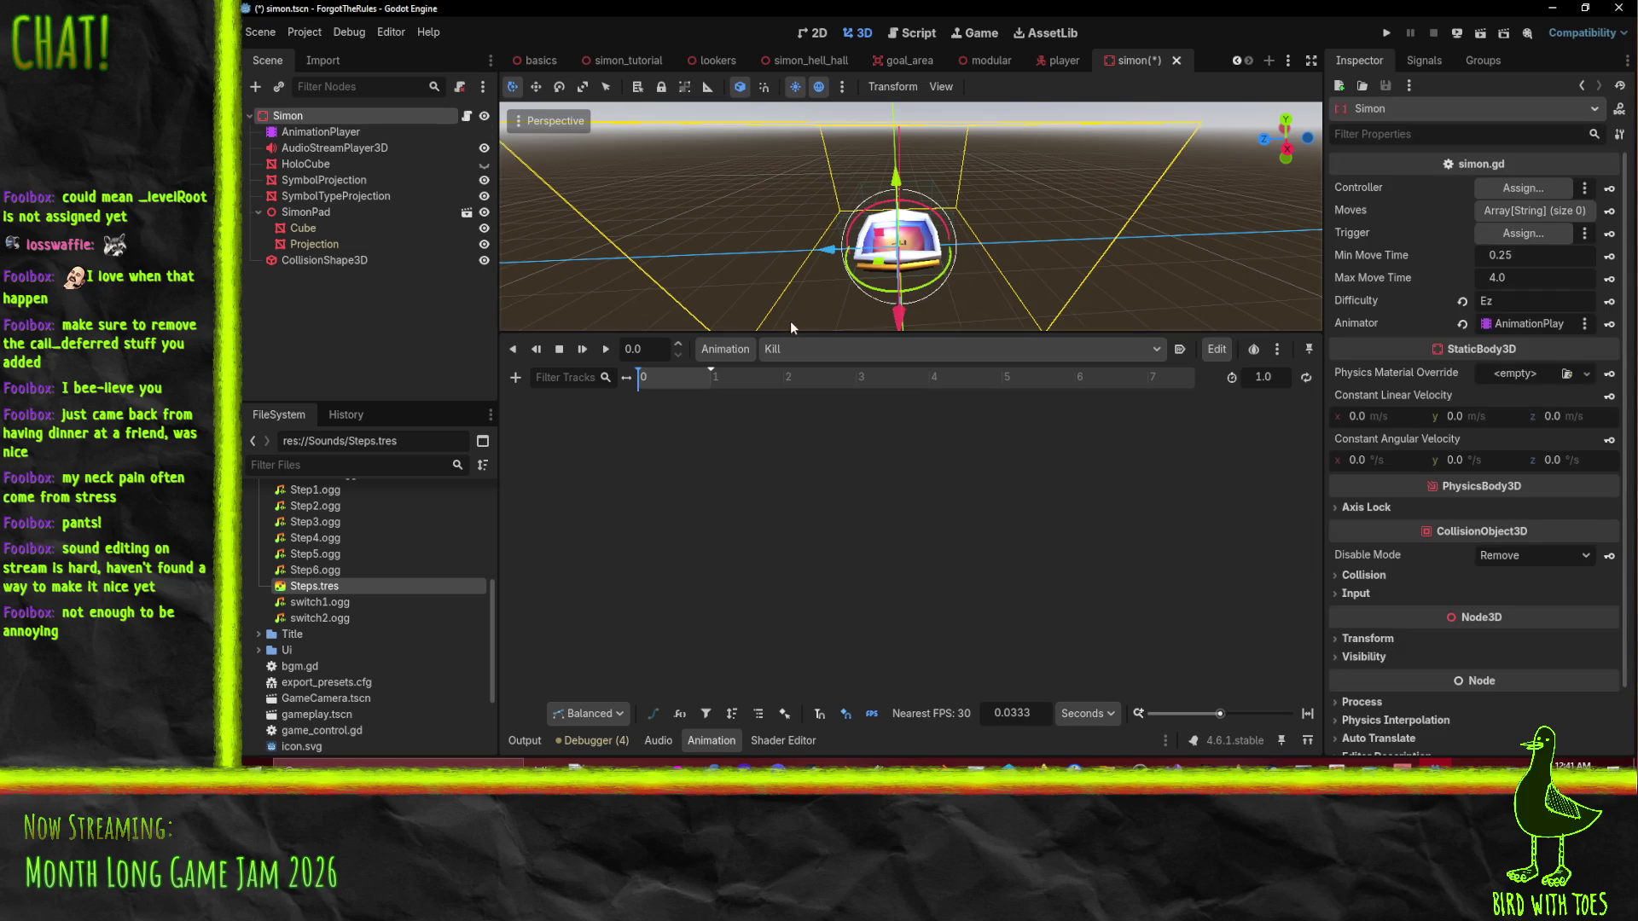
scroll(790, 321, "down", 2)
left_click(320, 163)
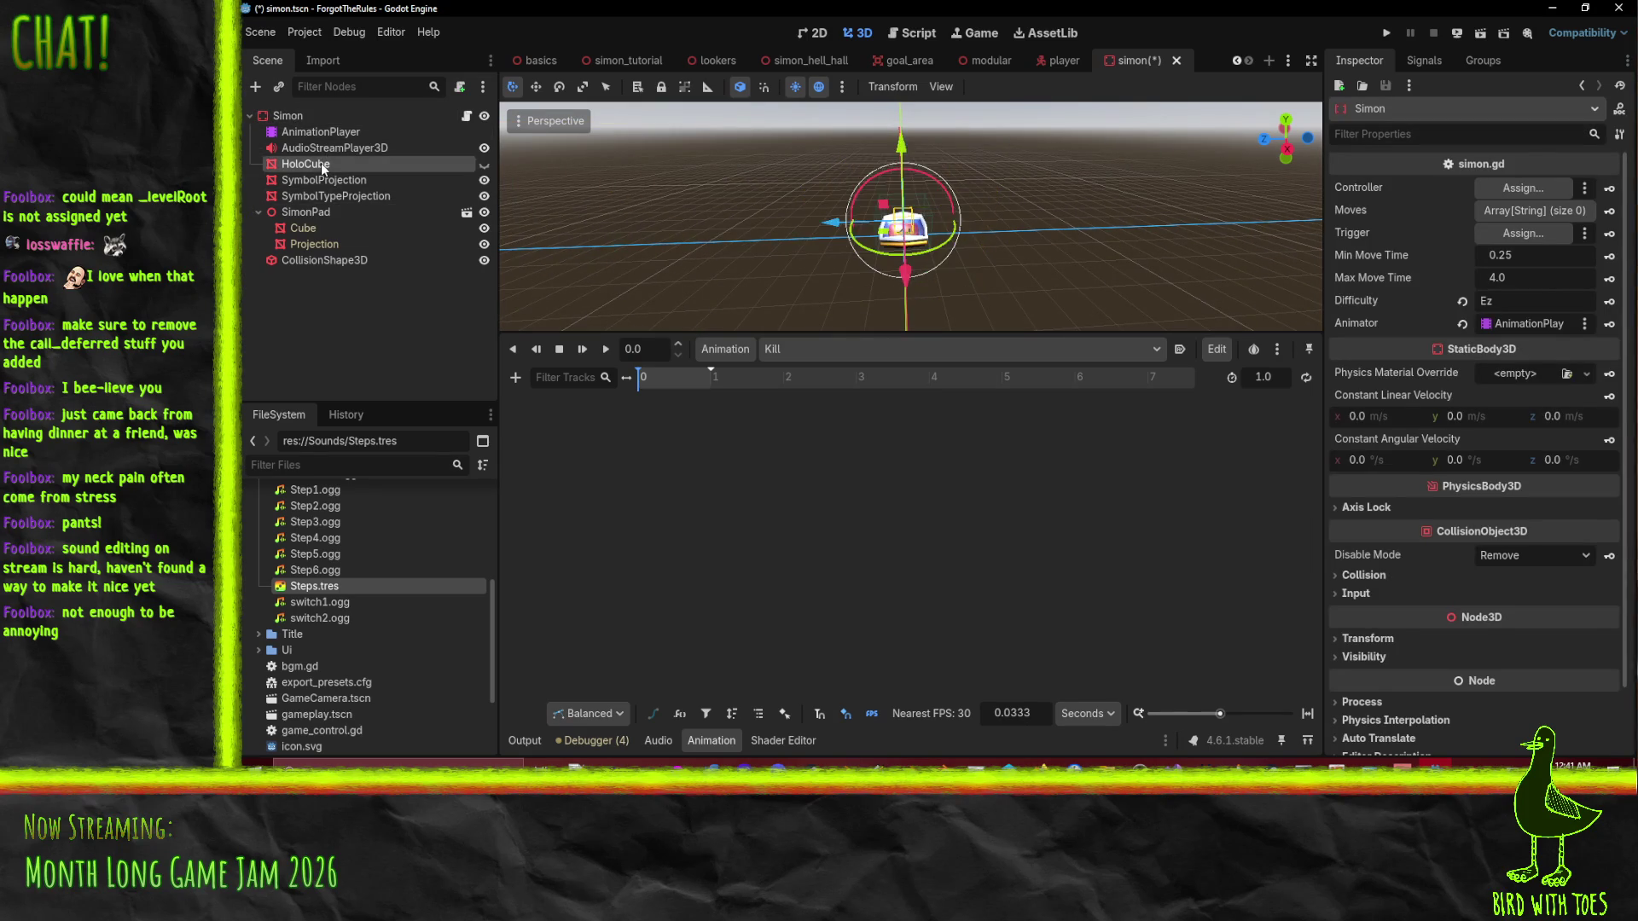
left_click(320, 195)
left_click(322, 211)
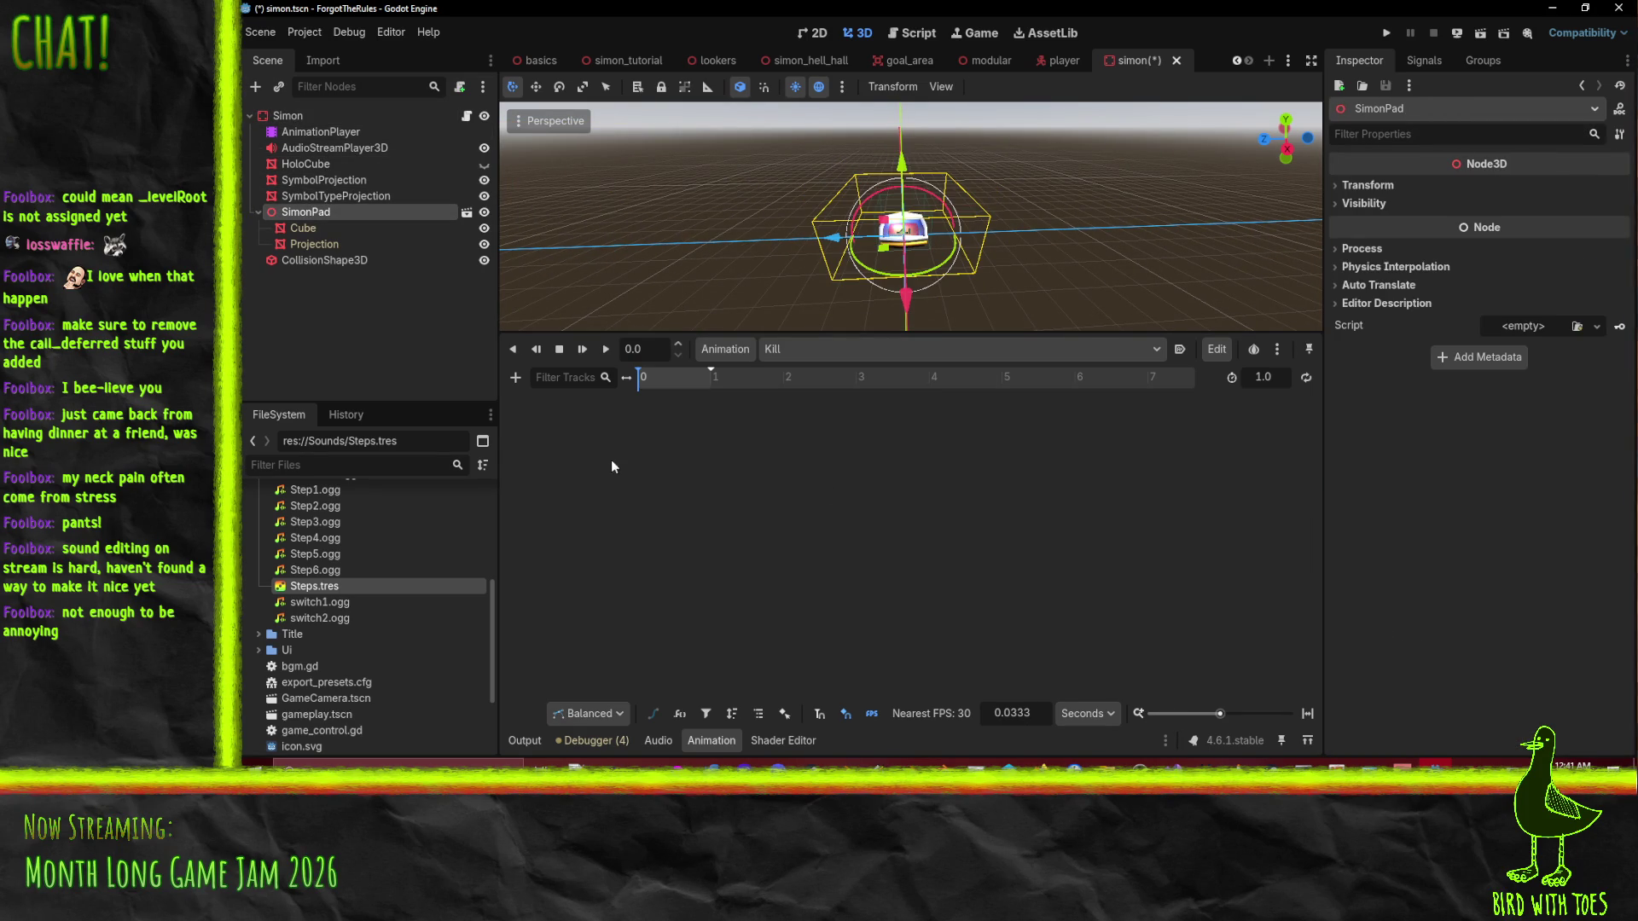
left_click(1368, 185)
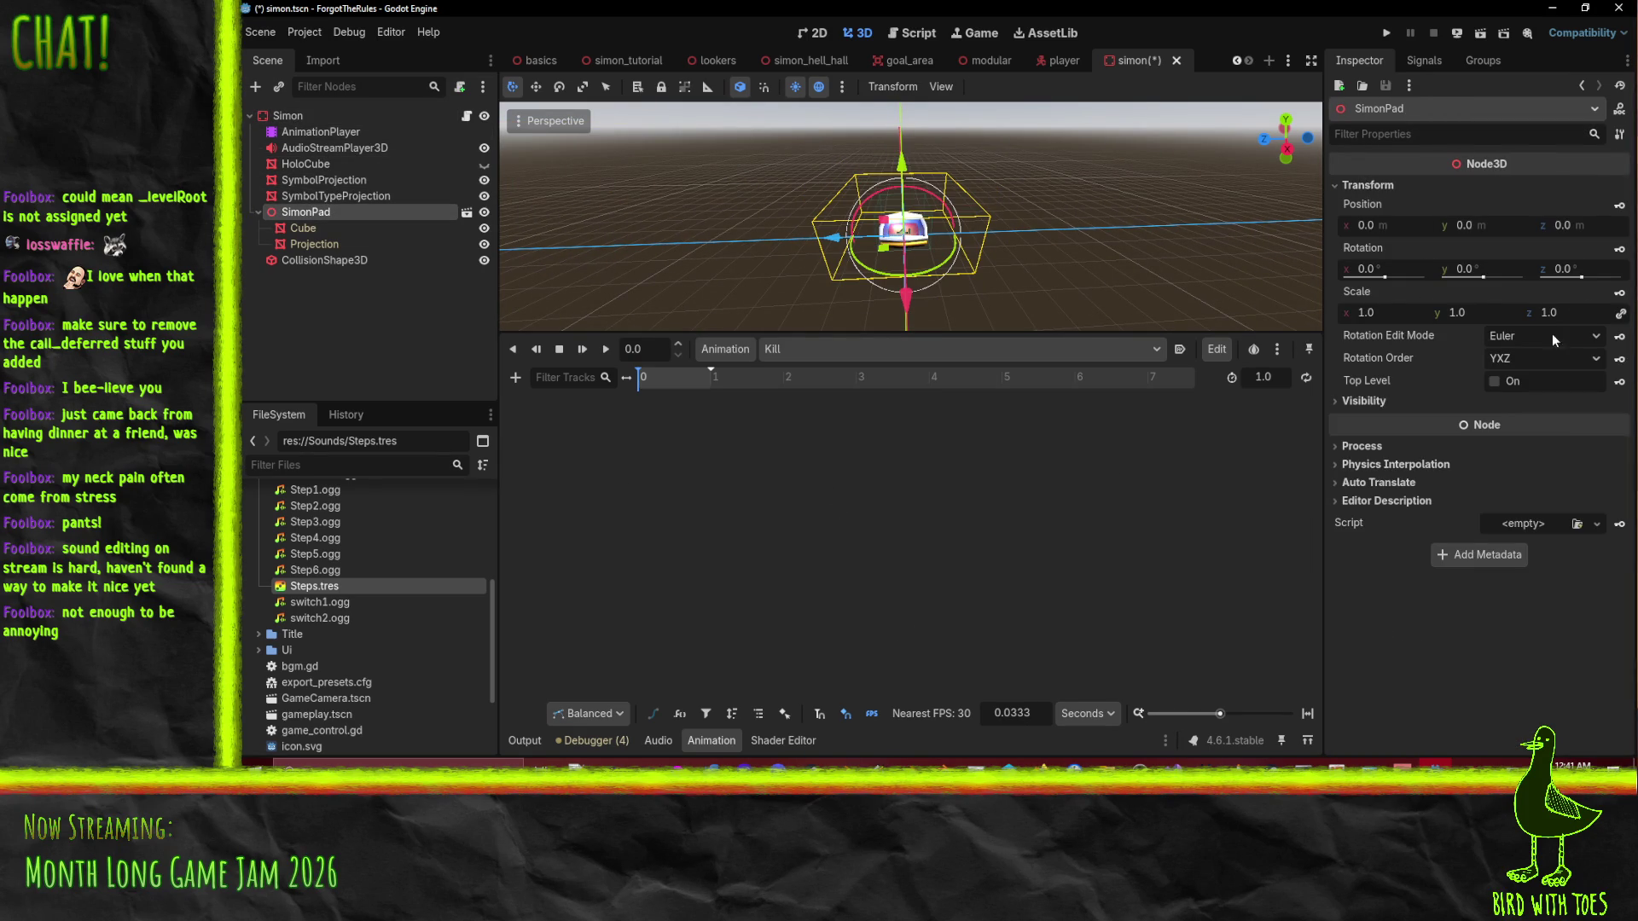
left_click(1619, 206)
left_click(877, 436)
Lower SimonPad to Y -5 at 0.1 s, key it, and play the drop.
mouse_move(1064, 326)
left_mouse_down()
mouse_move(1032, 233)
mouse_move(975, 238)
left_mouse_up()
left_click_drag(902, 157, 910, 262)
left_click(668, 384)
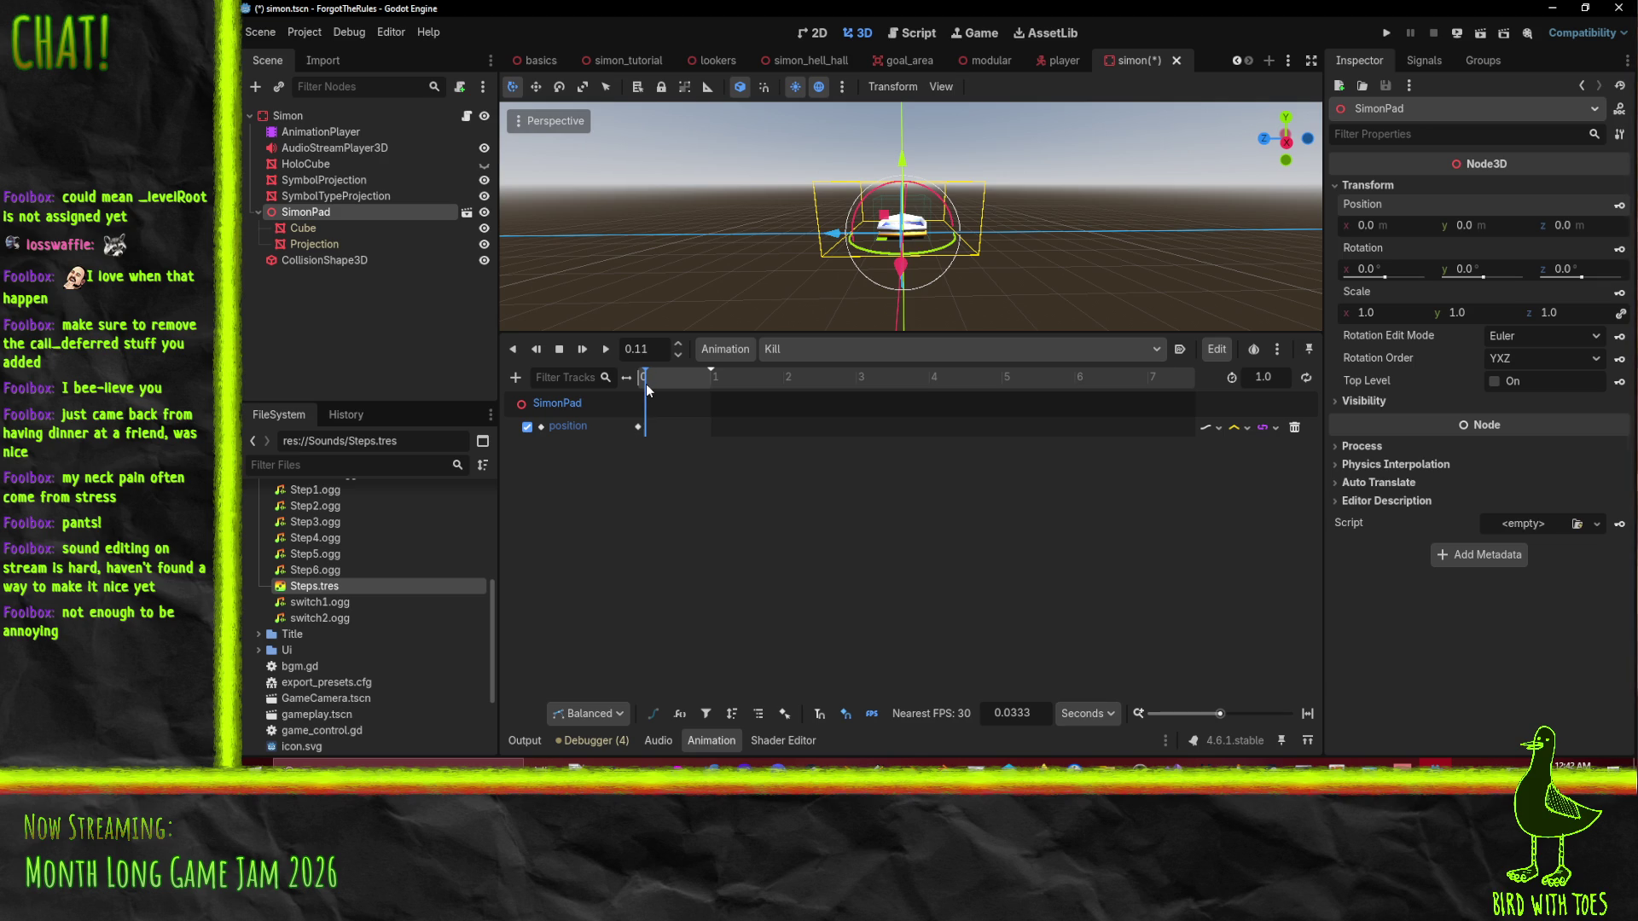
left_click_drag(902, 157, 902, 273)
left_click(1621, 208)
scroll(986, 262, "down", 1)
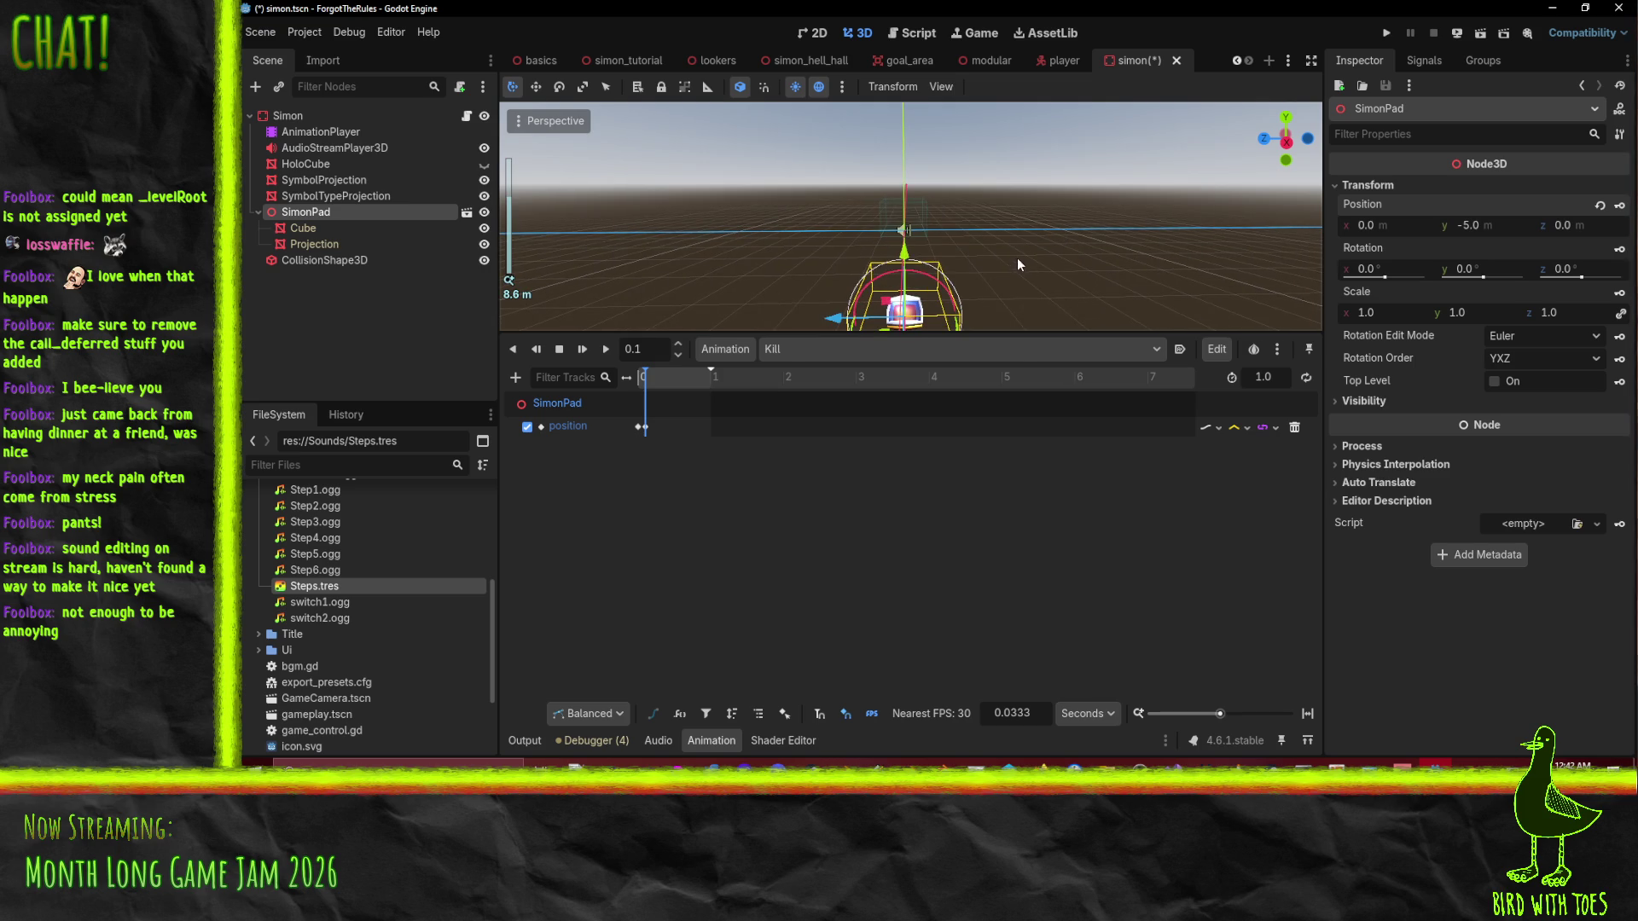
left_click(641, 377)
left_click(605, 350)
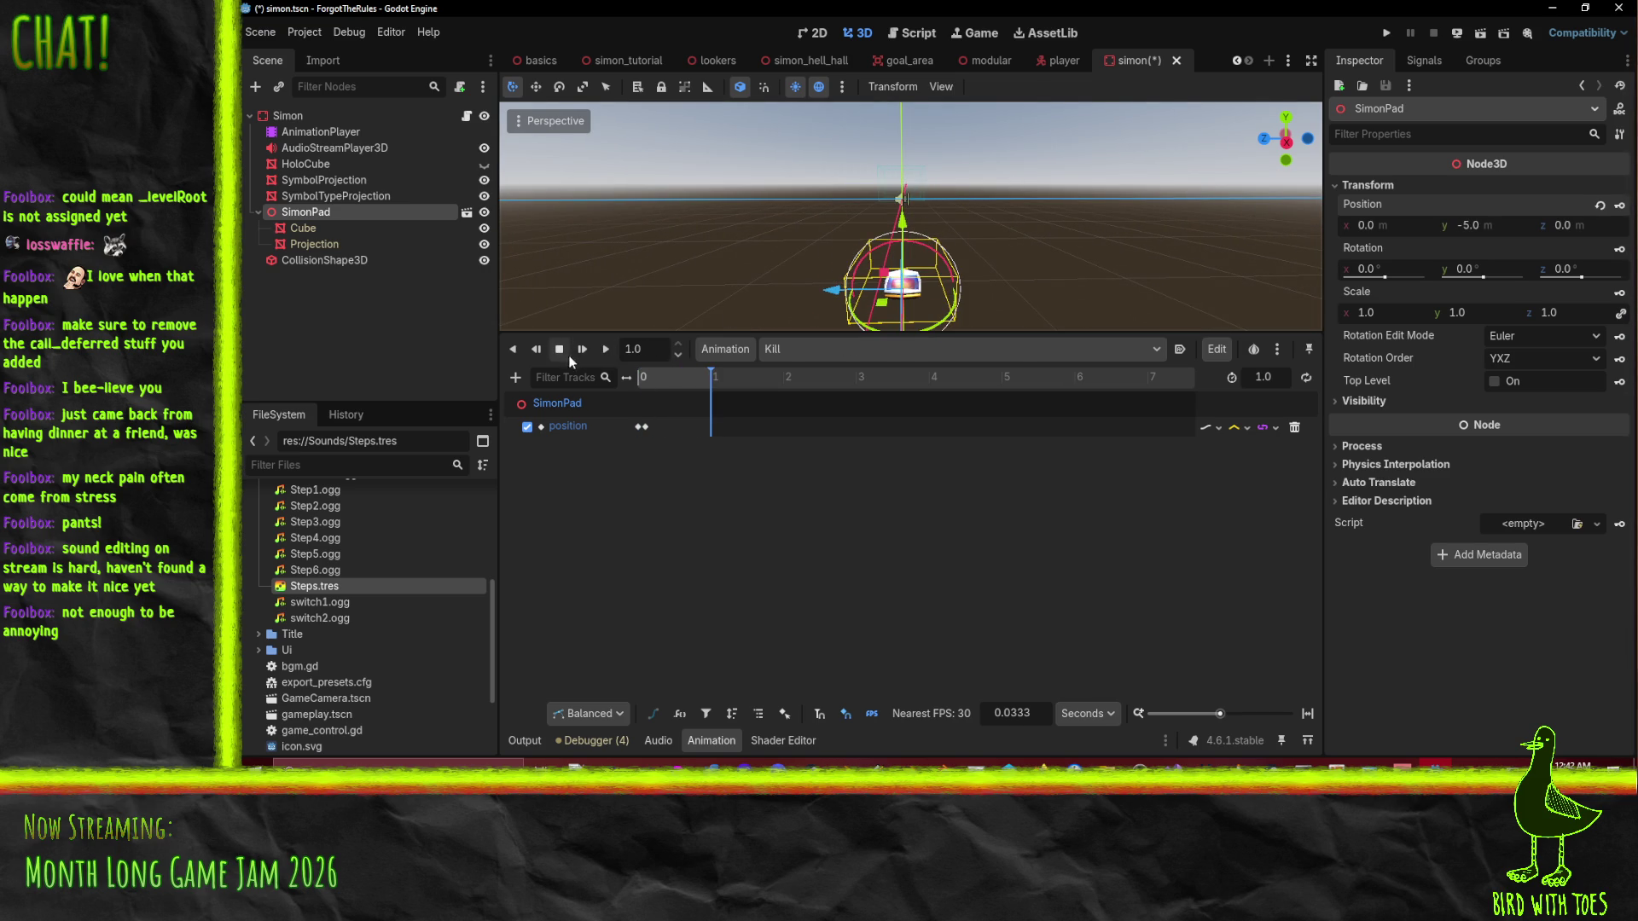
left_click(559, 349)
left_click(647, 375)
left_click(639, 376)
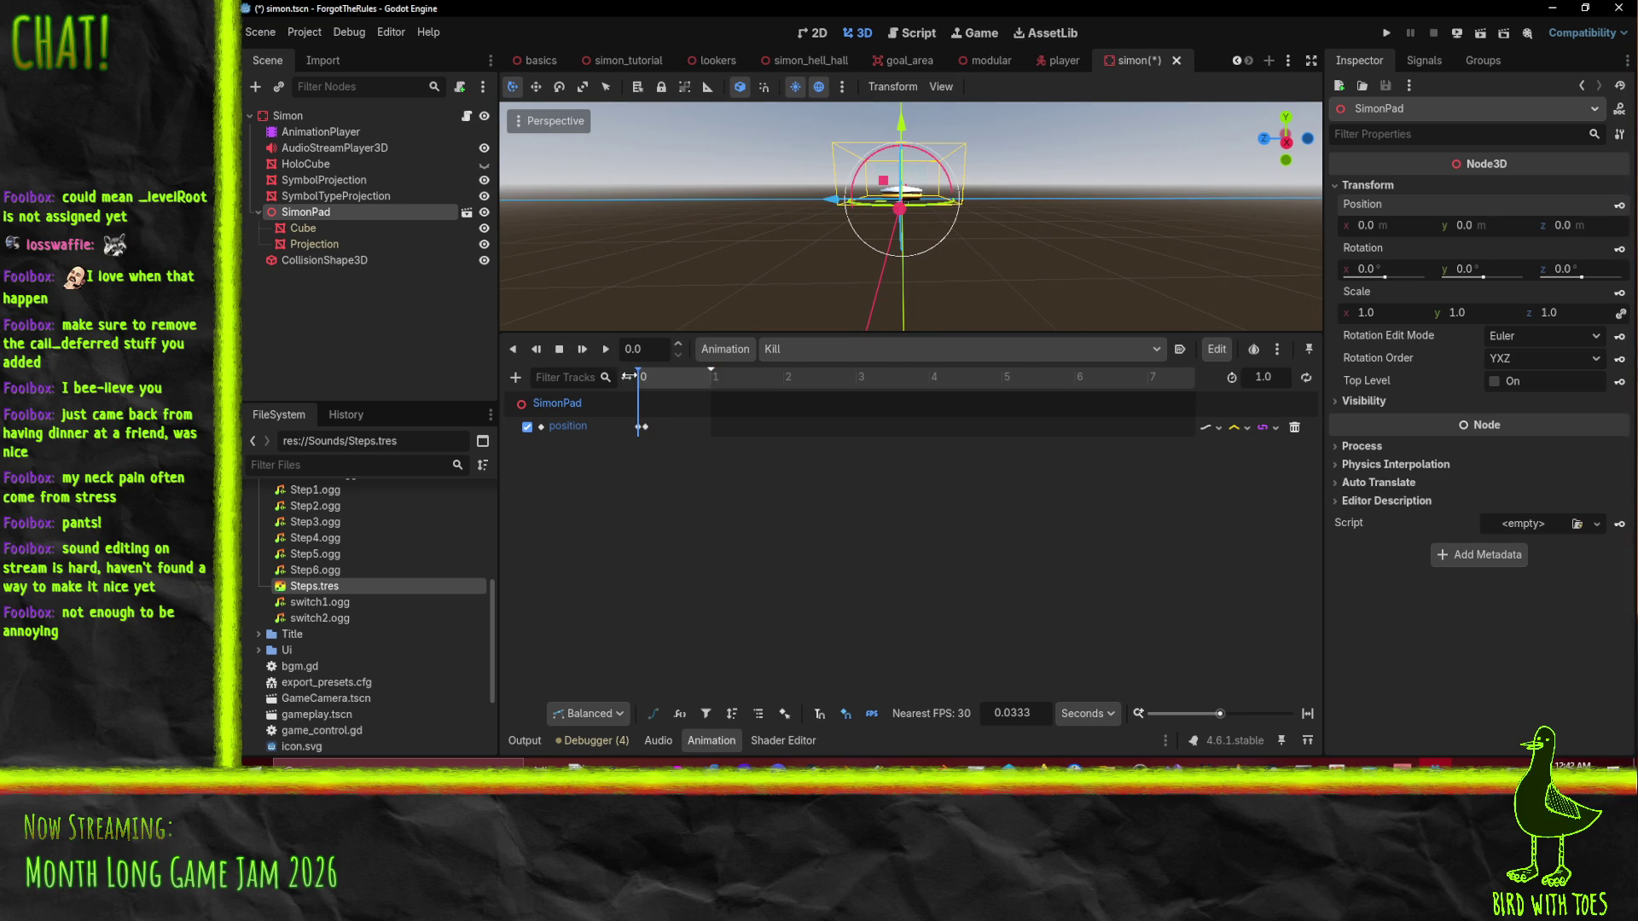
Select the Projection node under SimonPad.
left_click(353, 196)
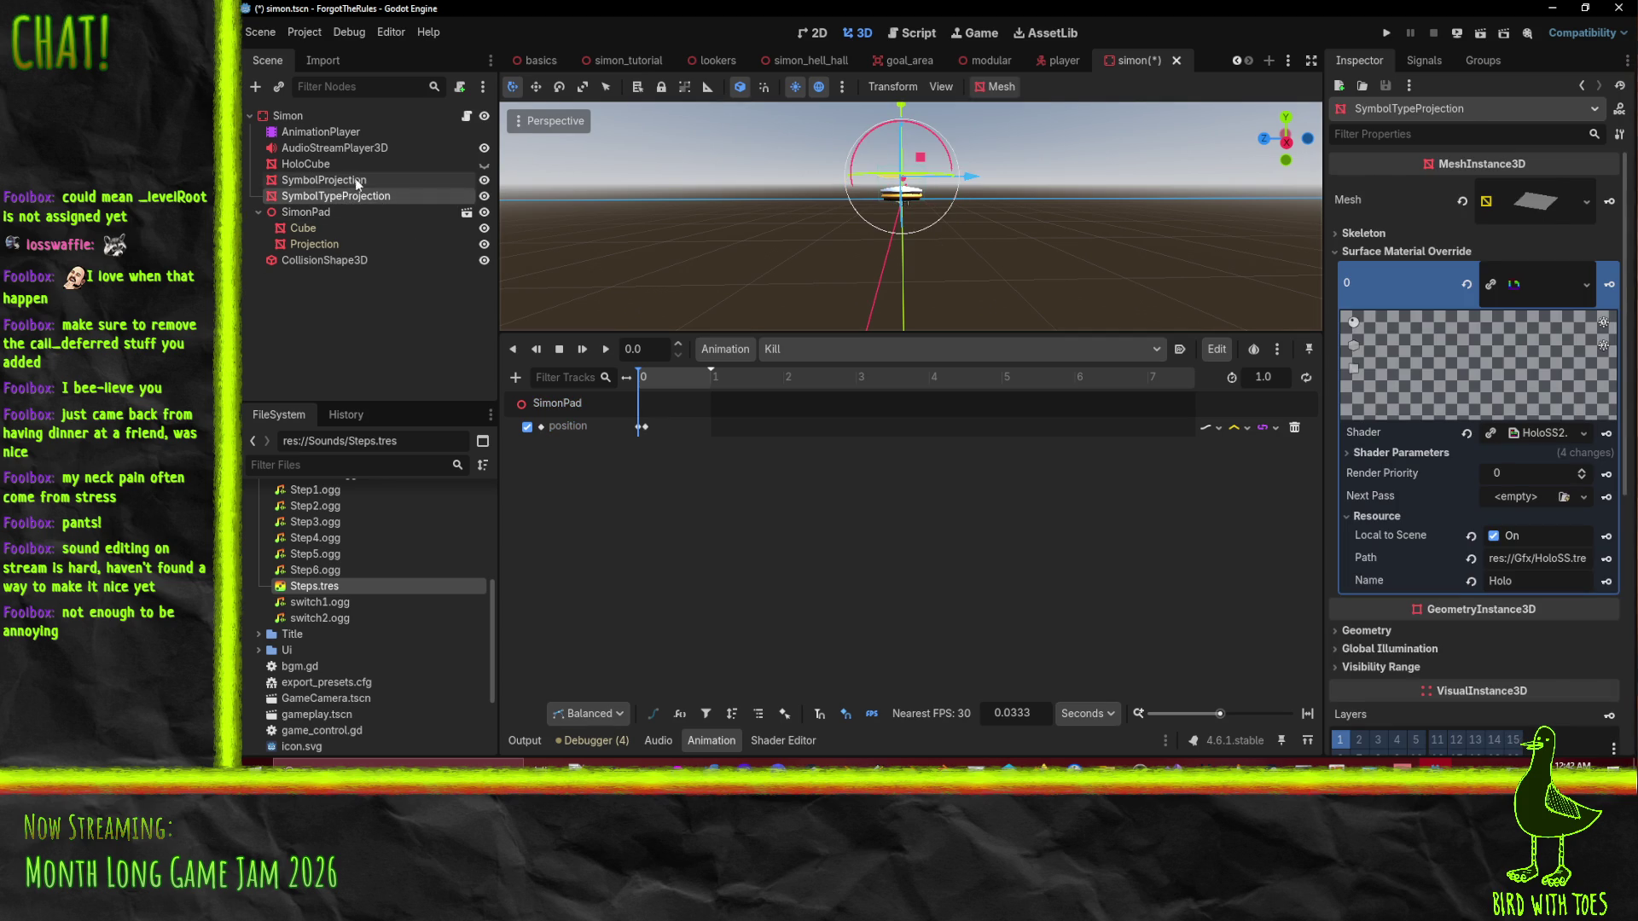
left_click(350, 180)
left_click(318, 243)
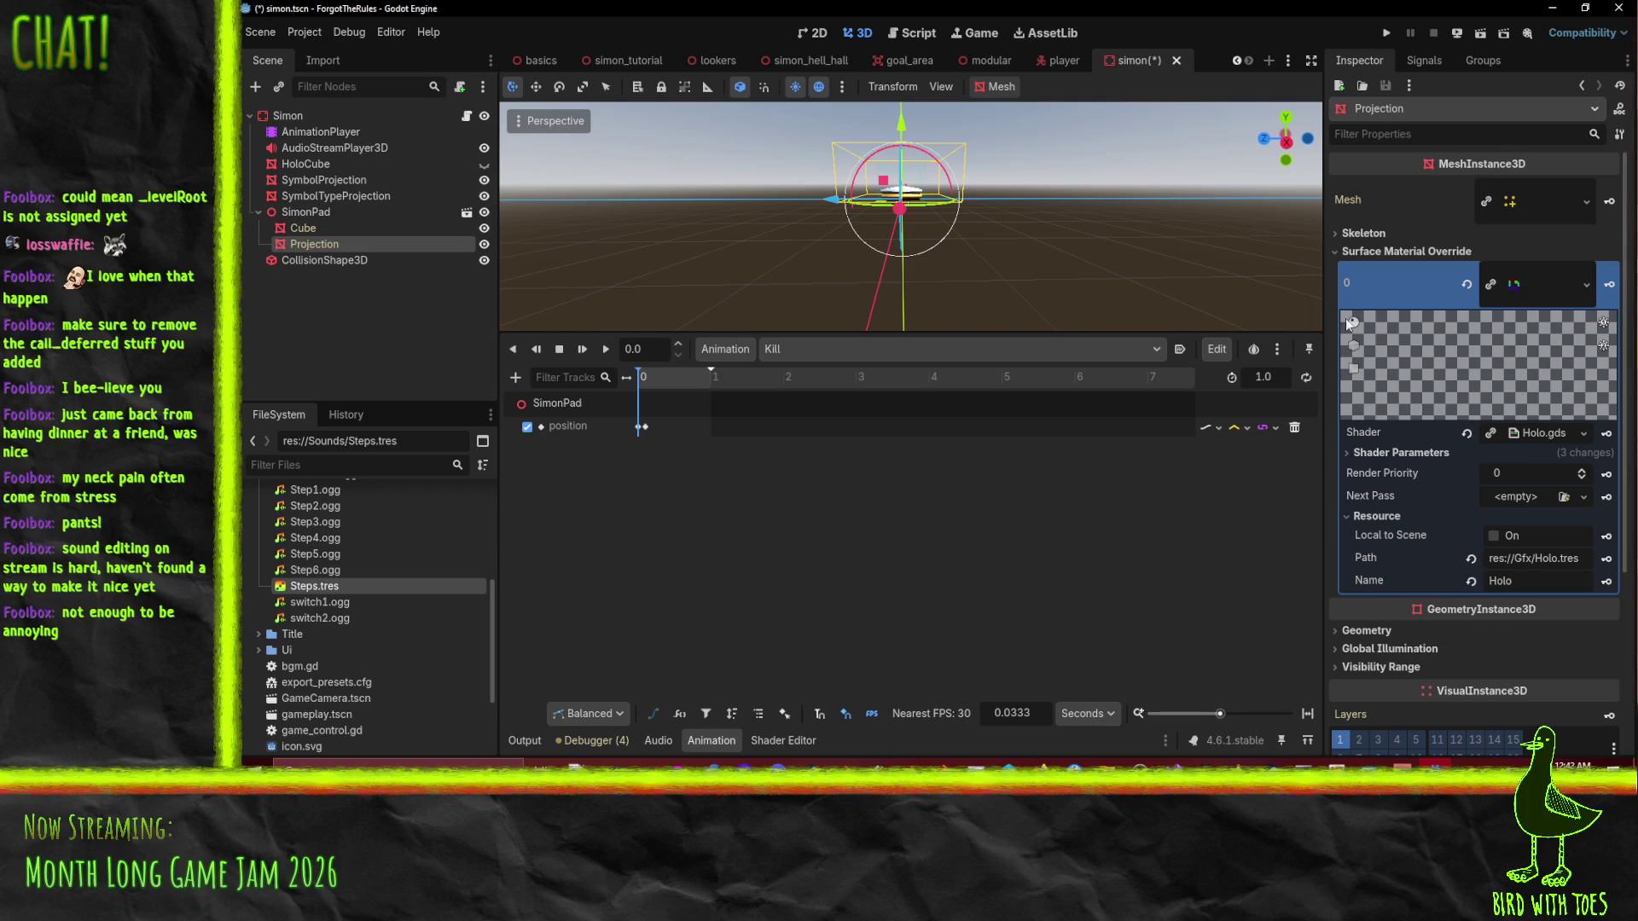
scroll(1521, 382, "down", 3)
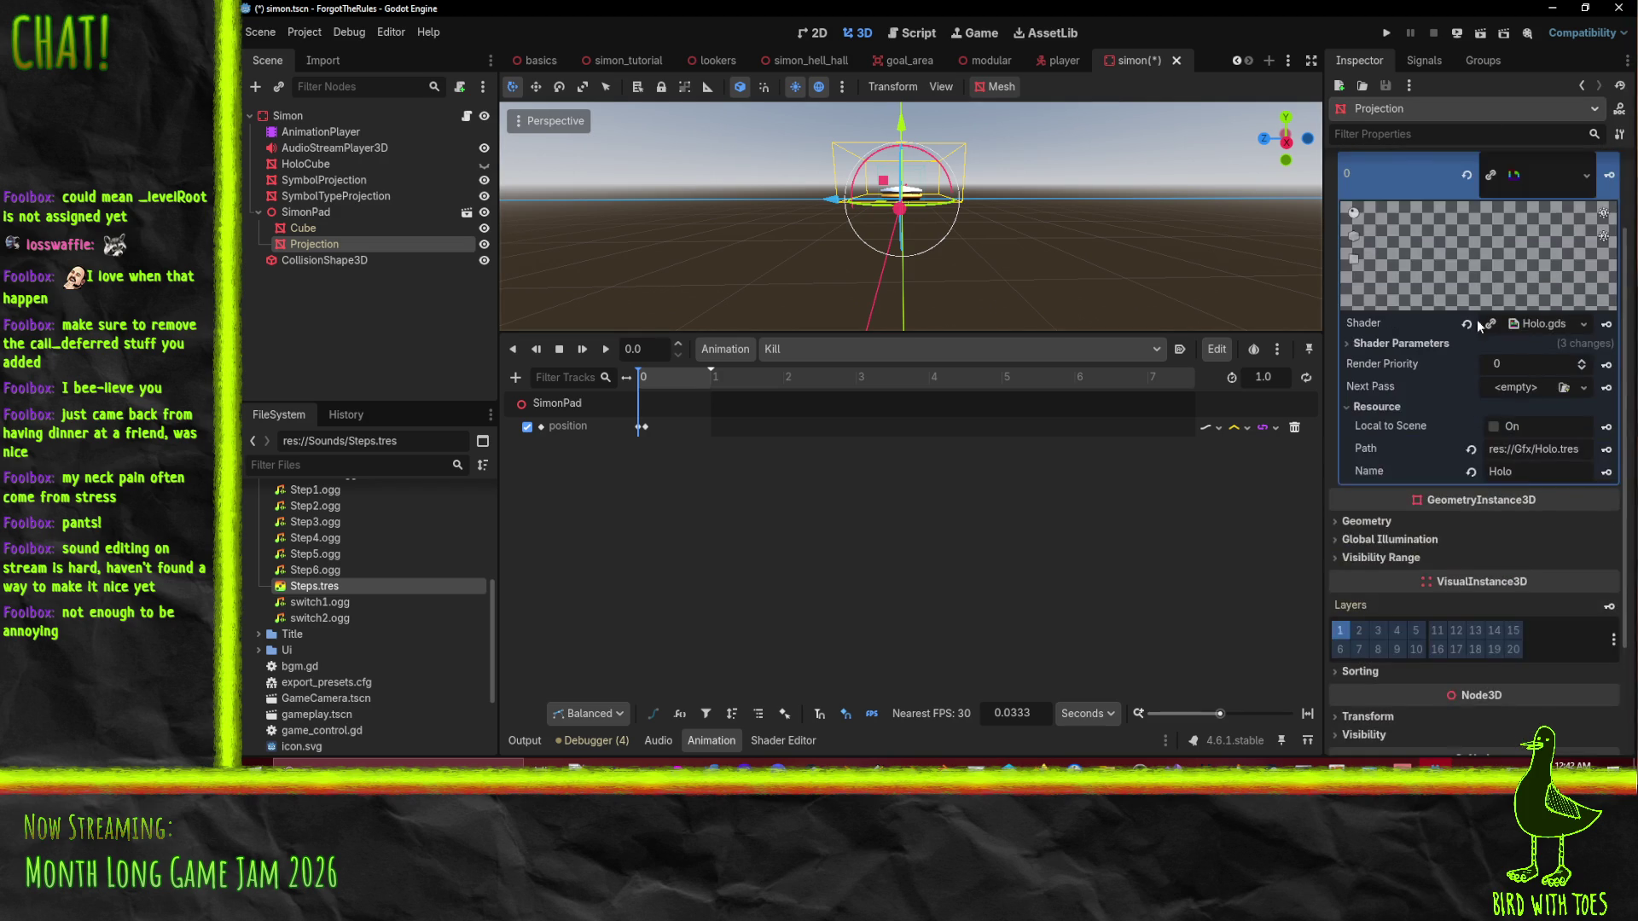
Key the Projection's shader Albedo Color at Kill's start, then set the playhead to 0.1 s.
left_click(1388, 342)
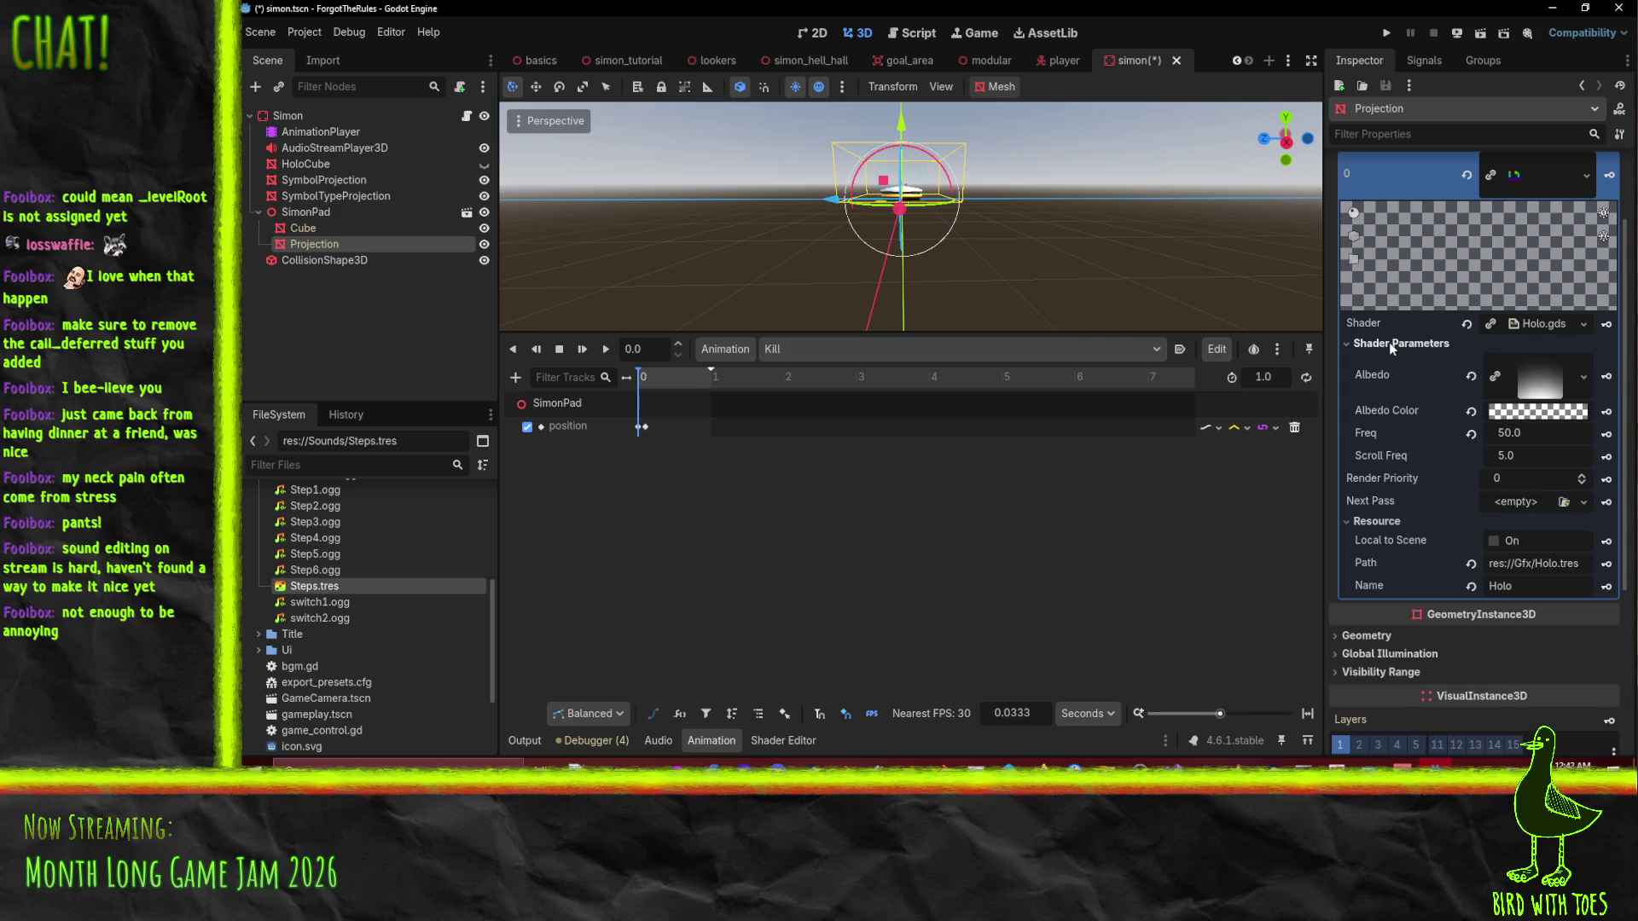
left_click(1607, 413)
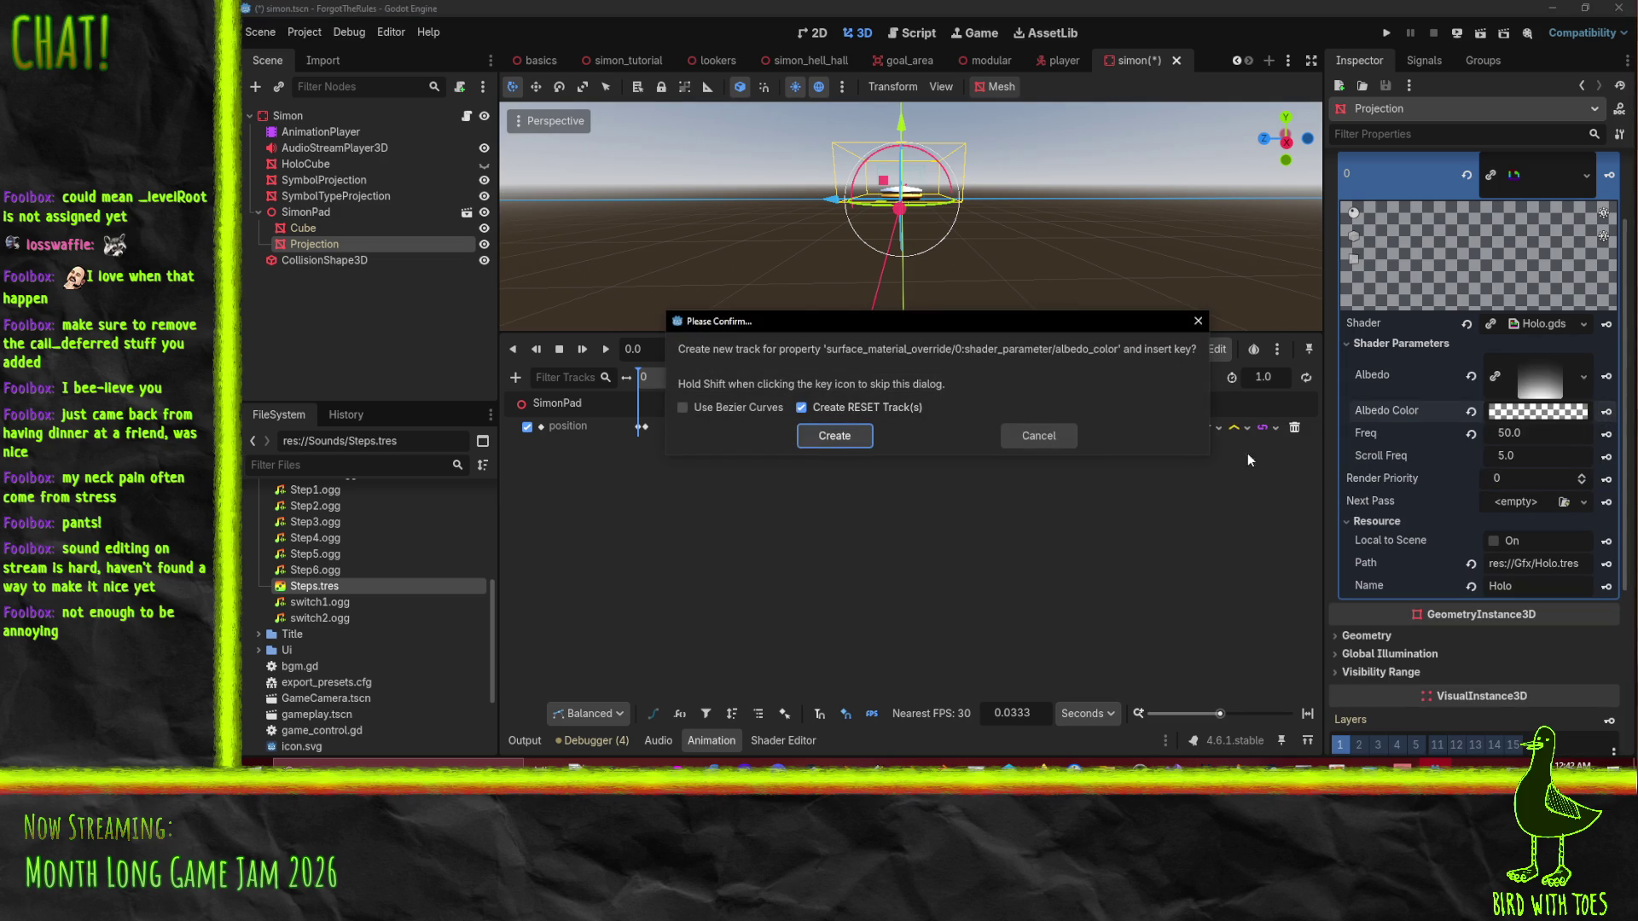
left_click(853, 436)
left_click(648, 379)
left_click_drag(649, 382, 647, 382)
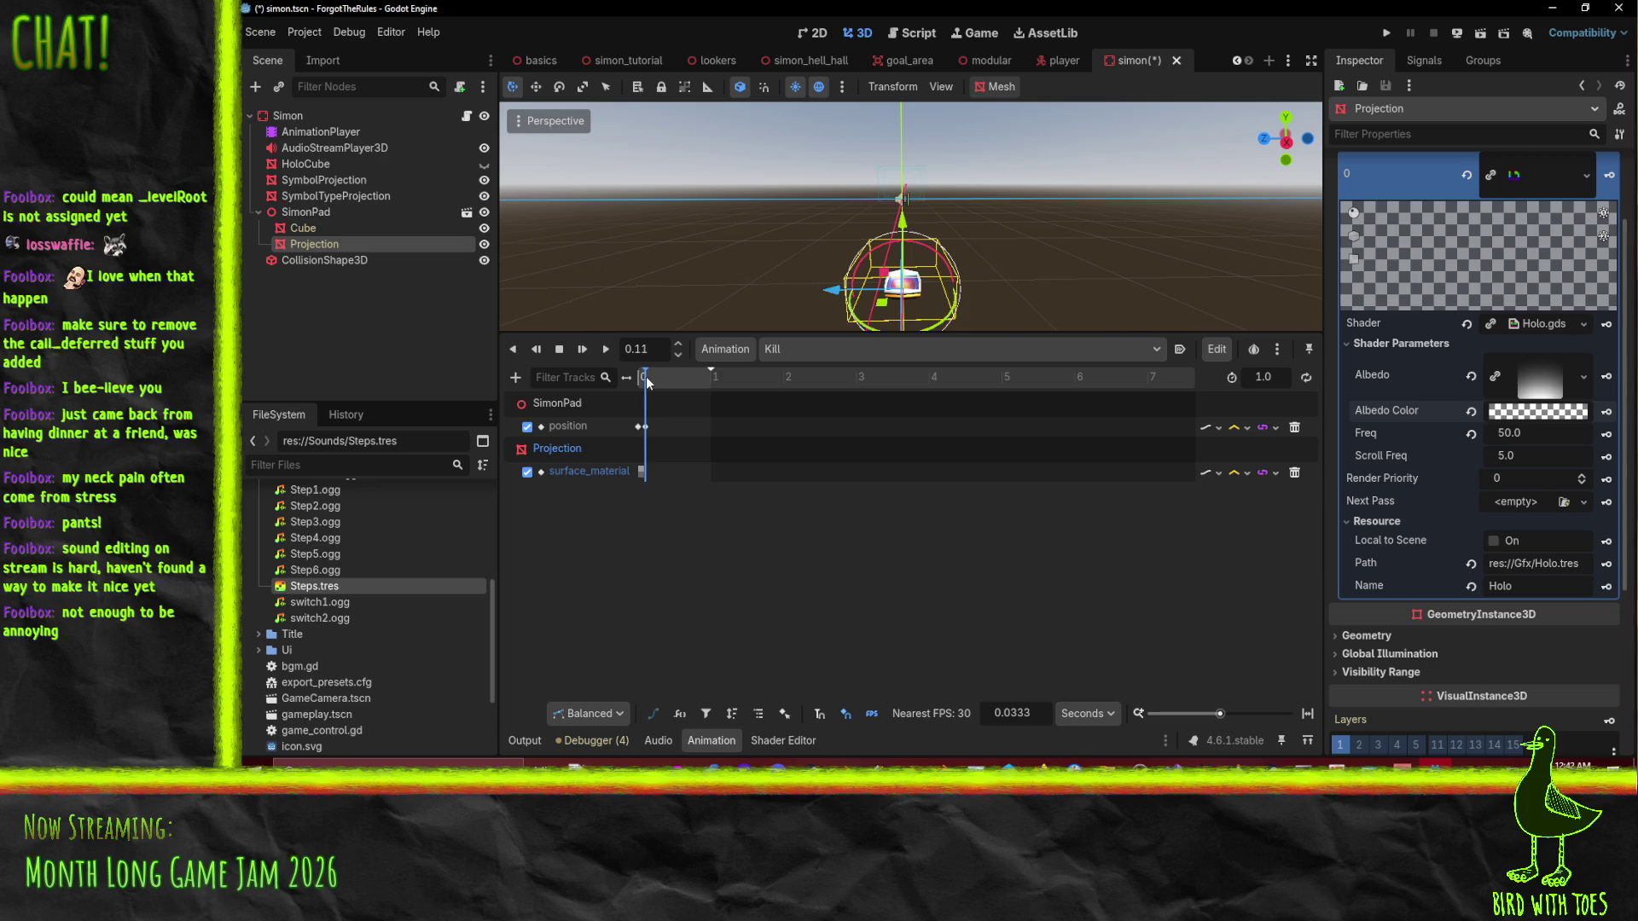
left_click(1538, 411)
Set the albedo colour to solid red ff0000 with full opacity.
type("ff000000")
mouse_move(1623, 107)
left_mouse_down()
mouse_move(1623, 145)
mouse_move(1623, 111)
left_mouse_up()
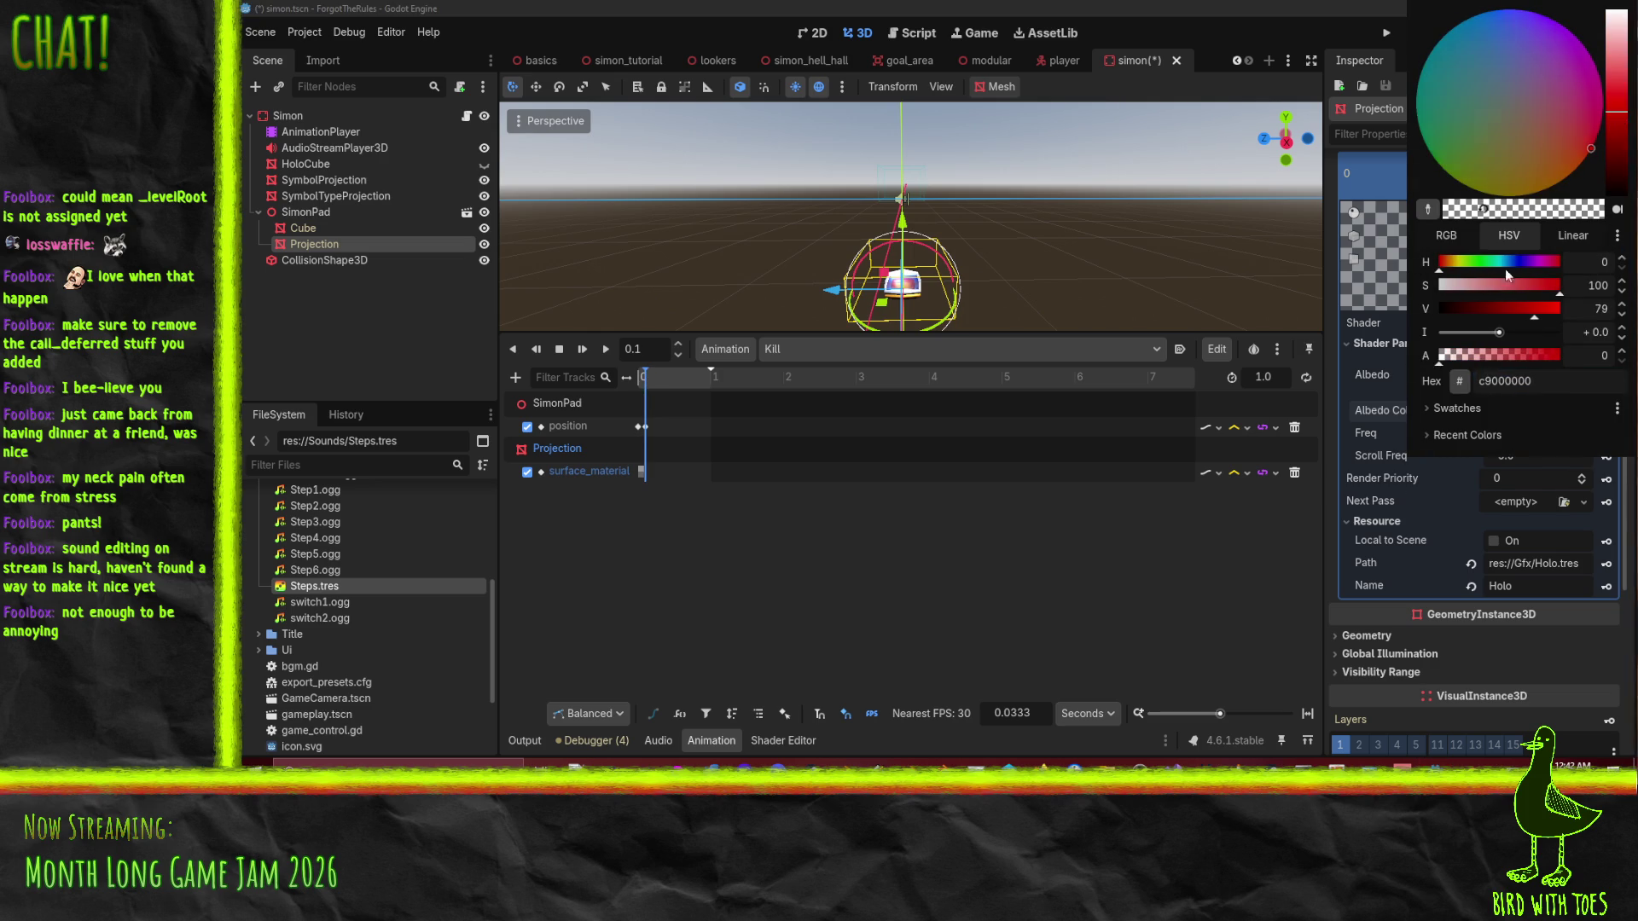
left_click_drag(1540, 307, 1569, 307)
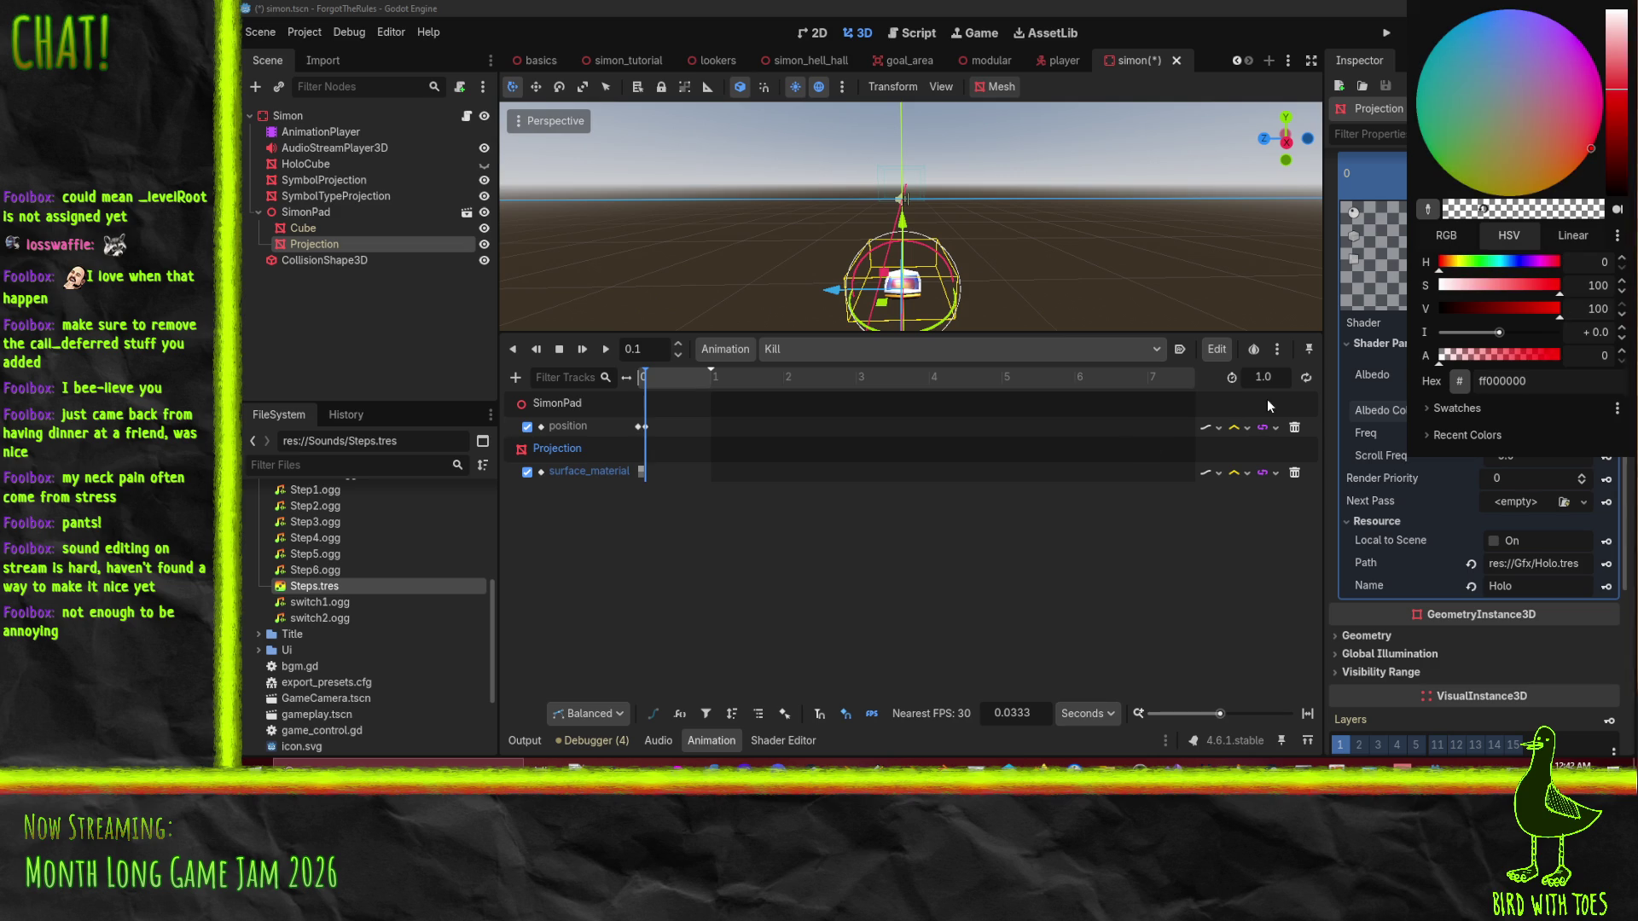
left_click_drag(1474, 358, 1565, 357)
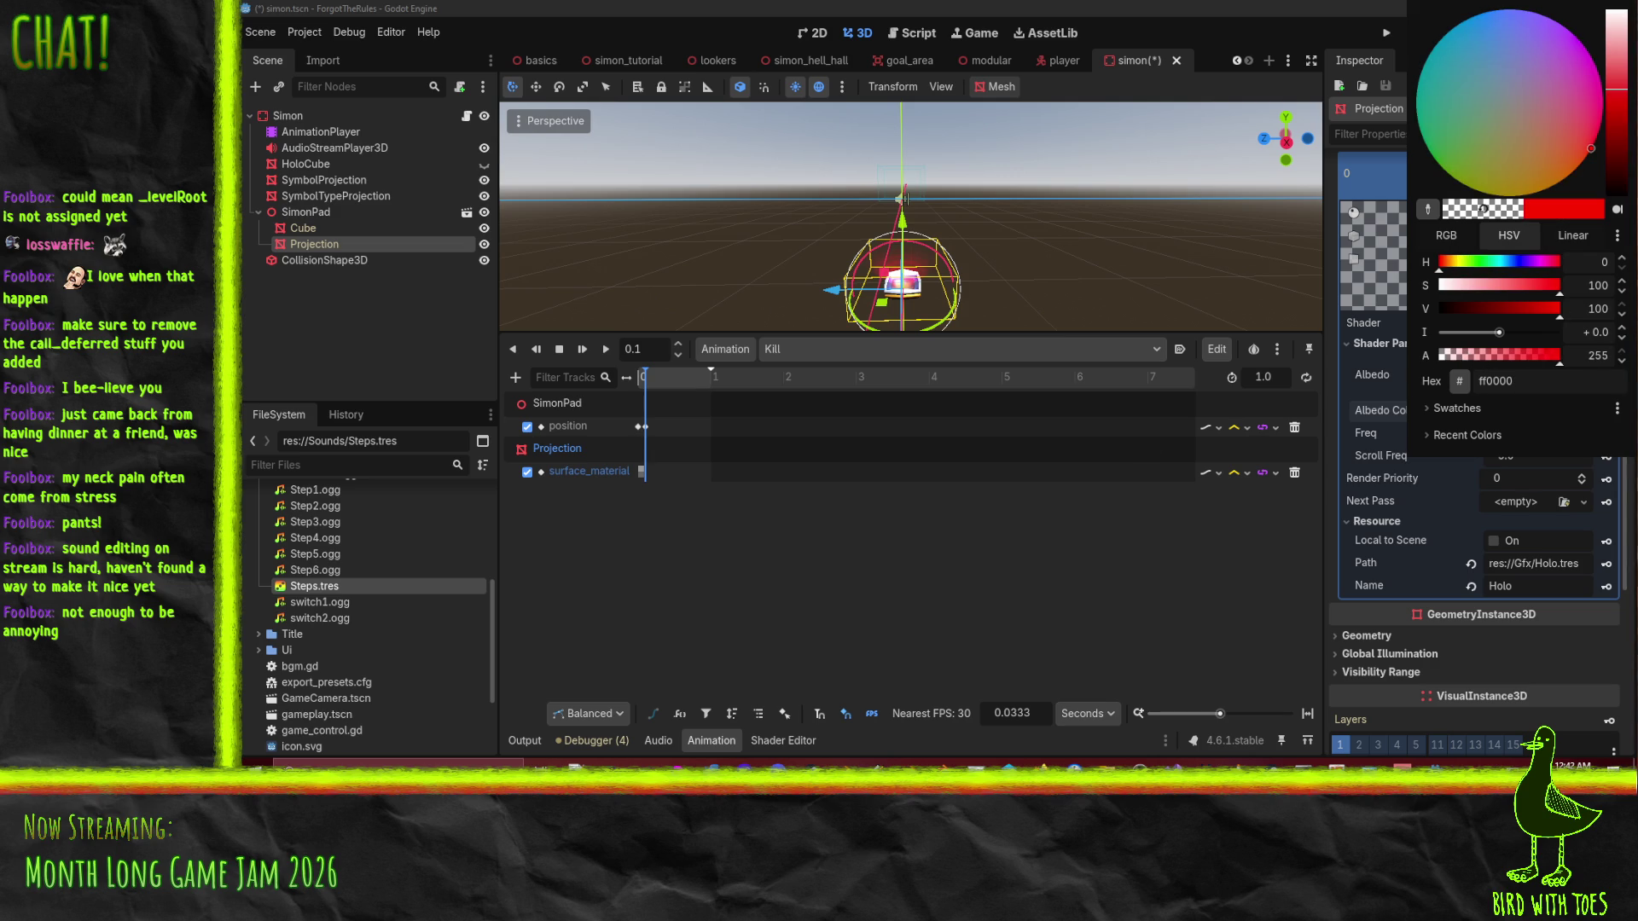
left_click(1333, 515)
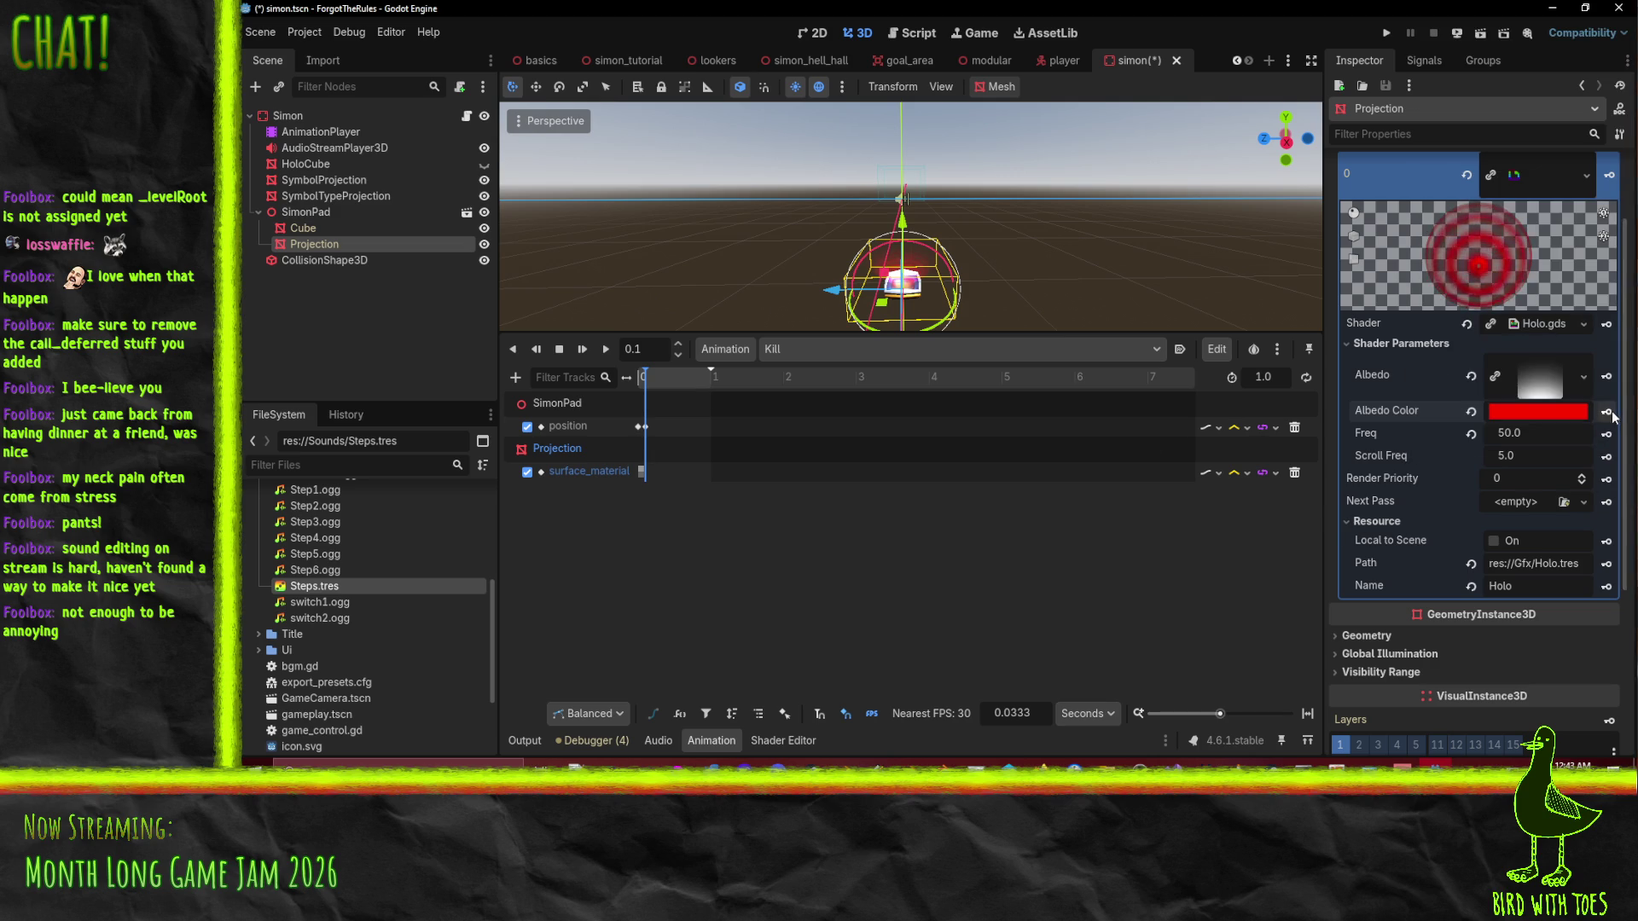
Key the red albedo colour at 0.1 s and expand the Projection's Transform section.
scroll(1399, 600, "down", 3)
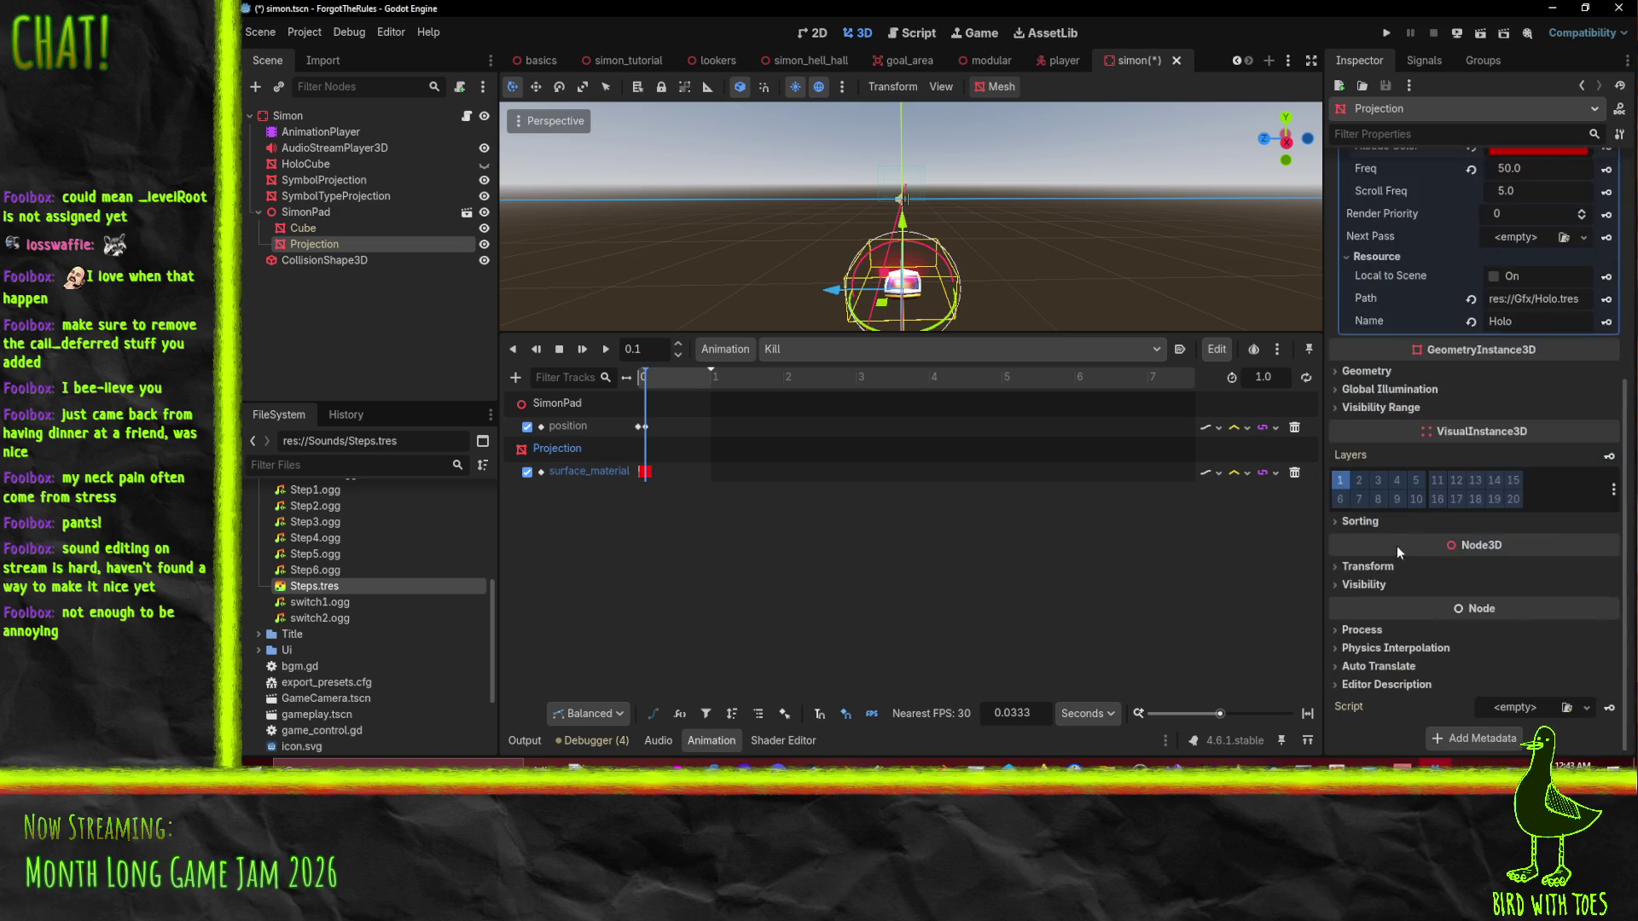
left_click(1366, 371)
left_click(1366, 371)
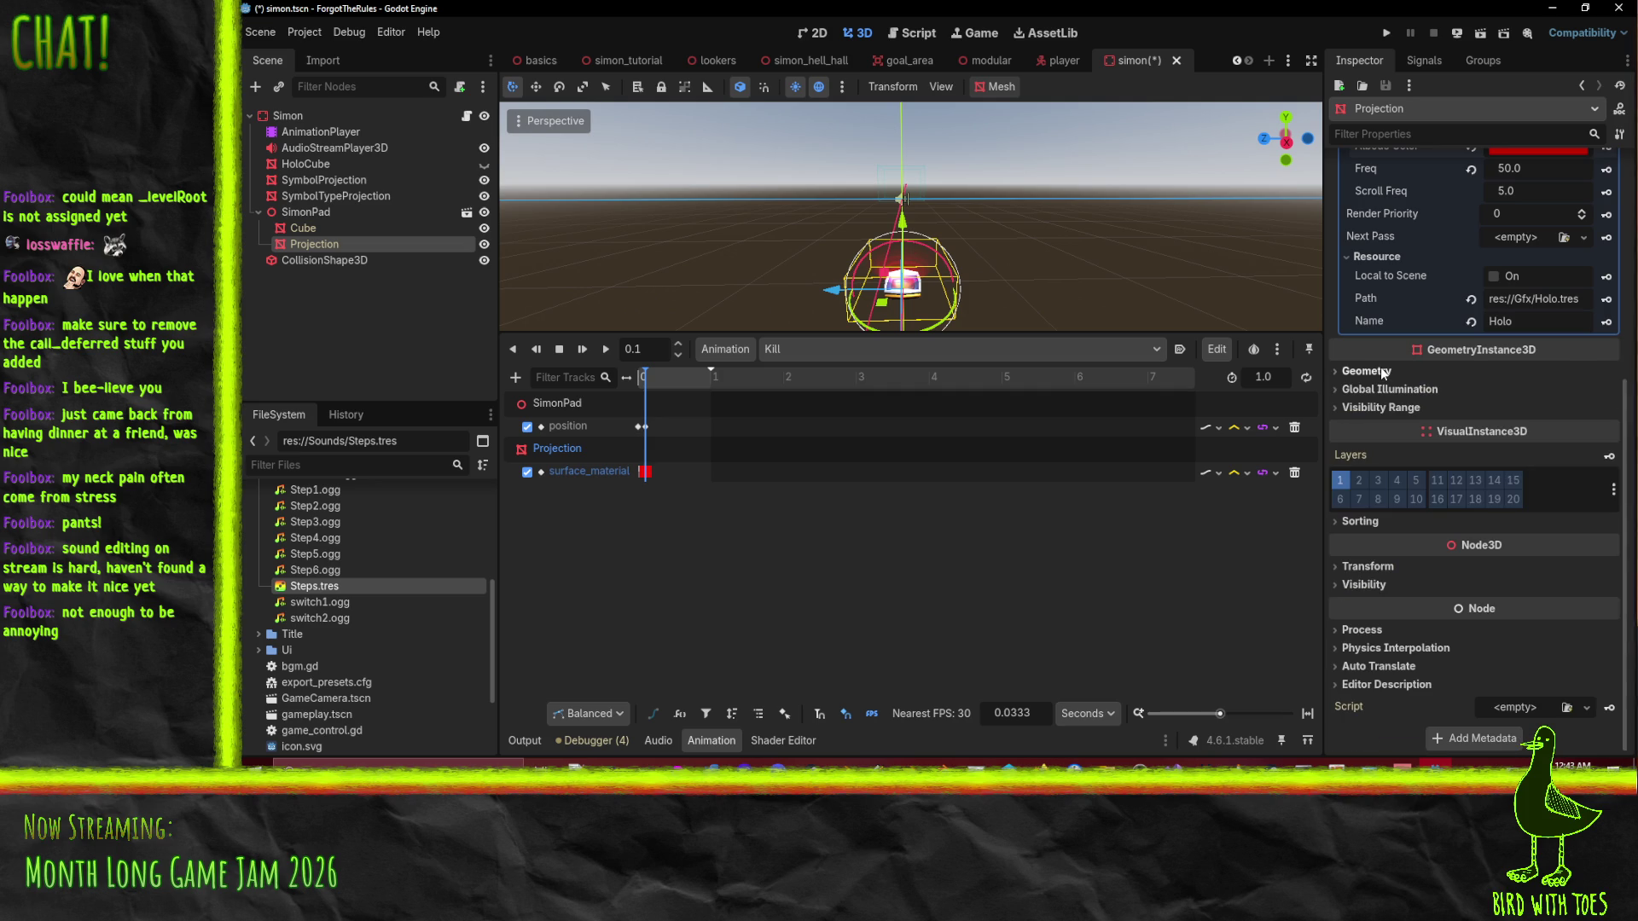
left_click(1369, 566)
scroll(1505, 618, "down", 1)
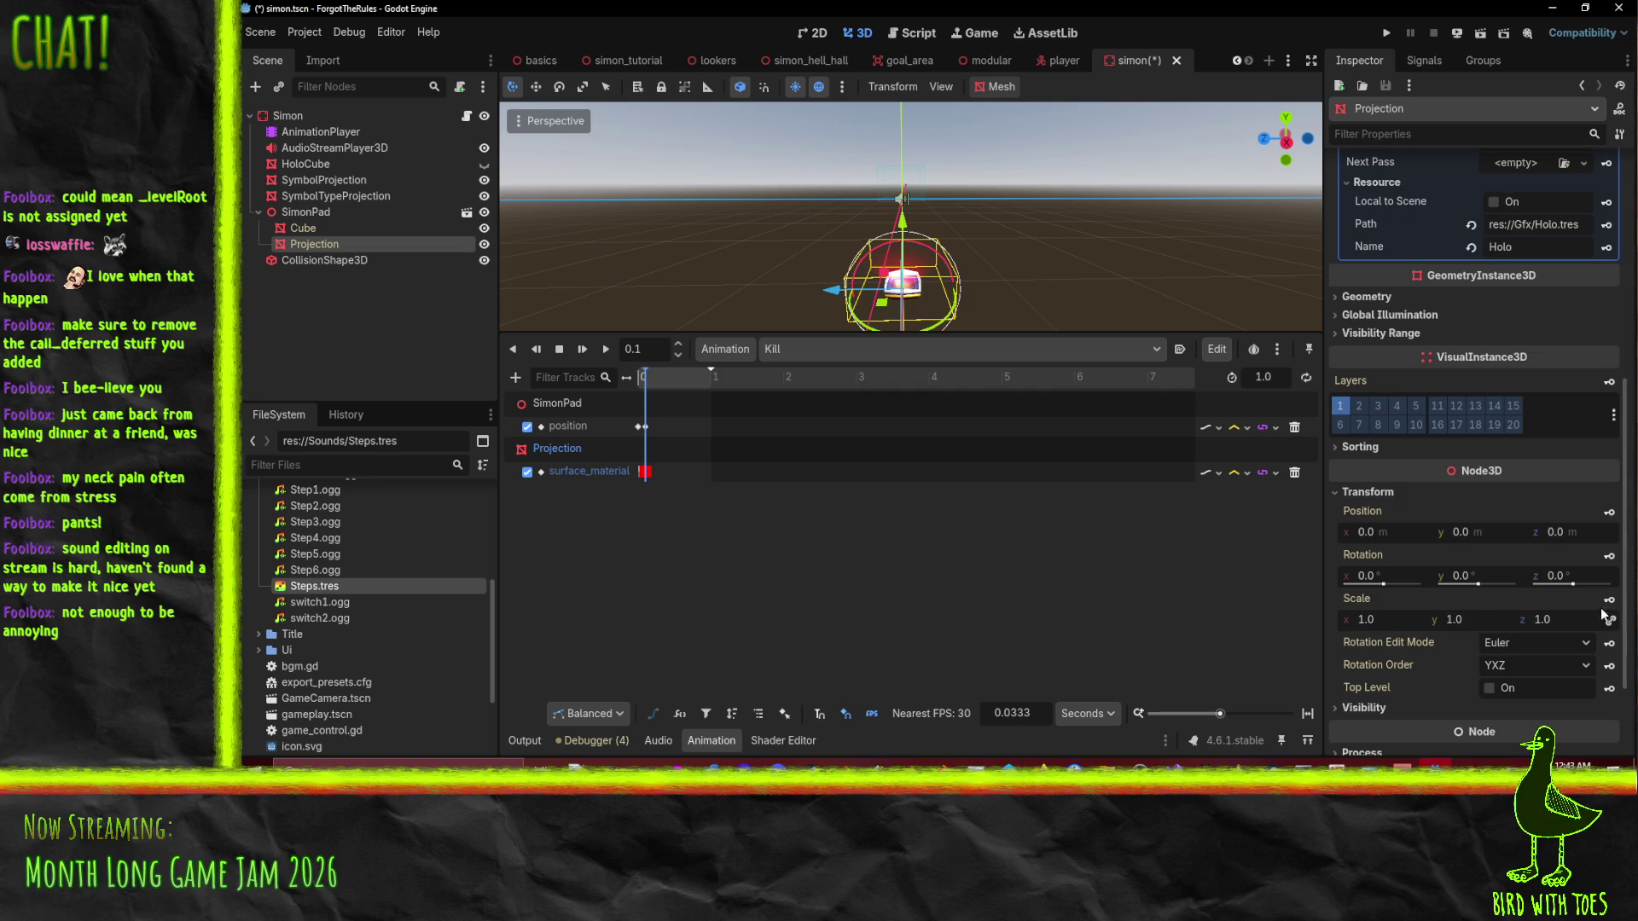
left_click(640, 377)
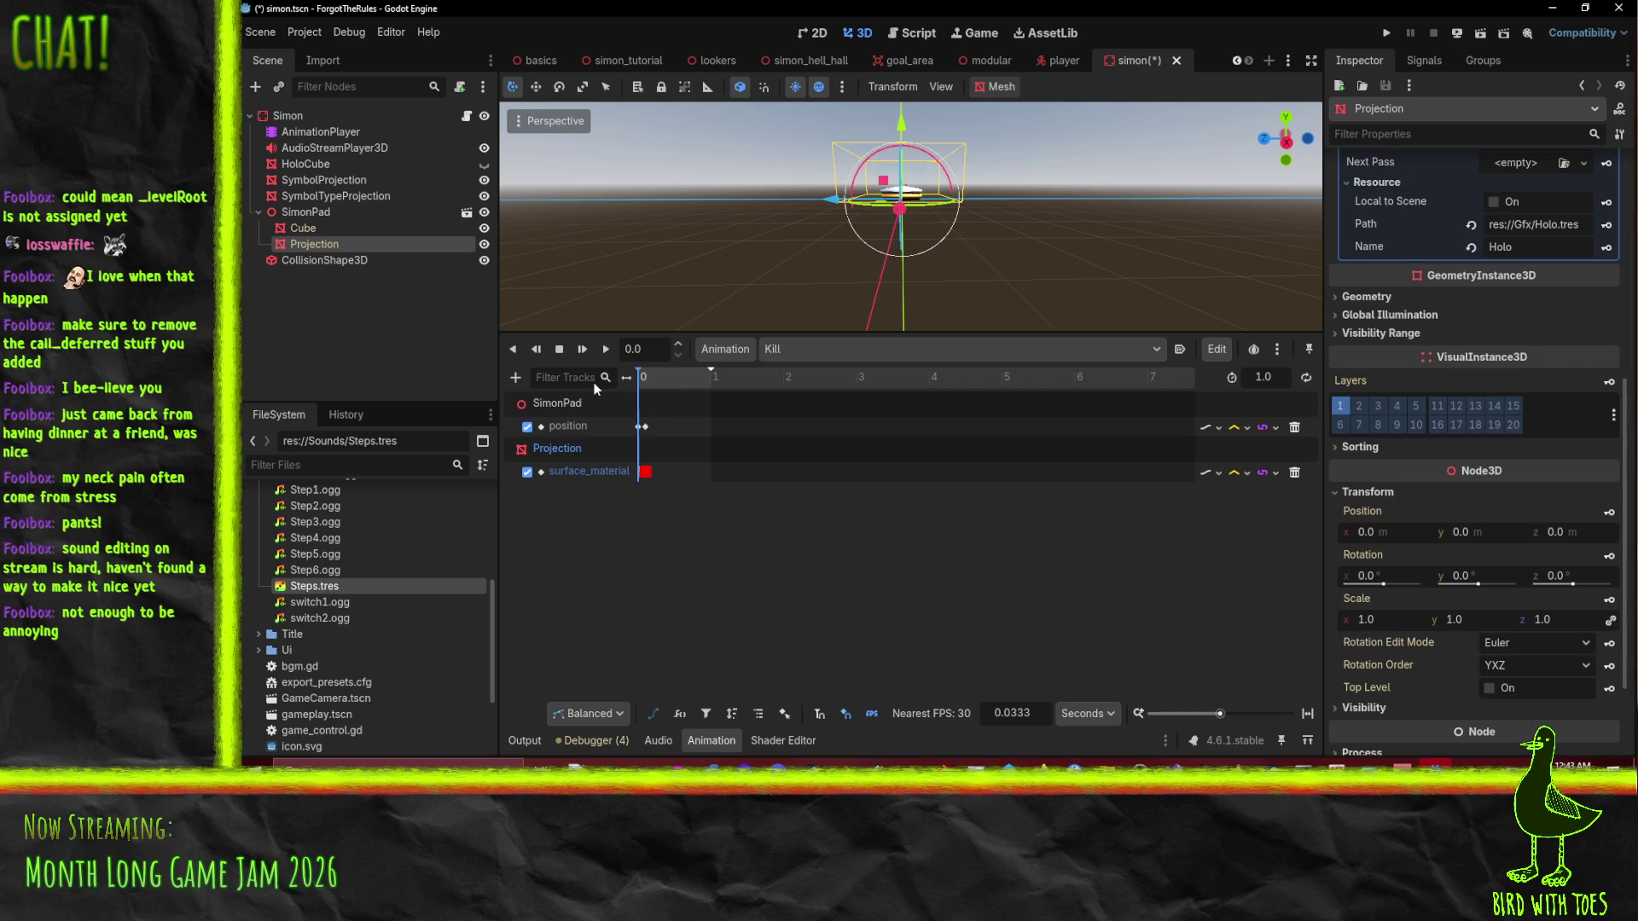
Add a Projection scale track to Kill and move its keyframe to 0.3 s.
left_click(1610, 601)
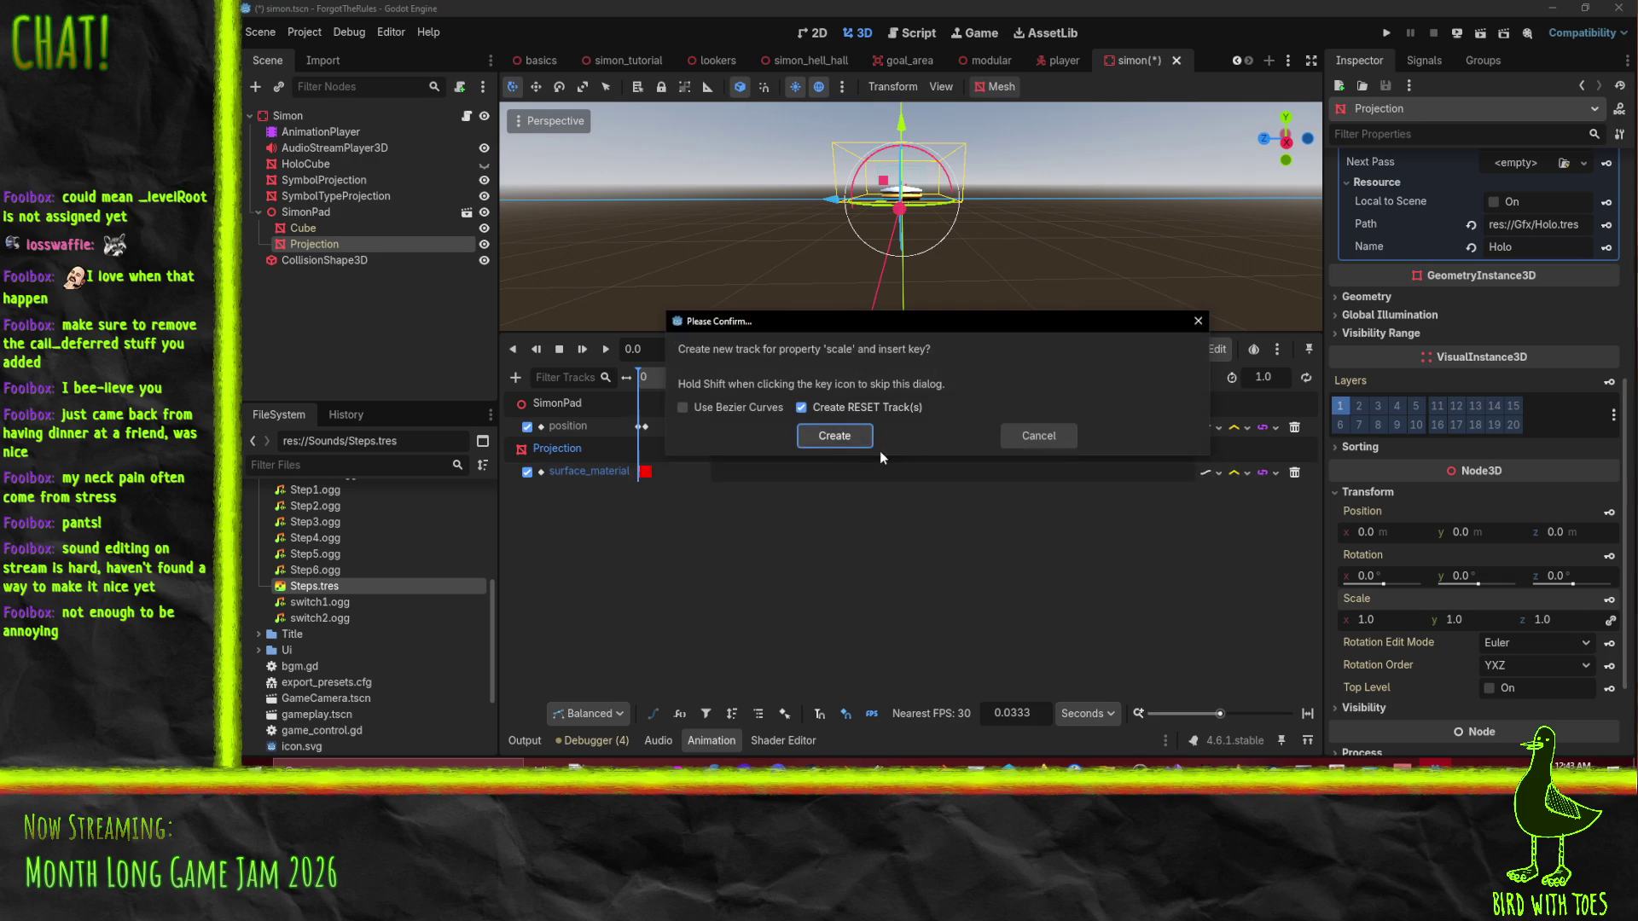
left_click(833, 433)
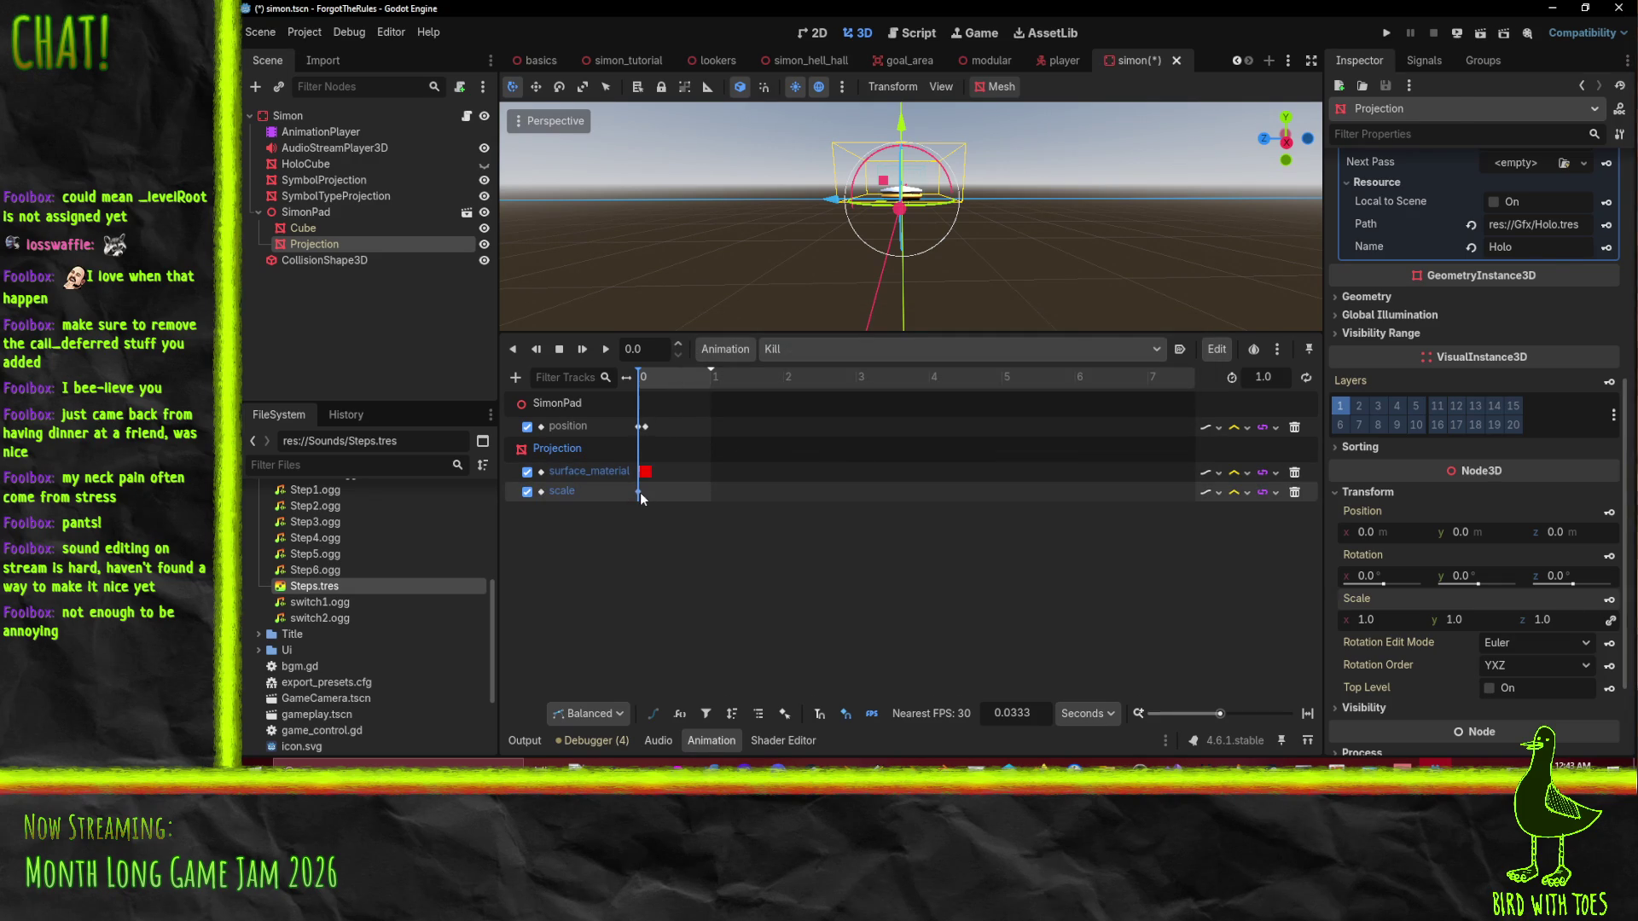
left_click(639, 492)
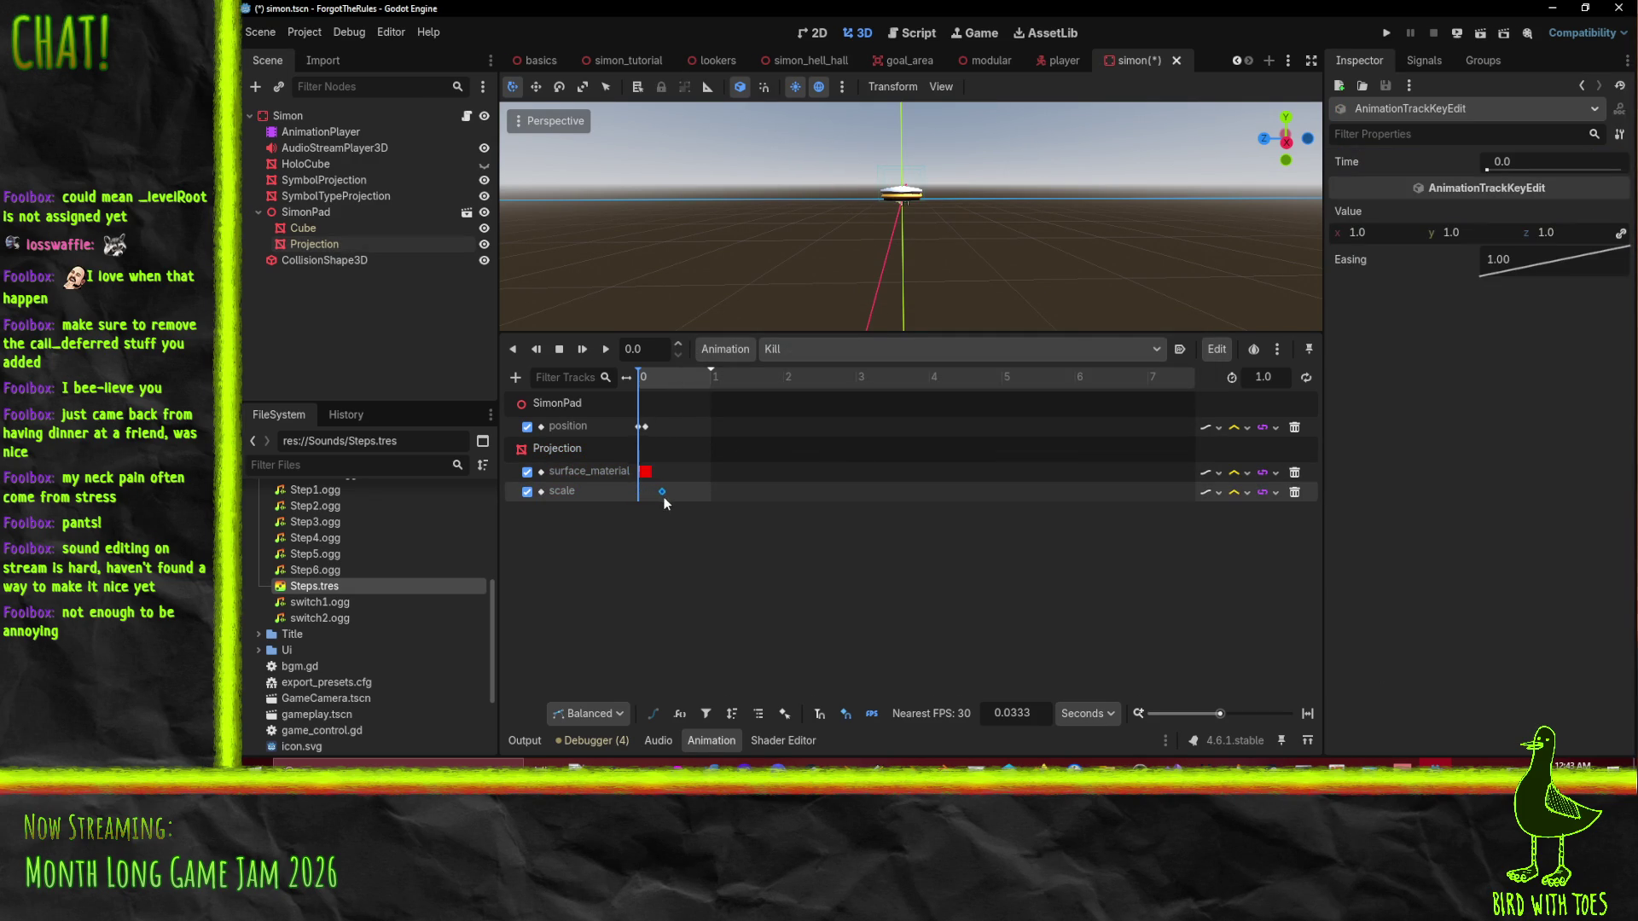
left_click_drag(659, 498, 659, 498)
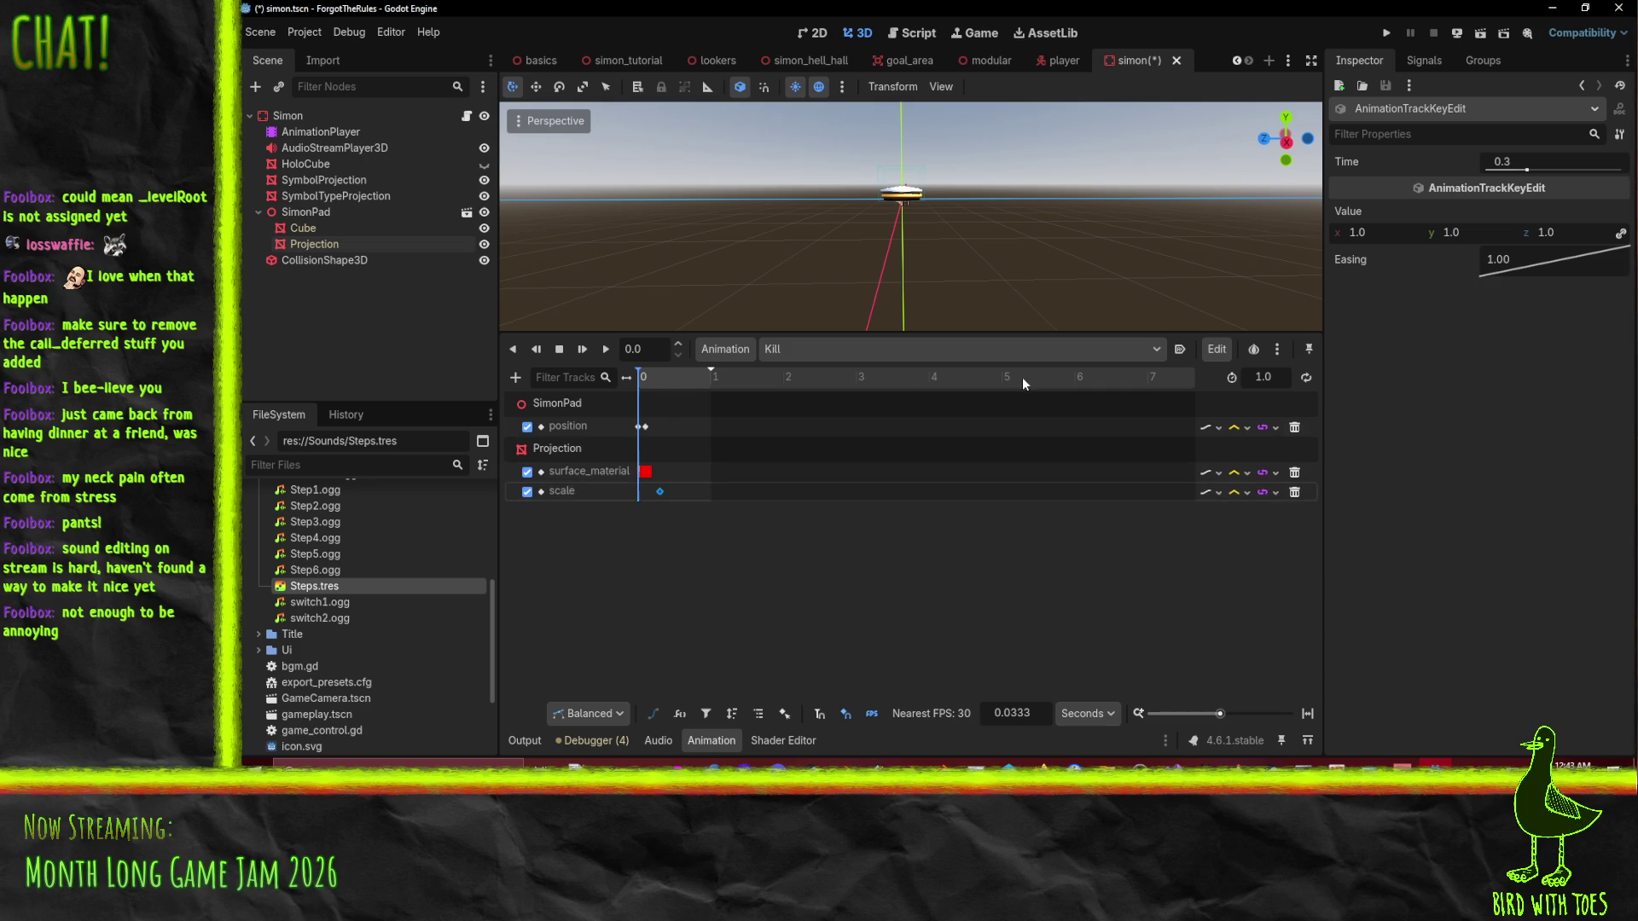
Set the Projection's Scale to 3.0 at the start, then preview the shrink.
left_click(307, 243)
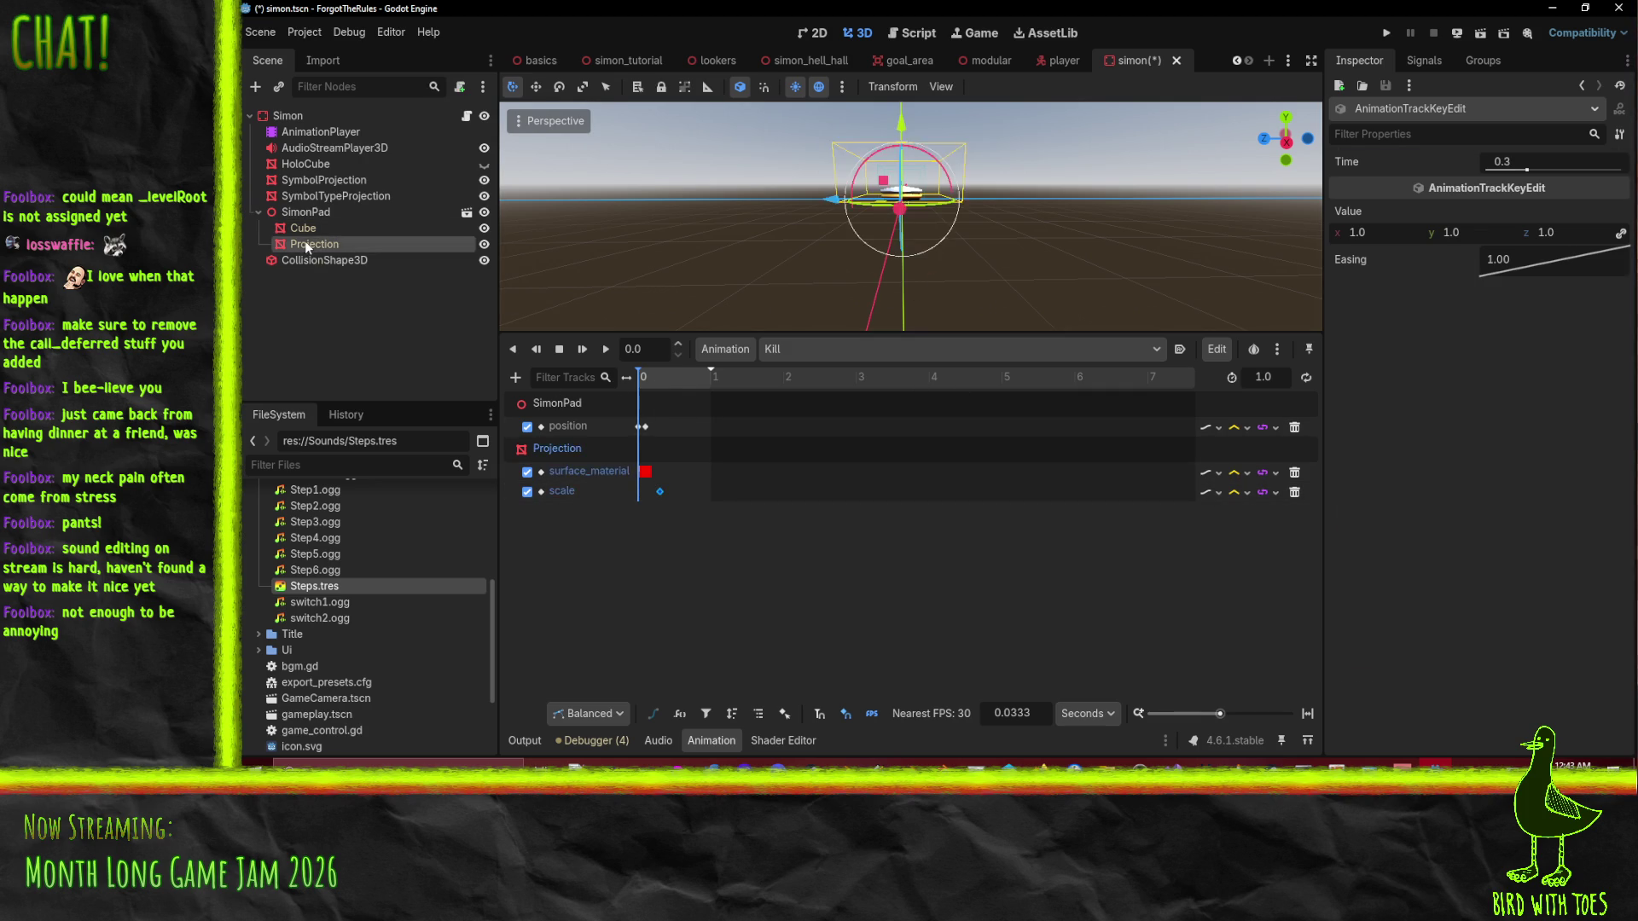
left_click(1380, 622)
type("3")
key("Return")
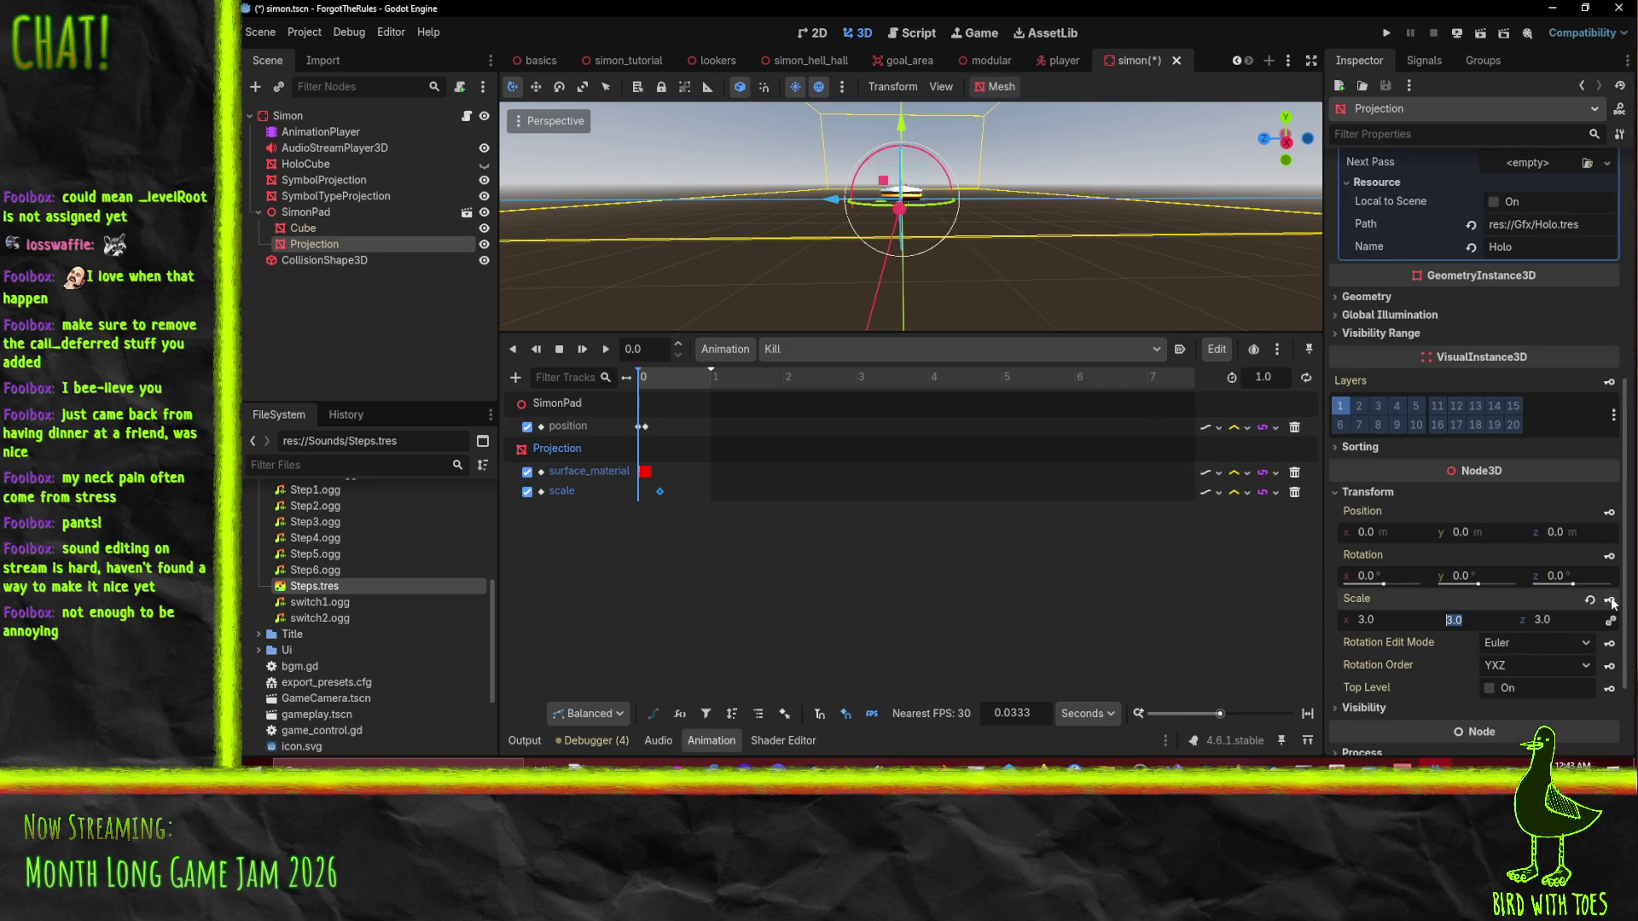
left_click(605, 349)
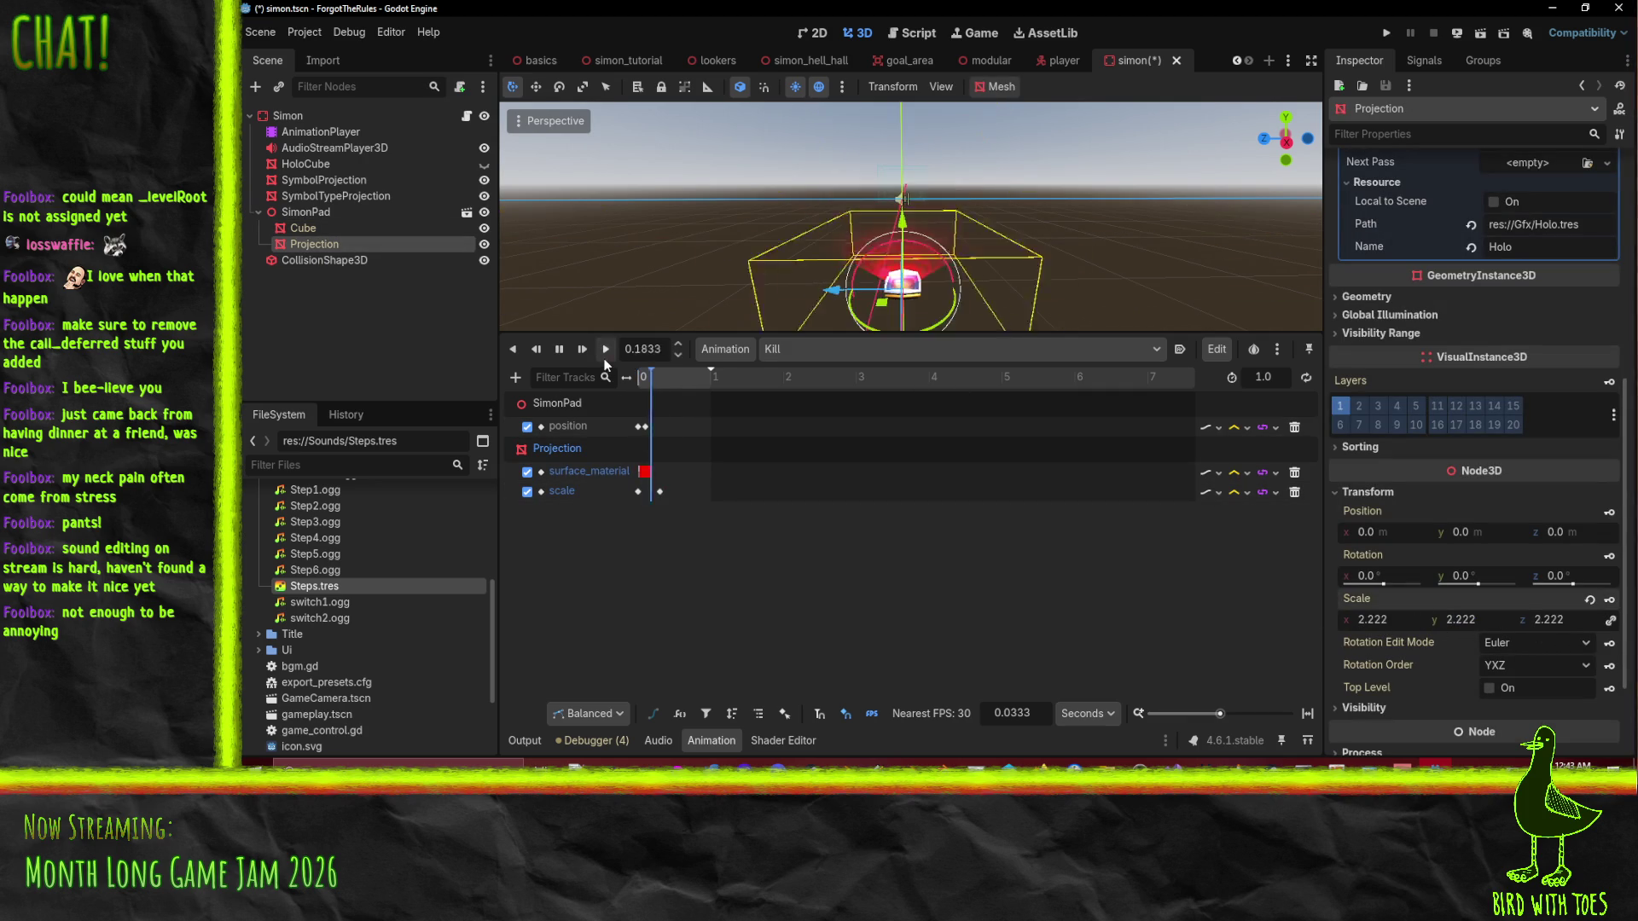
mouse_move(705, 378)
left_mouse_down()
mouse_move(575, 381)
mouse_move(676, 406)
mouse_move(658, 408)
left_mouse_up()
scroll(658, 495, "up", 6, "ctrl")
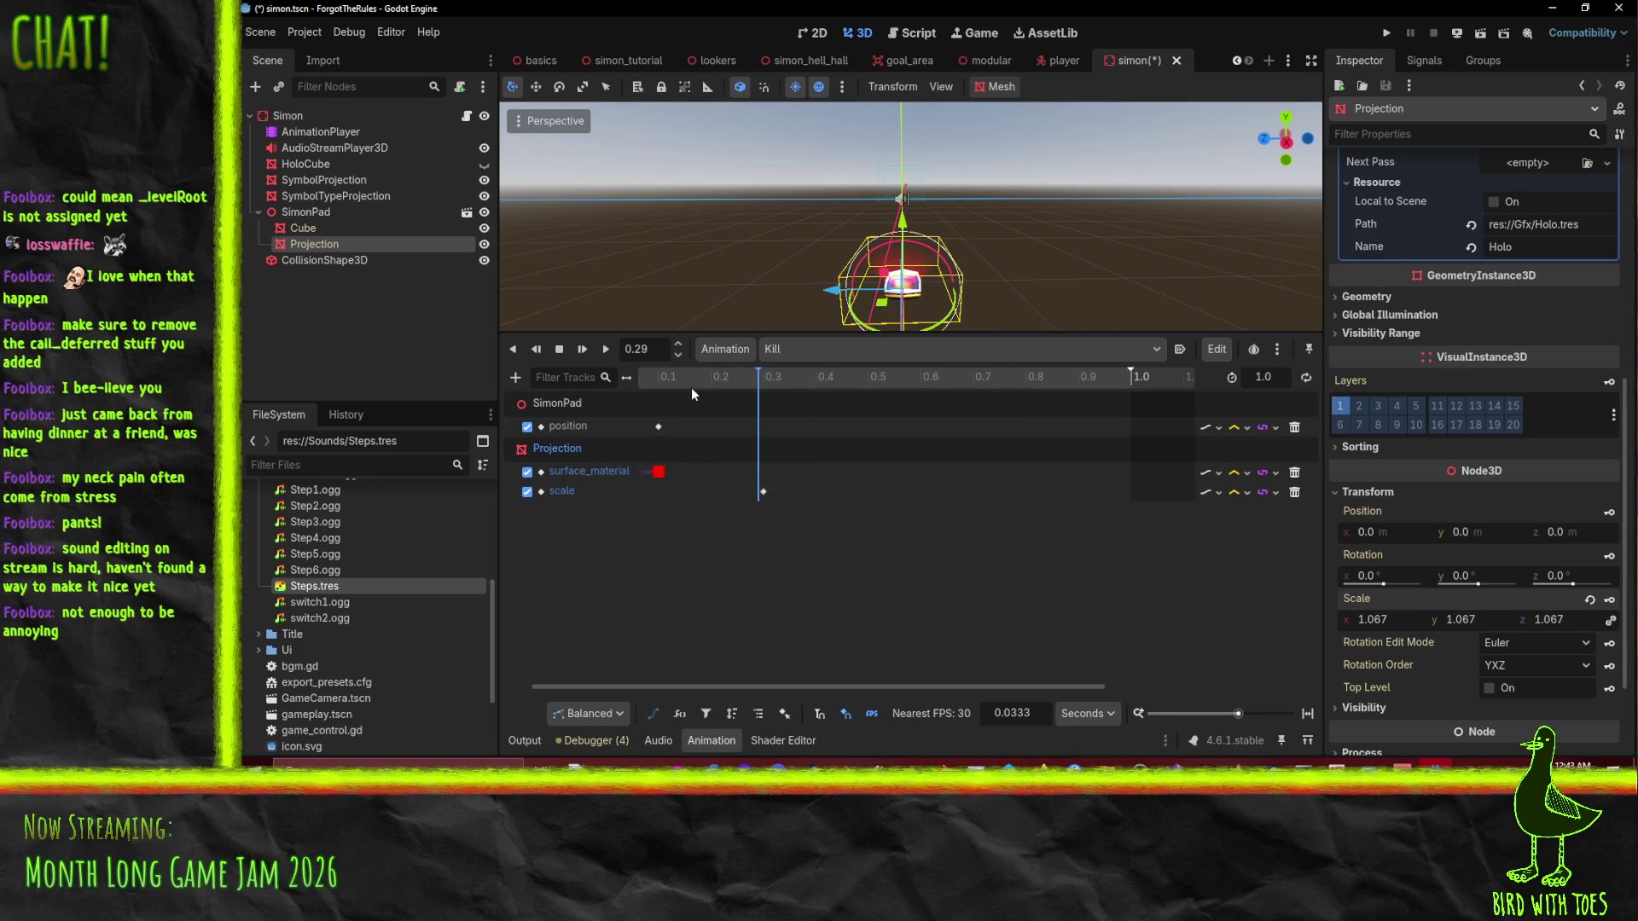
scroll(677, 509, "left", 2)
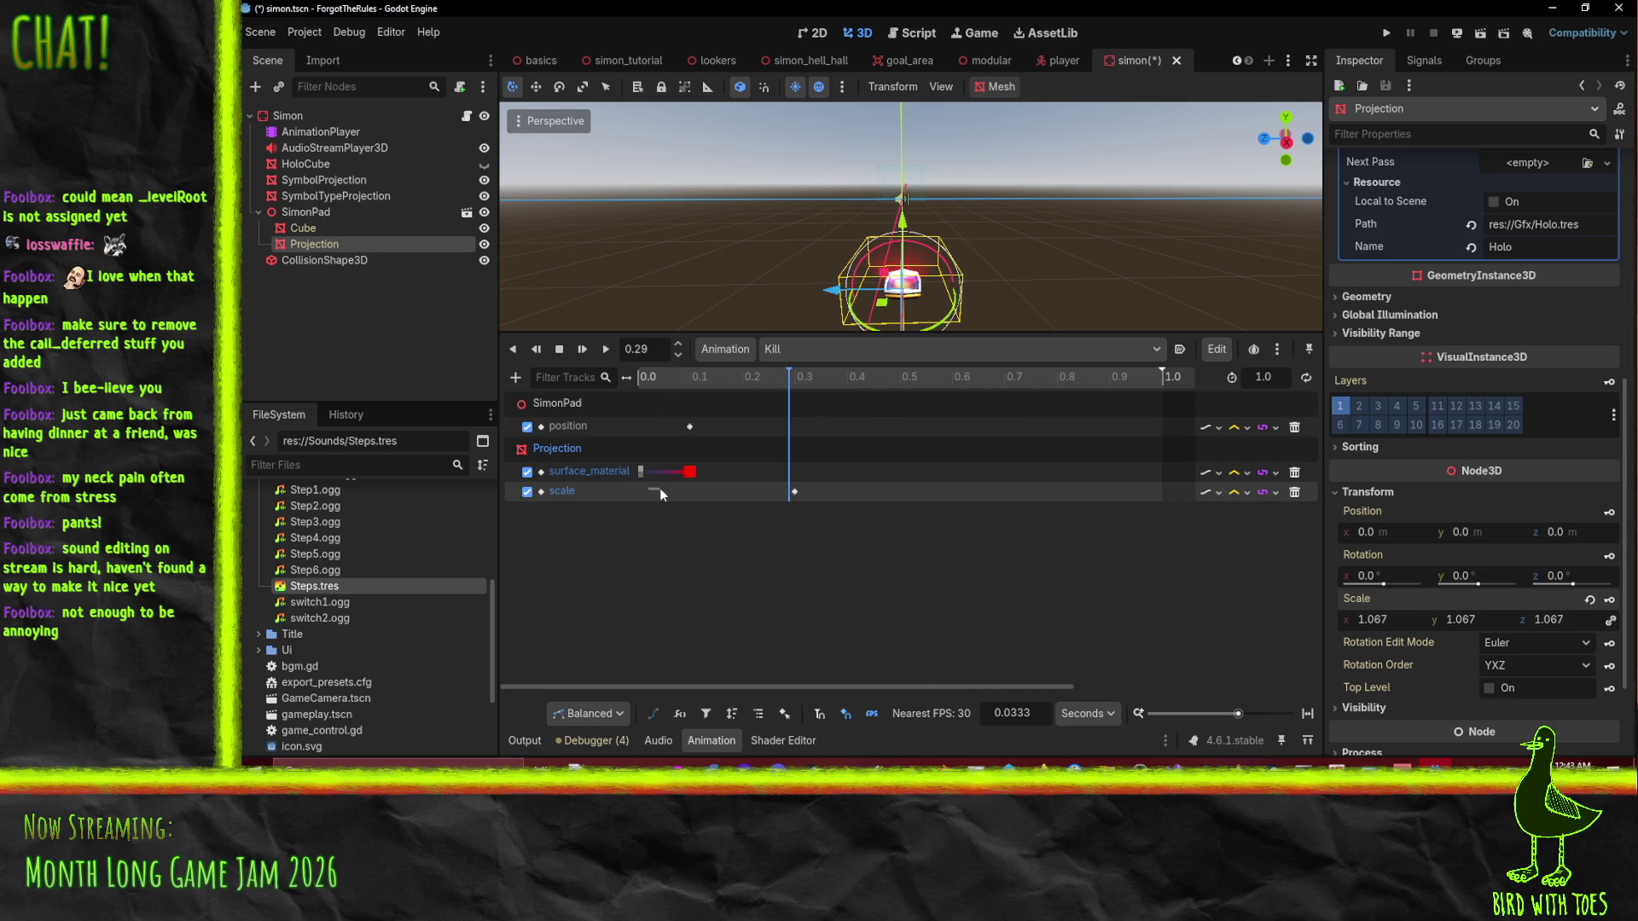
Insert a second triple-scale key on the scale track at 0.1 s.
left_click(638, 491)
right_click(703, 491)
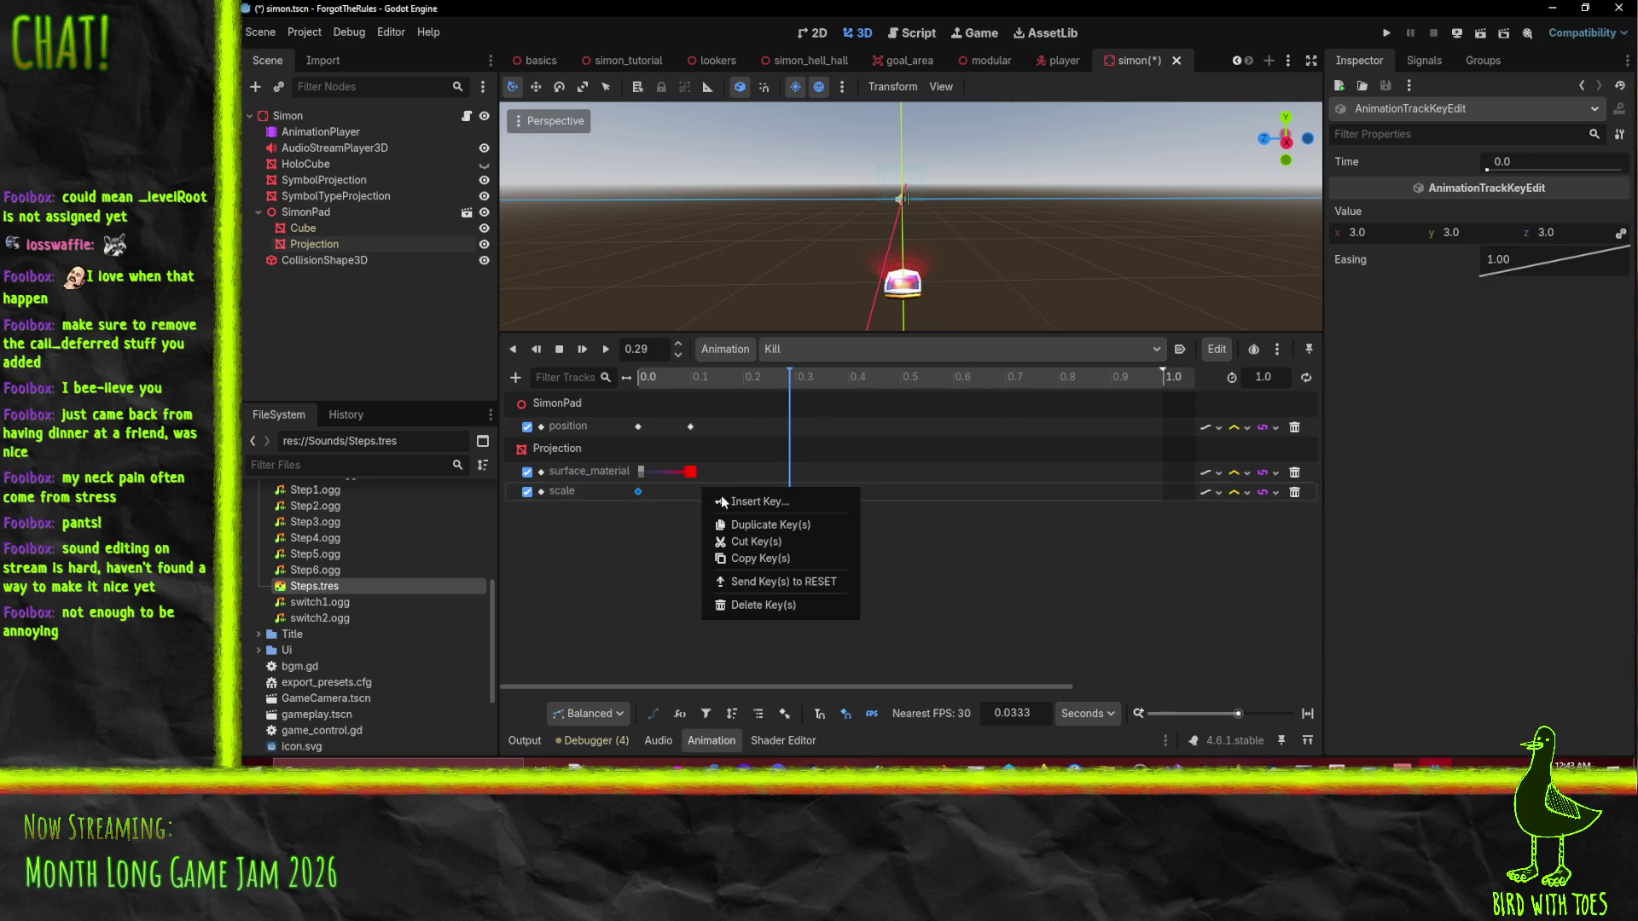
left_click(742, 525)
left_click_drag(697, 493, 693, 490)
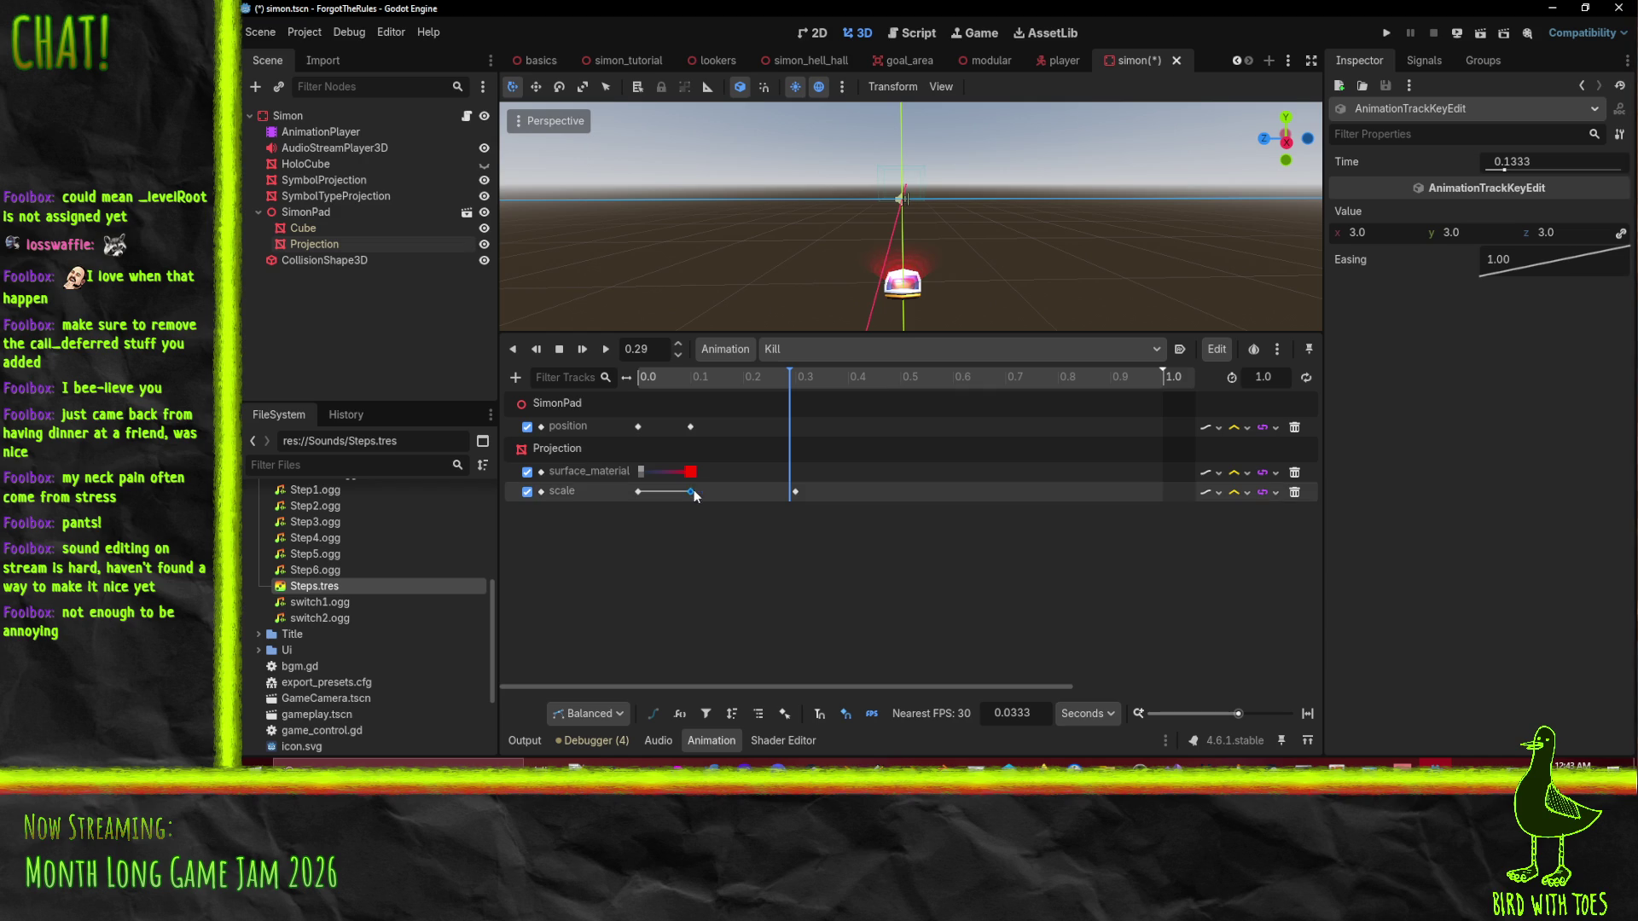
mouse_move(789, 376)
left_mouse_down()
mouse_move(620, 387)
mouse_move(793, 408)
mouse_move(814, 389)
mouse_move(903, 388)
left_mouse_up()
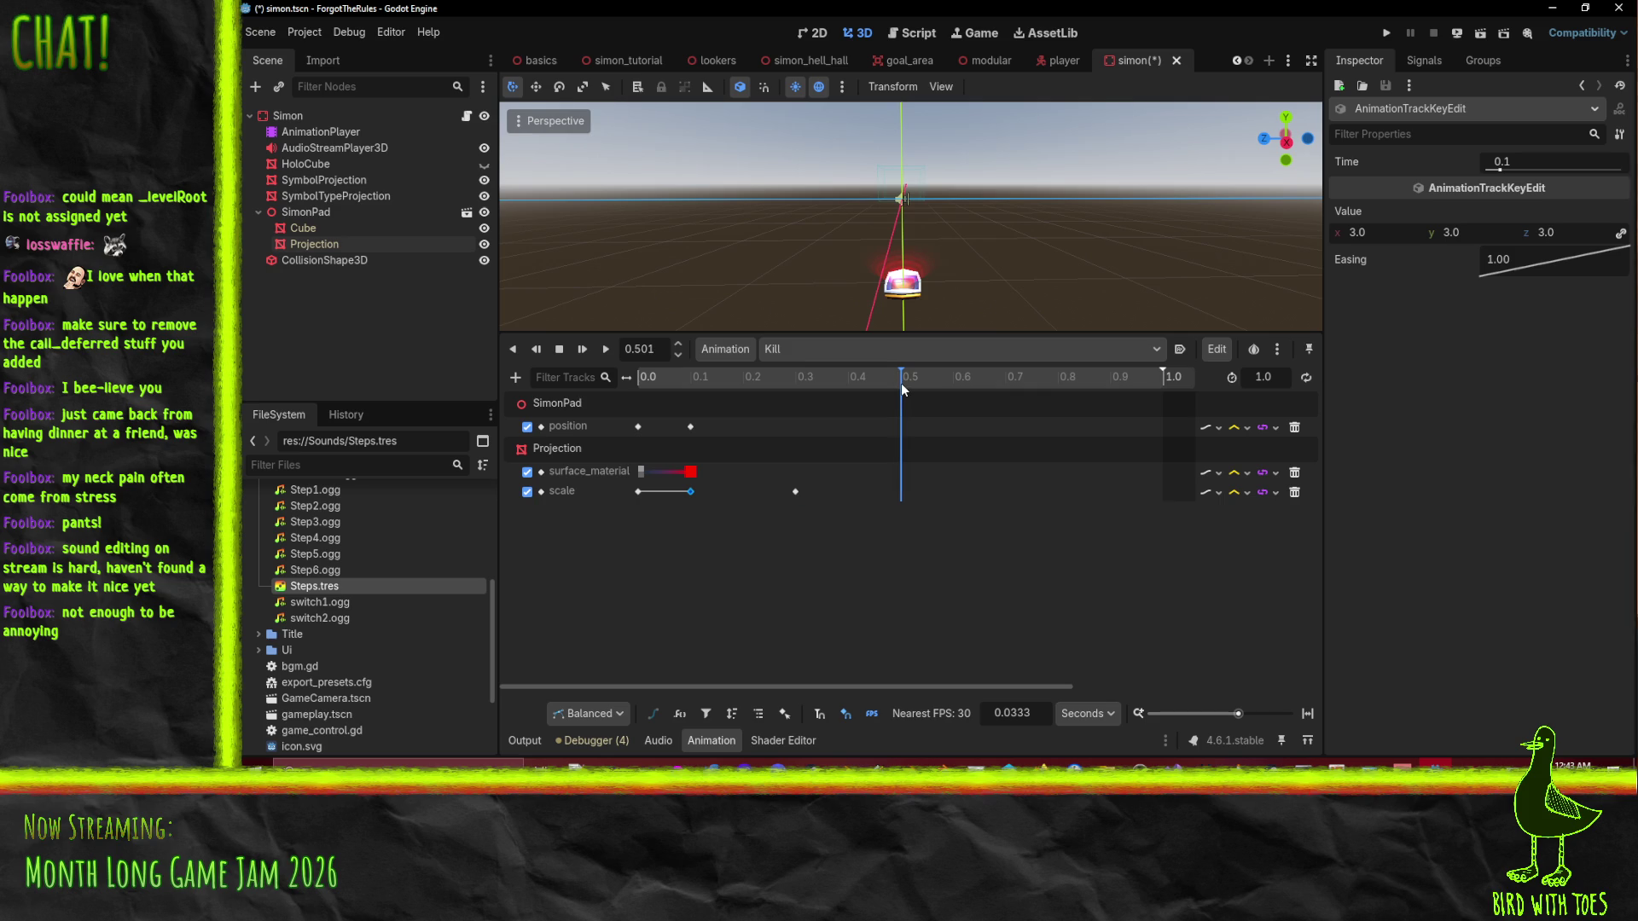
Add a red surface_material key at 0.5 s on the Projection.
right_click(690, 471)
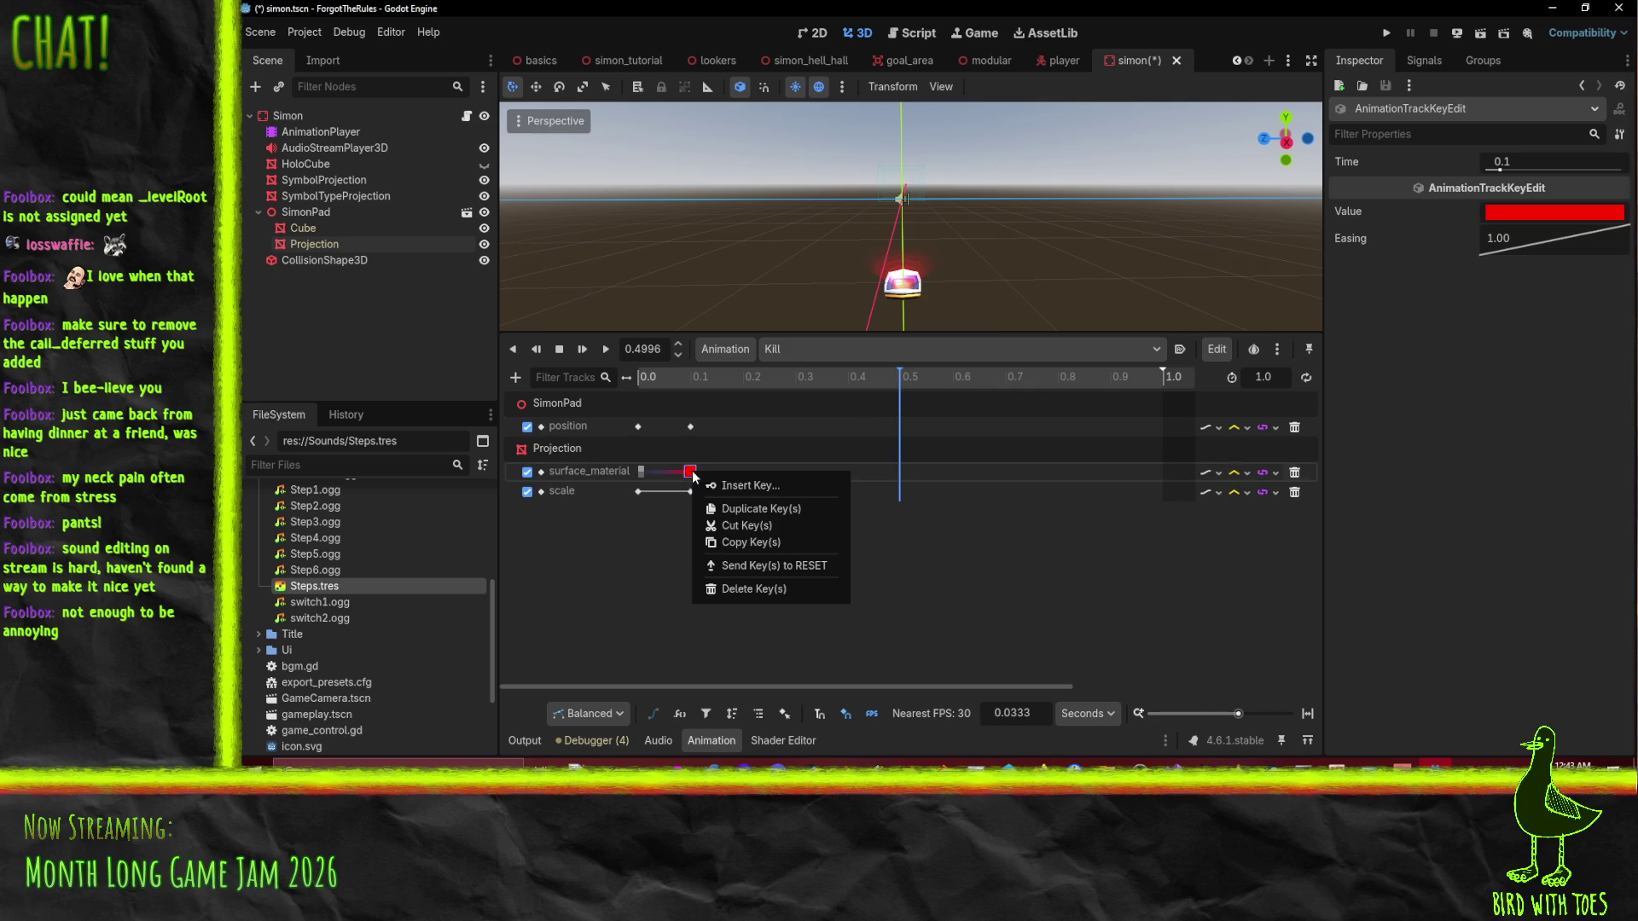
right_click(901, 473)
right_click(908, 474)
left_click(948, 508)
key("ctrl+d")
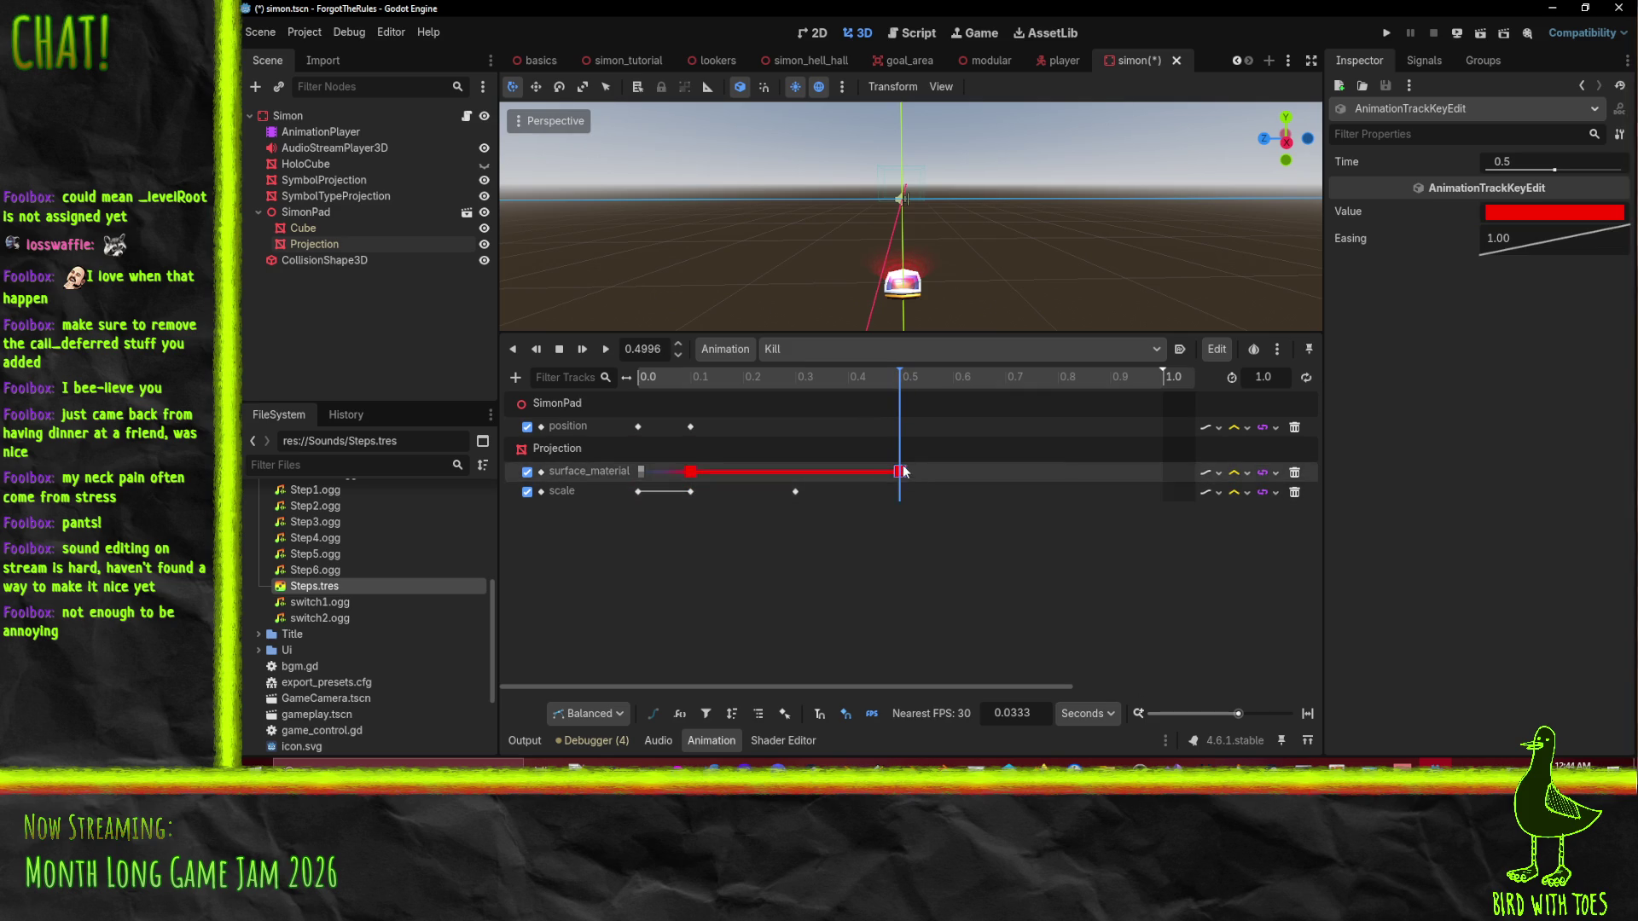
left_click(1126, 379)
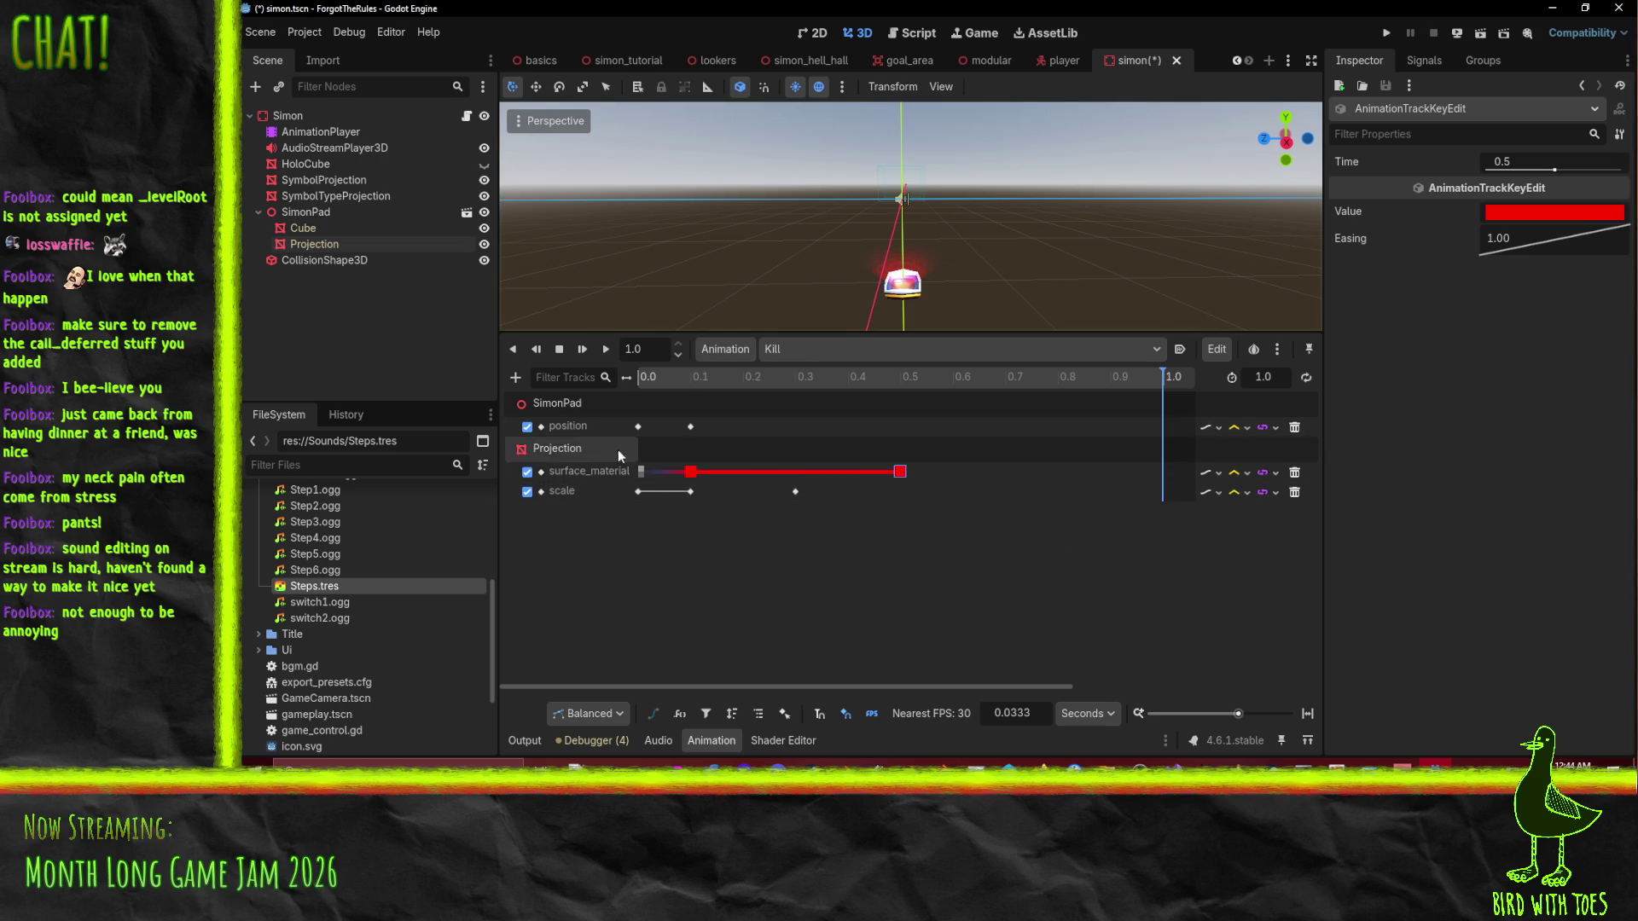
Duplicate the transparent colour key to 1.0 s and replay Kill.
left_click(641, 472)
right_click(1168, 471)
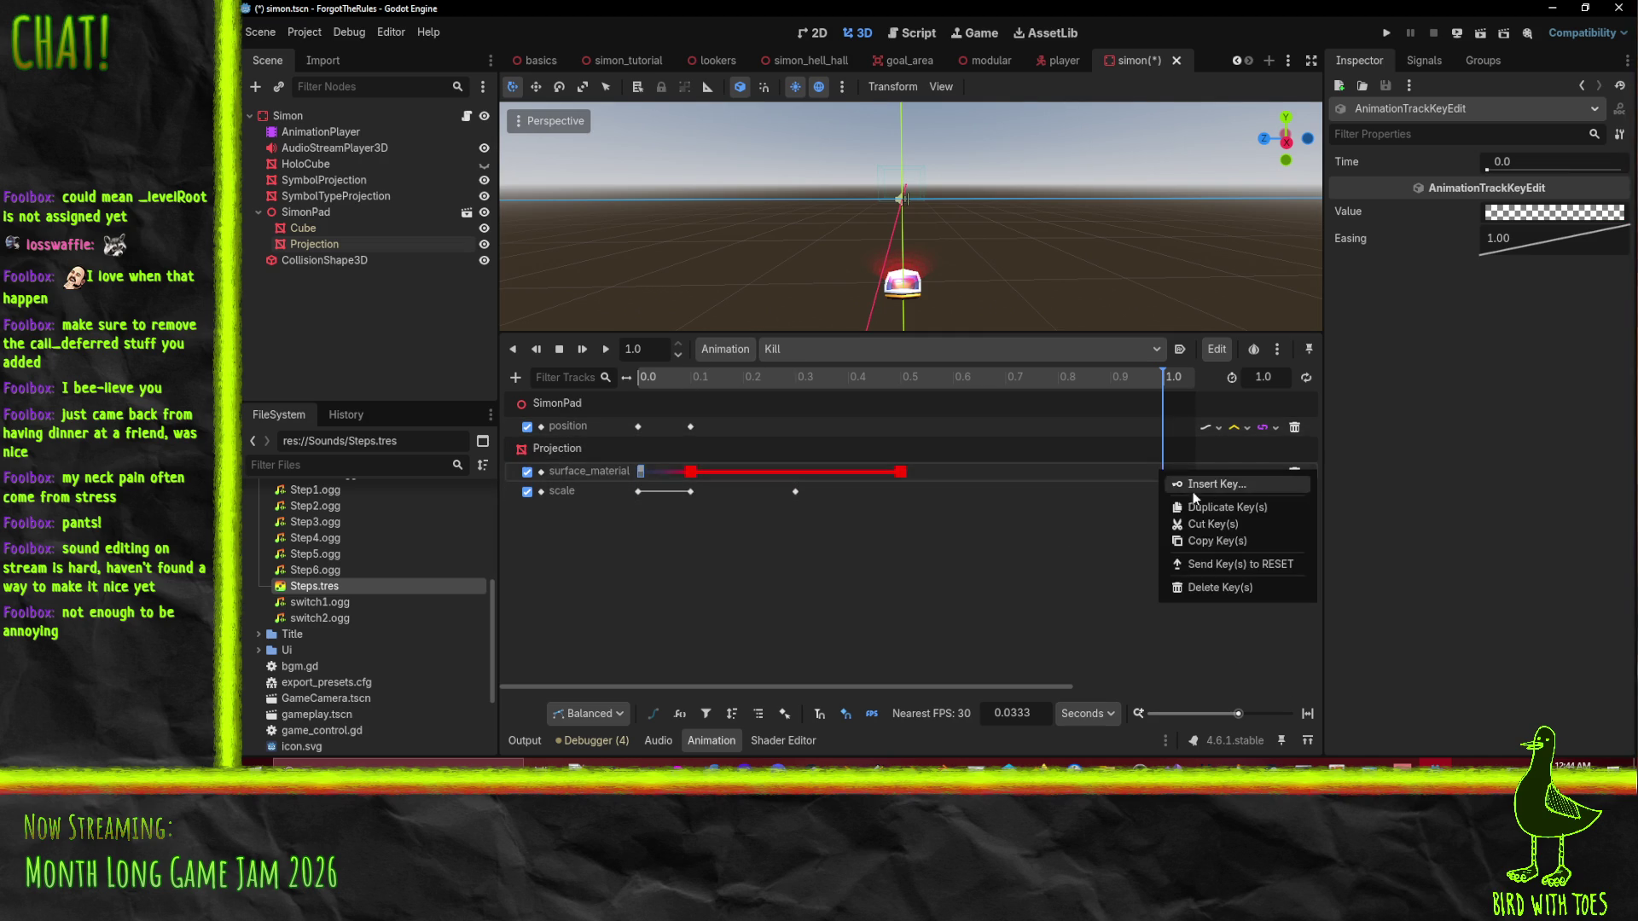
left_click(1241, 505)
left_click_drag(1165, 380, 643, 382)
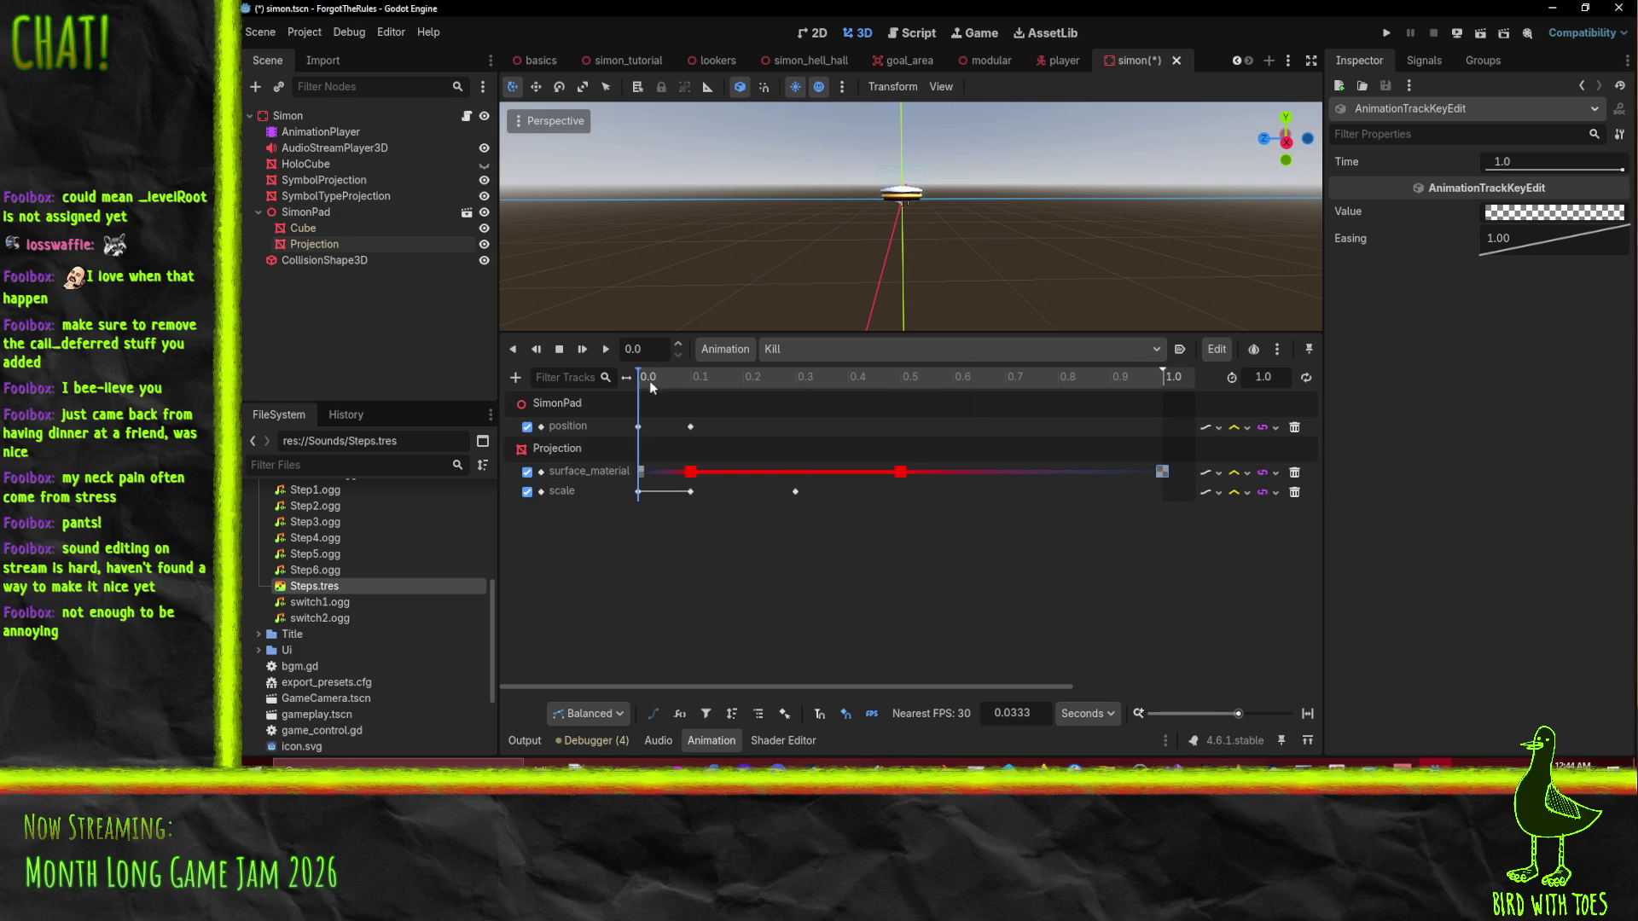
left_click(606, 350)
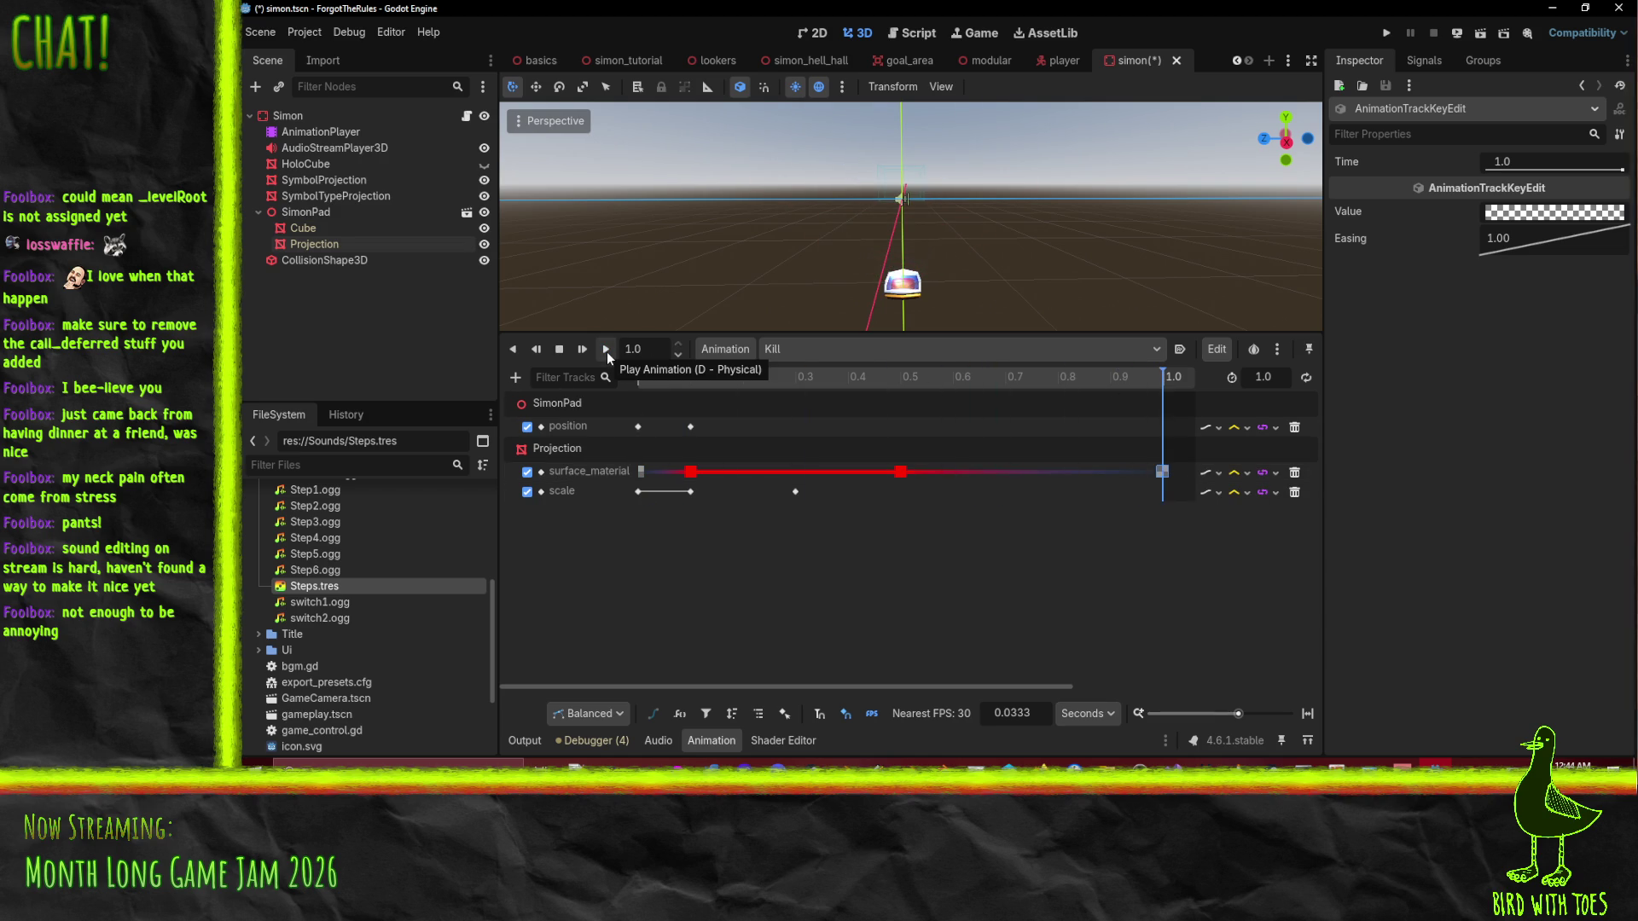
left_click(607, 351)
left_click(606, 351)
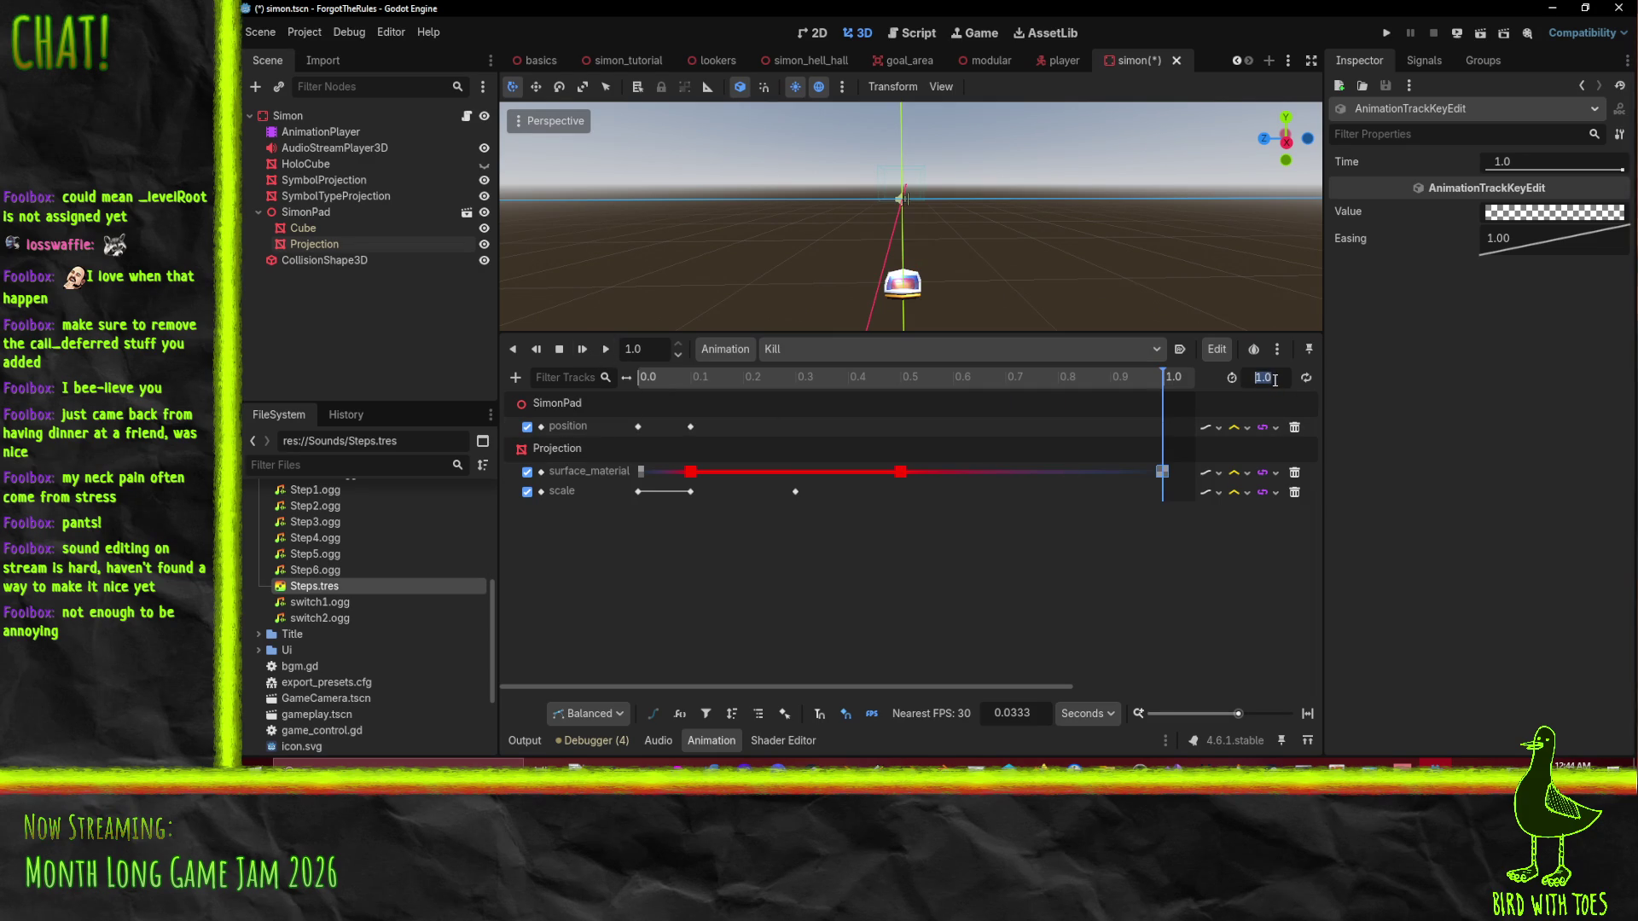
Set the Kill animation length to 2.0 s.
type("2")
key("Return")
scroll(1051, 492, "down", 2)
Slide the 0.5 s and 1.0 s surface_material keys later together, then preview.
right_click(773, 471)
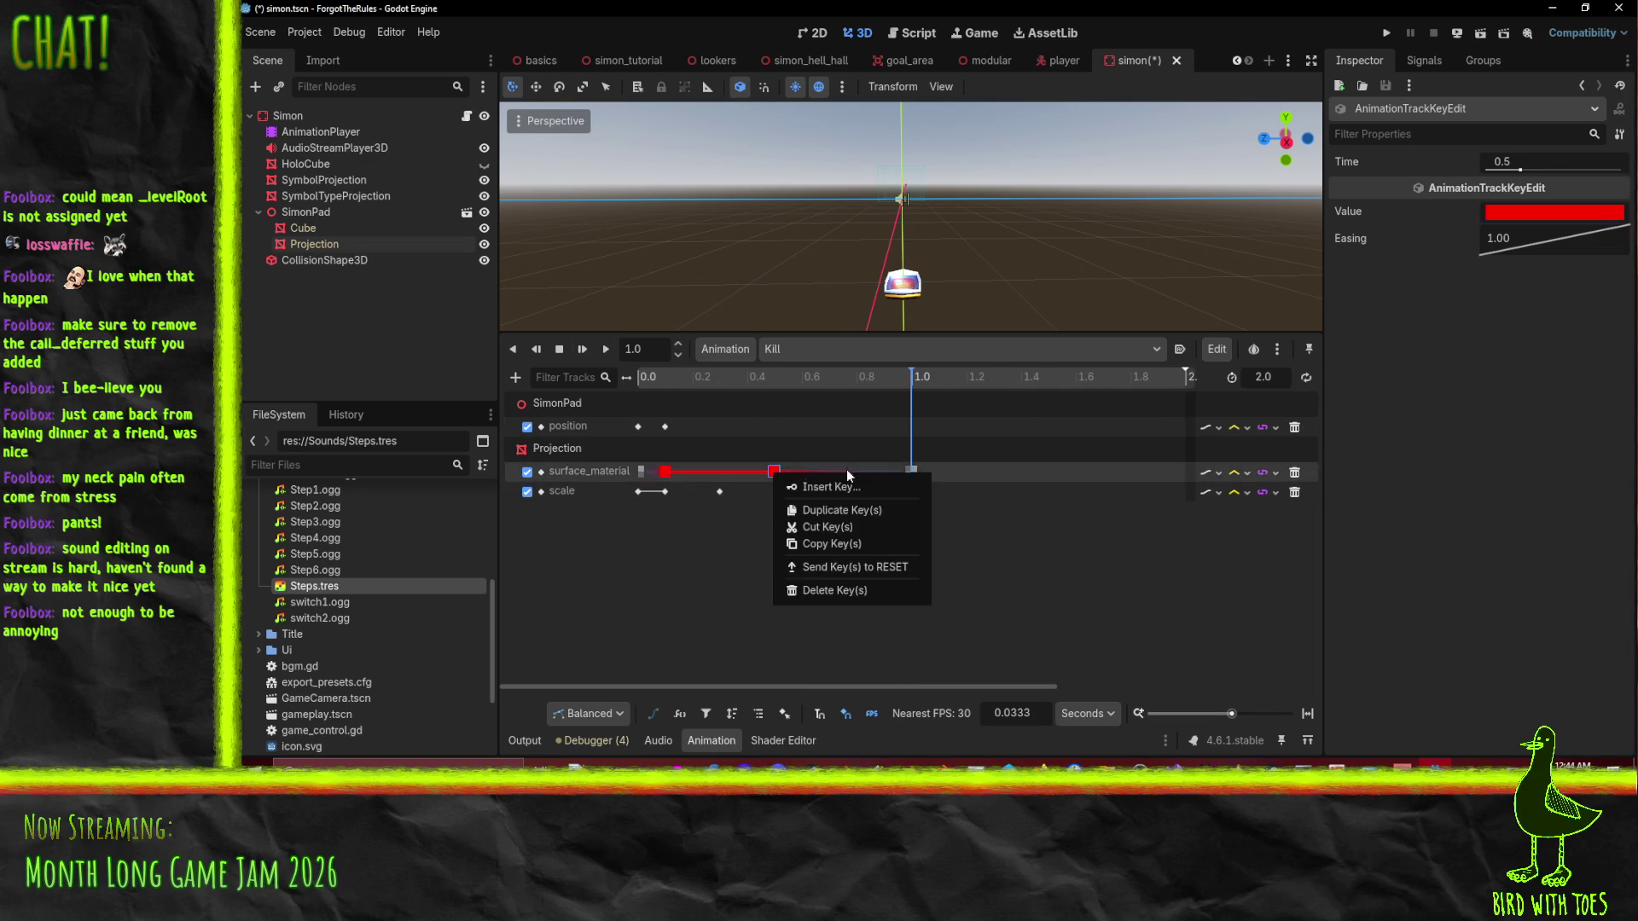
left_click(841, 509)
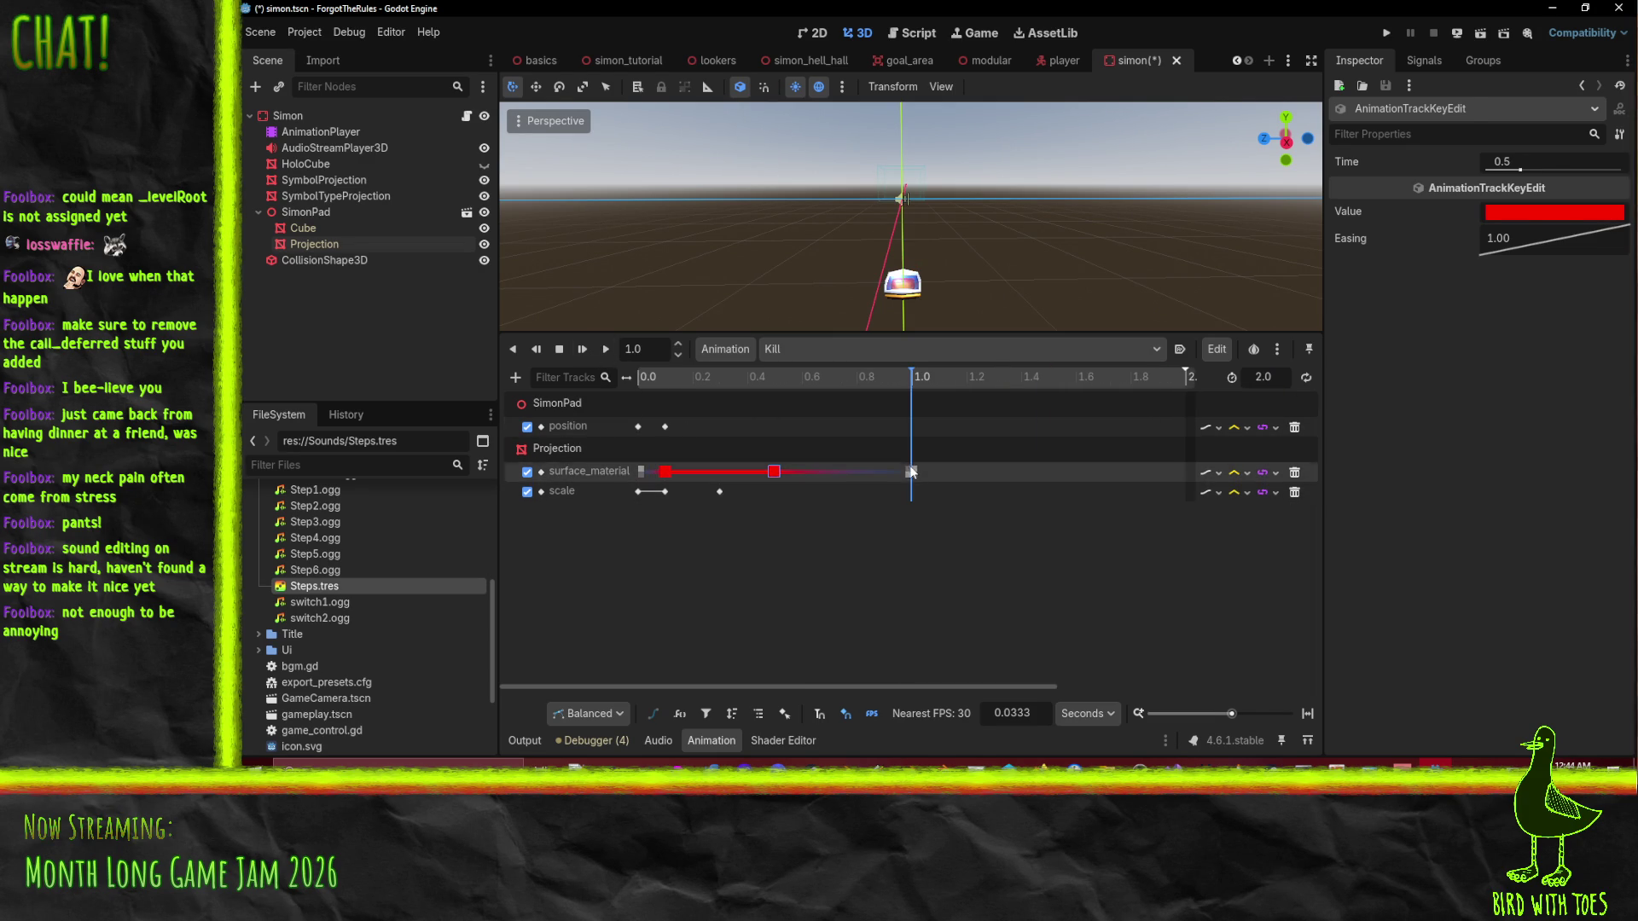
right_click(773, 474)
key("Escape")
left_click_drag(901, 476, 1041, 479)
left_click(1001, 566)
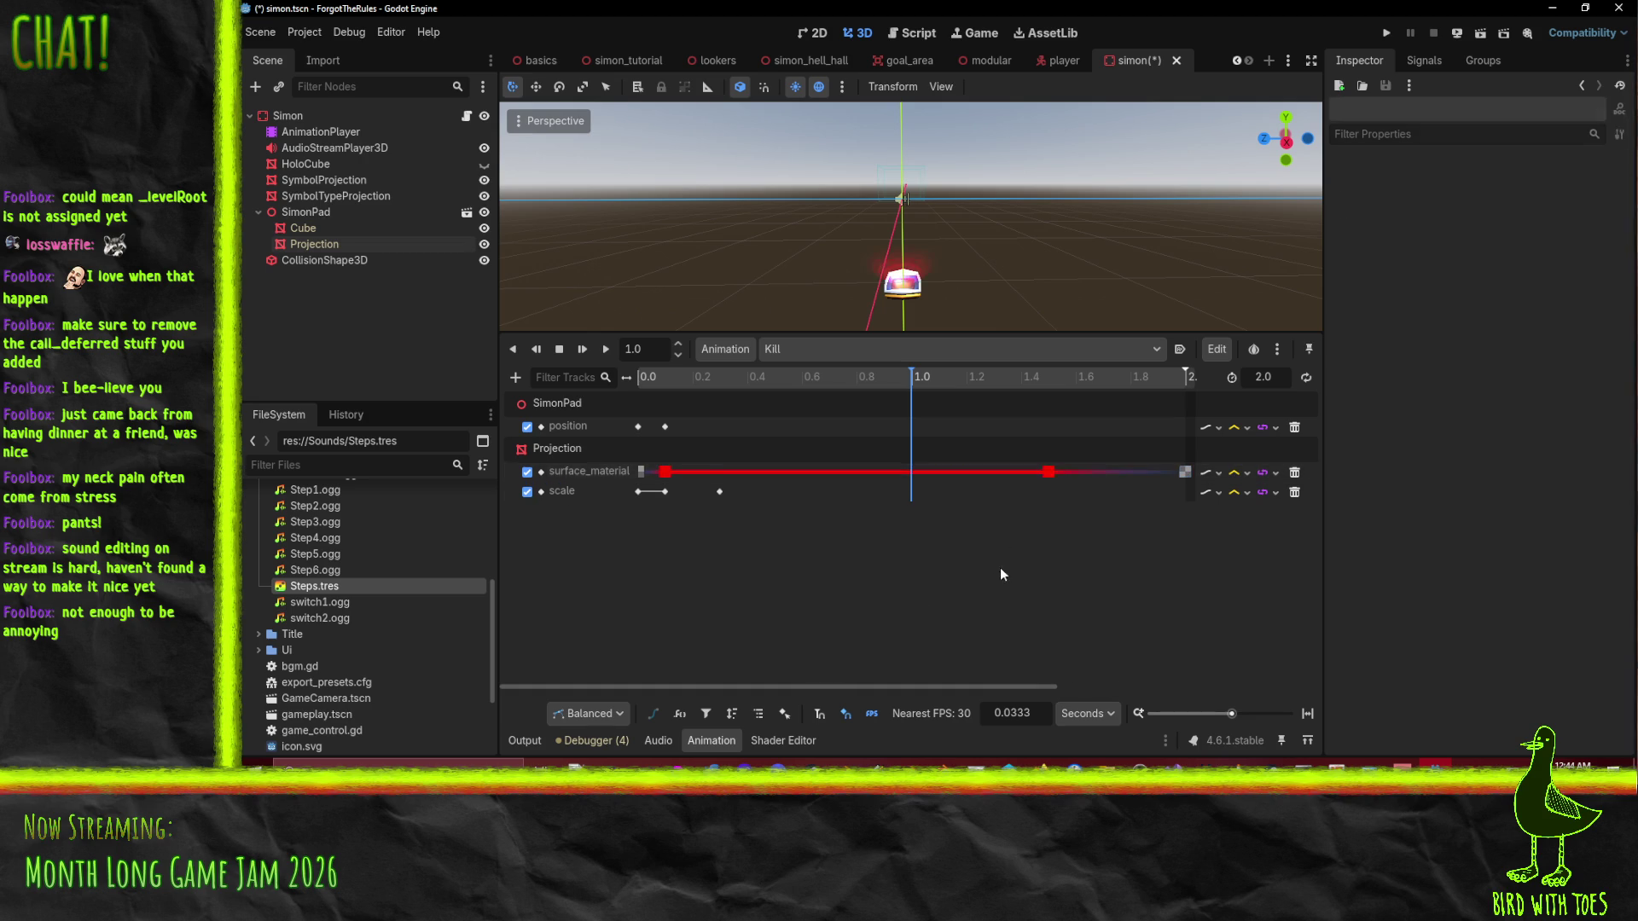
left_click(558, 349)
left_click(603, 353)
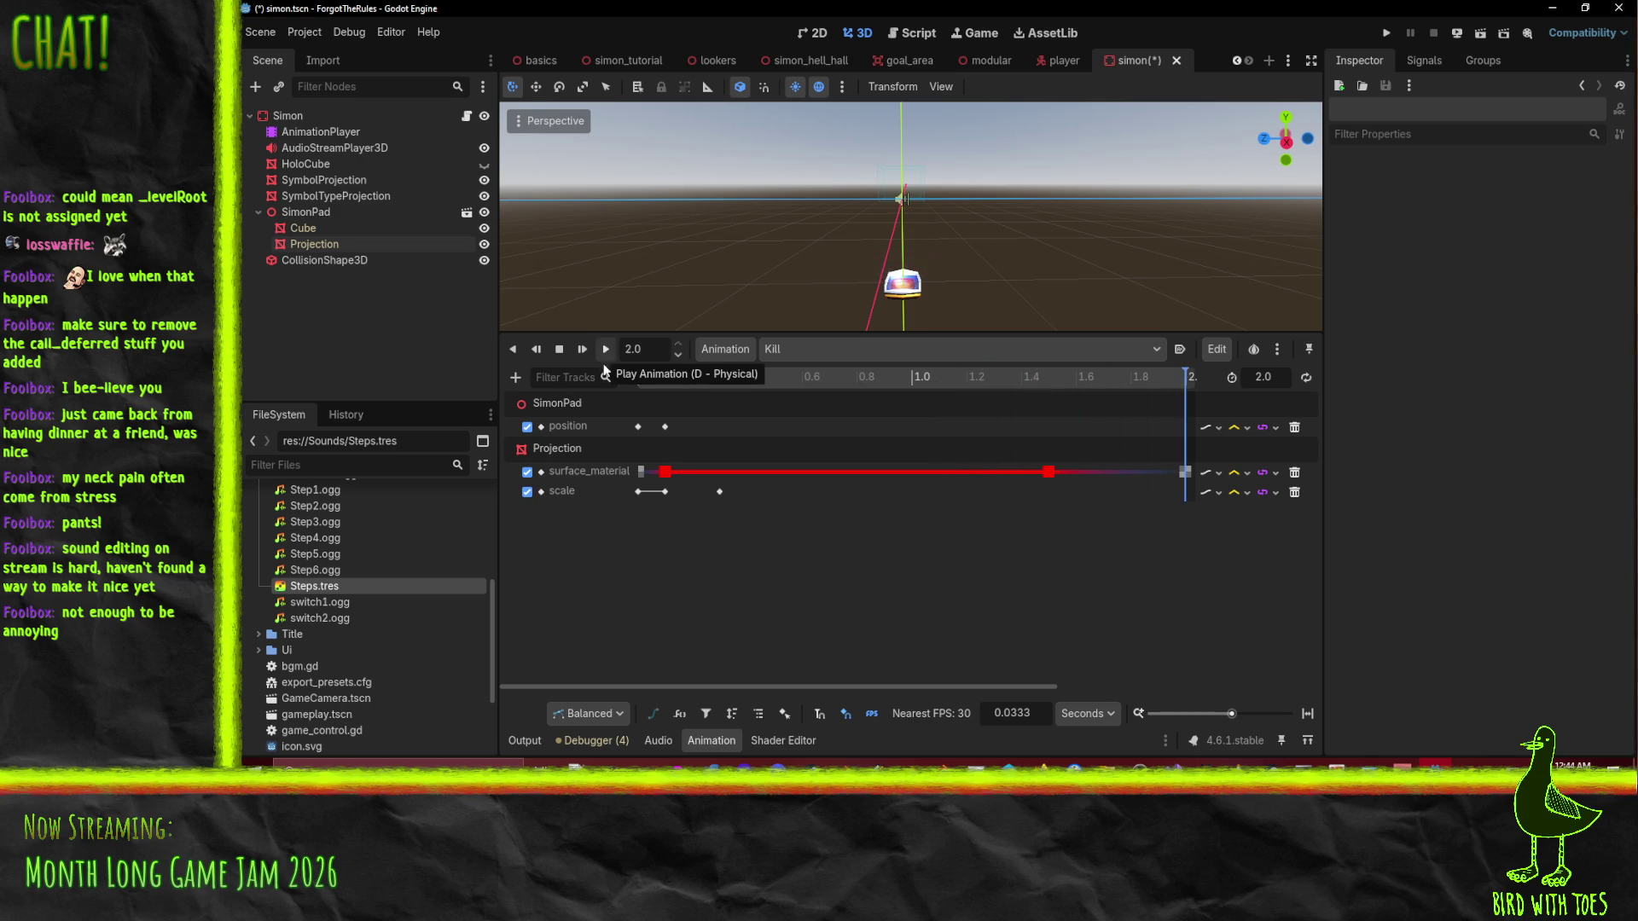
Place the red colour key at 0.8333 s and check it in playback.
left_click_drag(1048, 472, 959, 476)
left_click_drag(852, 476, 871, 475)
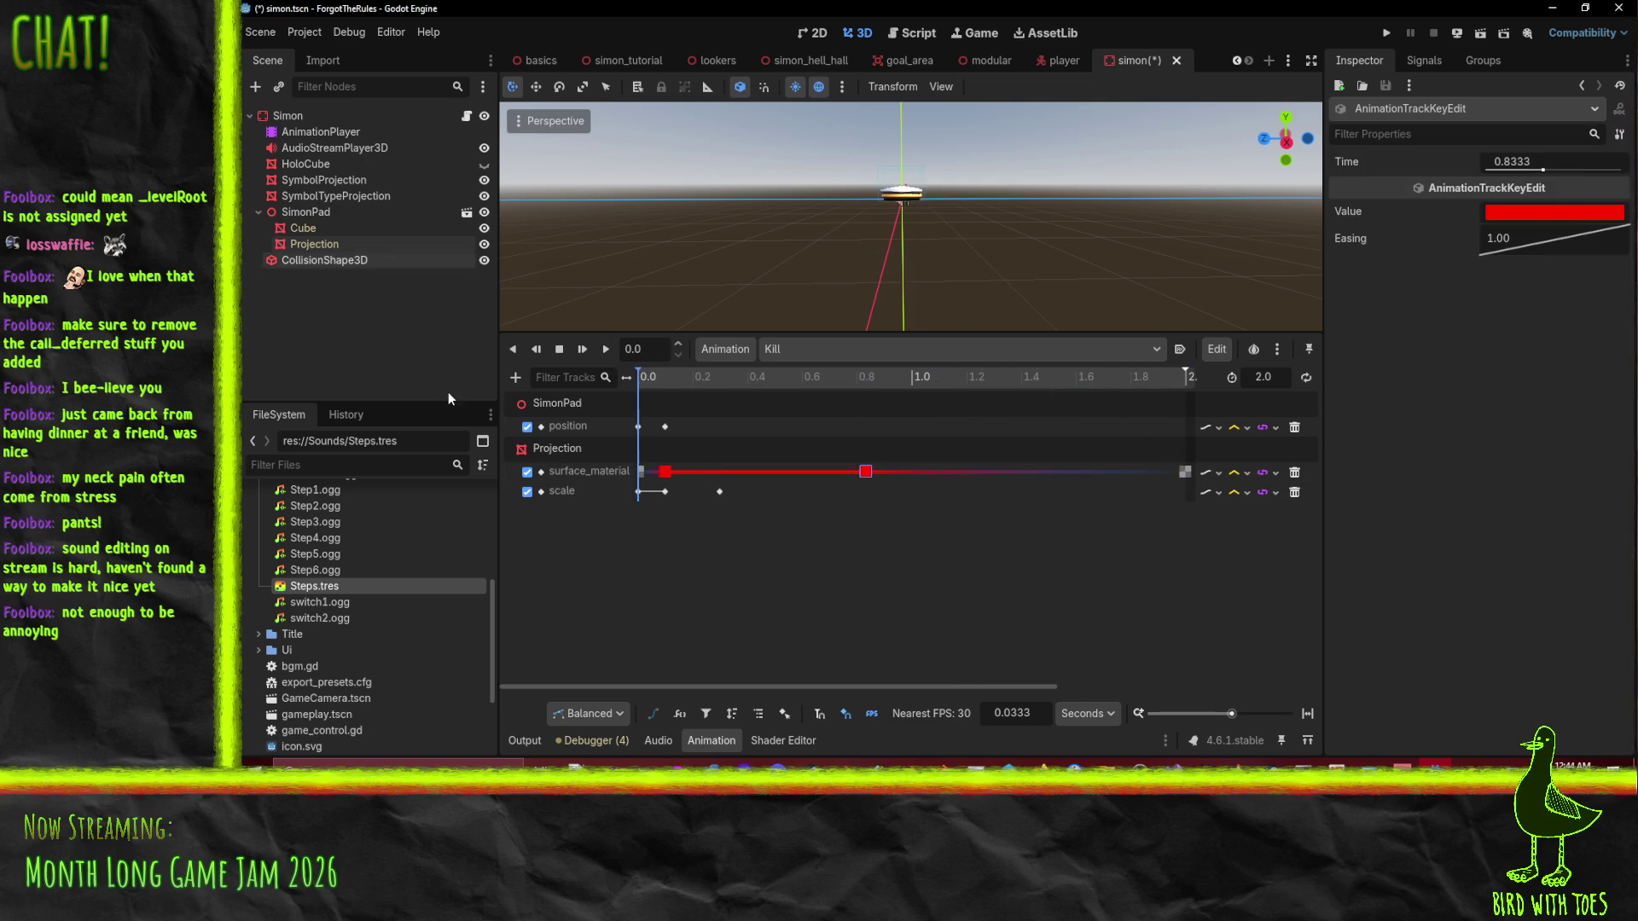
left_click(606, 355)
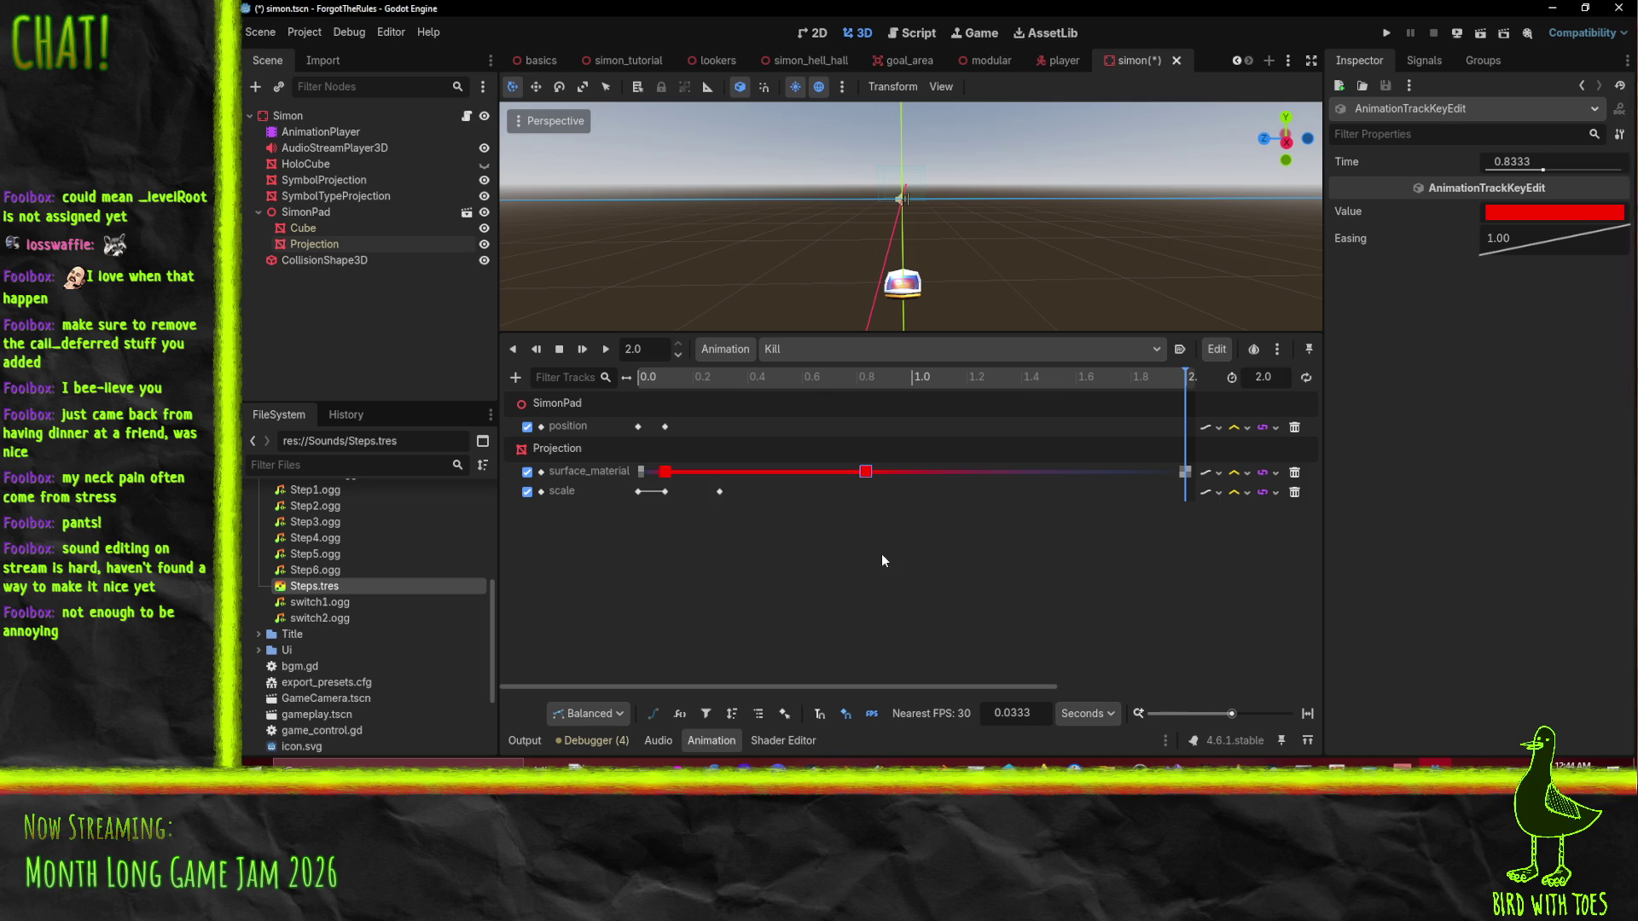
left_click(864, 382)
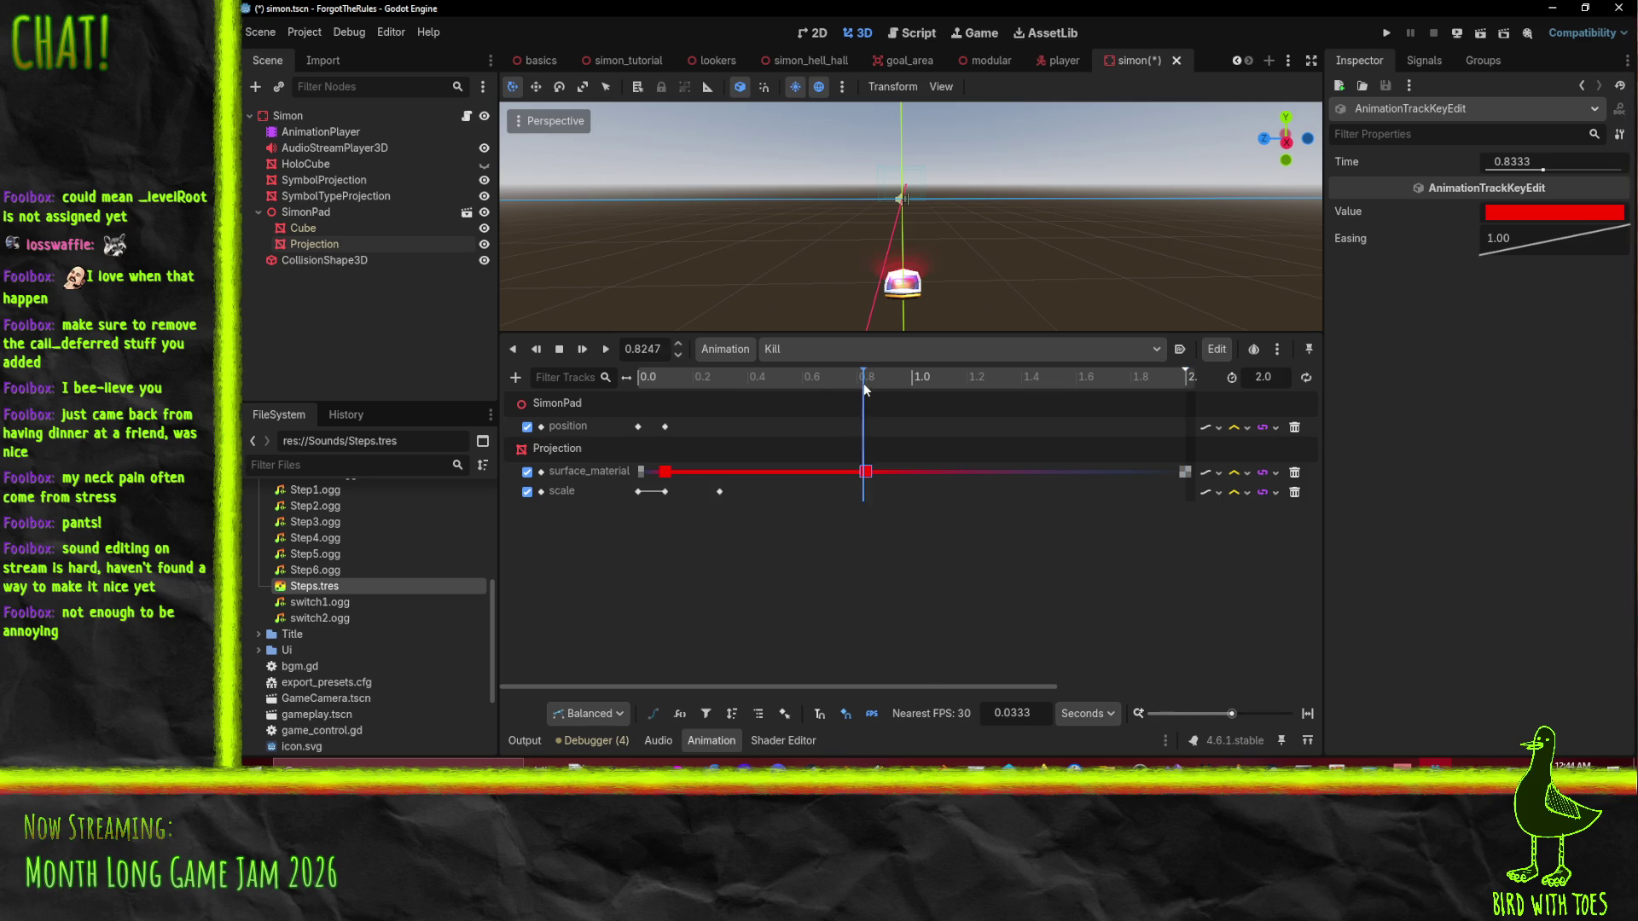
left_click_drag(868, 385, 906, 386)
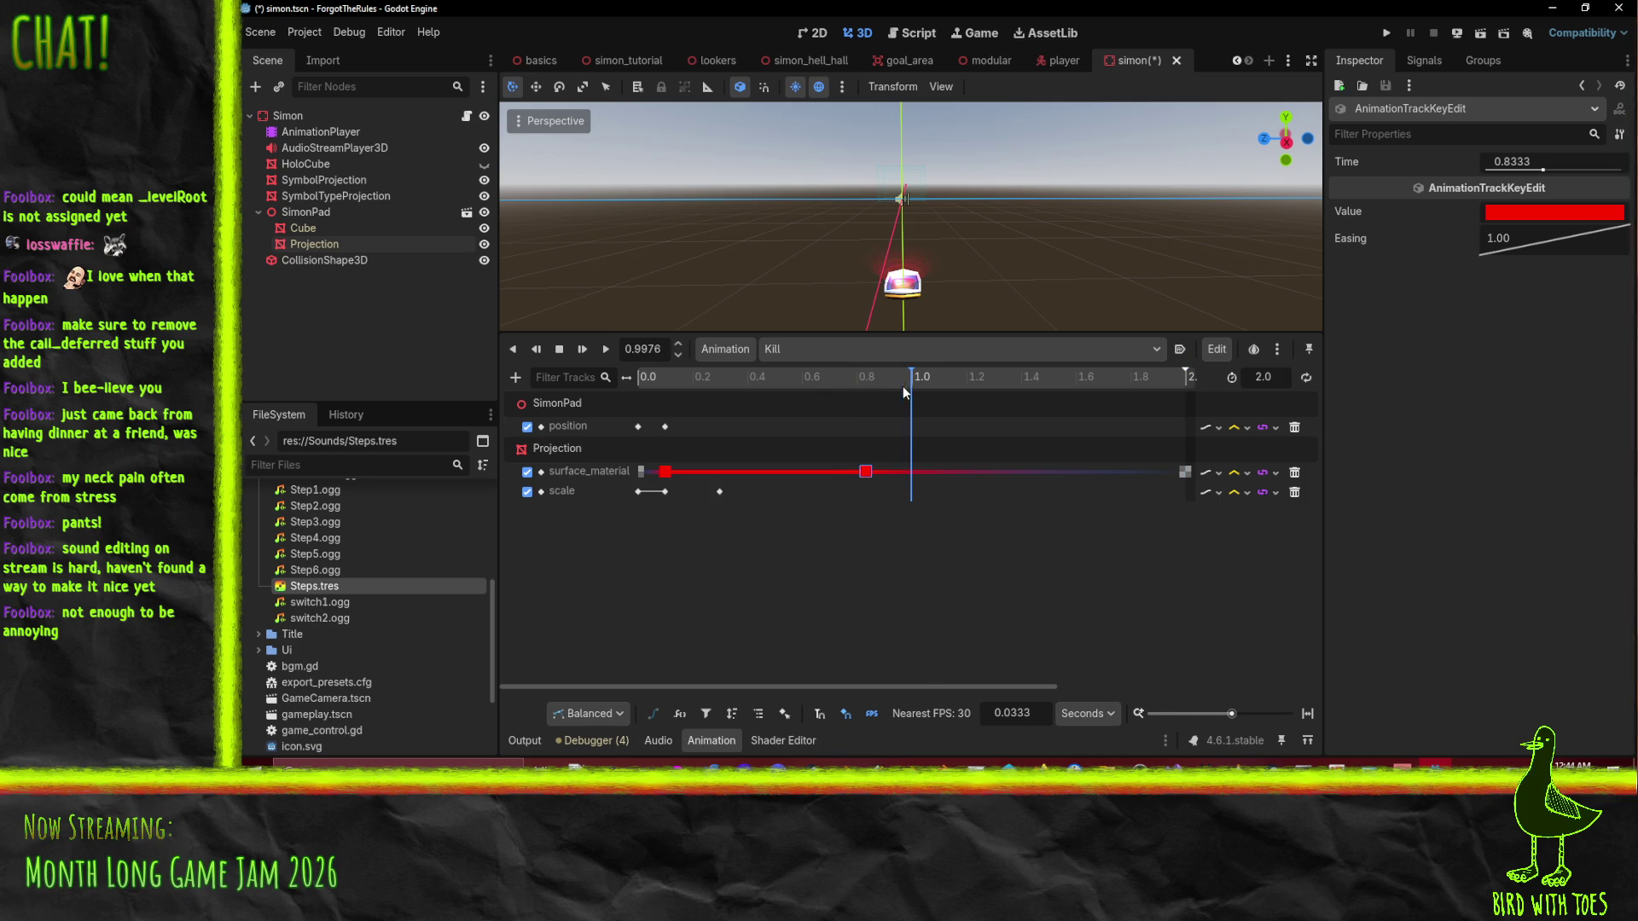
Insert SimonPad position keys at 1.0 s and 2.0 s on its position track.
left_click(664, 426)
right_click(908, 428)
left_click(947, 441)
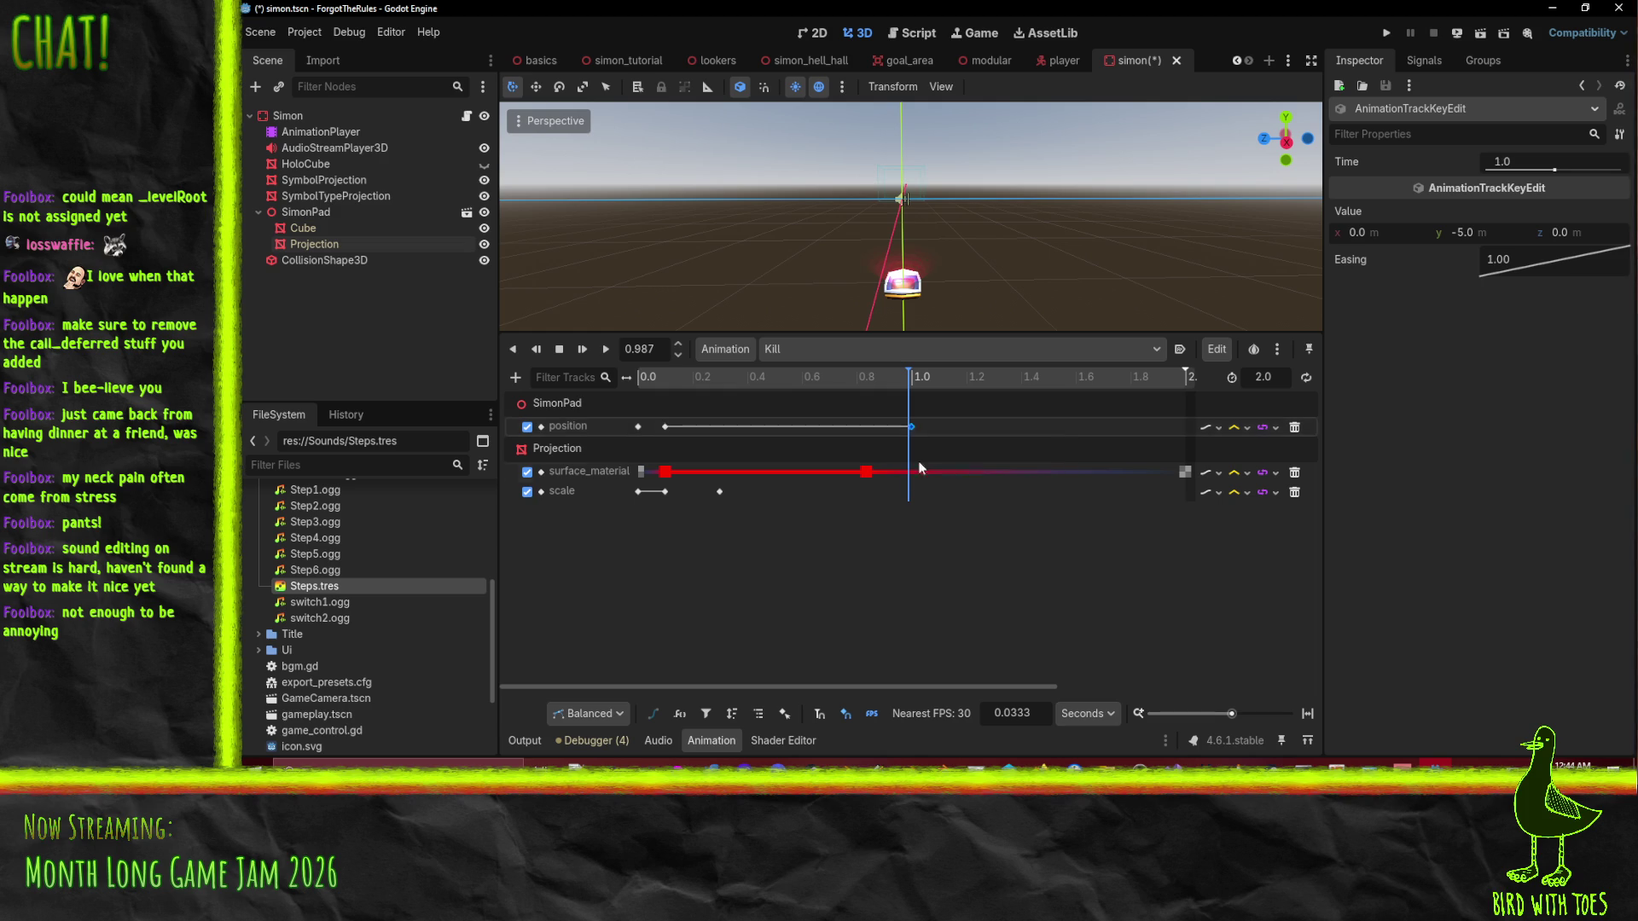
right_click(1183, 423)
left_click(1209, 456)
left_click_drag(1188, 427, 1195, 427)
Set SimonPad's end key back to 2.0 s and move the transparent colour key to 1.0 s.
left_click_drag(909, 376, 443, 401)
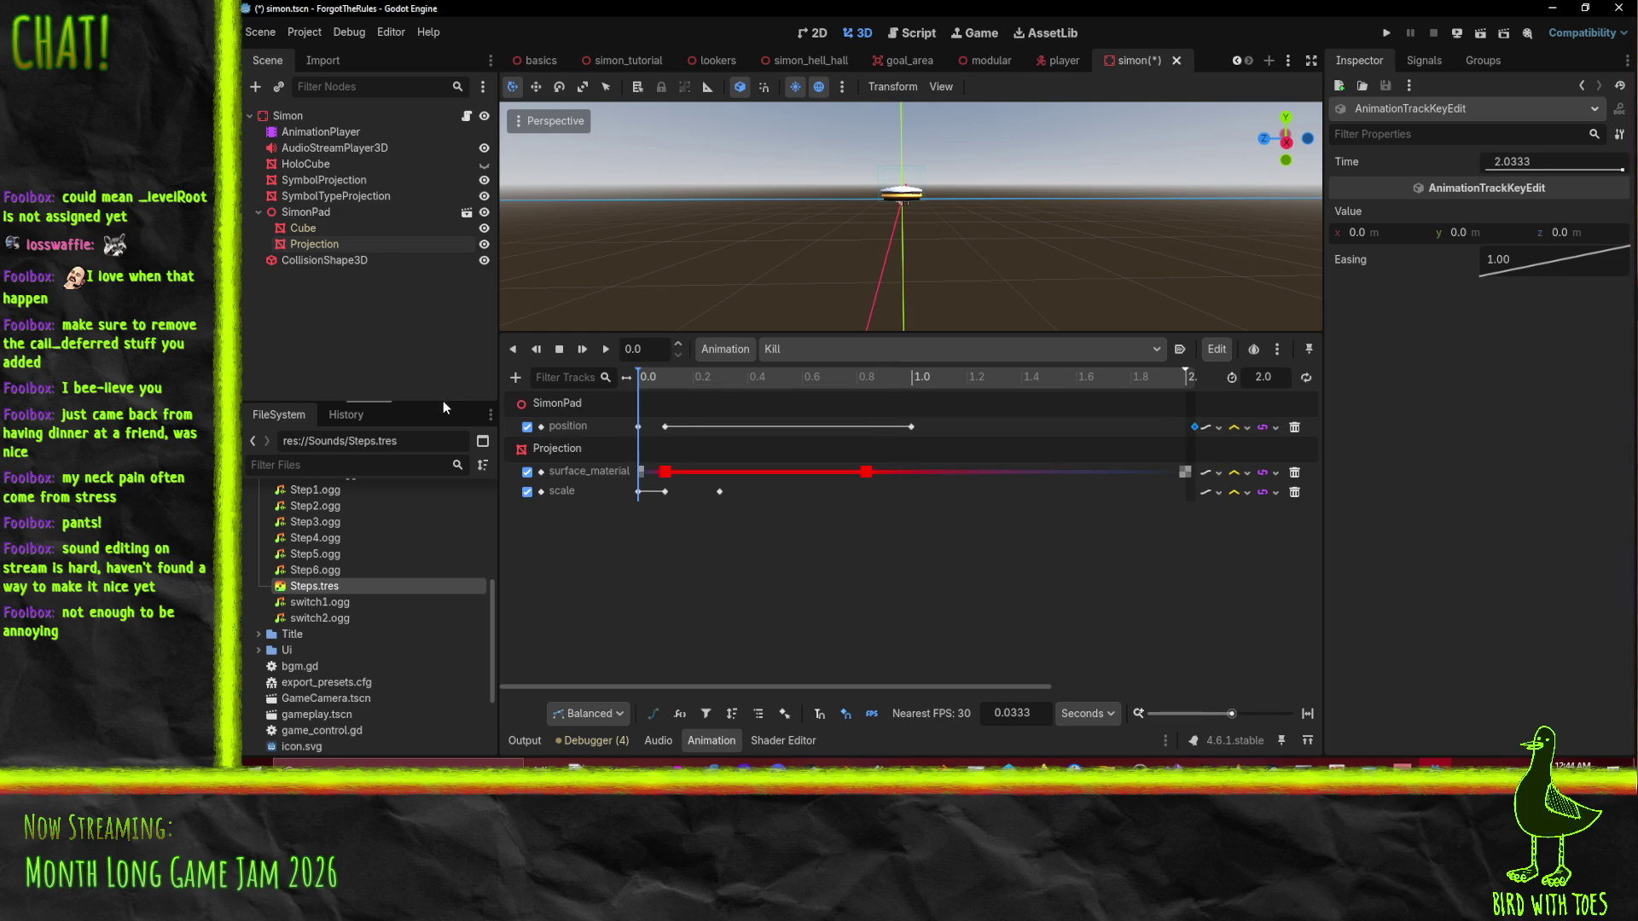
left_click(605, 350)
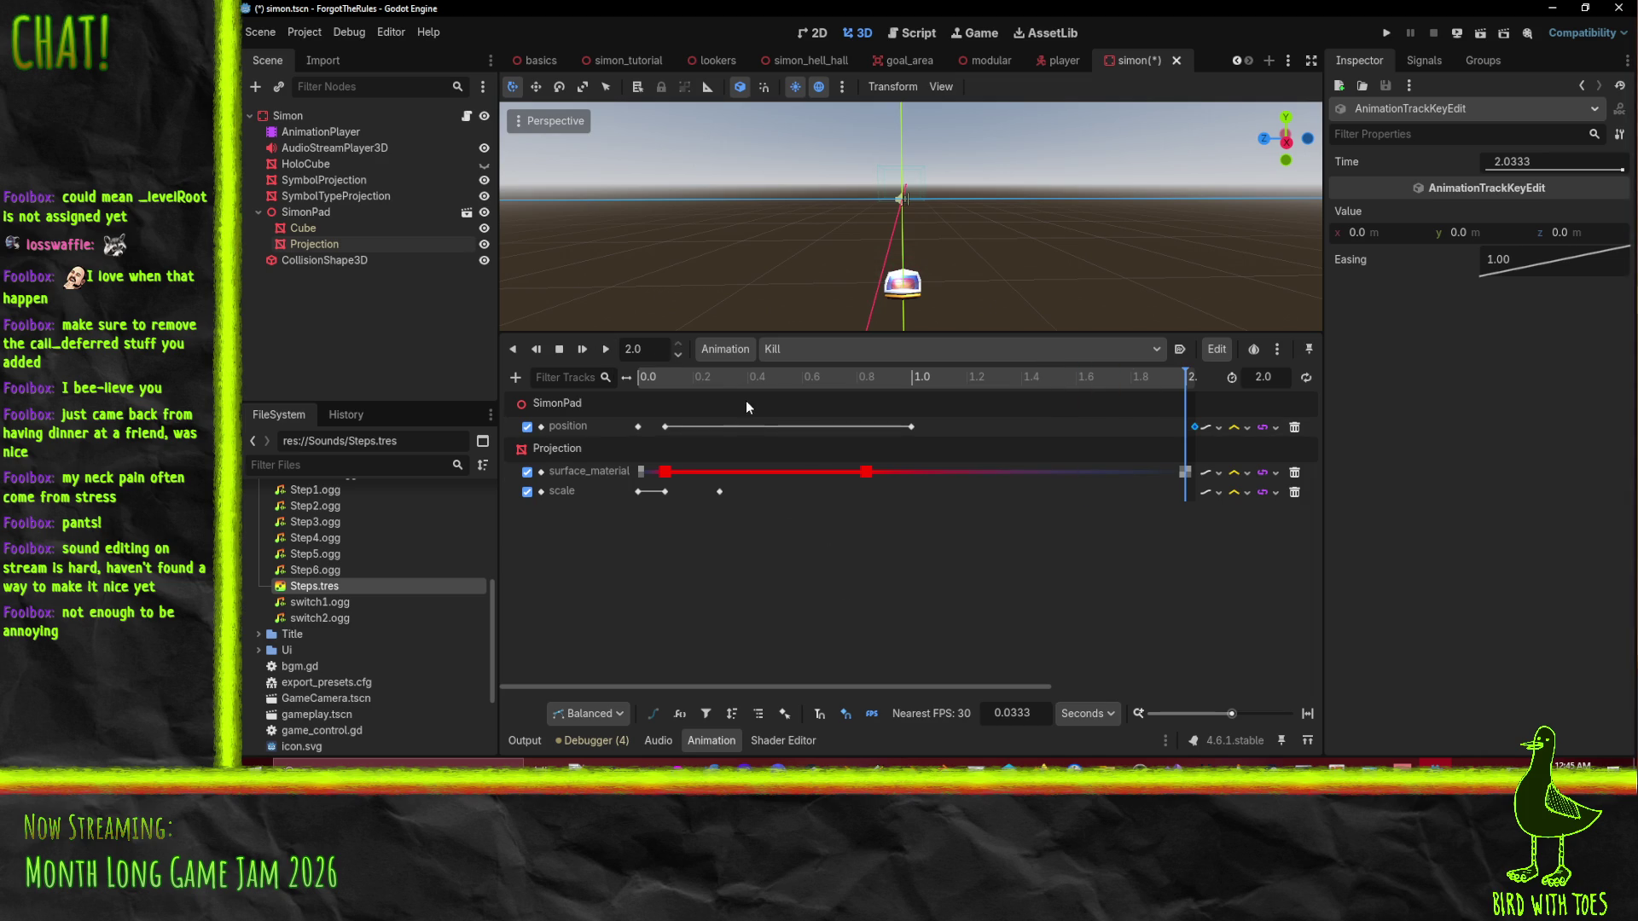
left_click_drag(703, 387, 897, 375)
mouse_move(1112, 378)
left_mouse_down()
mouse_move(1190, 377)
mouse_move(776, 349)
mouse_move(1203, 332)
left_mouse_up()
left_click_drag(1194, 426, 1185, 426)
left_click_drag(1143, 376, 548, 370)
left_click(608, 350)
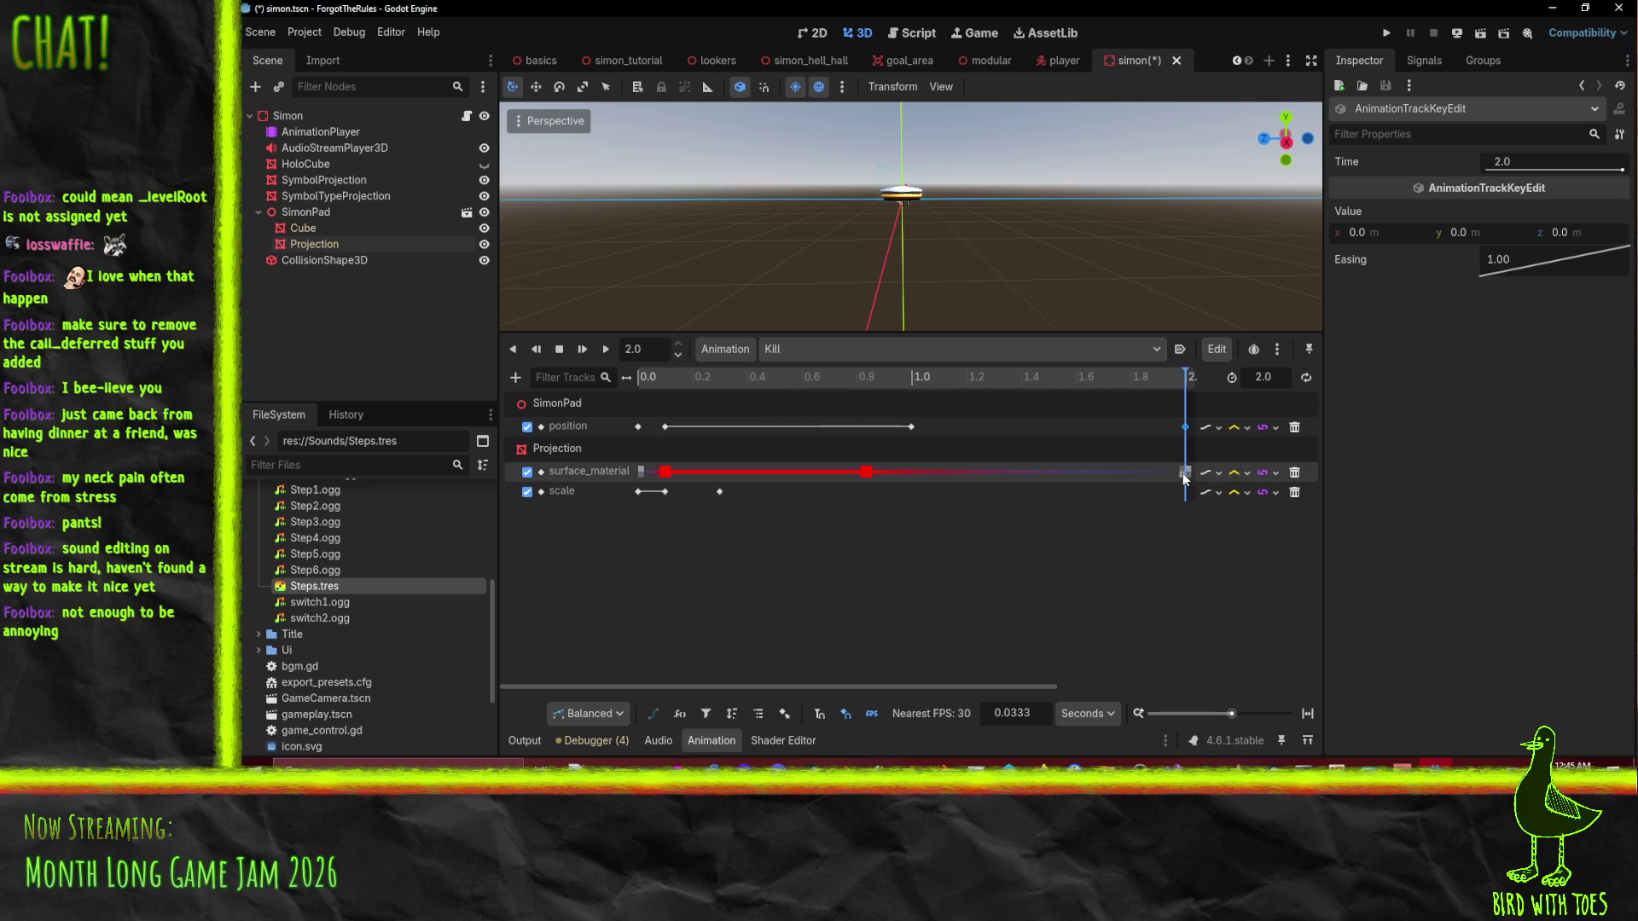
left_click_drag(1184, 472, 1088, 471)
left_click_drag(896, 375, 541, 381)
Shift the red colour key to 0.1667 s and the transparent key to 1.1667 s.
left_click(607, 350)
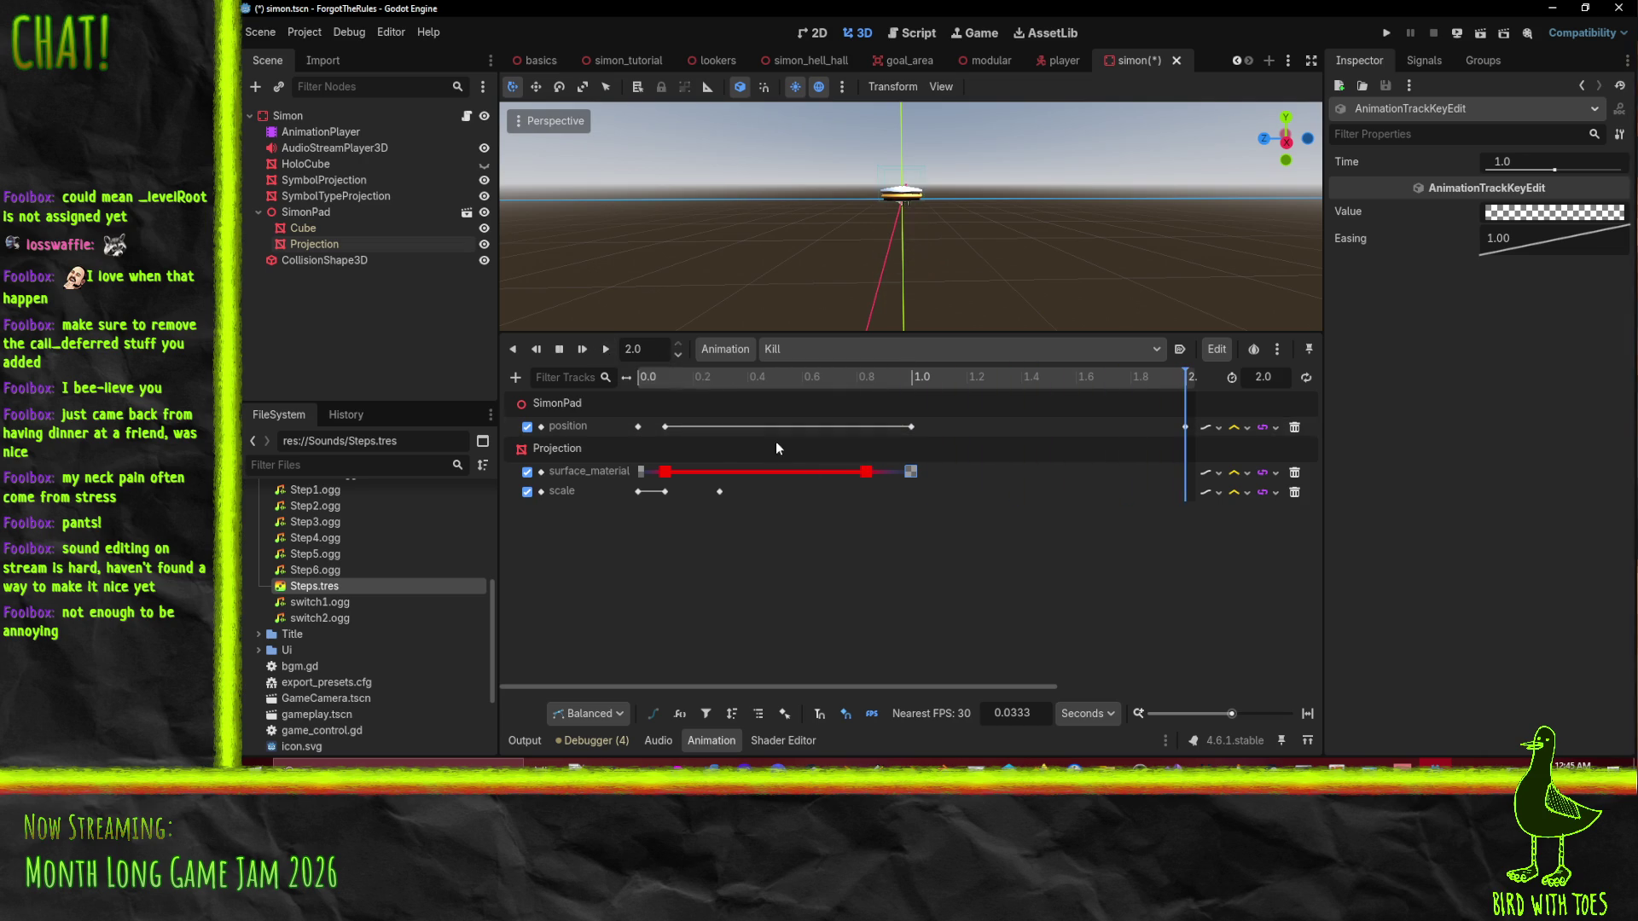
left_click_drag(865, 472, 847, 474)
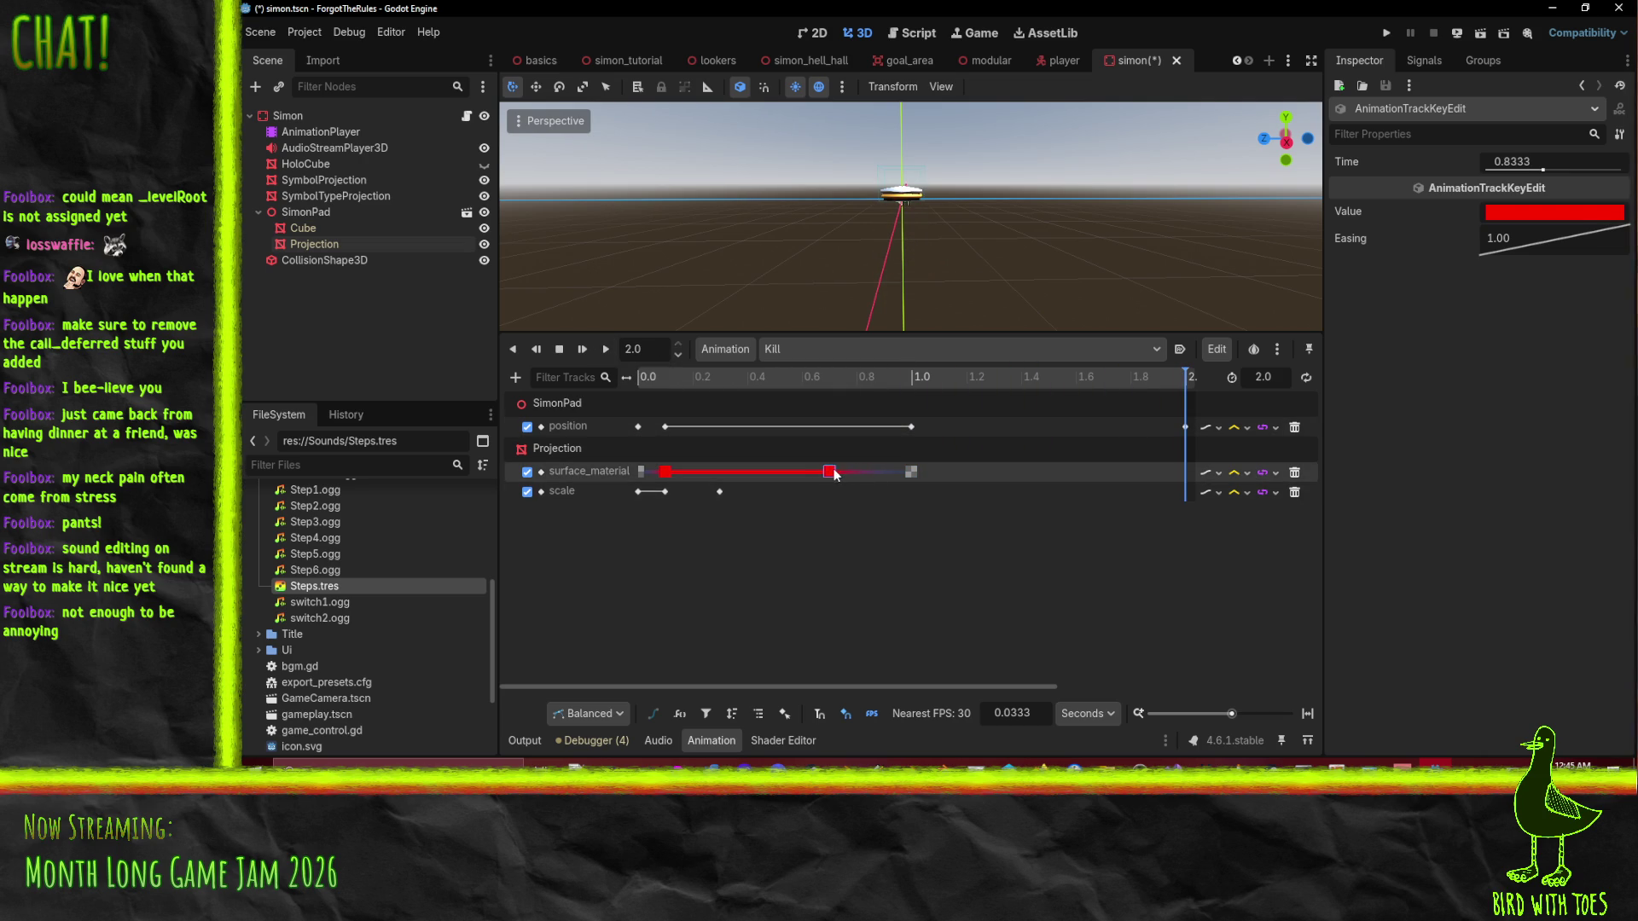
left_click_drag(911, 471, 954, 471)
left_click(638, 377)
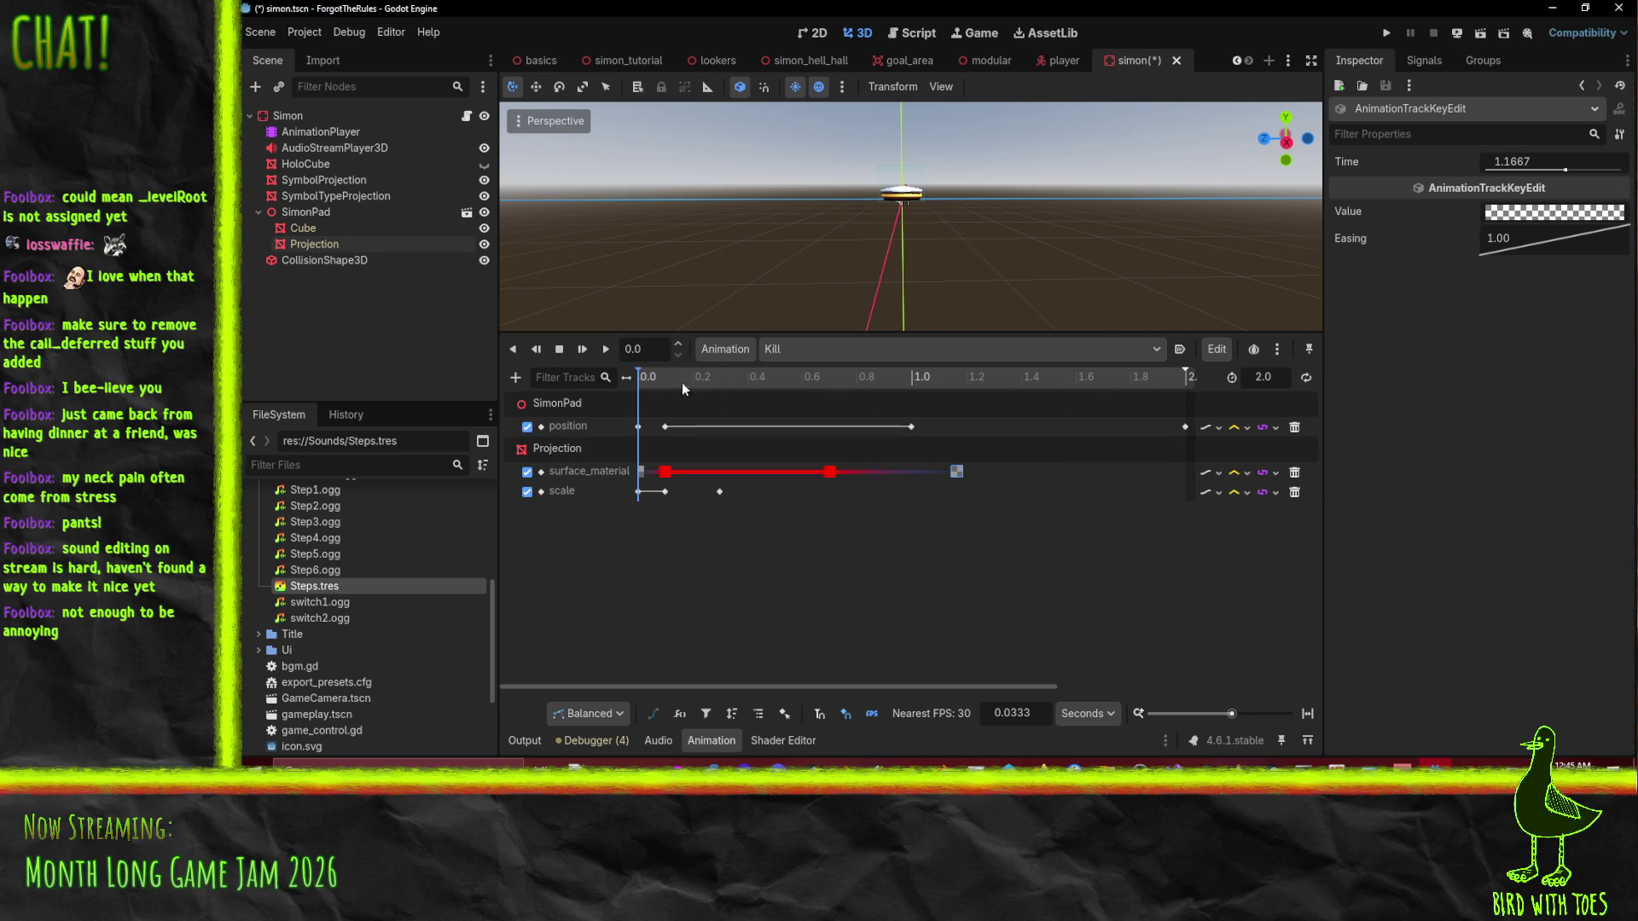
left_click(605, 350)
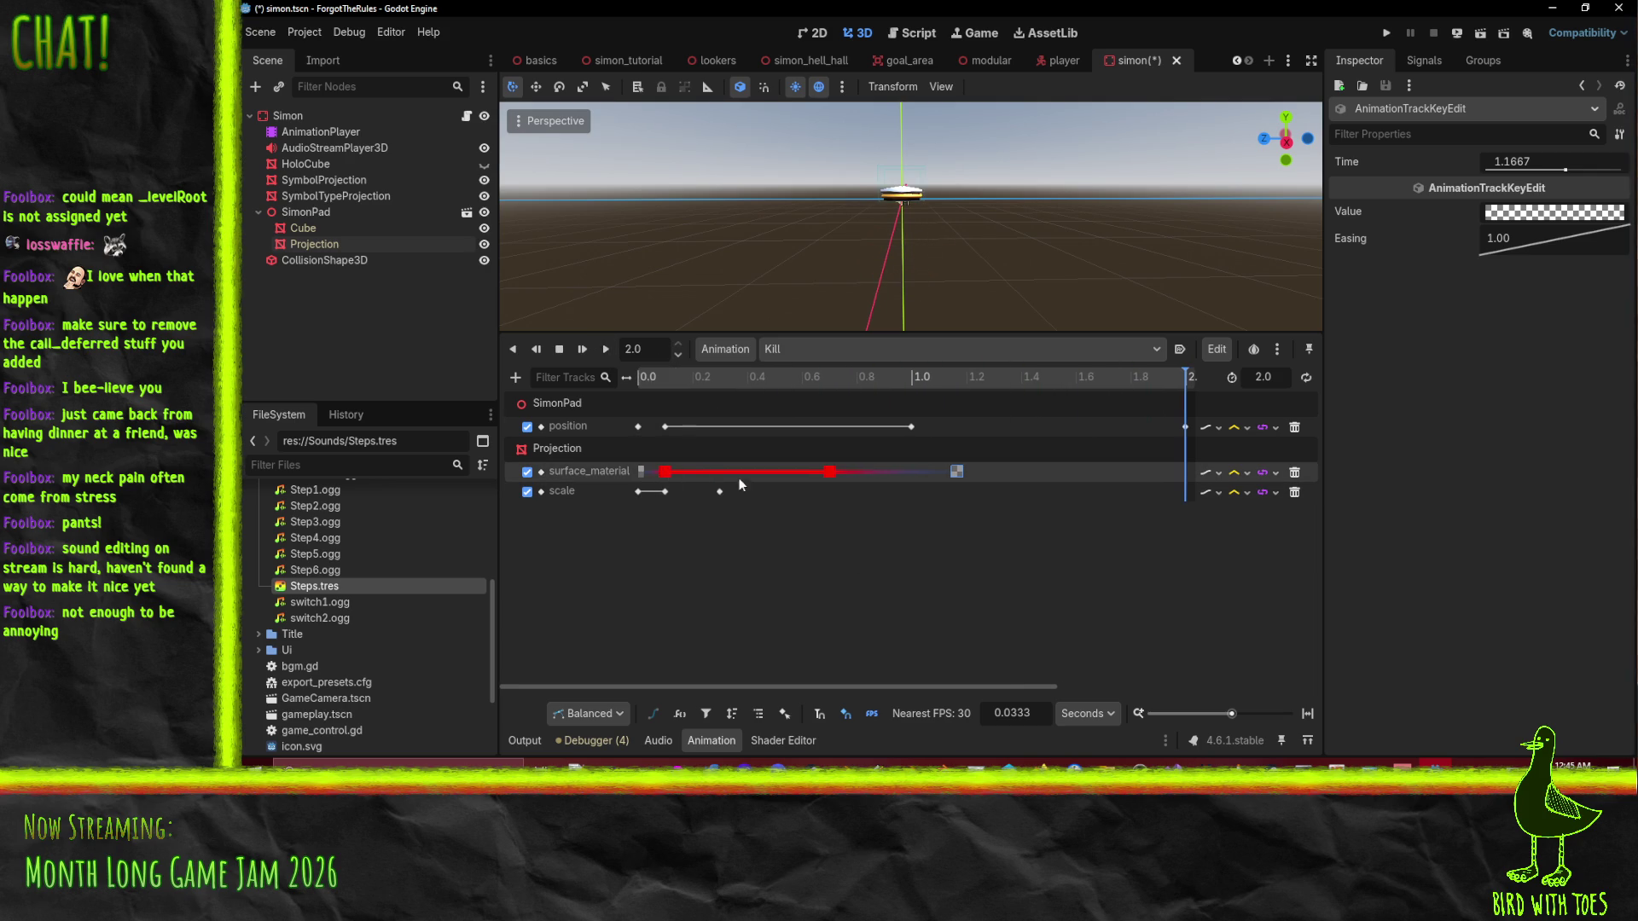
Inspect the starting surface_material key's colour and preview Kill again.
left_click(641, 473)
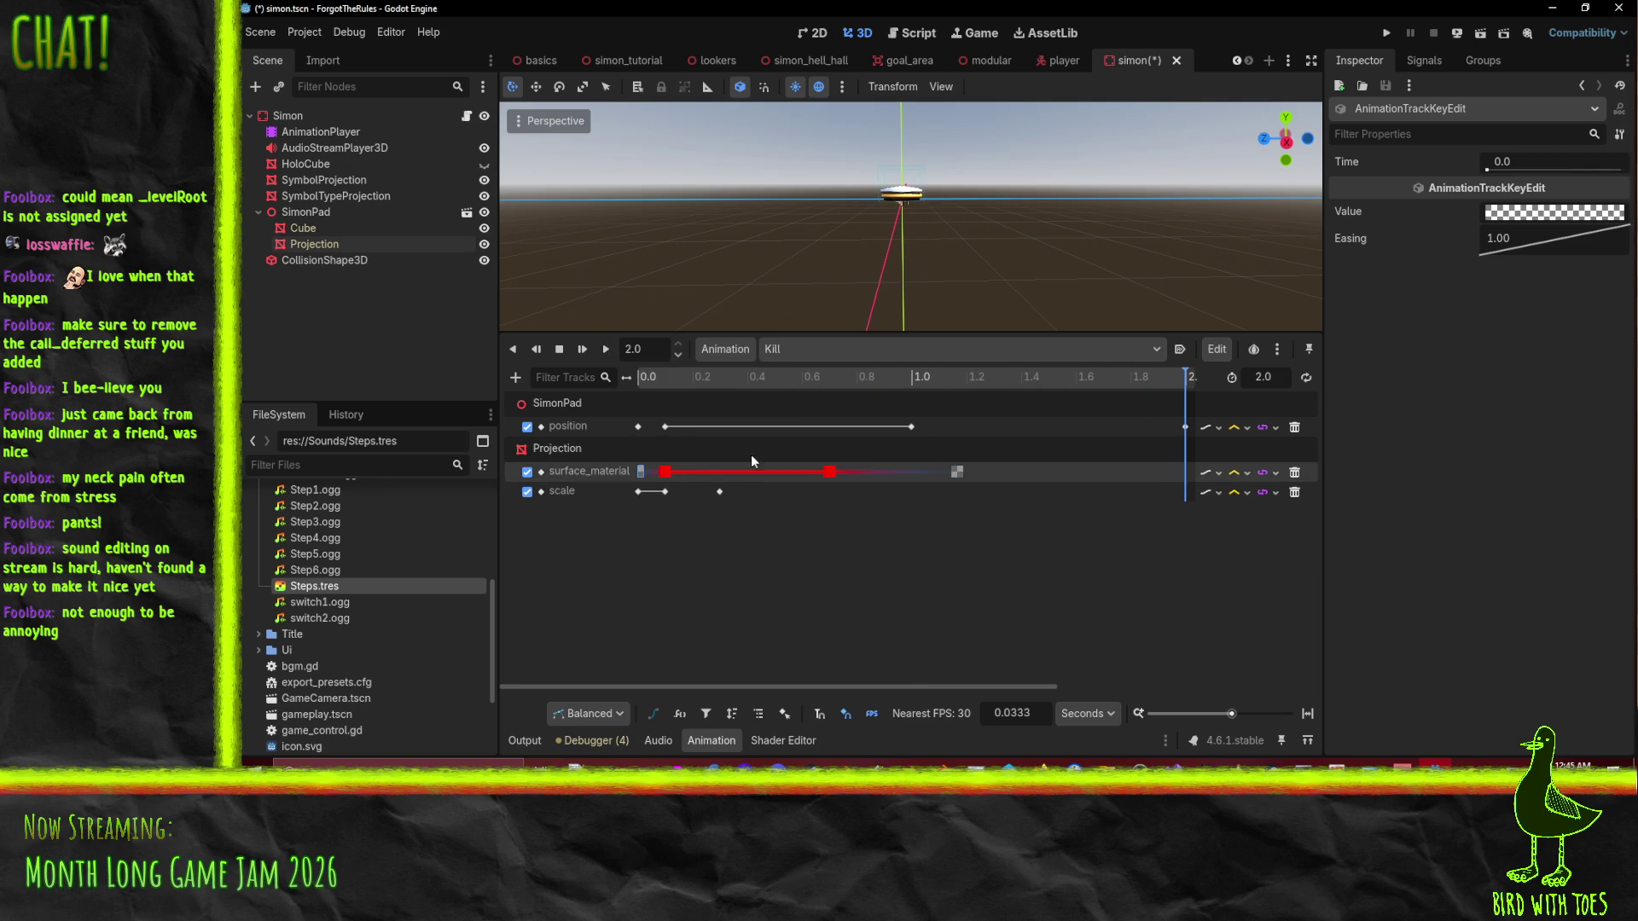
left_click(1515, 217)
left_click(1631, 336)
left_click(684, 406)
left_click(602, 349)
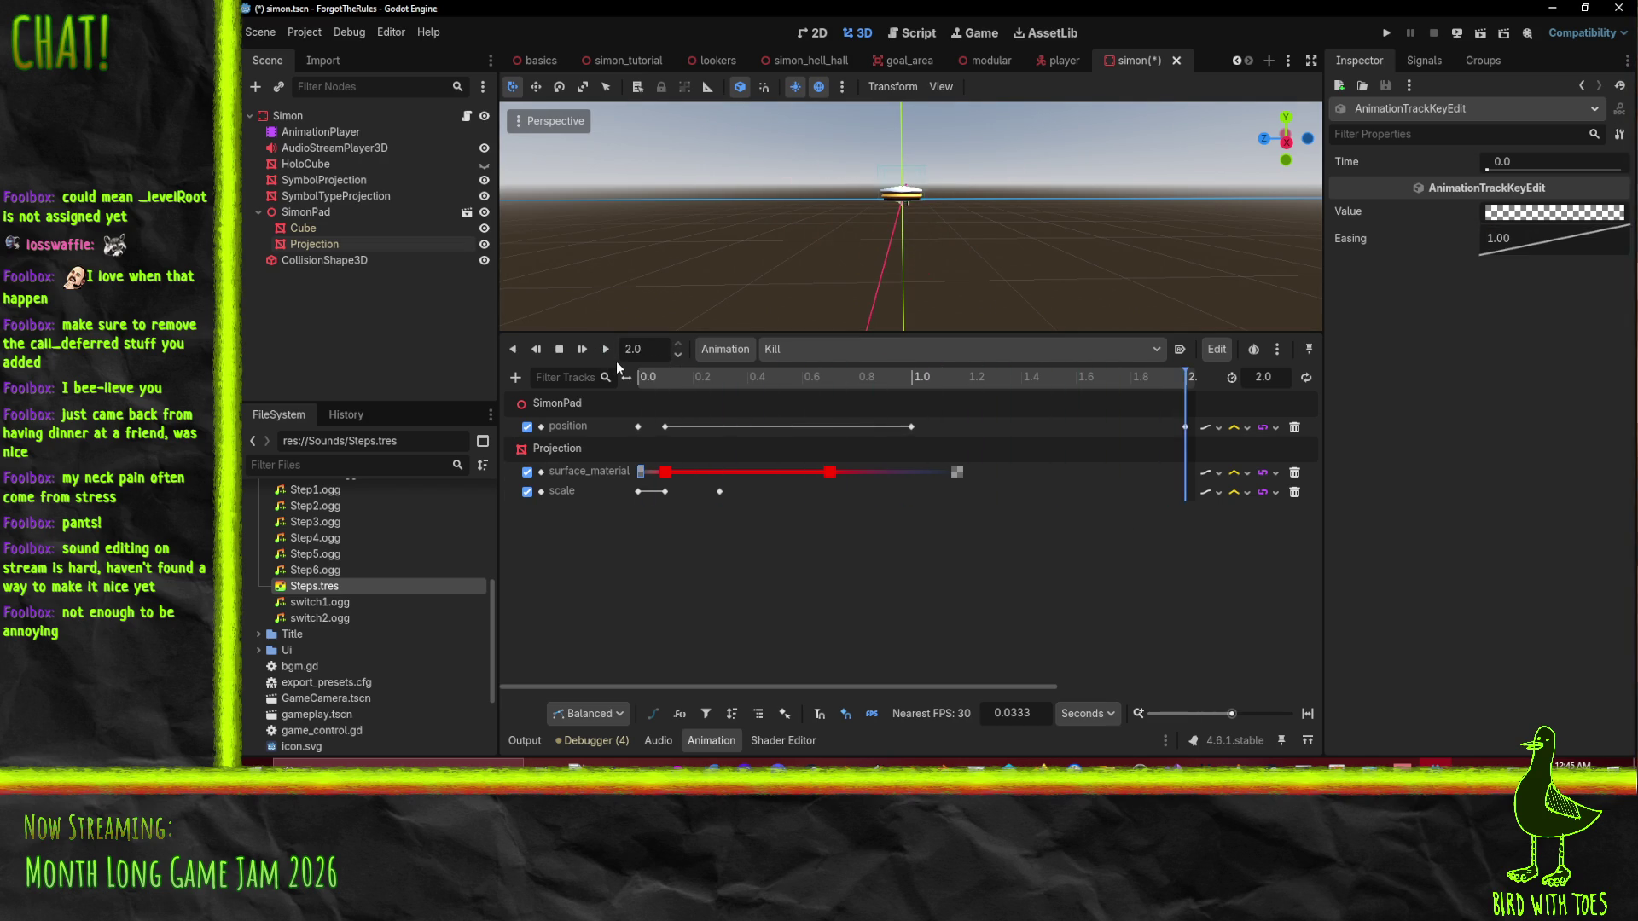
left_click(665, 473)
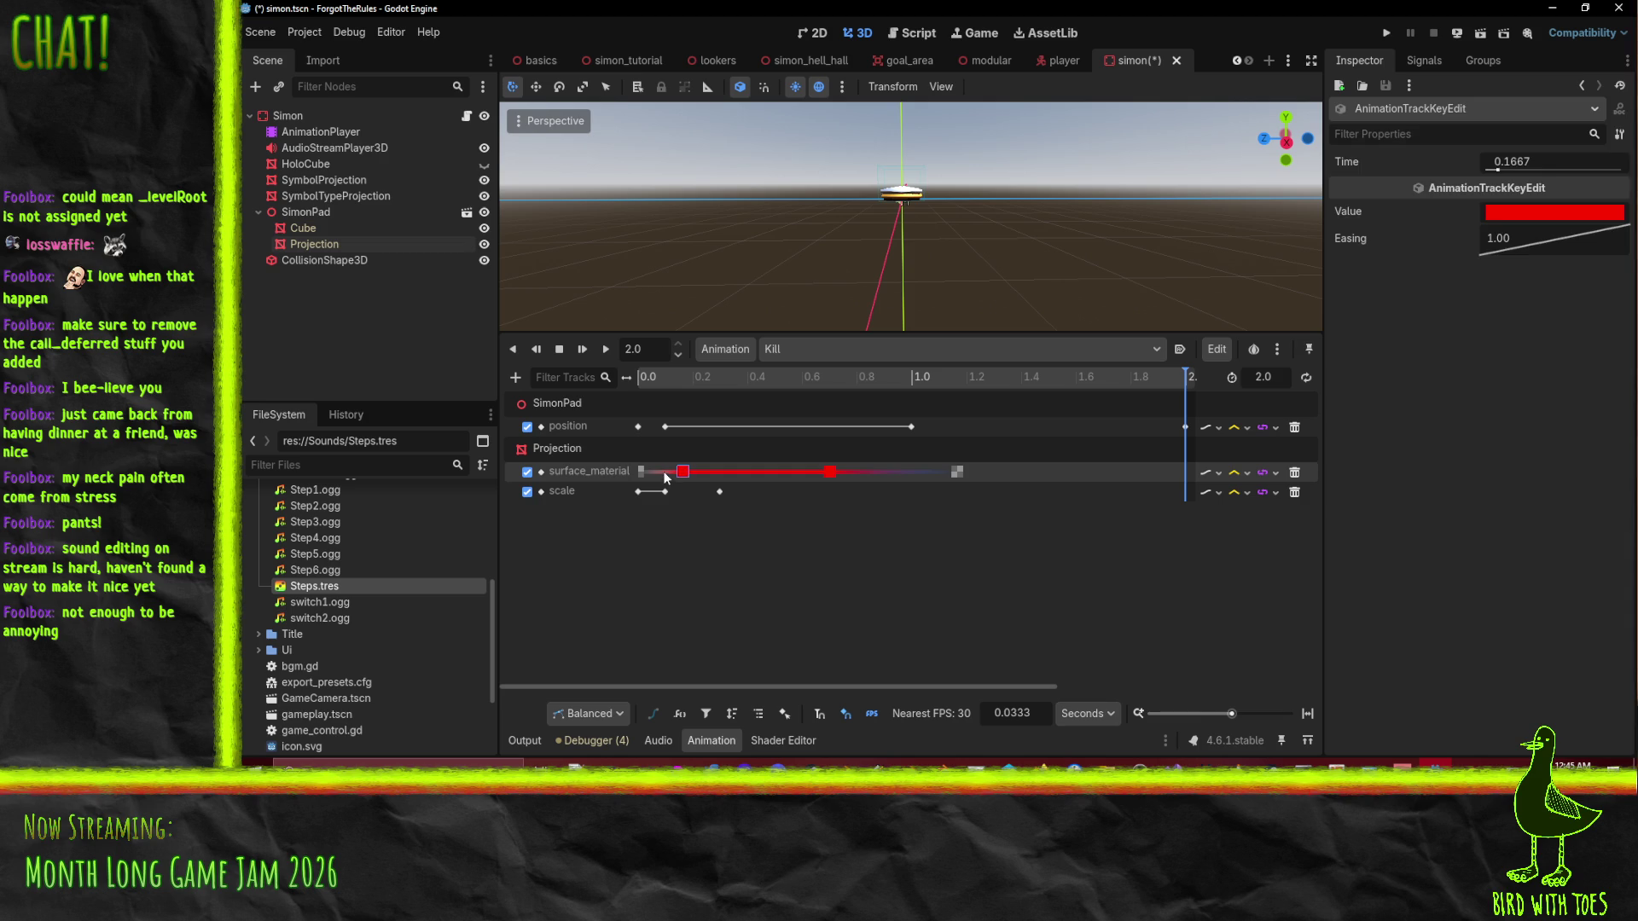
Insert a colour key at 0.0667 s set to golden yellow d6b2009b (alpha 155), then preview.
left_click(658, 471)
double_click(659, 471)
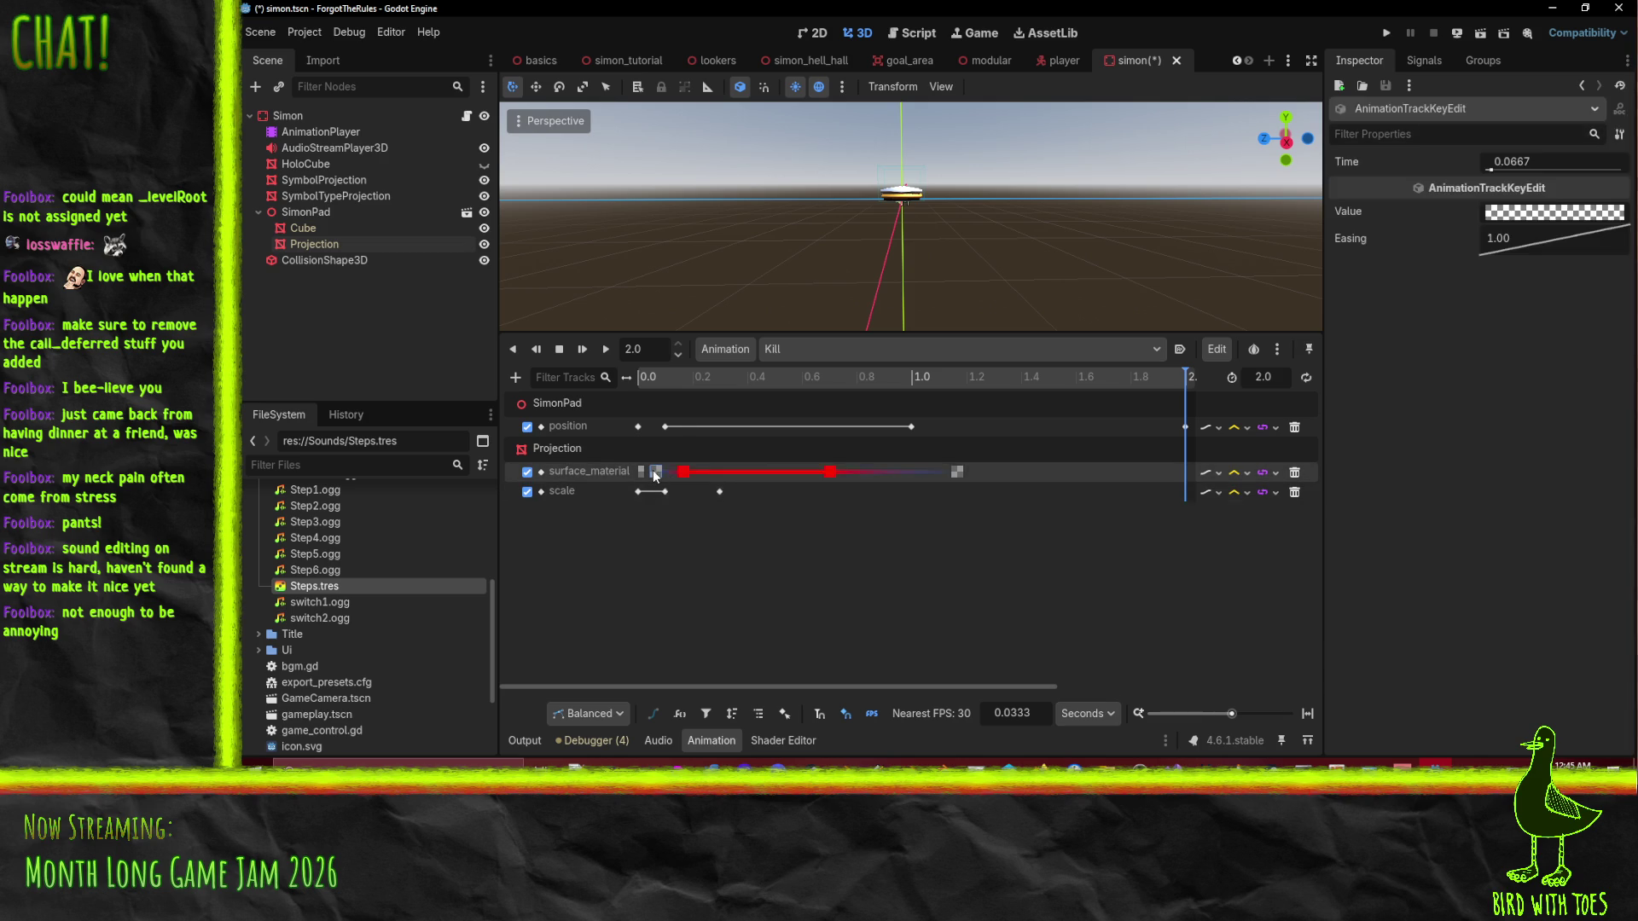
left_click(1568, 218)
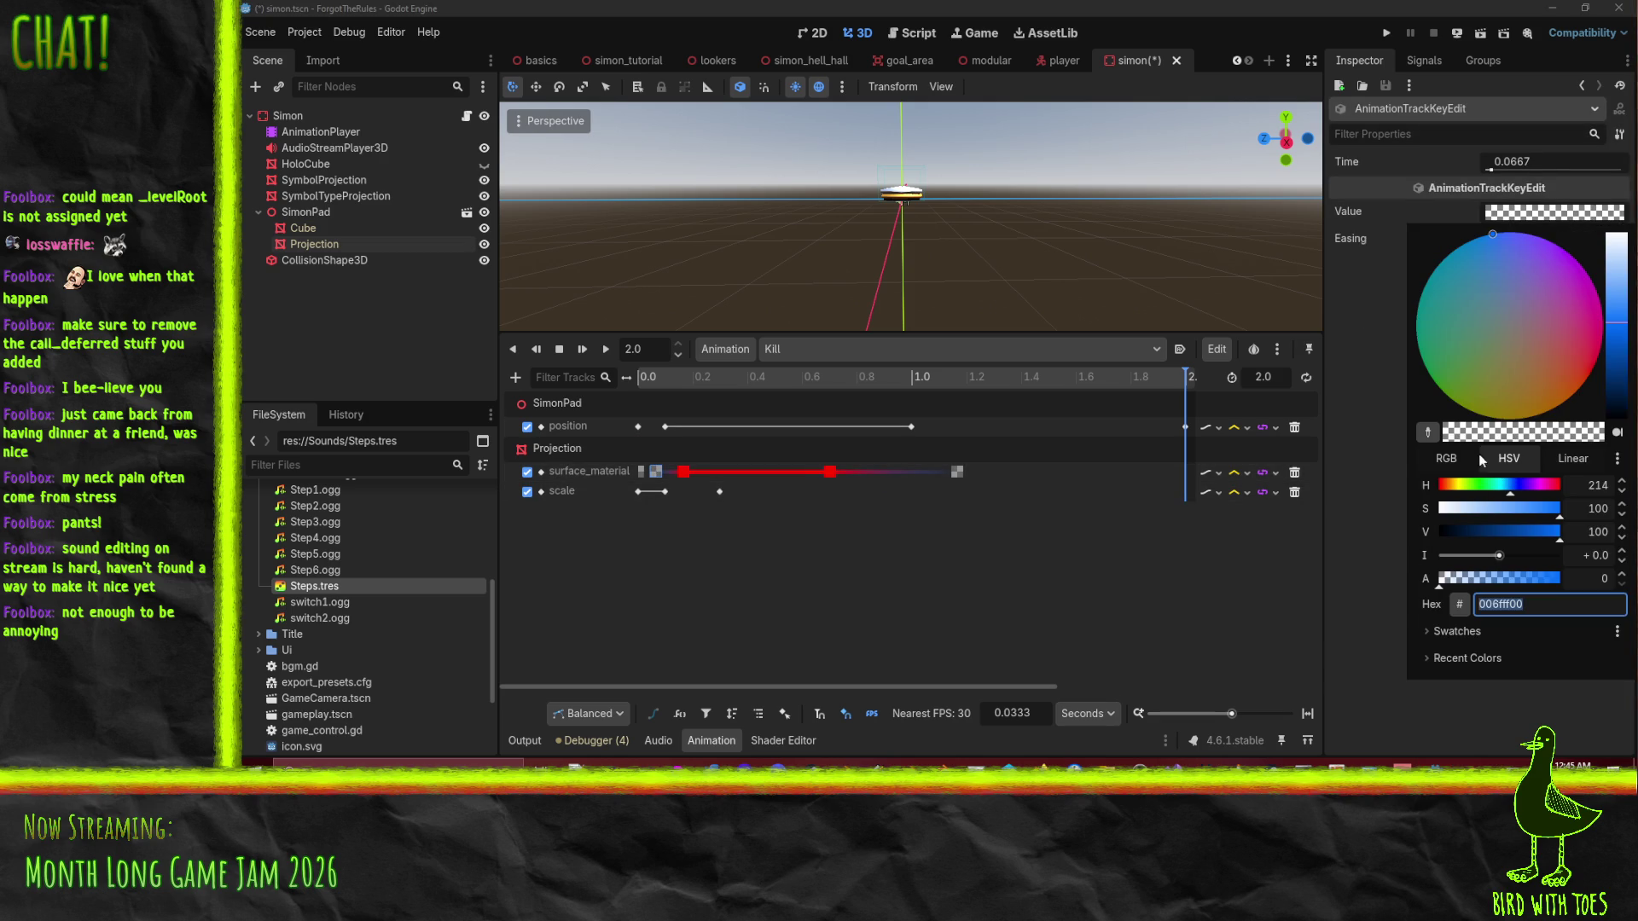
key("Home")
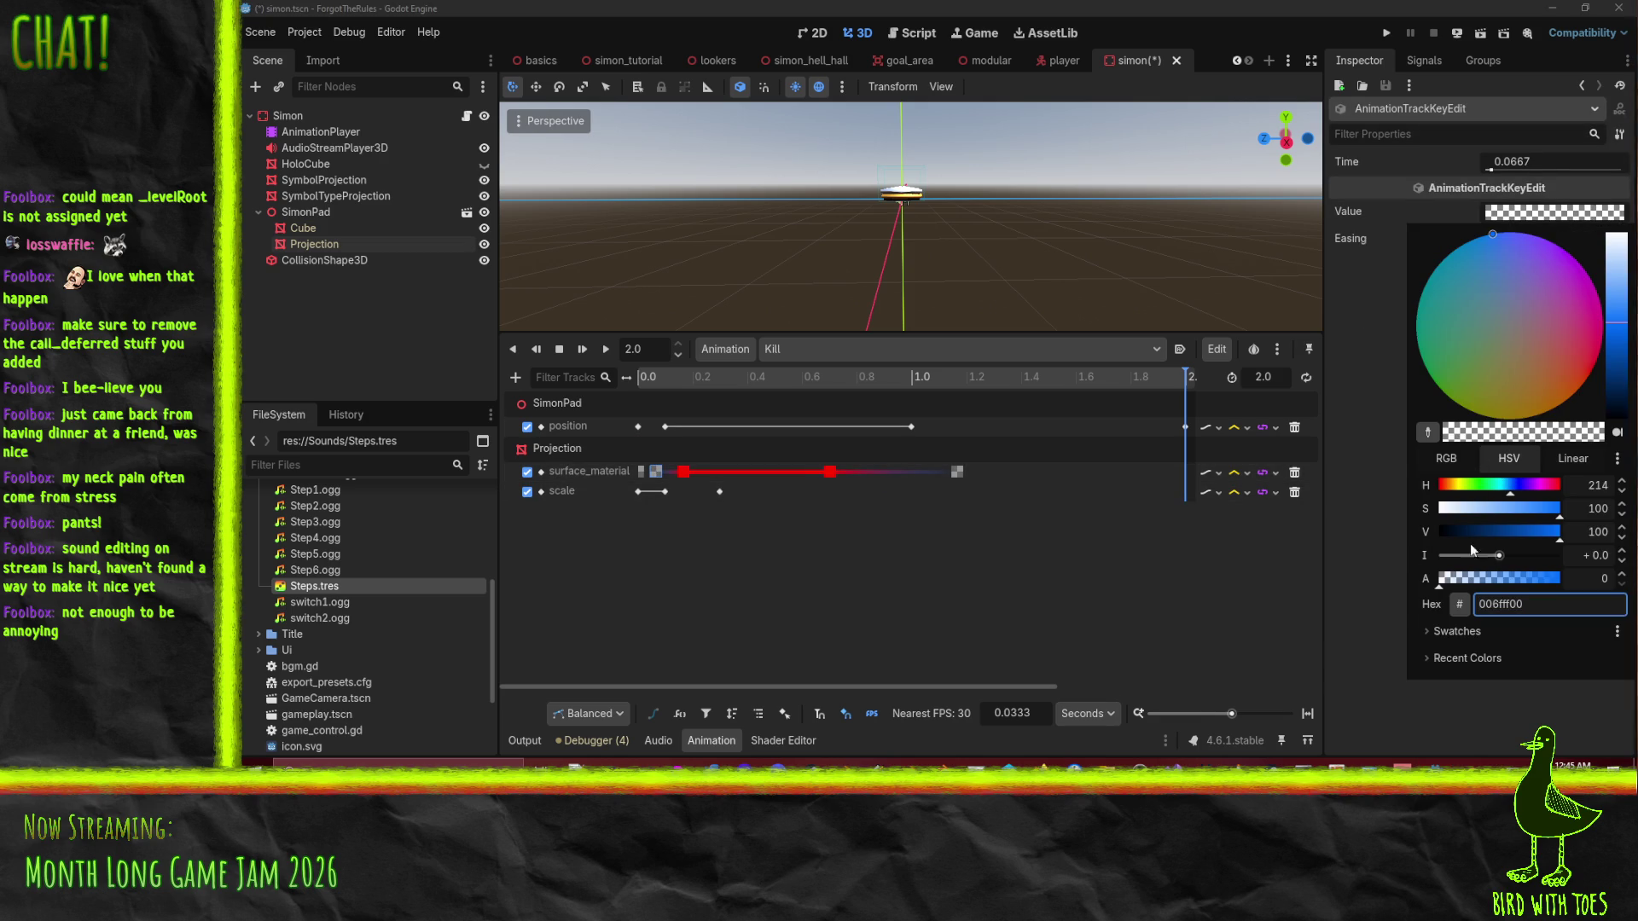
left_click(1513, 579)
left_click_drag(1506, 577, 1512, 577)
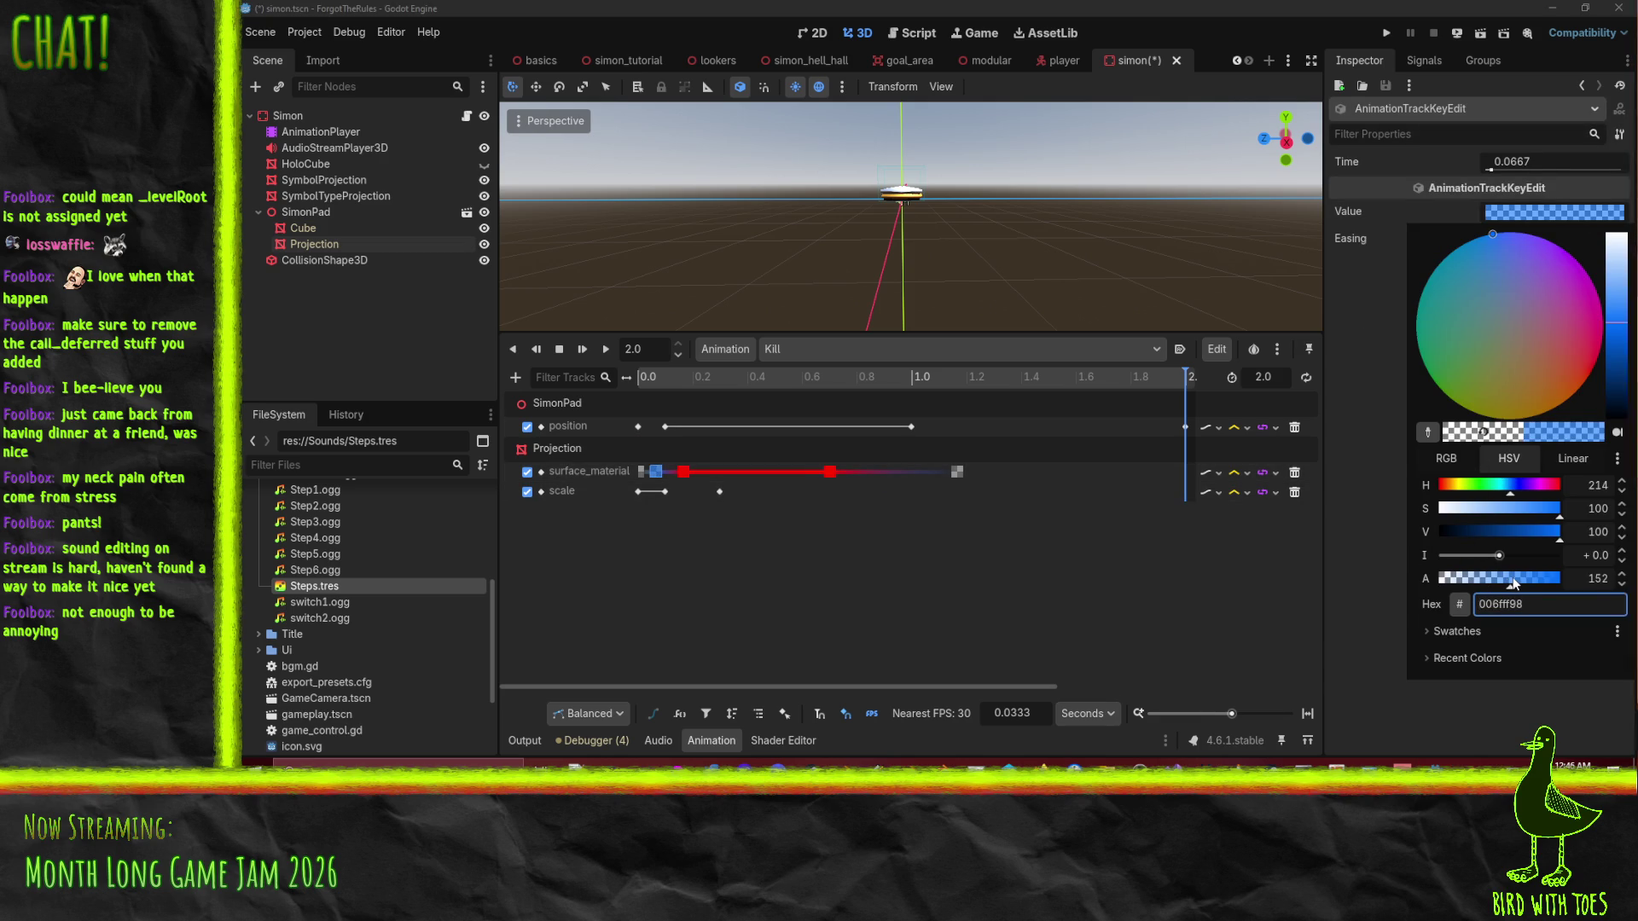
left_click_drag(1566, 335, 1515, 482)
left_click_drag(1619, 354, 1627, 288)
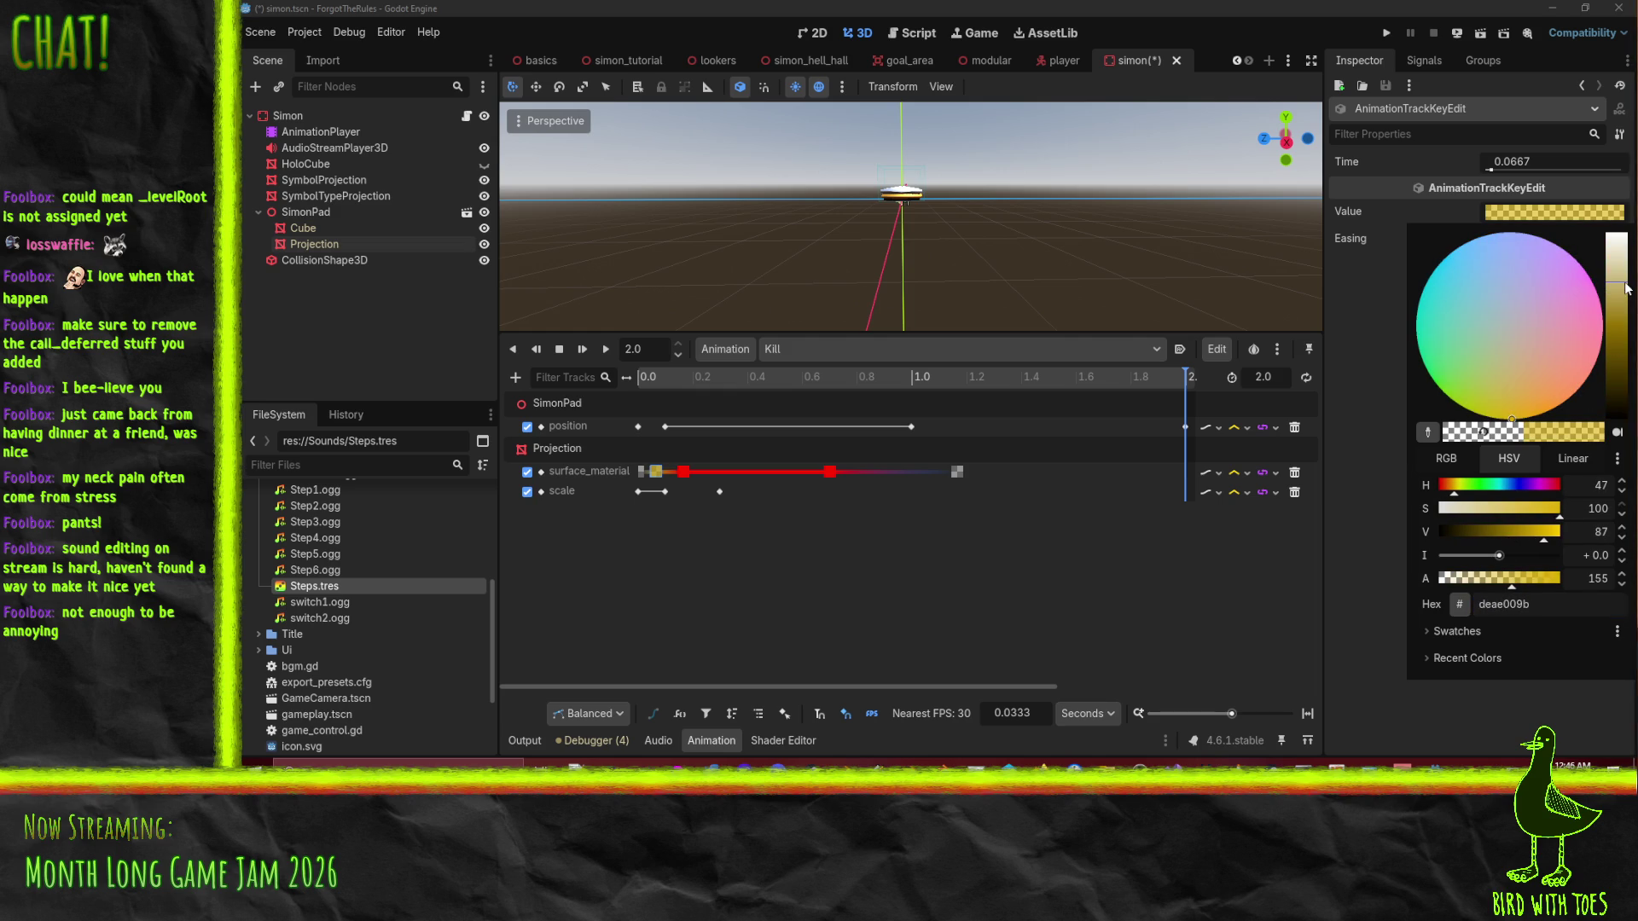
left_click_drag(1503, 380, 1540, 426)
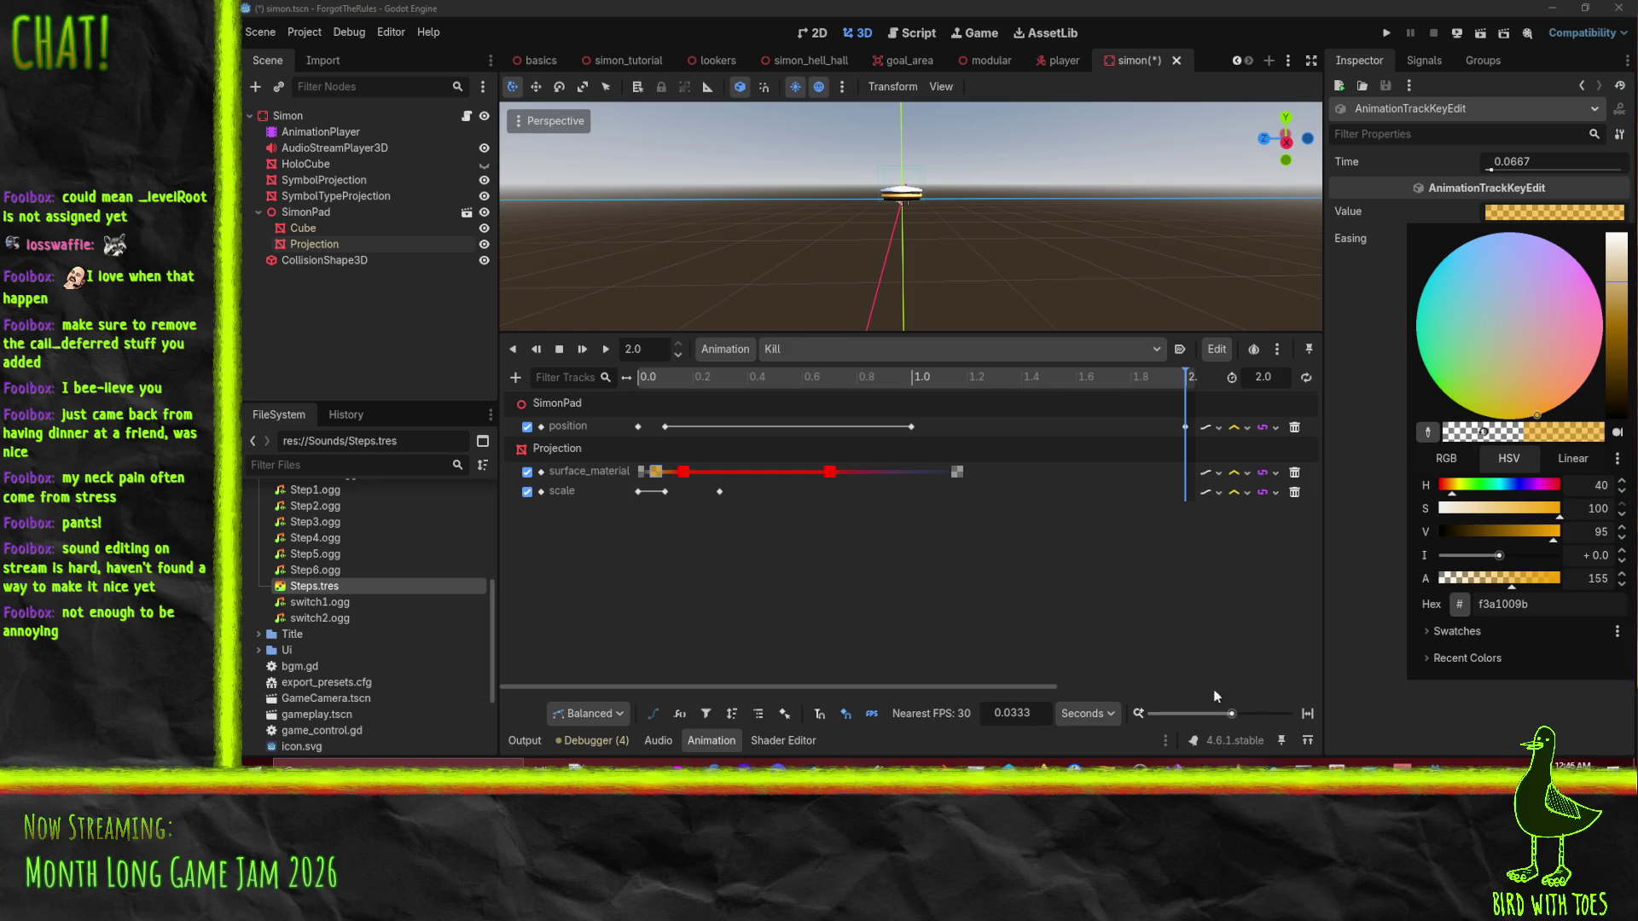
left_click(1508, 419)
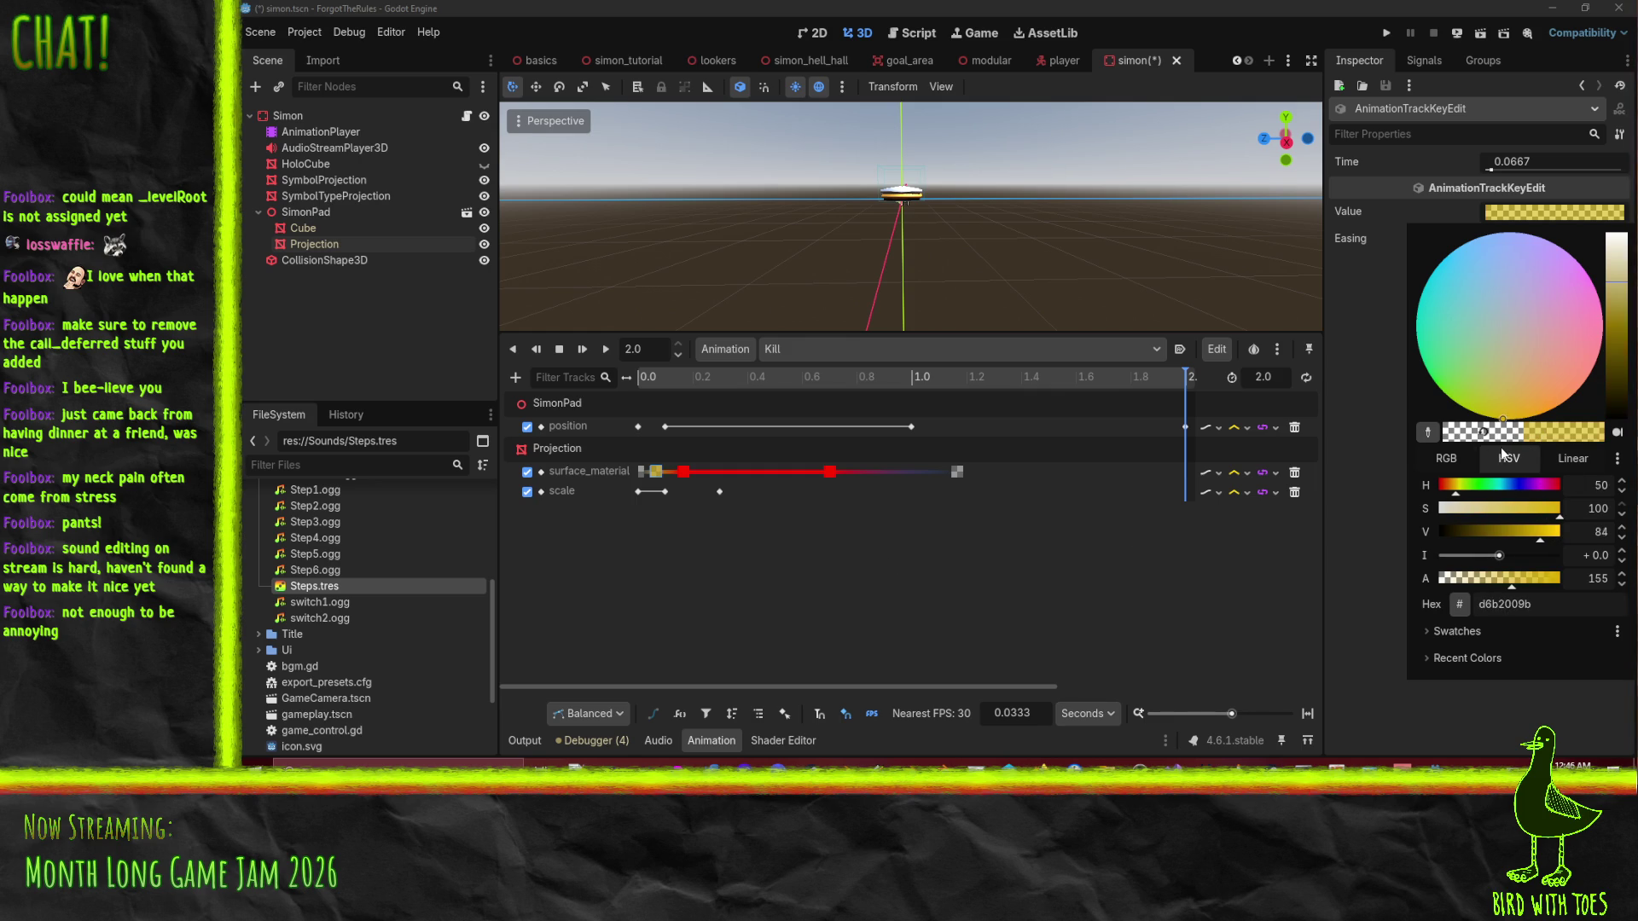
left_click(1107, 647)
left_click_drag(677, 380, 534, 382)
left_click(604, 350)
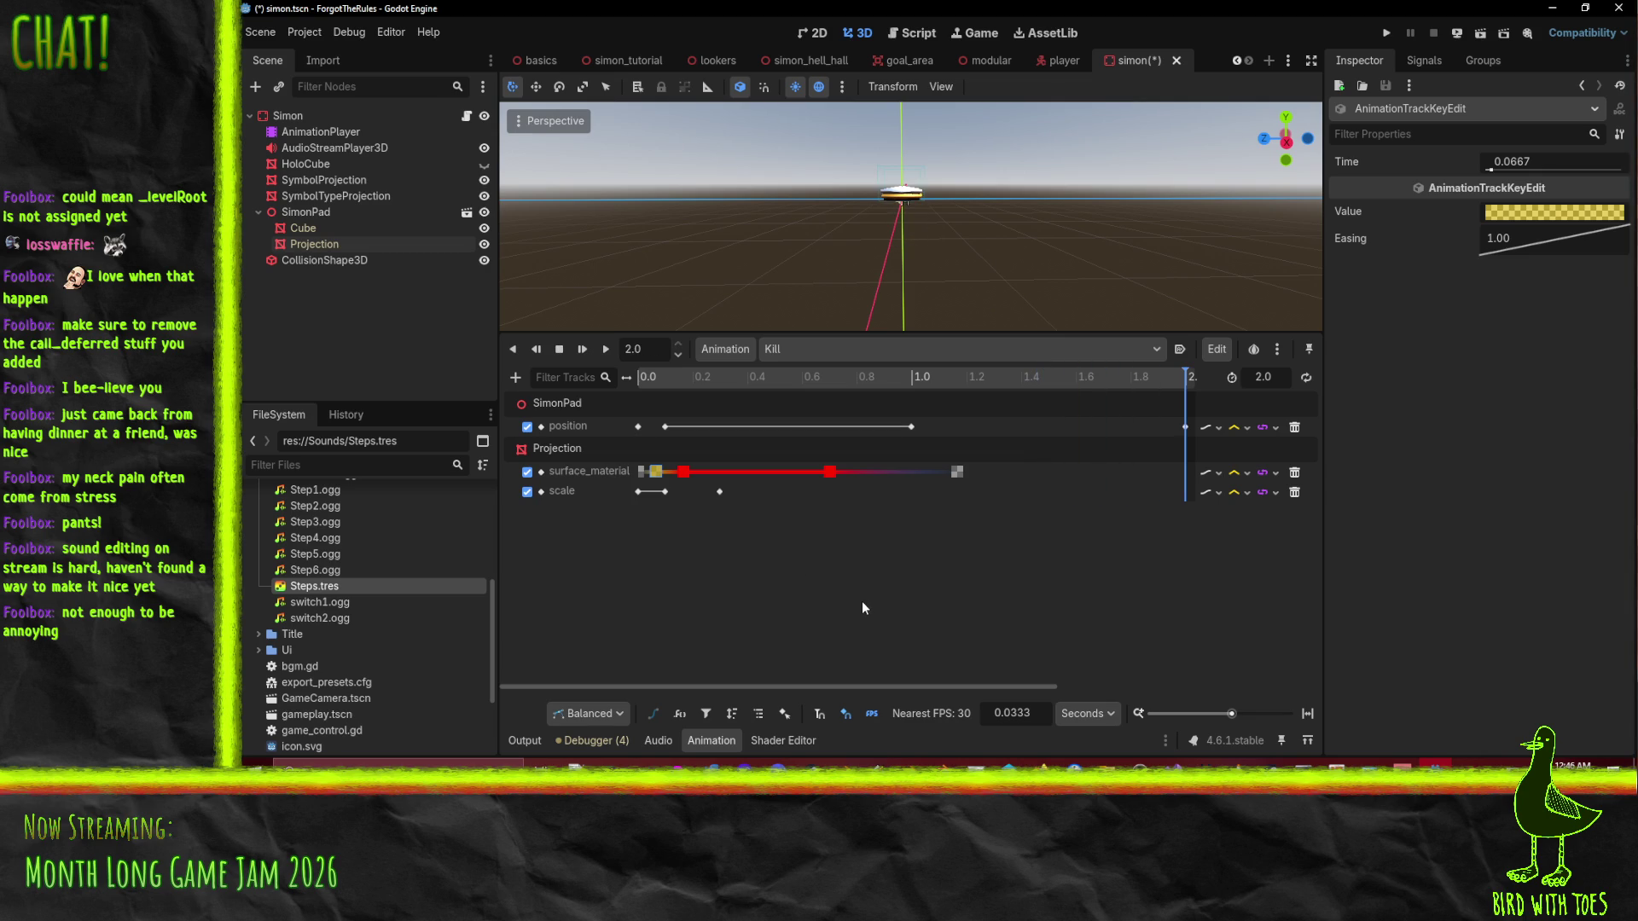
Save simon.tscn and return the Kill playhead to 0.0.
key("ctrl+s")
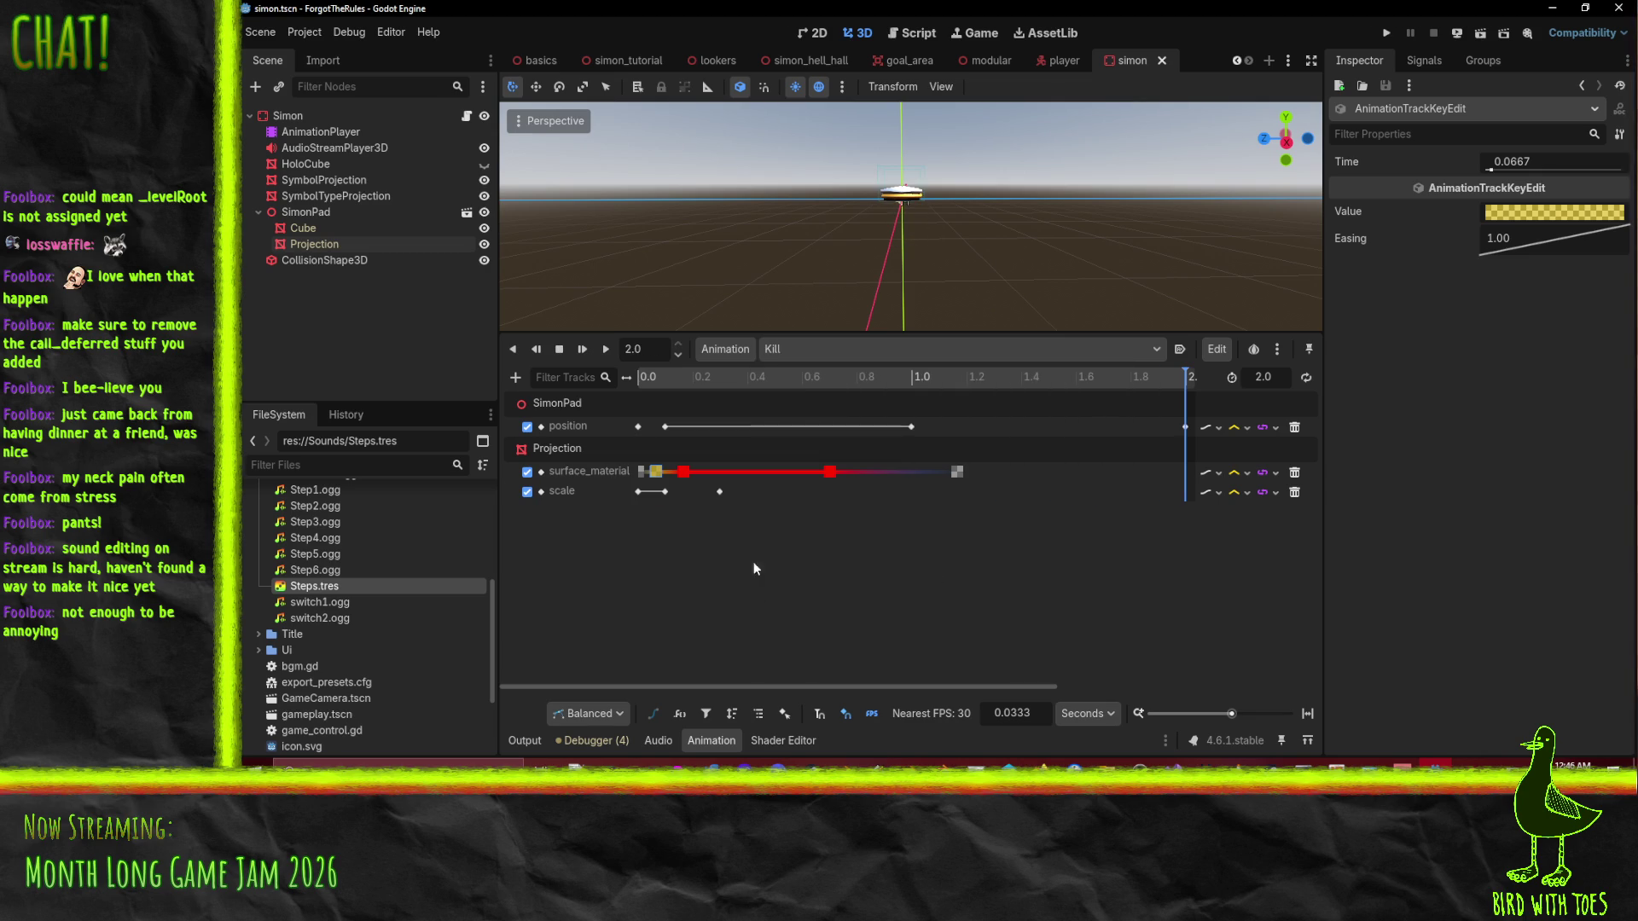
left_click(636, 383)
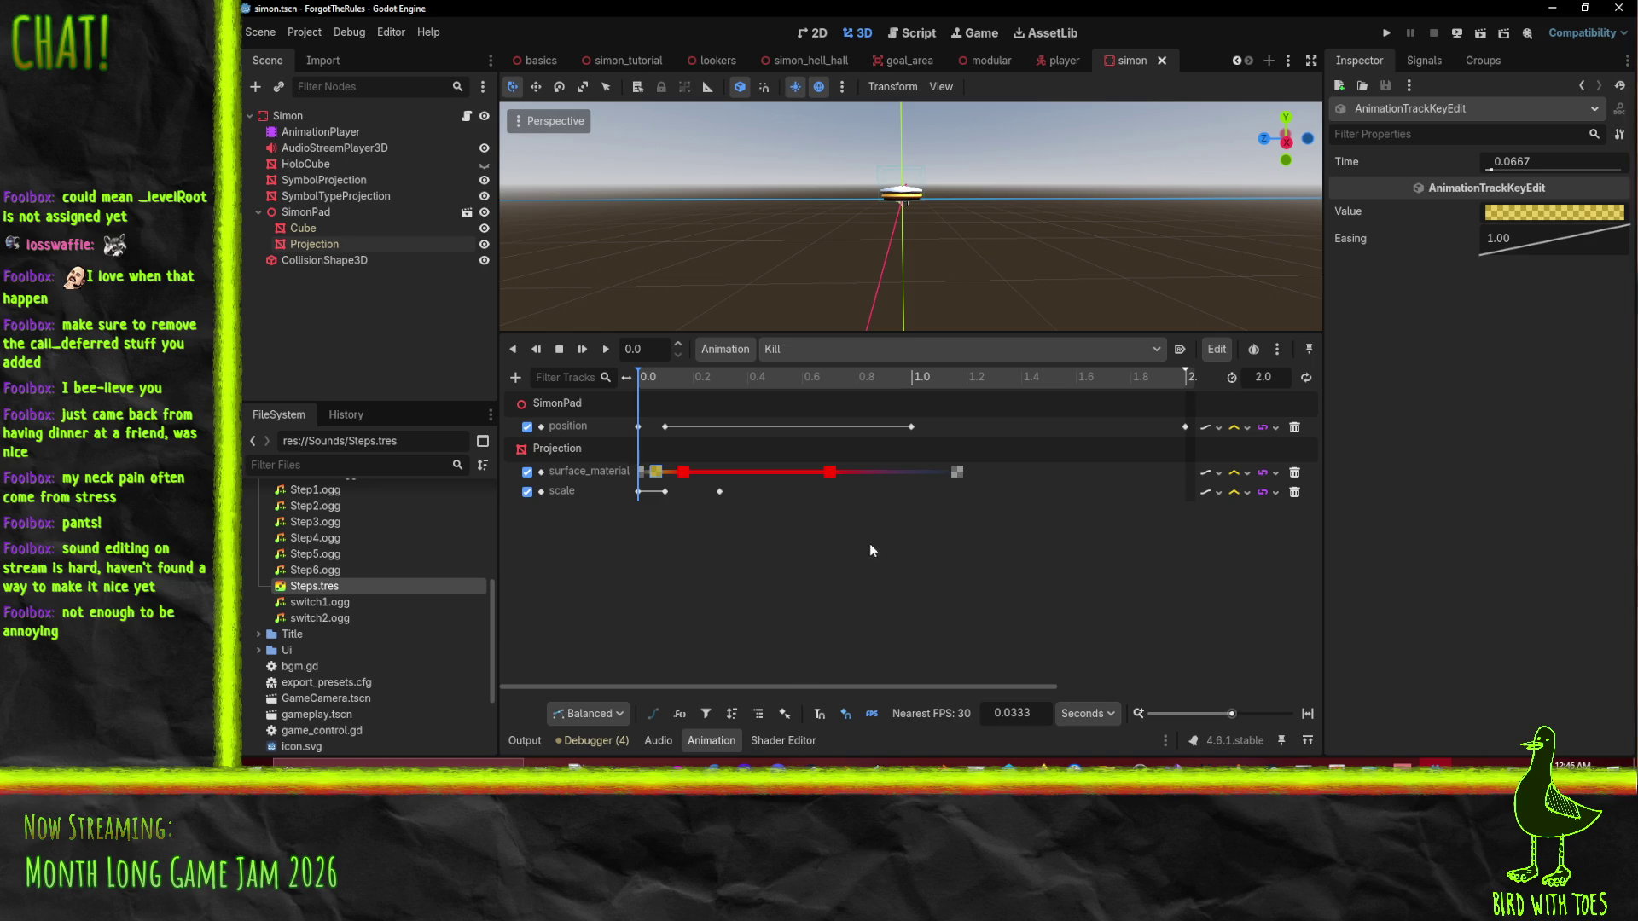
Add an Audio Playback Track for AudioStreamPlayer3D with a clip key at 0.0.
left_click(515, 377)
left_click(583, 519)
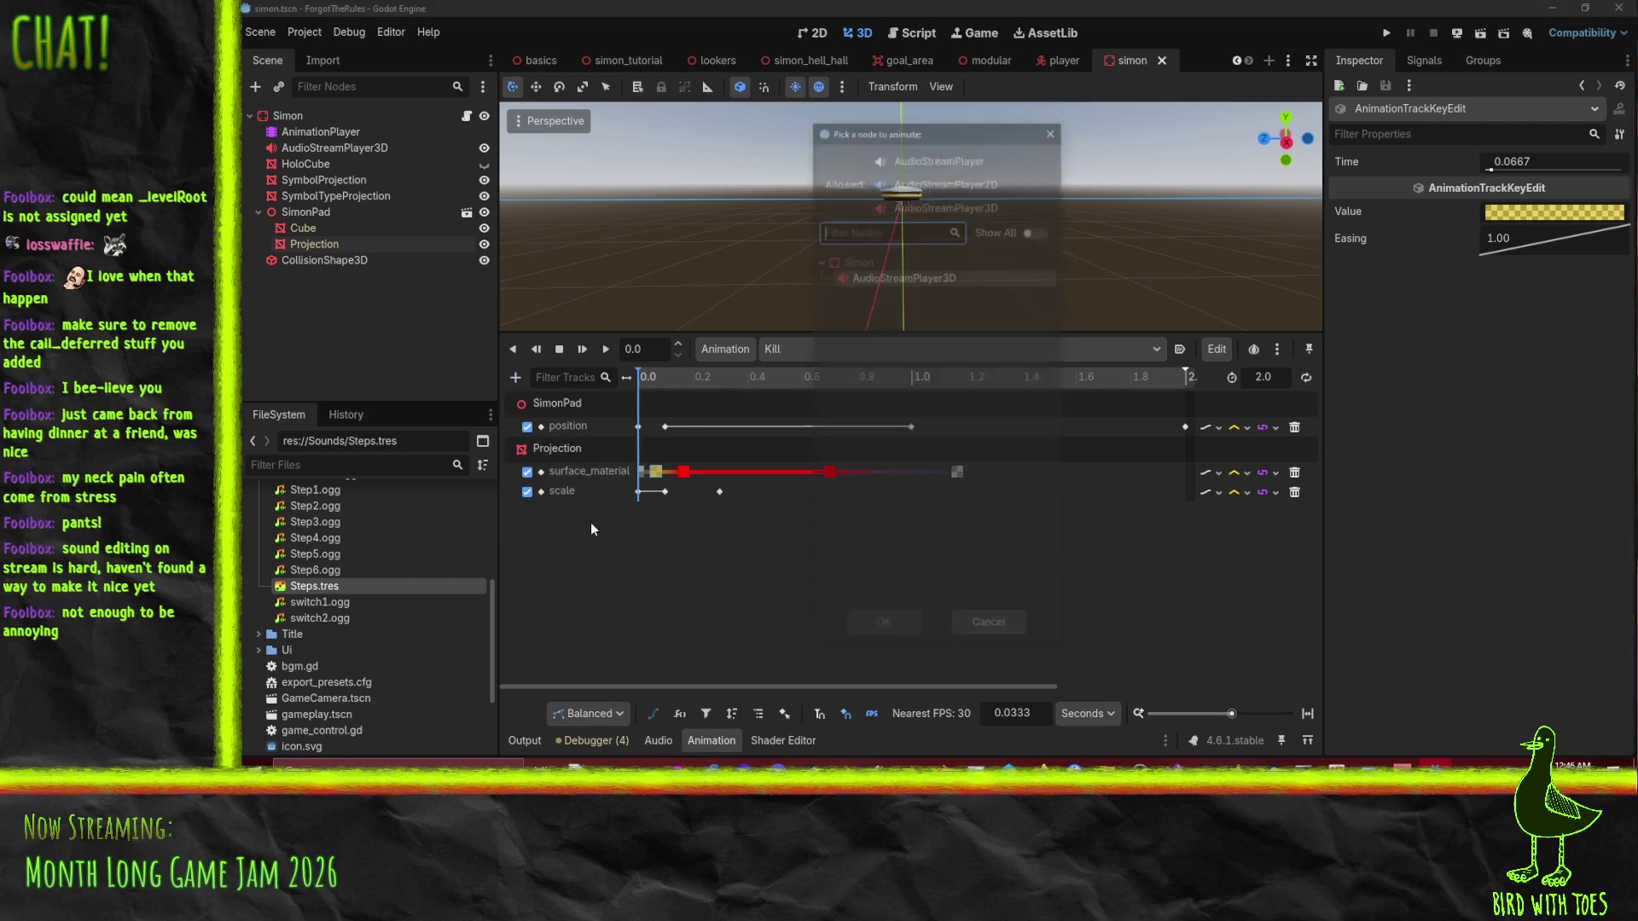
double_click(904, 275)
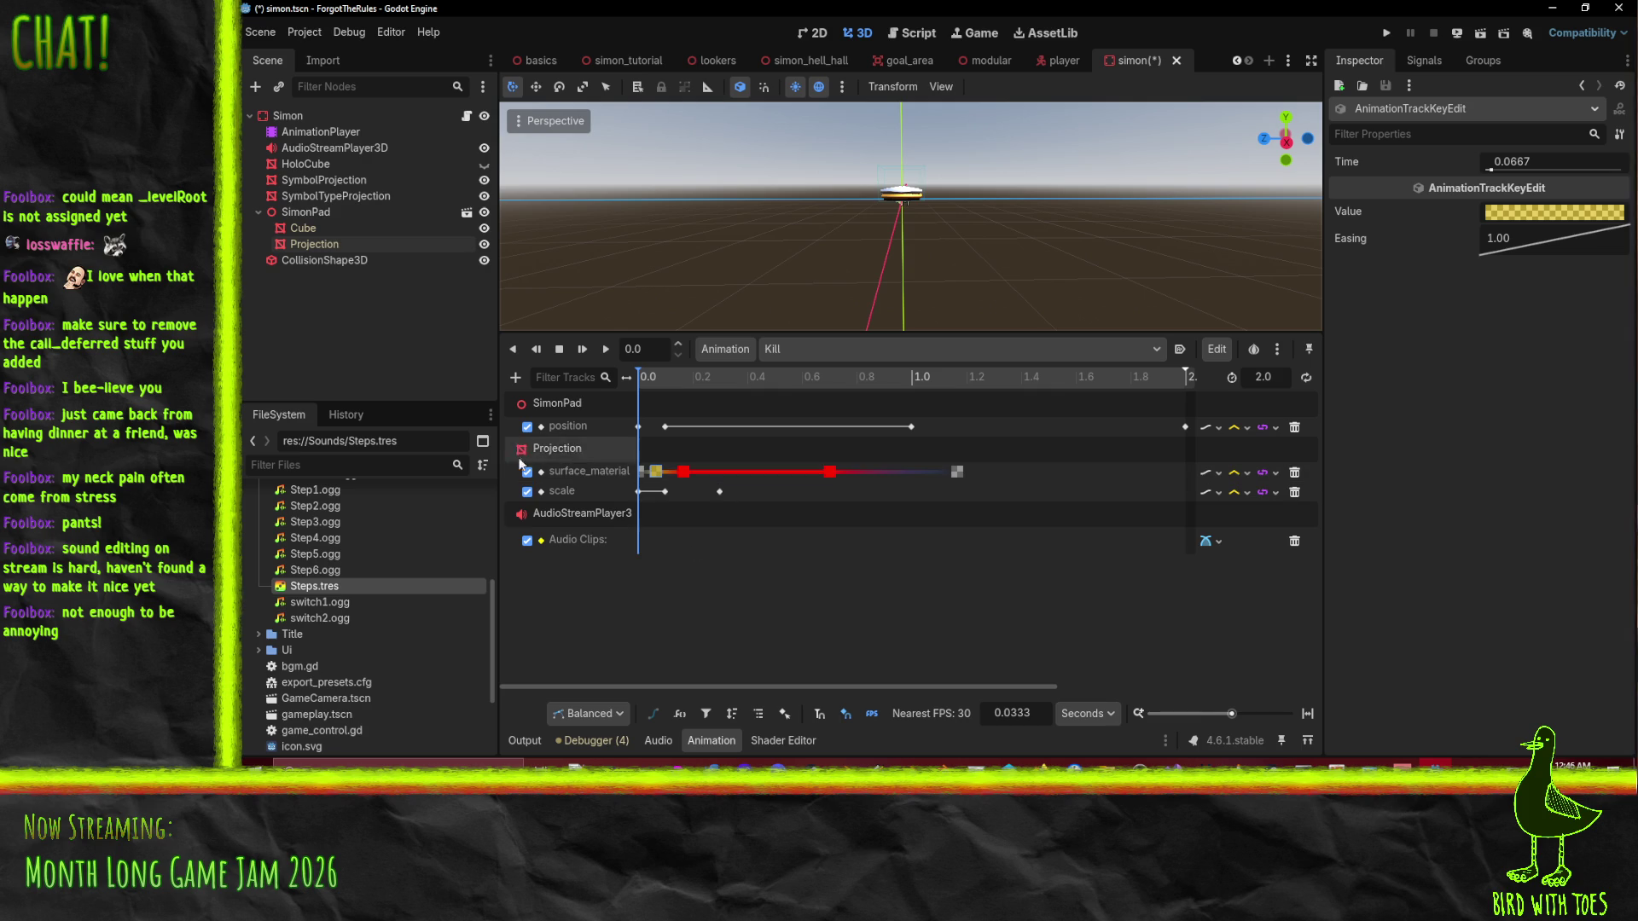
right_click(631, 538)
left_click(707, 551)
left_click(638, 541)
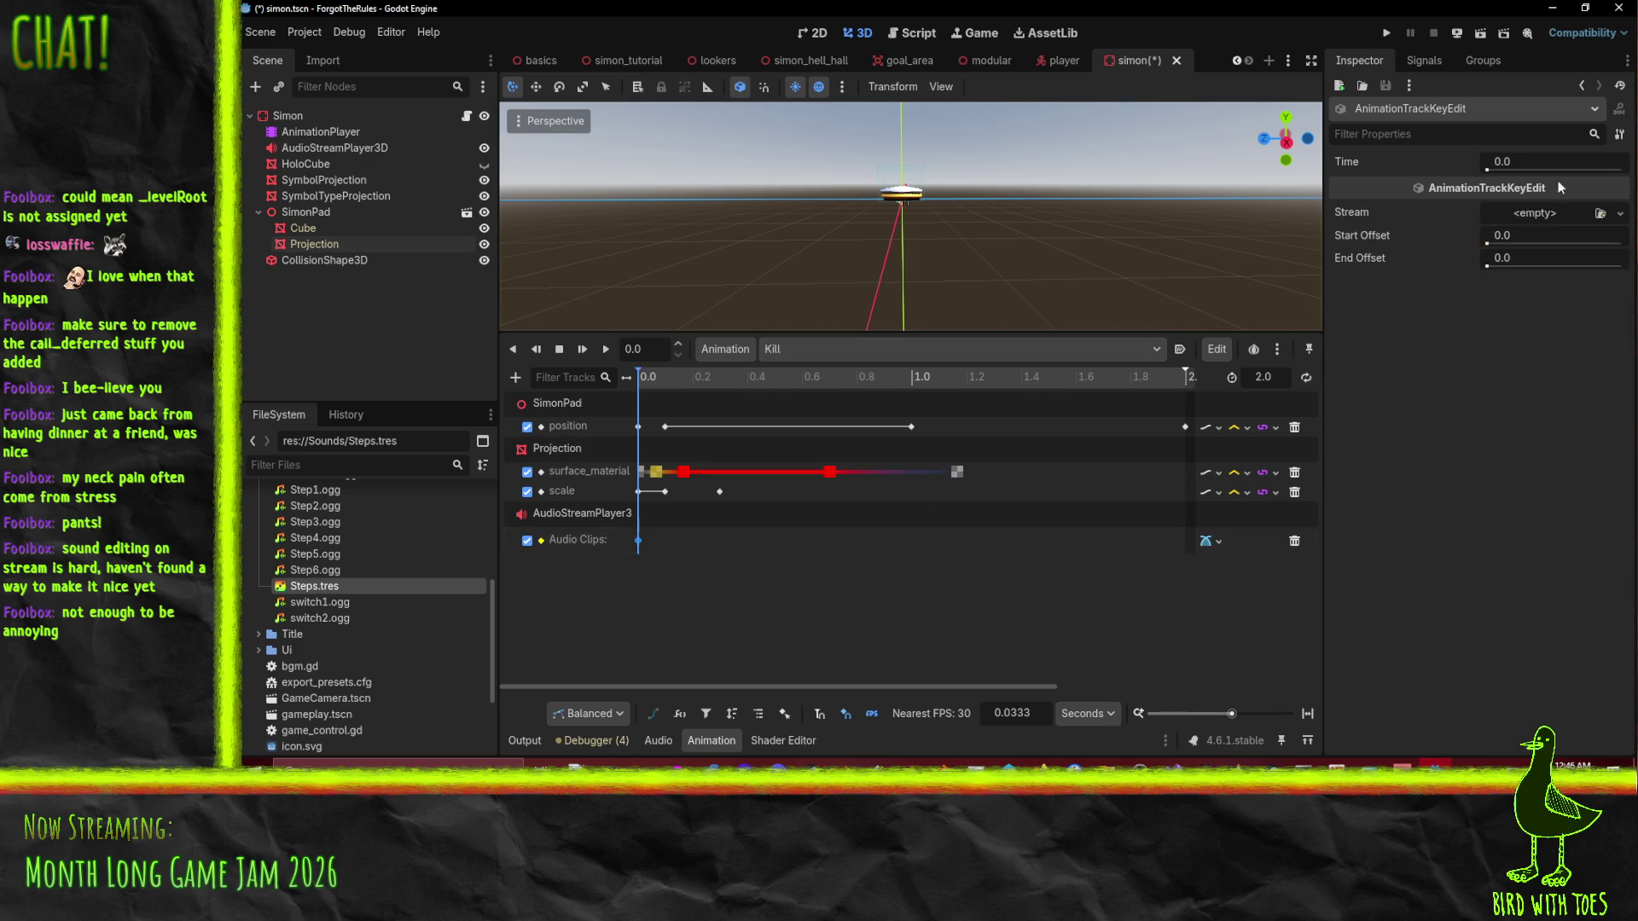
Quick Load SimonKill.ogg as the audio clip key's stream.
left_click(1619, 213)
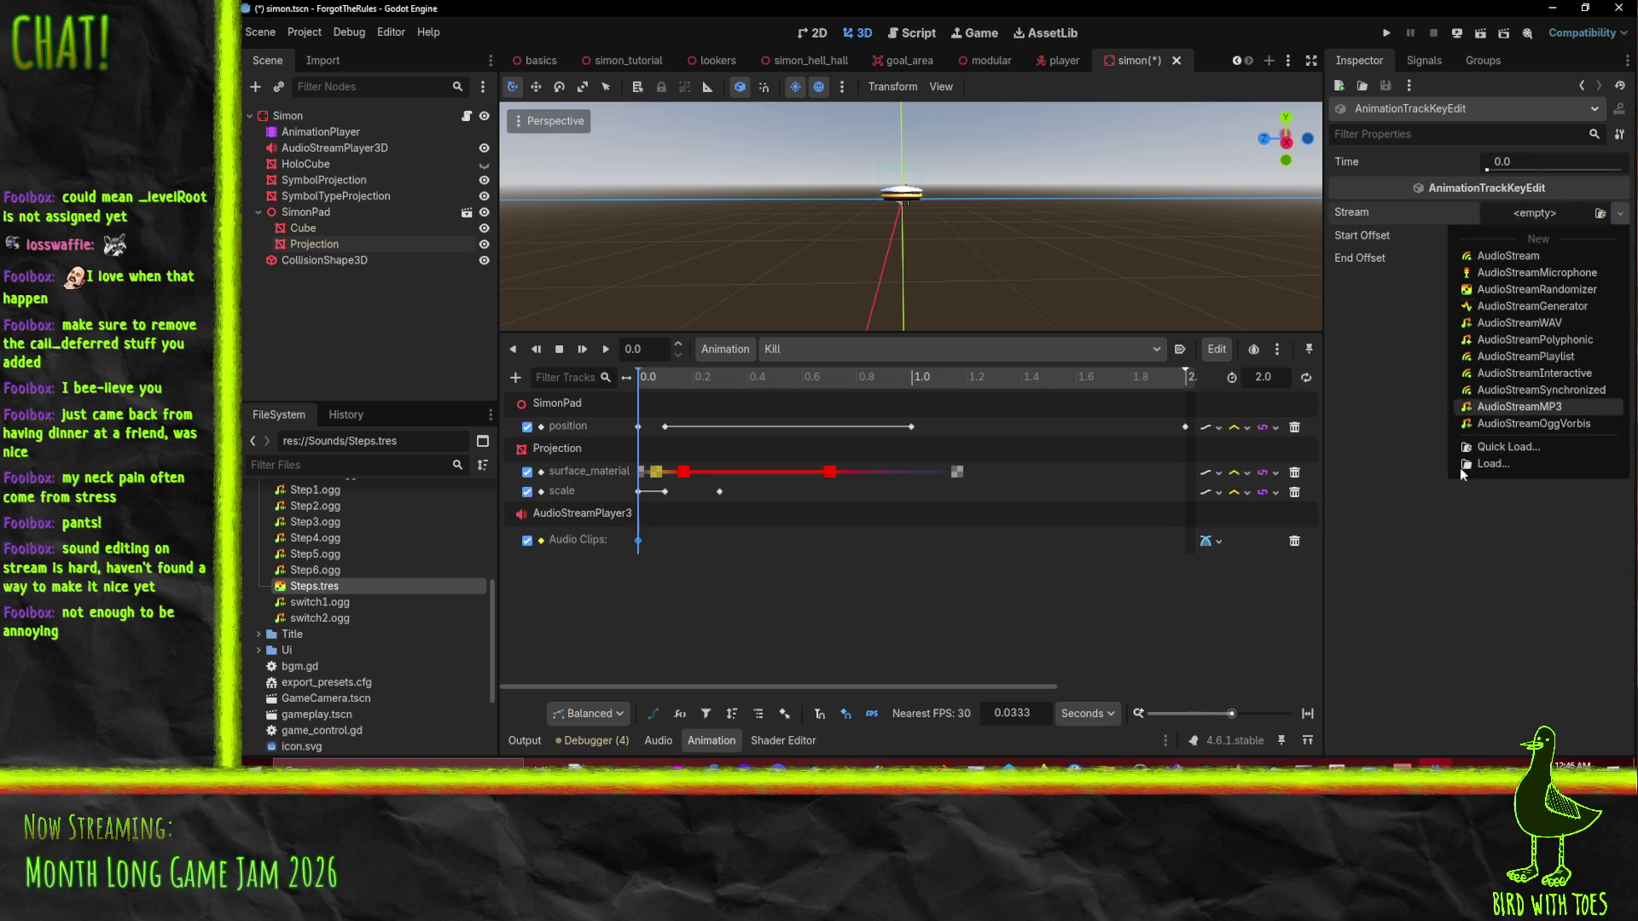
left_click(1513, 445)
type("si")
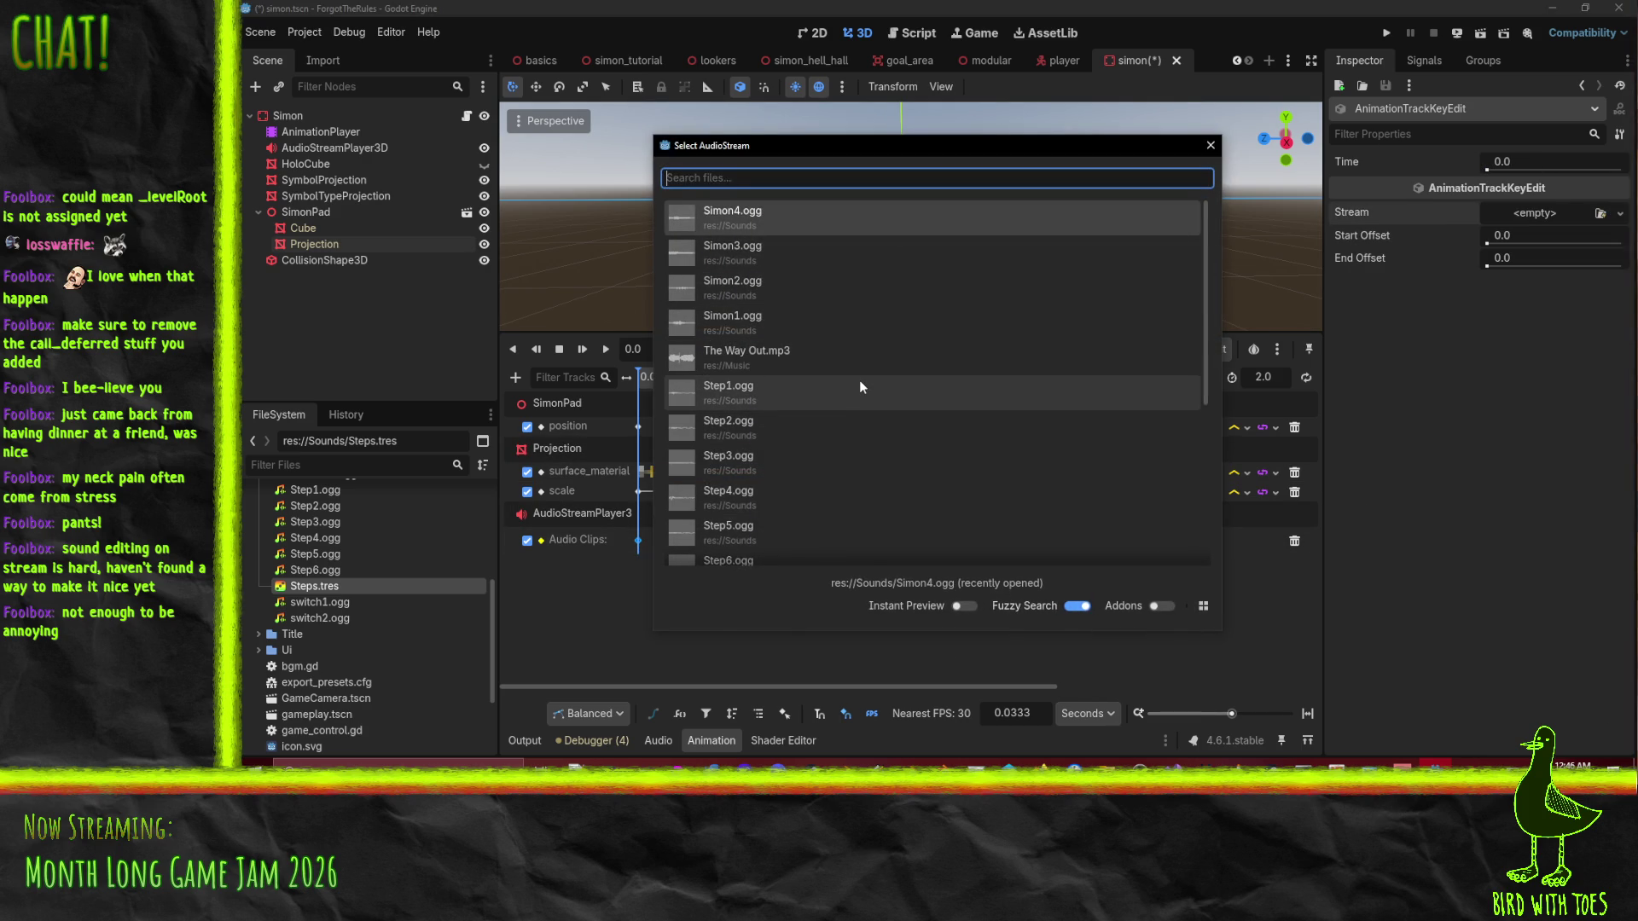
type("monk")
key("Return")
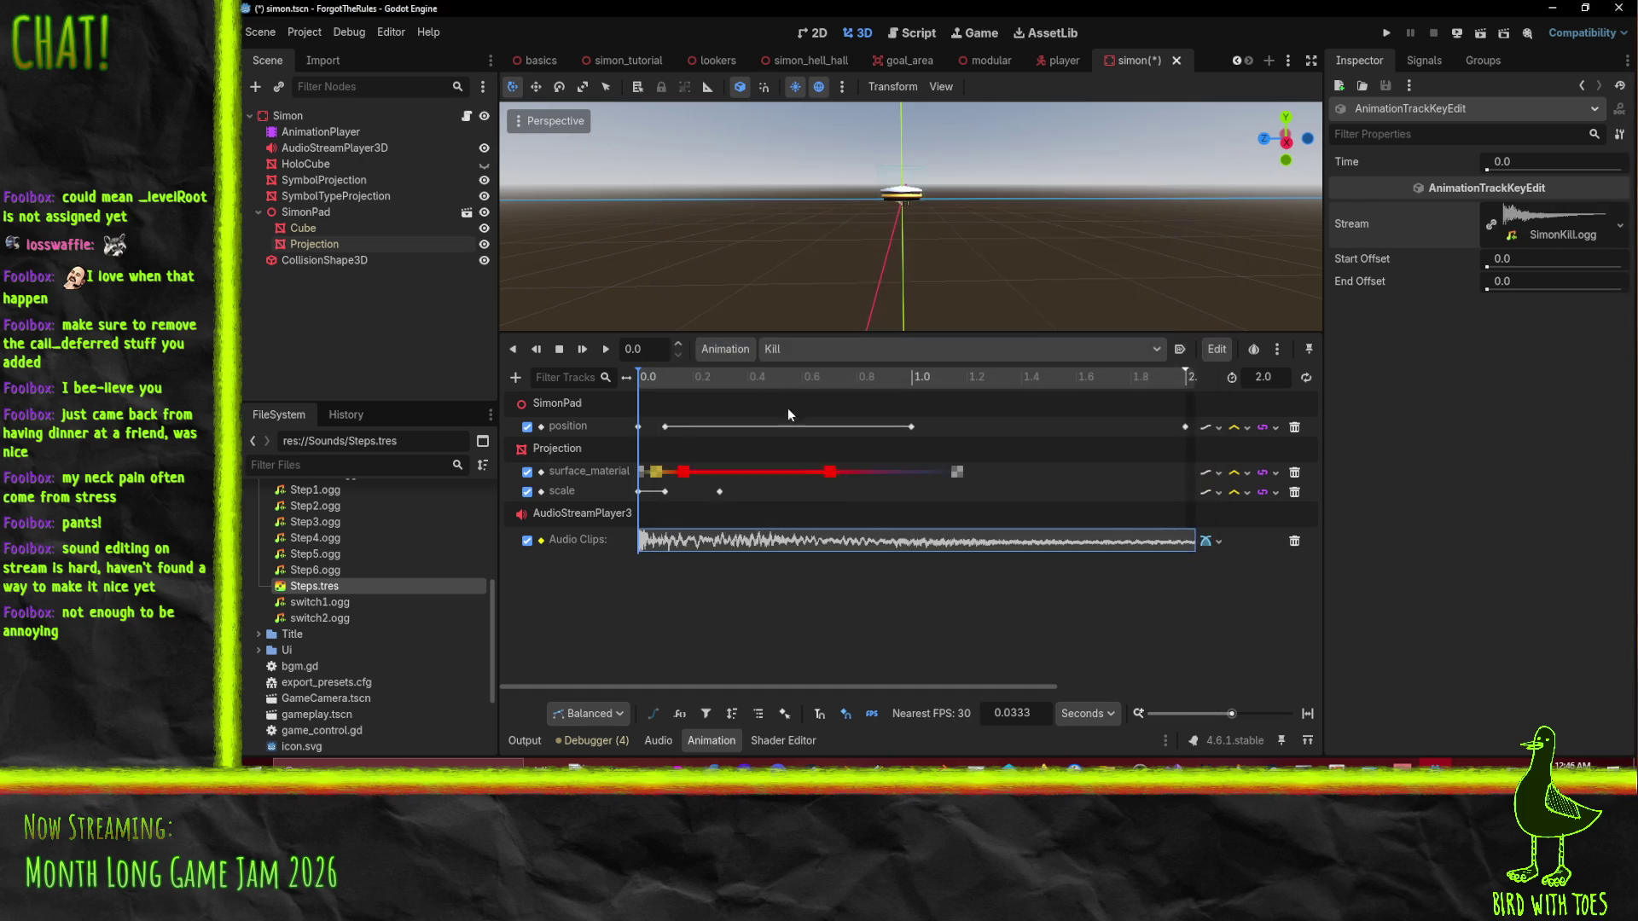
Play and scrub Kill to check the SimonKill sound against the flash.
left_click(606, 351)
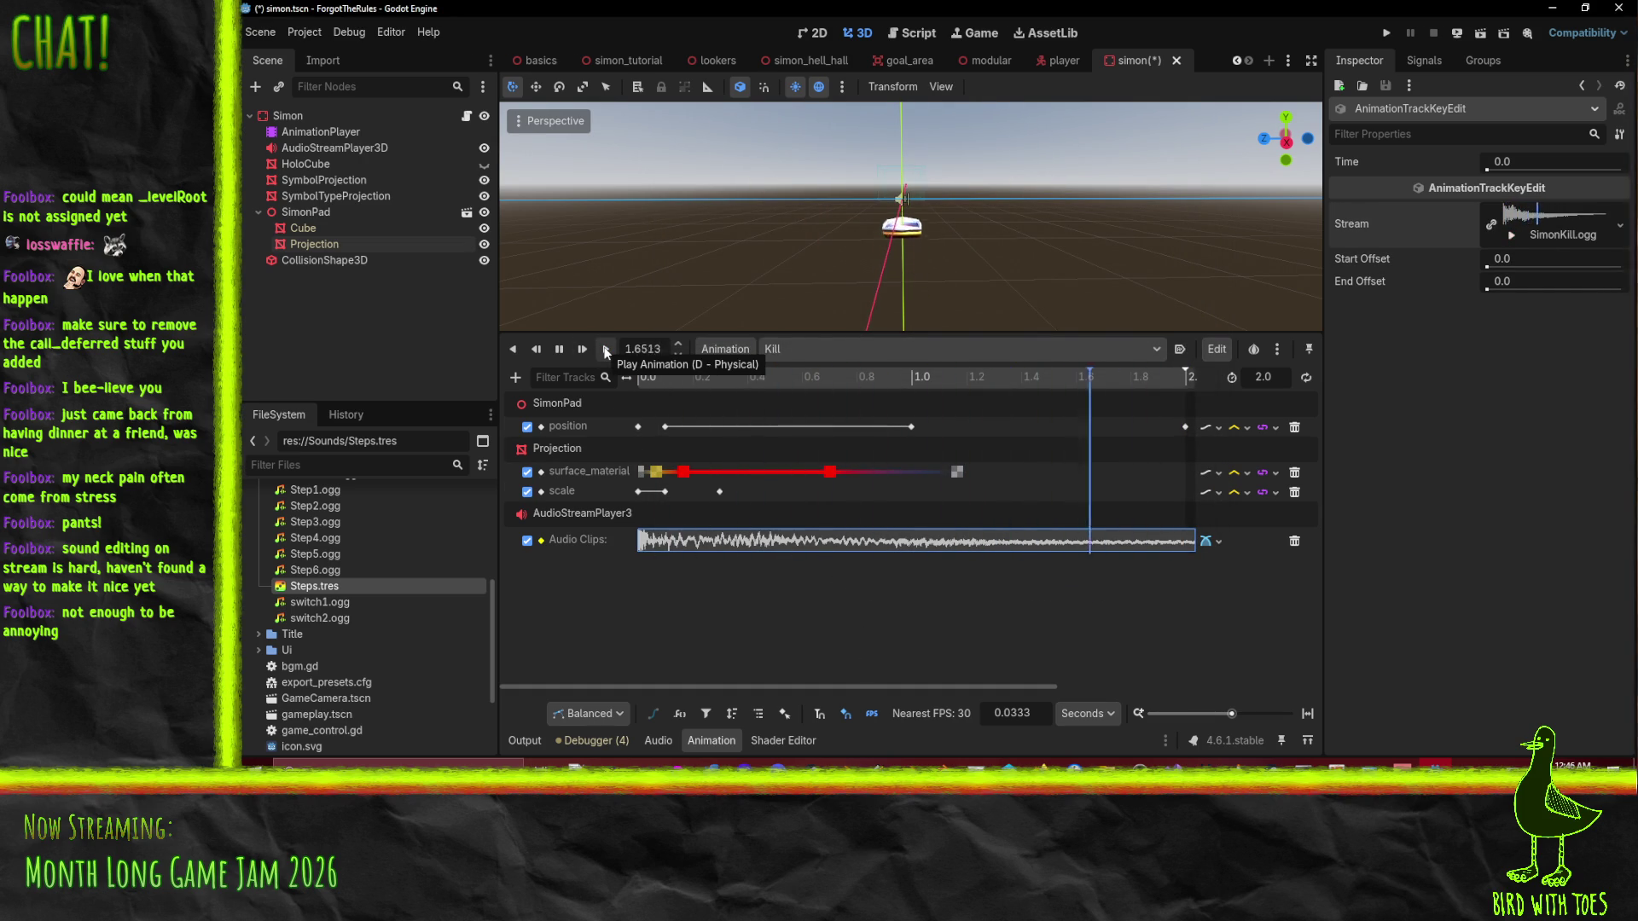
left_click(607, 351)
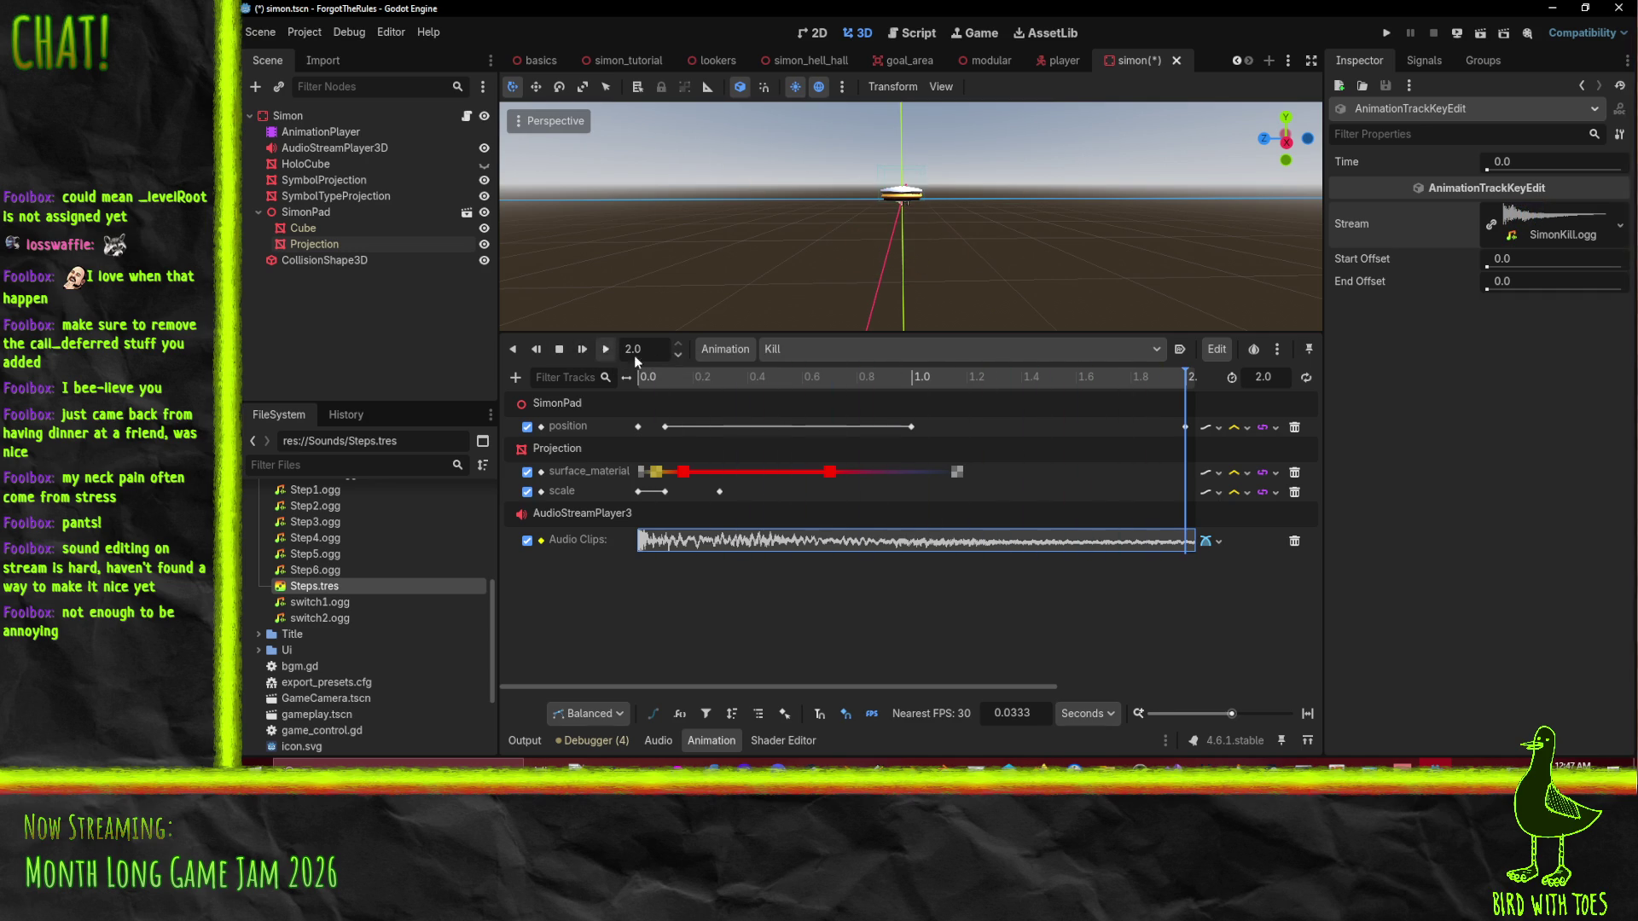
mouse_move(766, 377)
left_mouse_down()
mouse_move(786, 382)
mouse_move(591, 390)
left_mouse_up()
left_click(606, 356)
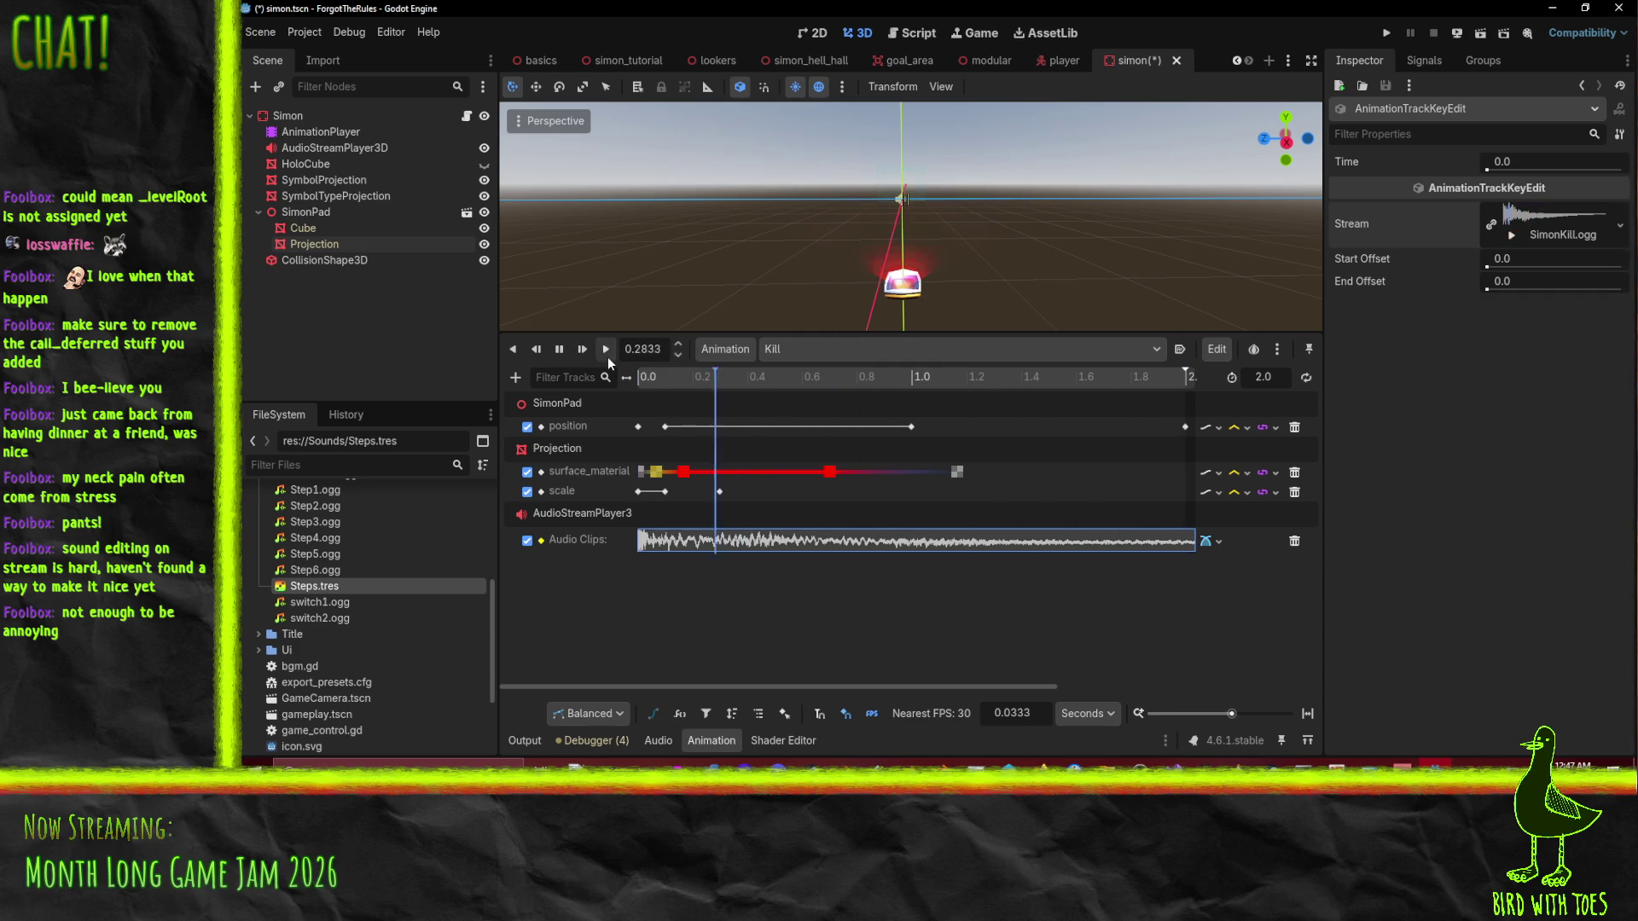
left_click(561, 350)
mouse_move(1031, 372)
left_mouse_down()
mouse_move(1048, 375)
mouse_move(774, 380)
mouse_move(831, 385)
left_mouse_up()
Try a 3.0 s animation length, then undo it back to 2.0 s.
right_click(830, 471)
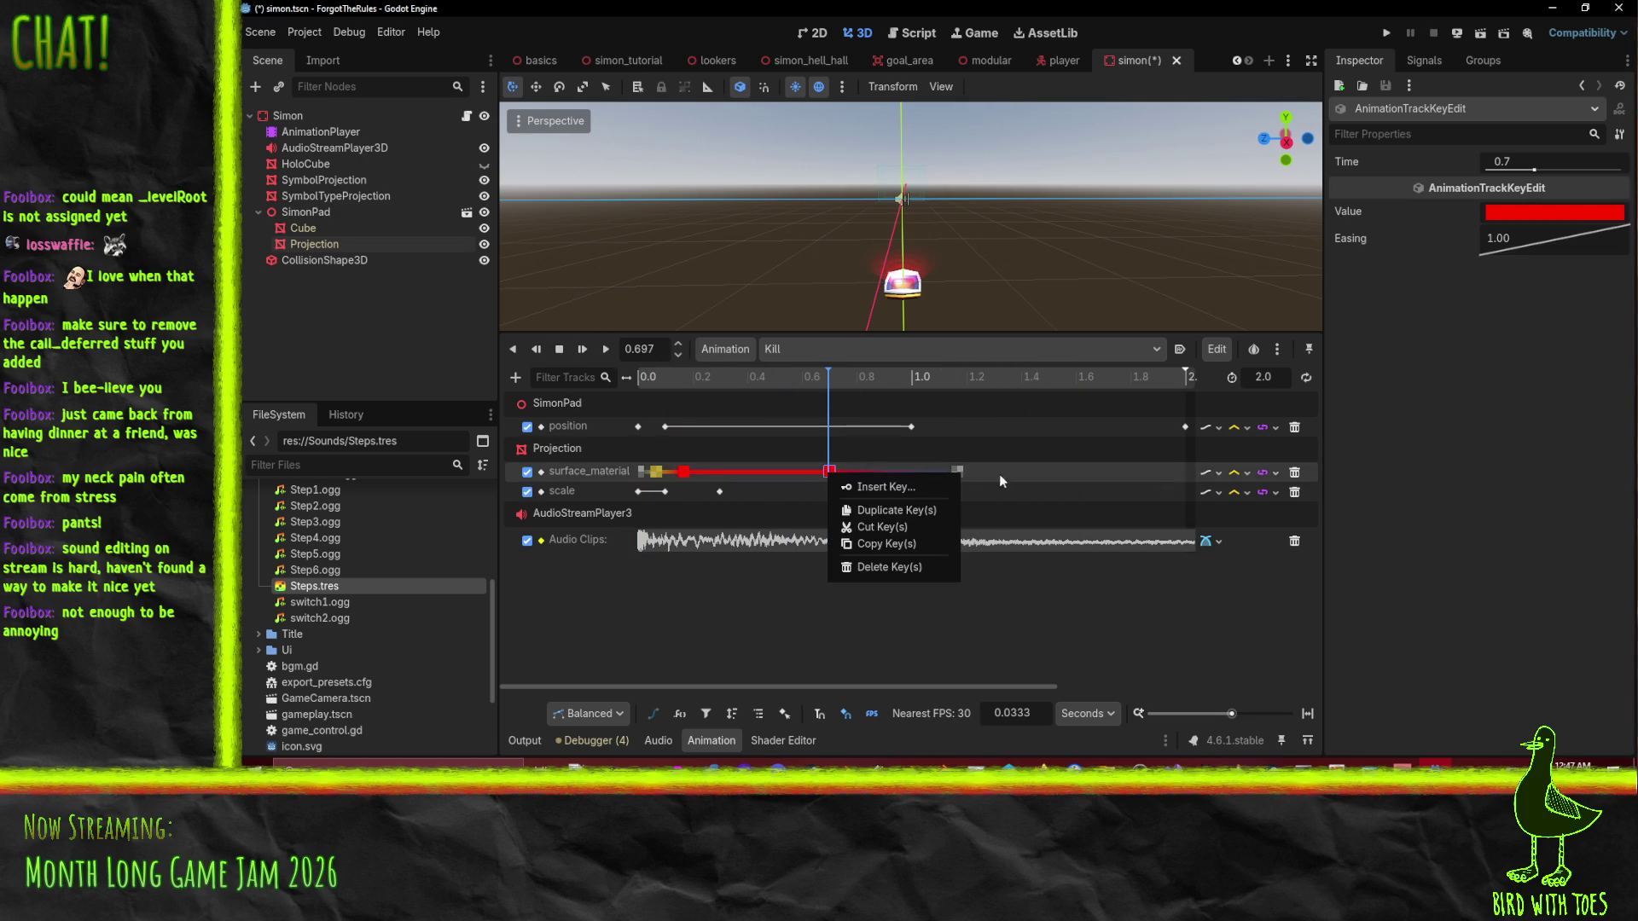
left_click(986, 475)
type("3")
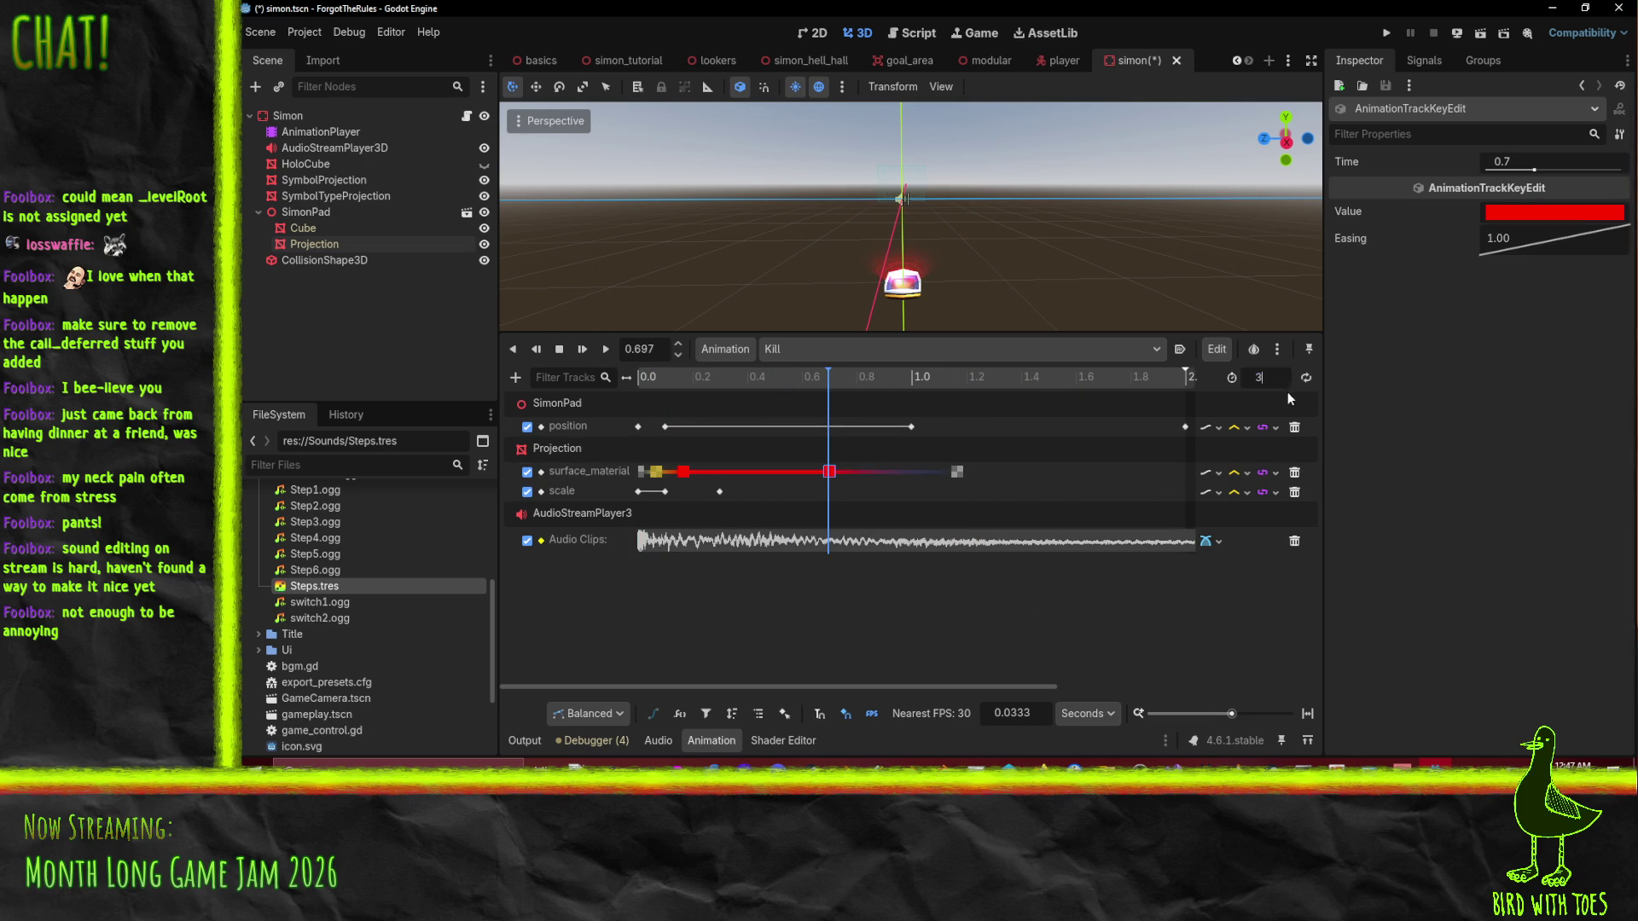
key("Return")
mouse_move(824, 686)
left_mouse_down()
mouse_move(1241, 669)
mouse_move(823, 674)
left_mouse_up()
right_click(698, 472)
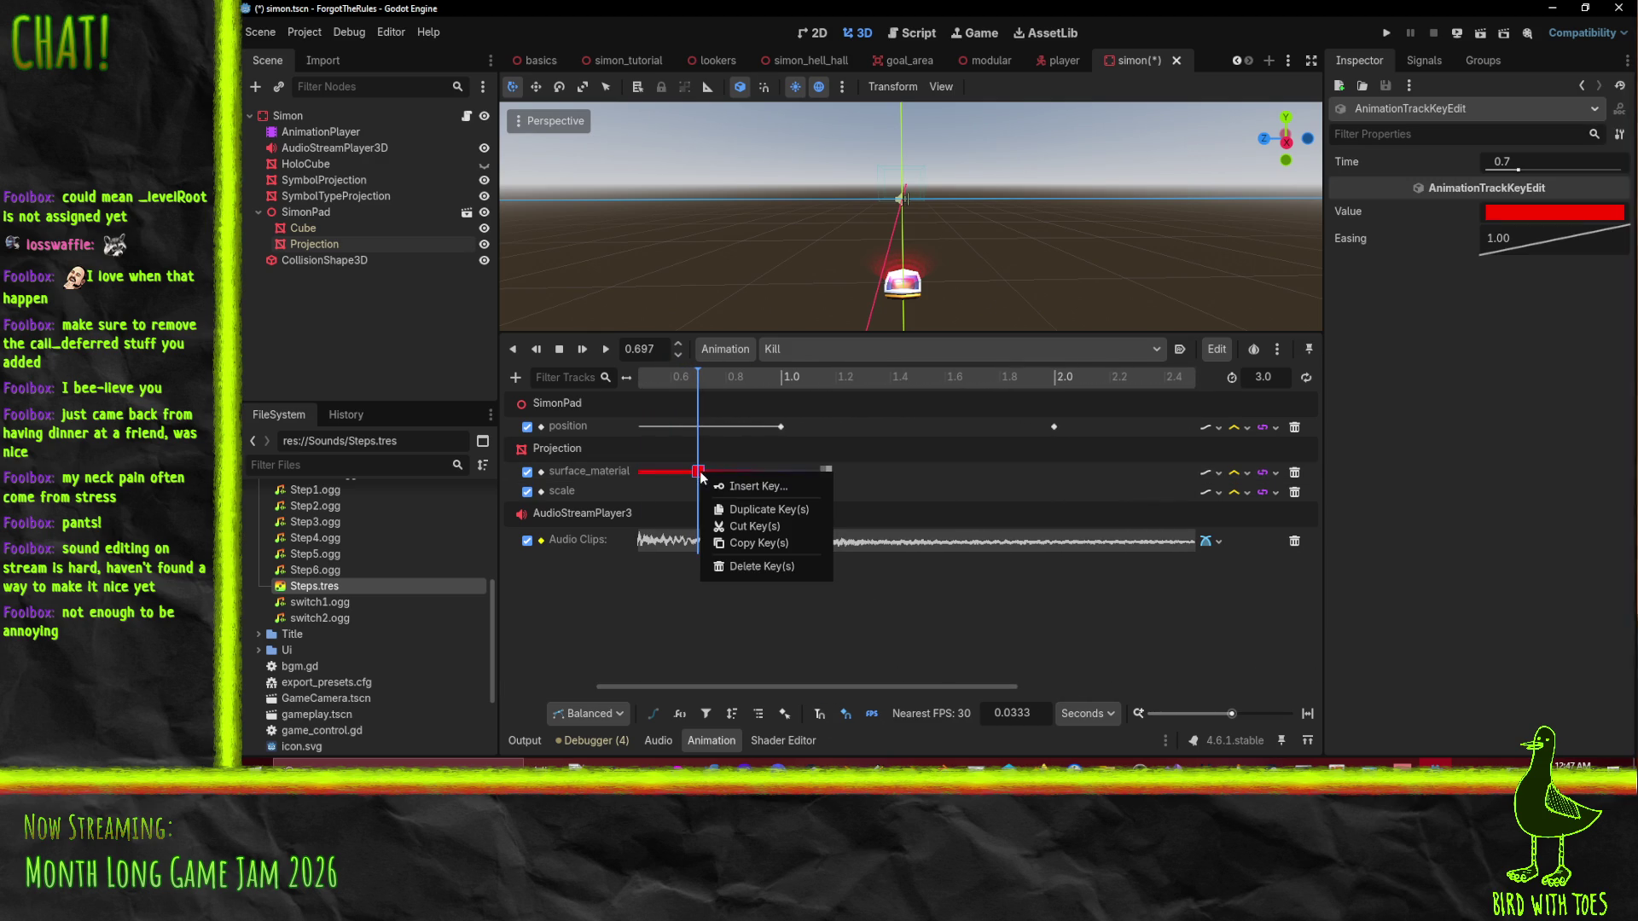
left_click(815, 468)
key("ctrl+z")
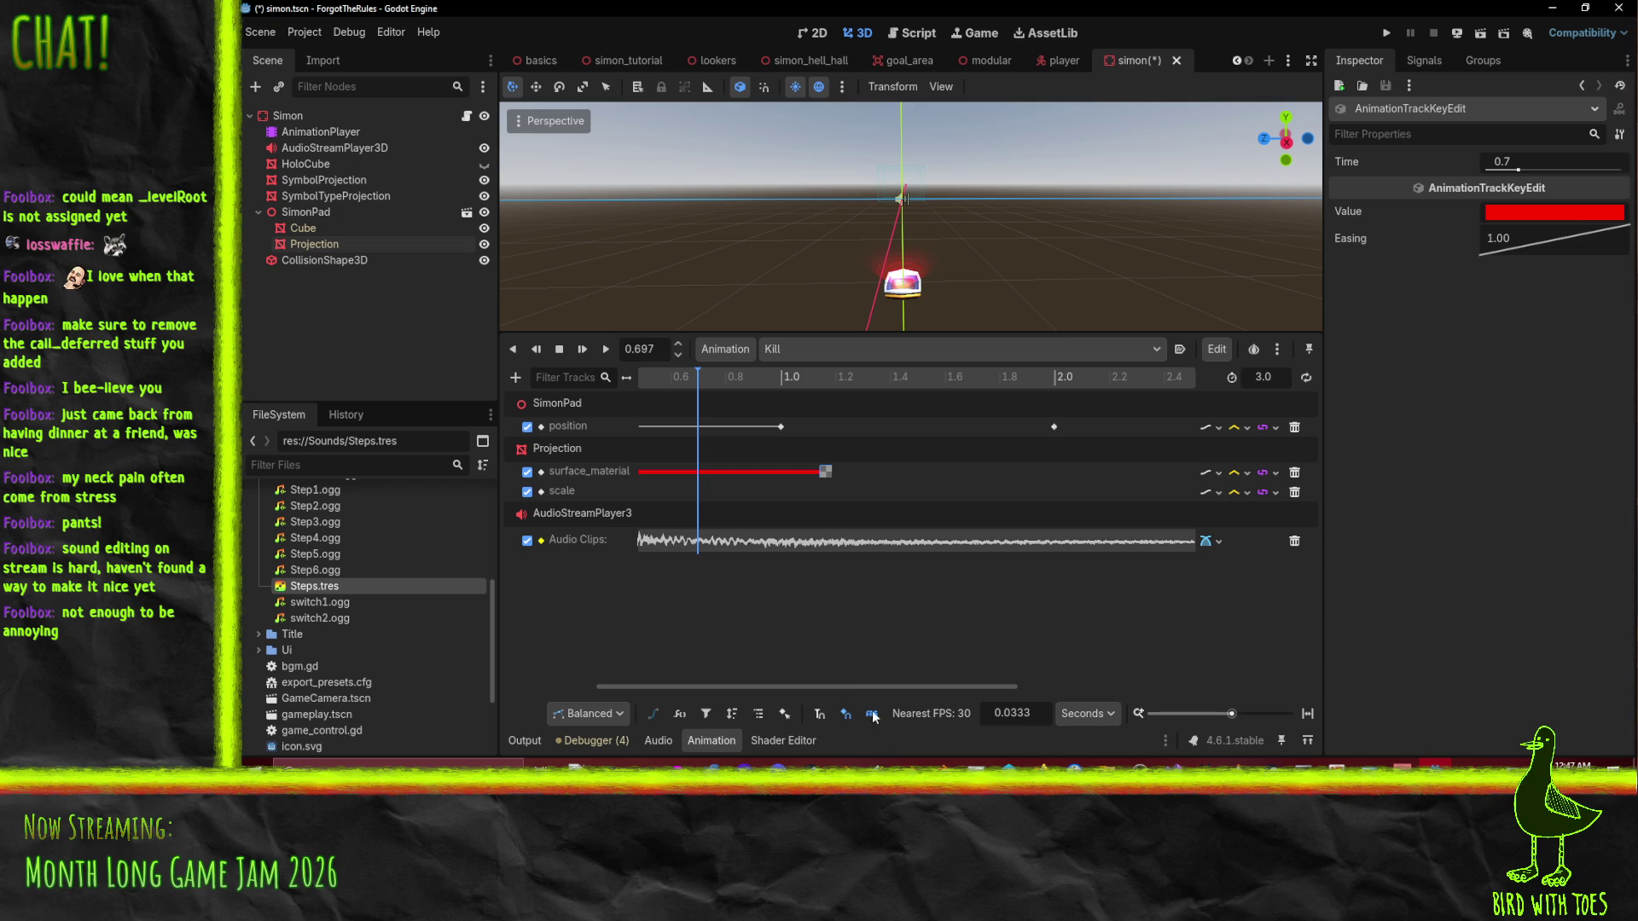
left_click_drag(851, 687, 720, 675)
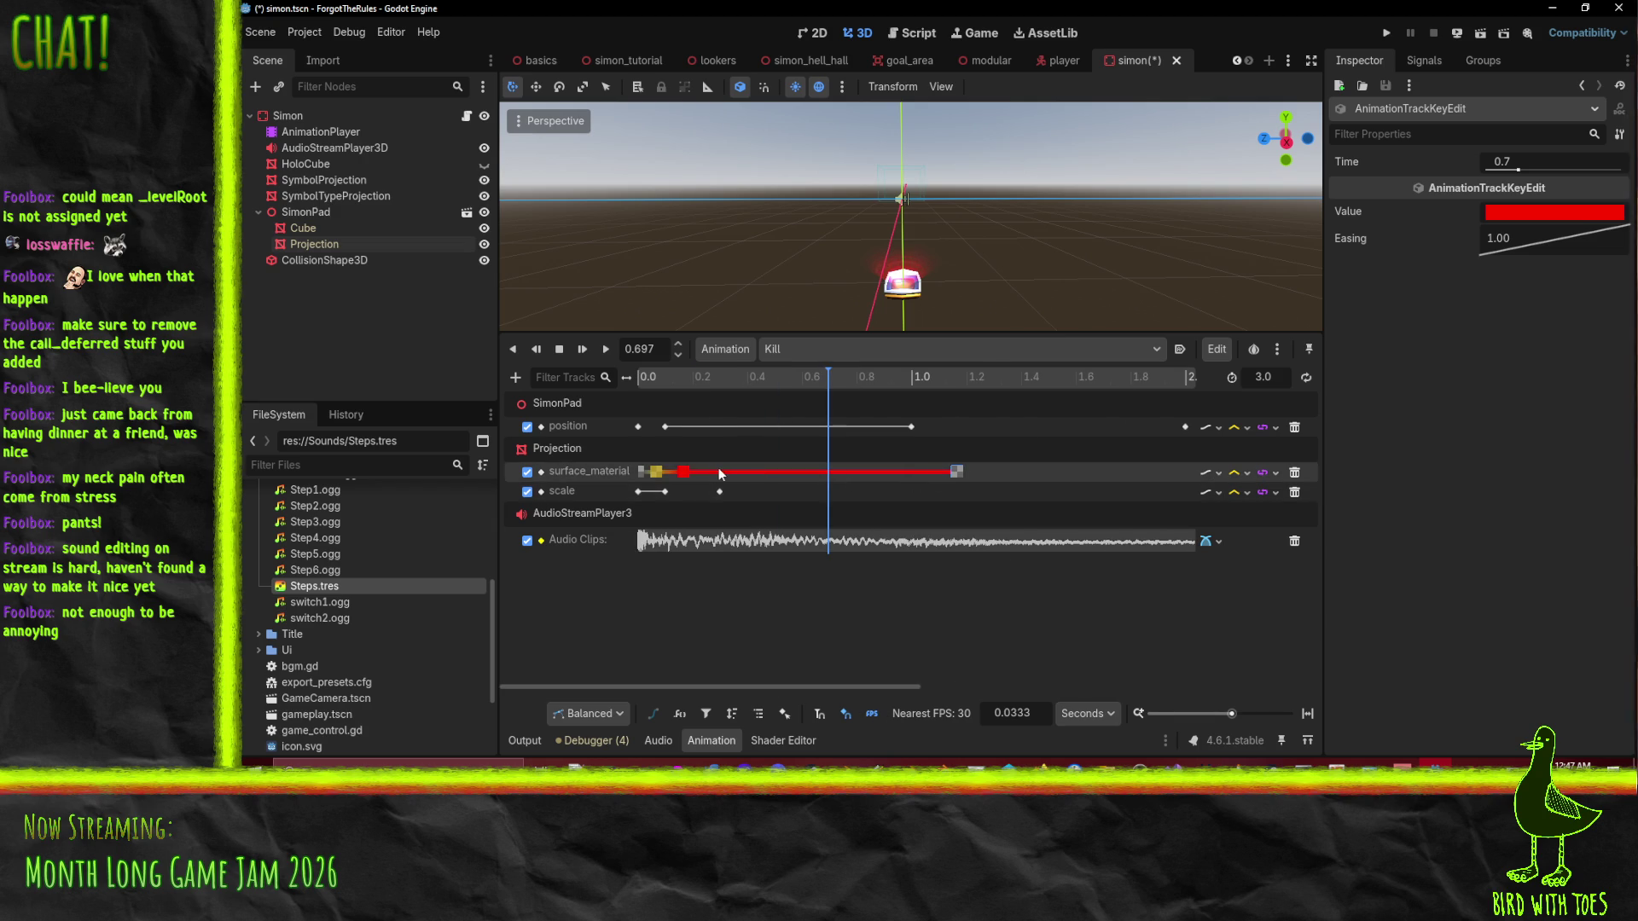
Drag the SimonPad return and fading colour keys later toward 3.0 s, then preview Kill.
right_click(953, 474)
left_click(913, 440)
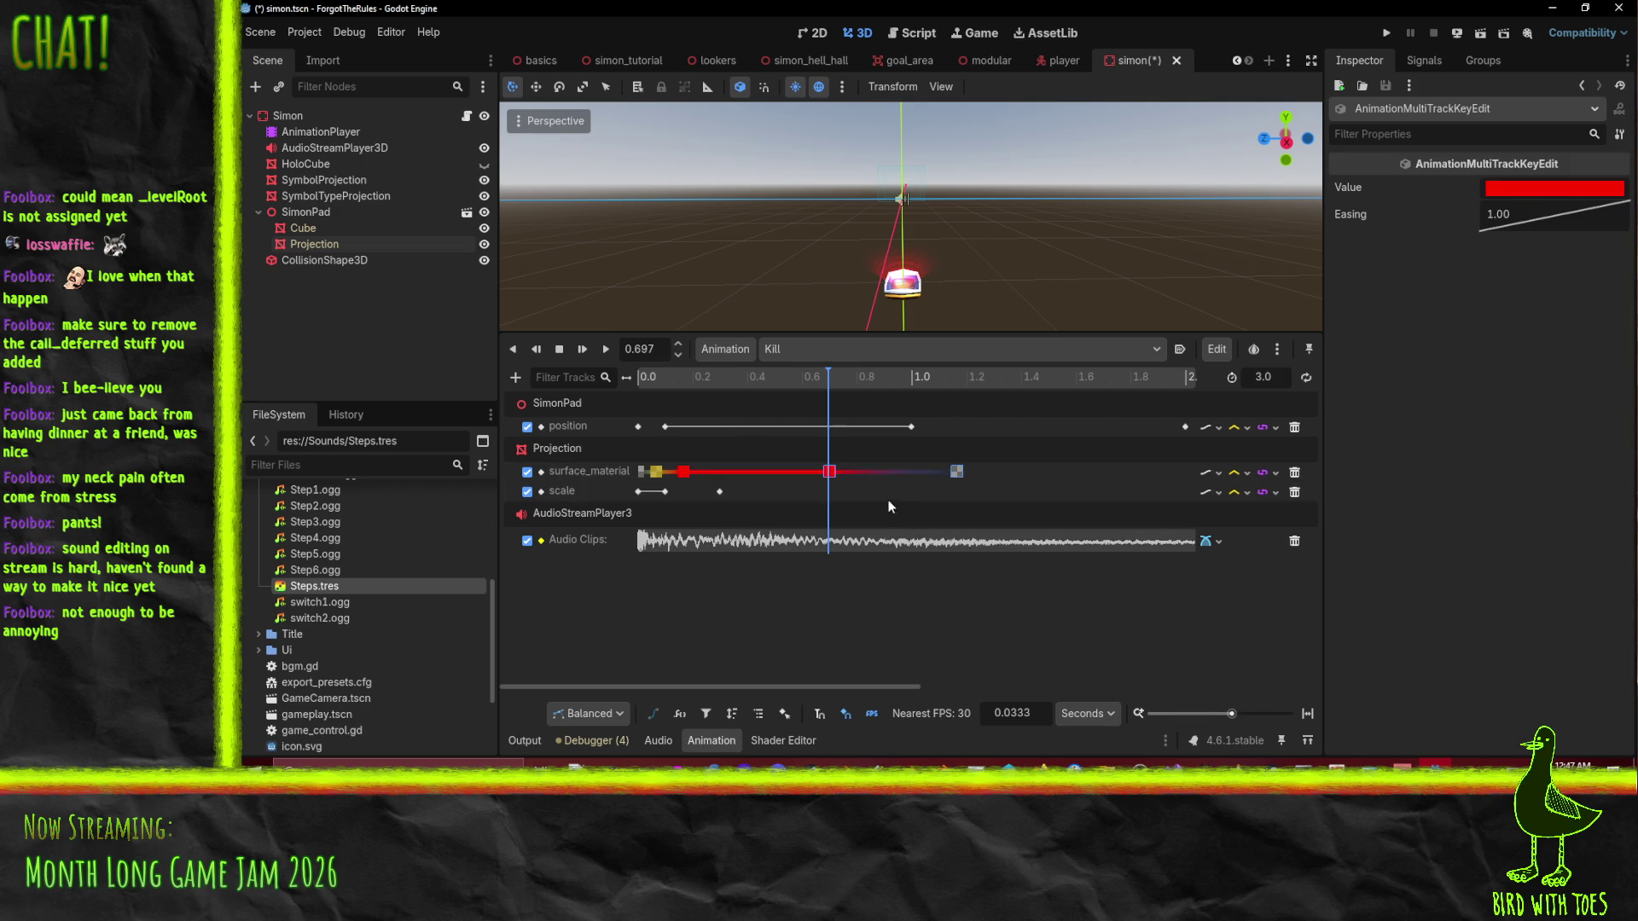
right_click(911, 431)
left_click(908, 645)
left_click_drag(881, 686, 1092, 686)
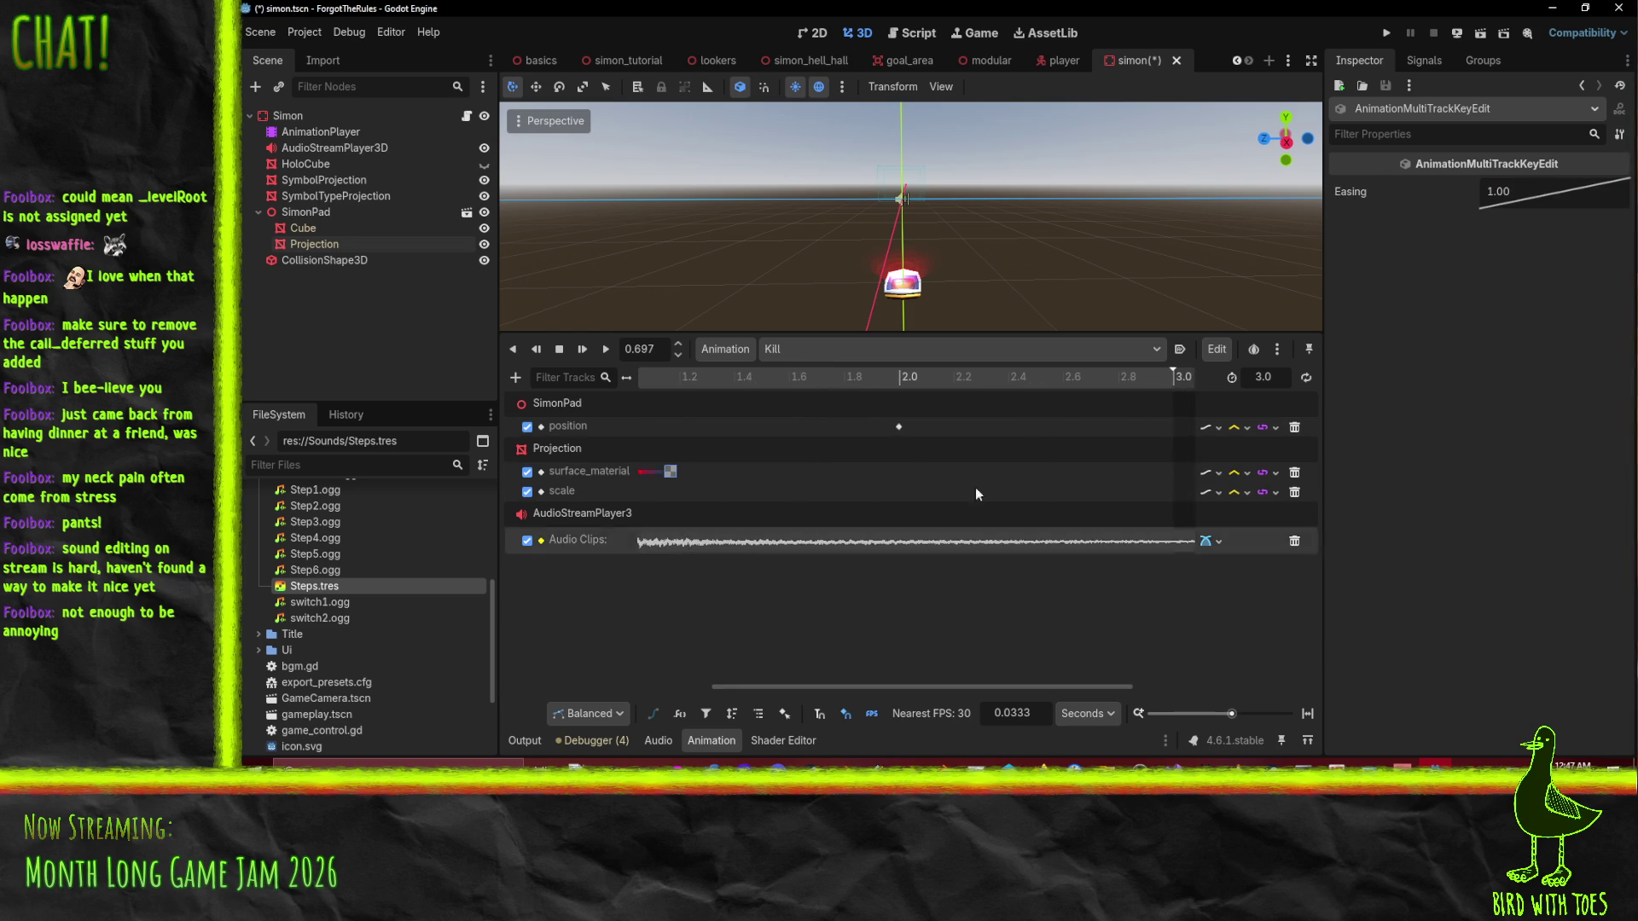
left_click_drag(899, 427, 1165, 435)
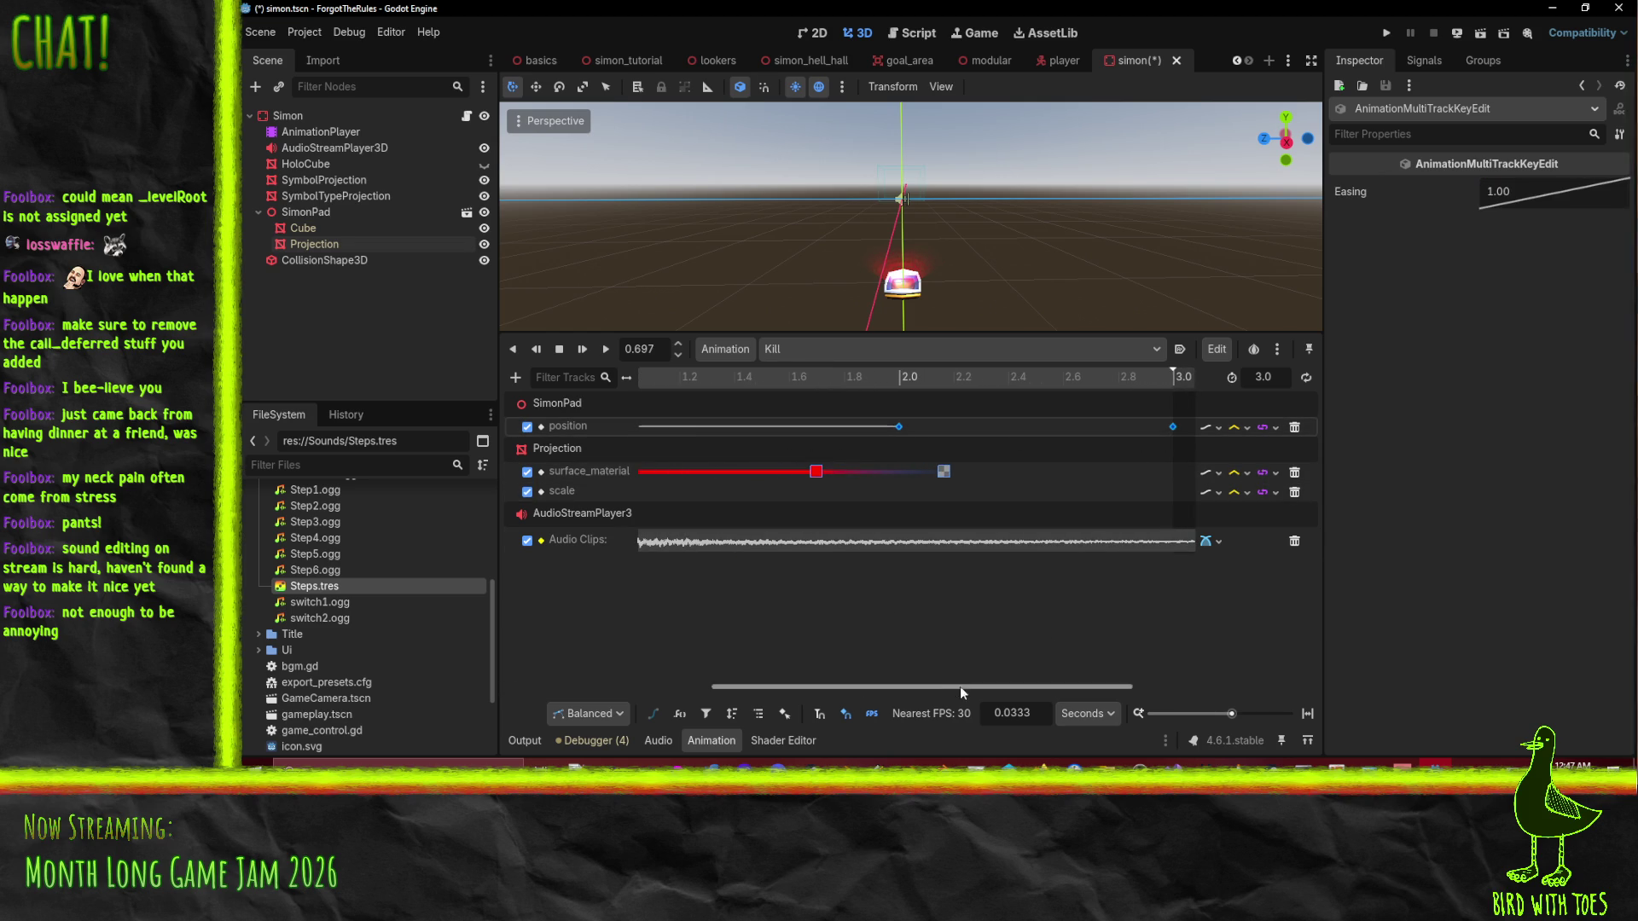
left_click_drag(959, 685, 732, 685)
left_click(606, 350)
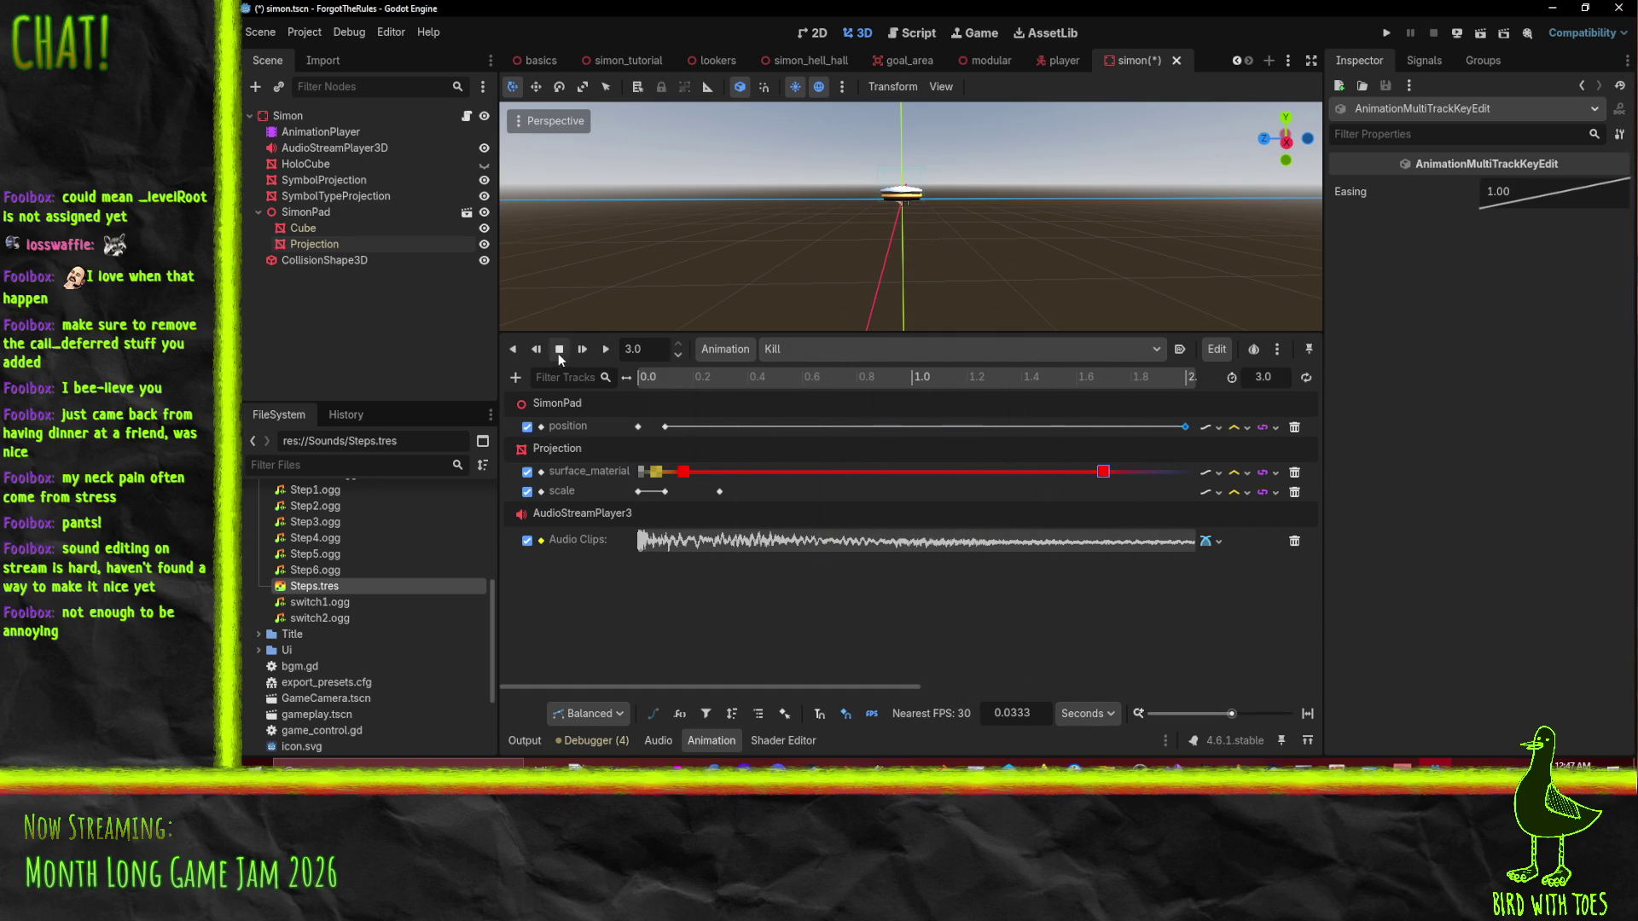
left_click(984, 458)
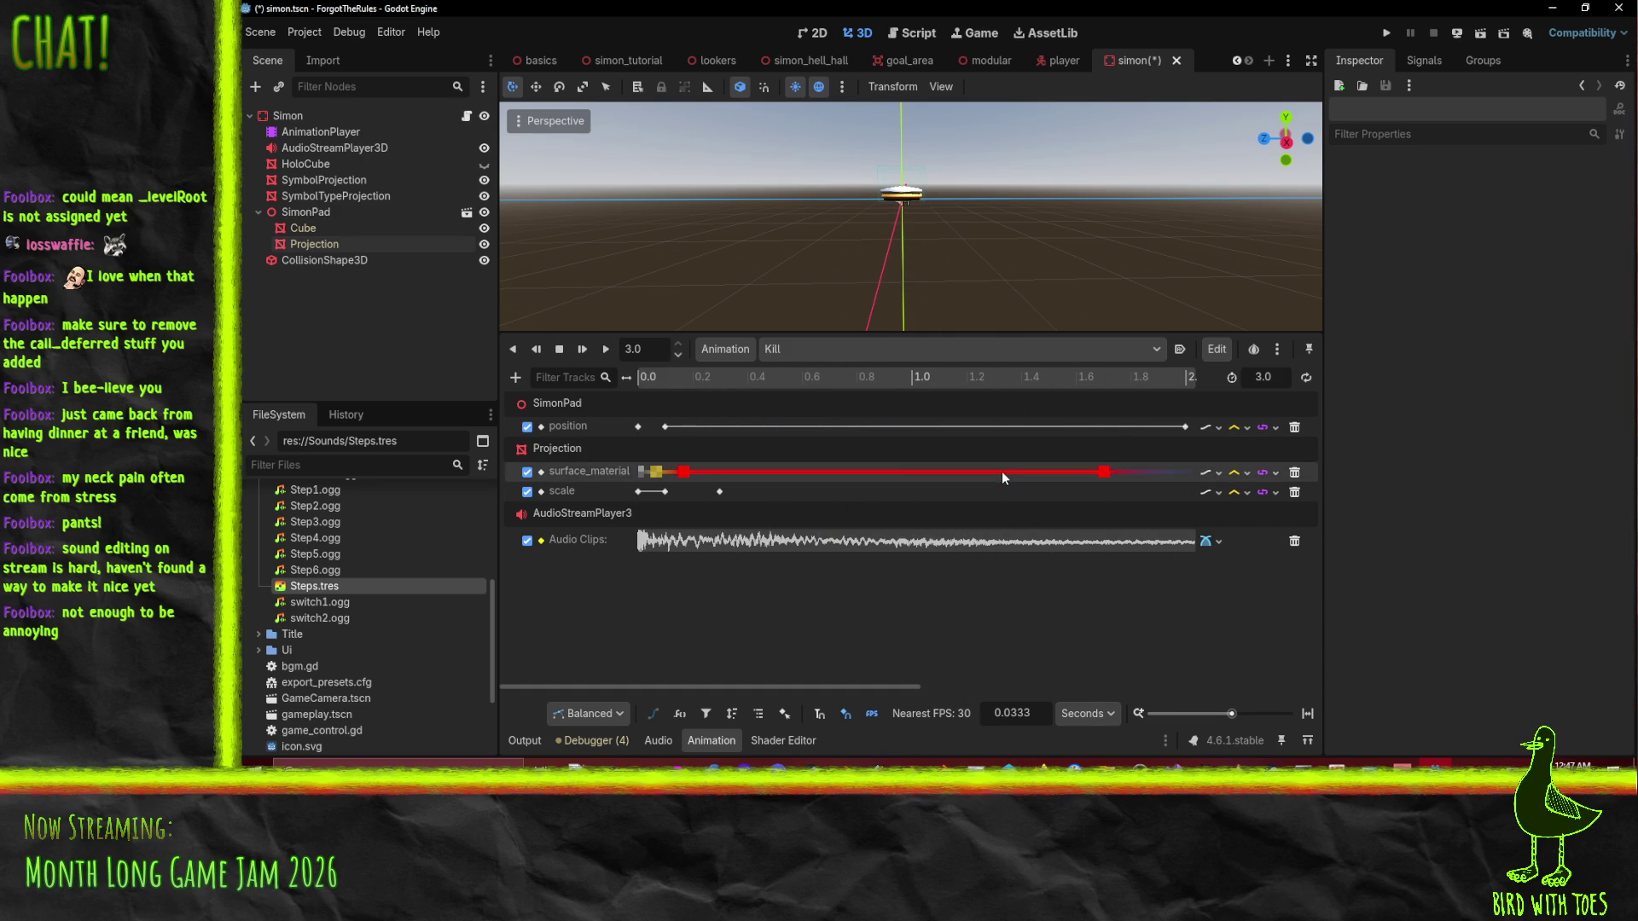
Insert a new red surface_material key at about 1.07 s.
left_click(1103, 469)
right_click(1057, 472)
left_click(1093, 504)
right_click(938, 474)
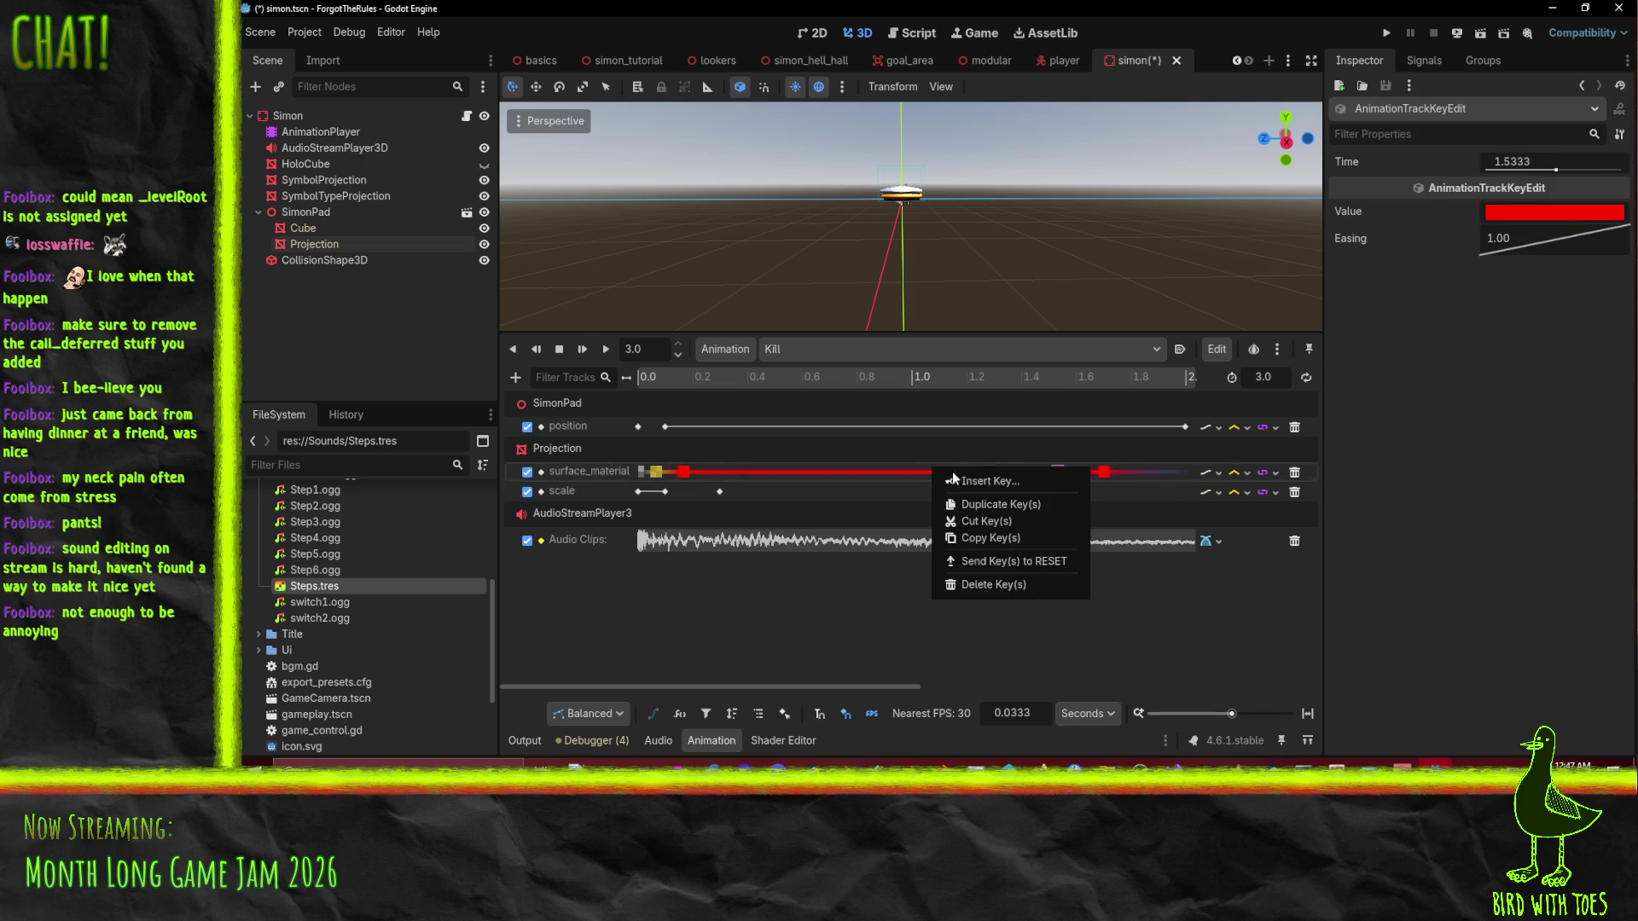
left_click(981, 480)
Duplicate red keys further along the track, at about 0.87 s and 0.7 s.
right_click(963, 479)
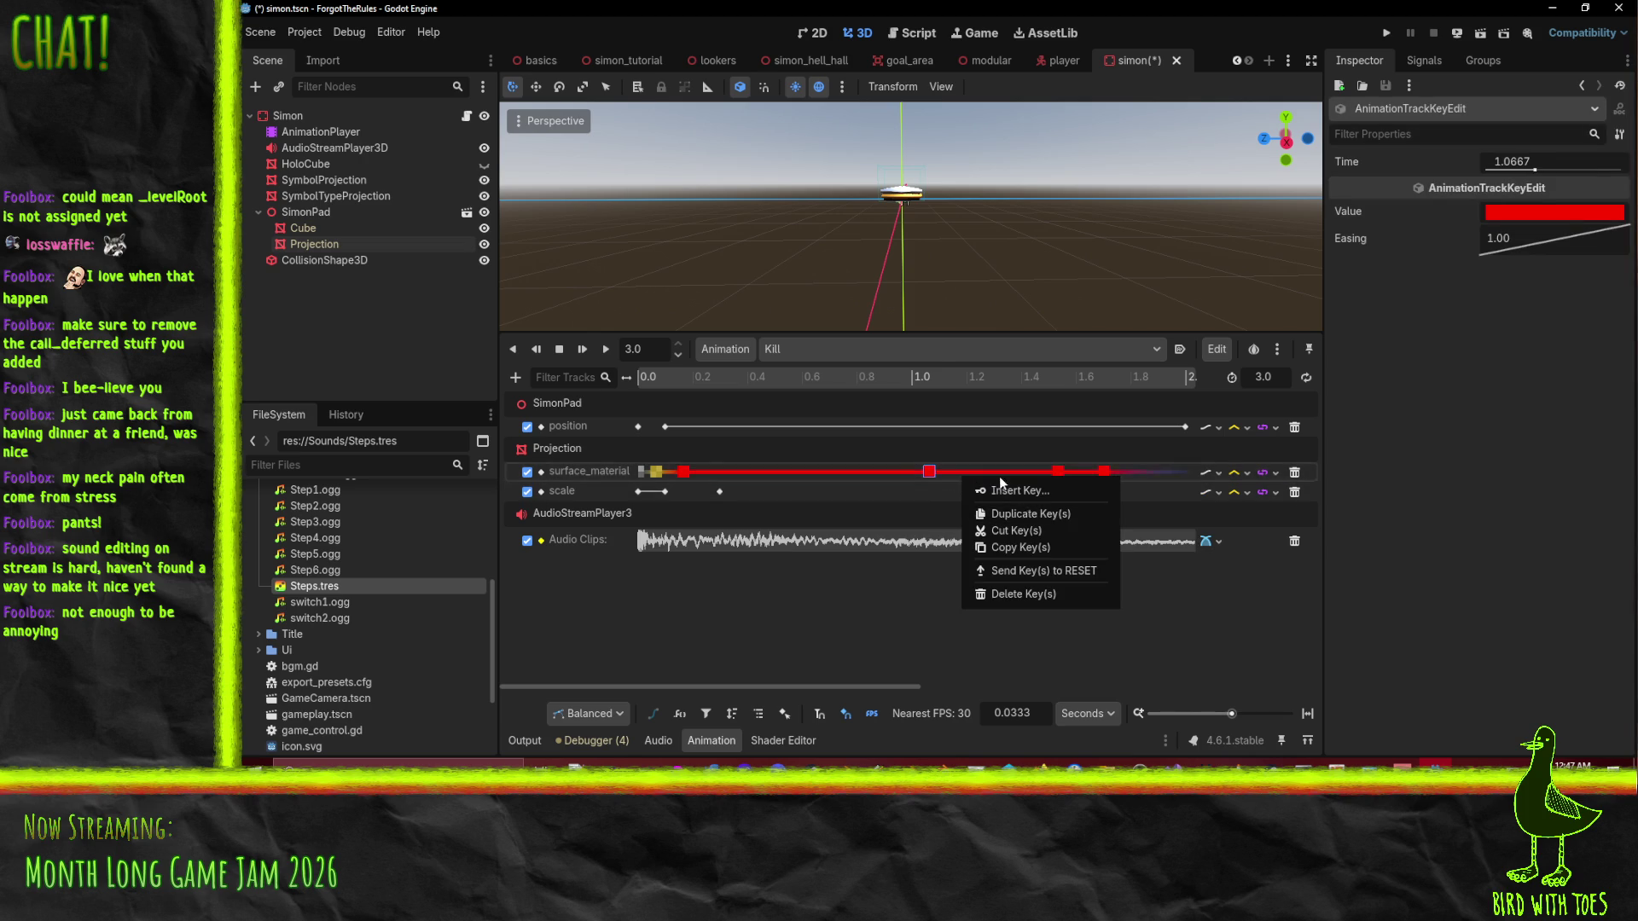
left_click(1001, 462)
right_click(999, 475)
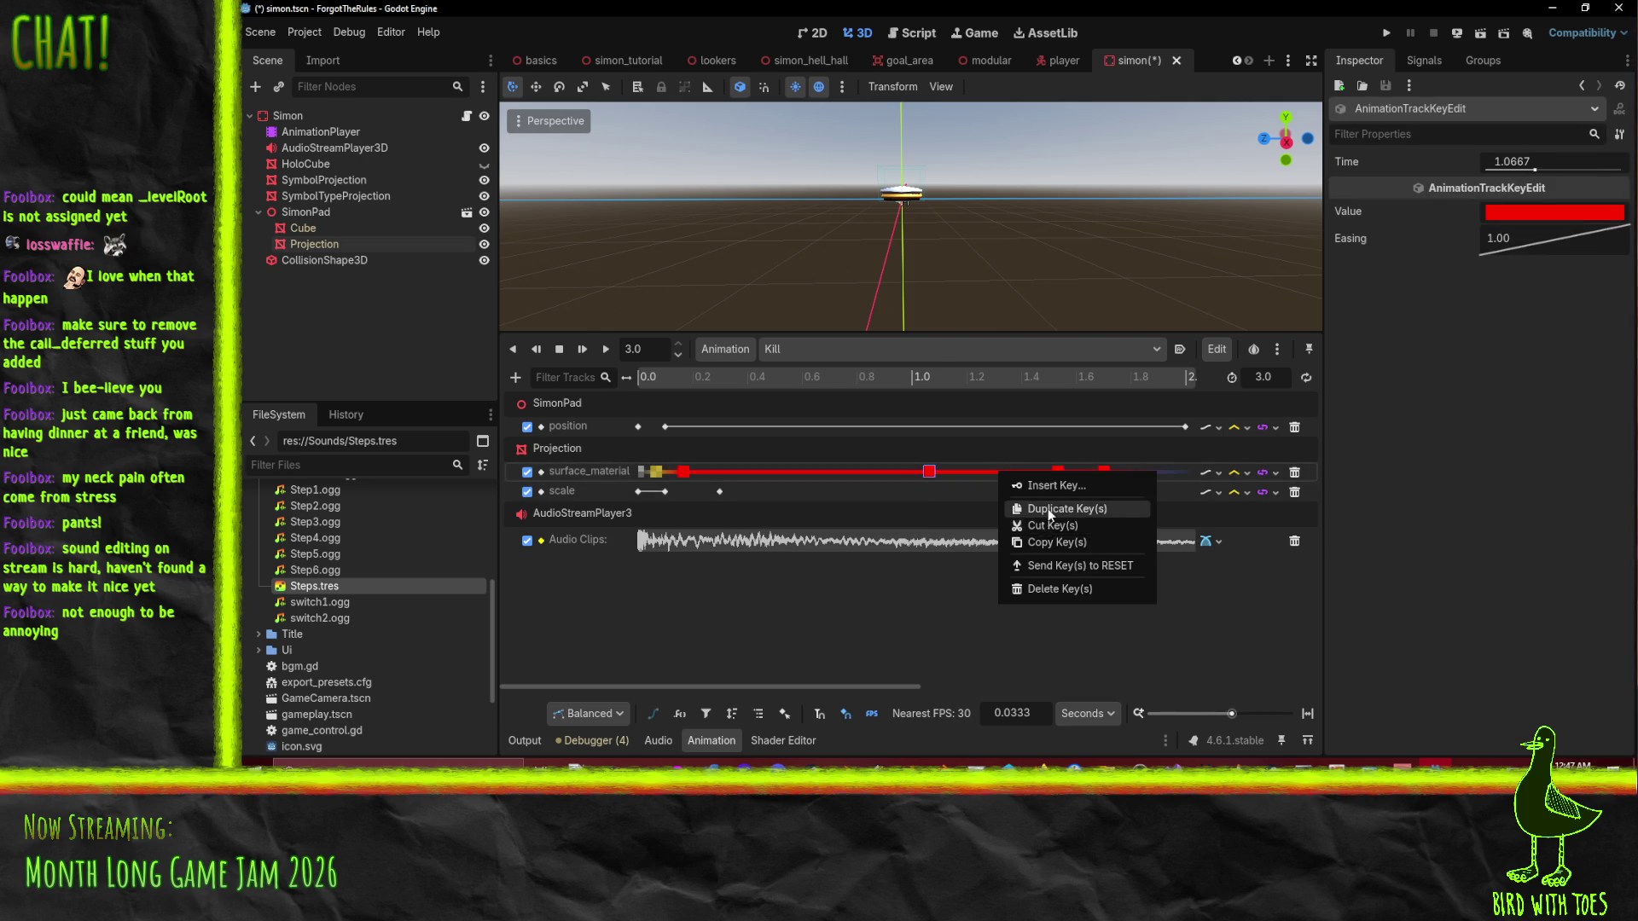
left_click(1047, 508)
right_click(870, 466)
left_click(919, 509)
right_click(829, 470)
left_click(882, 505)
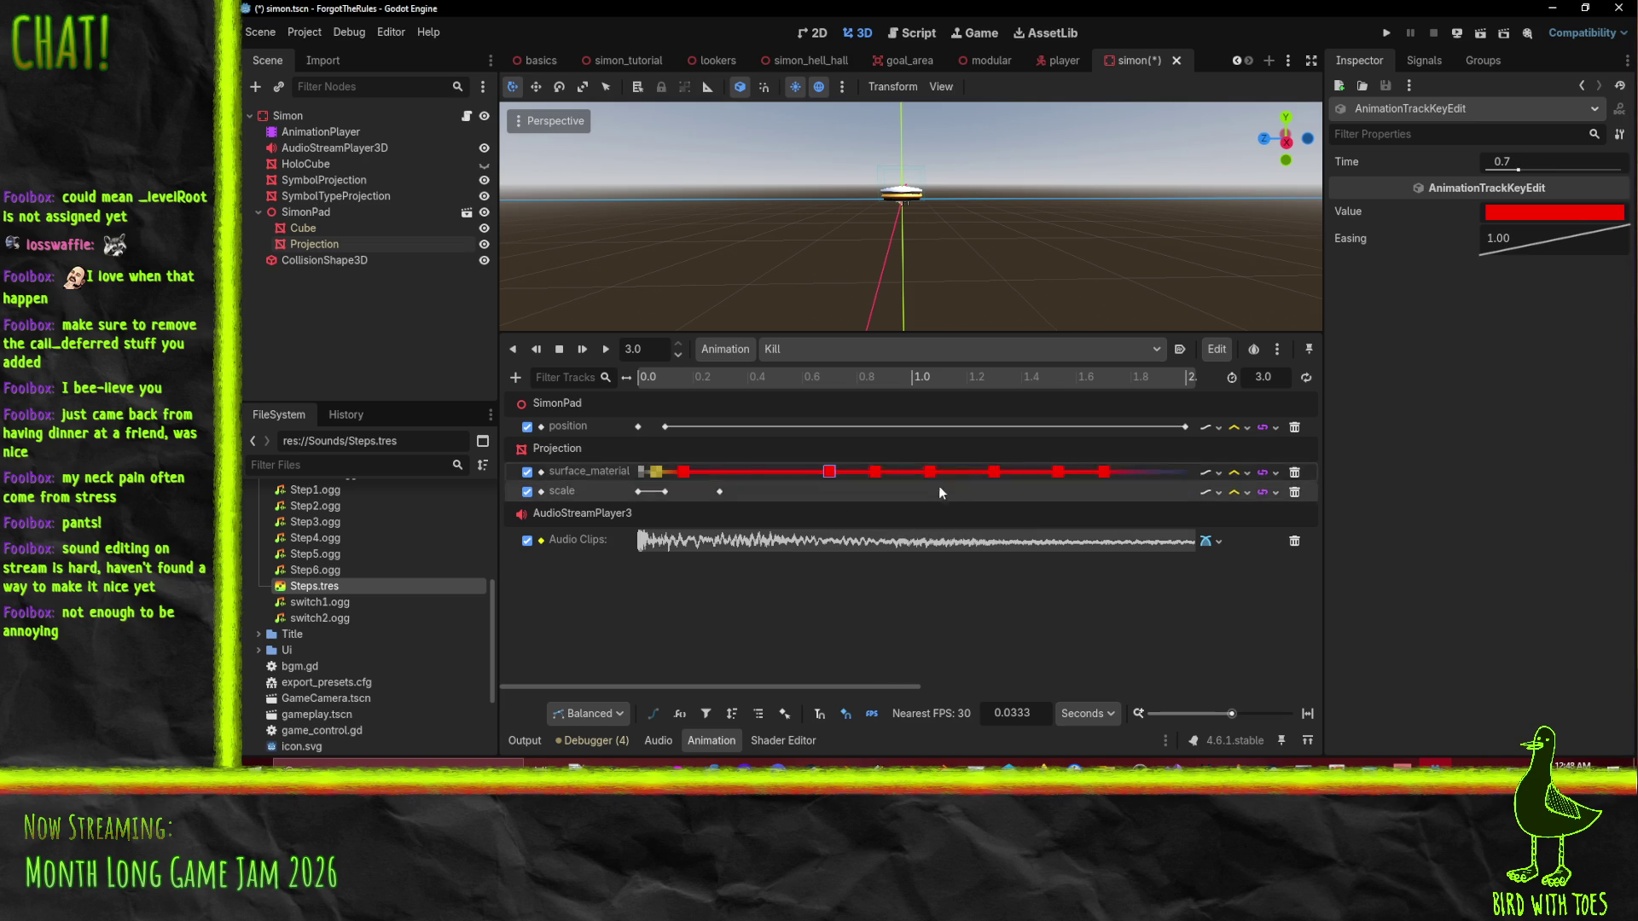
Preview the Kill animation, then place the playhead at about 0.74 s.
left_click(874, 472, "shift")
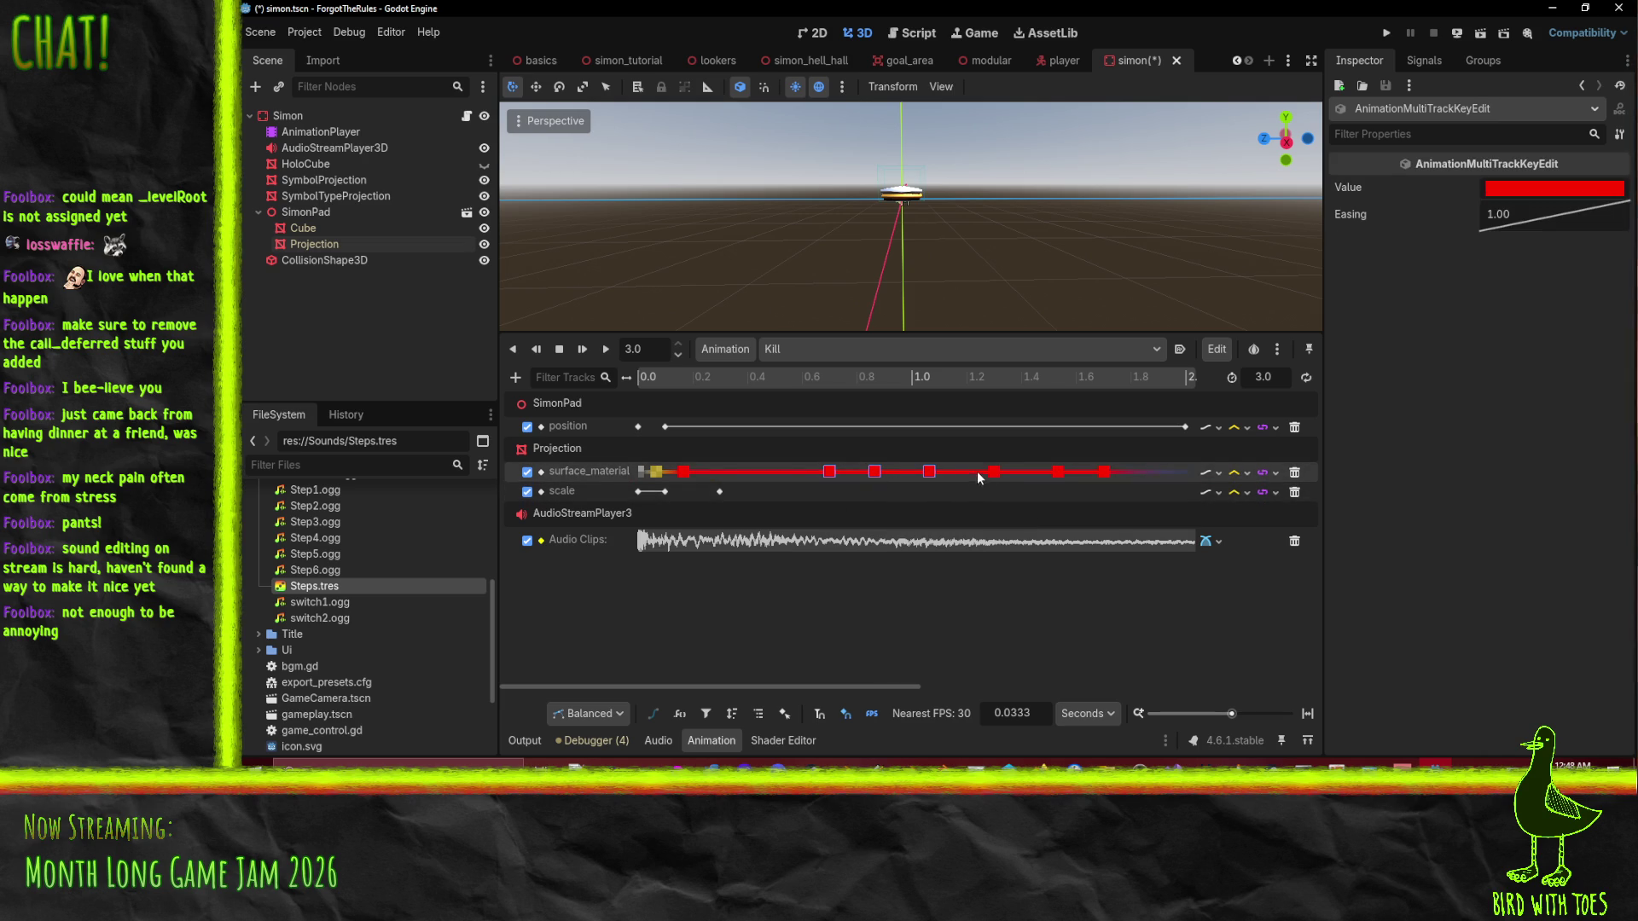
left_click(1059, 472, "shift")
key("shift+d")
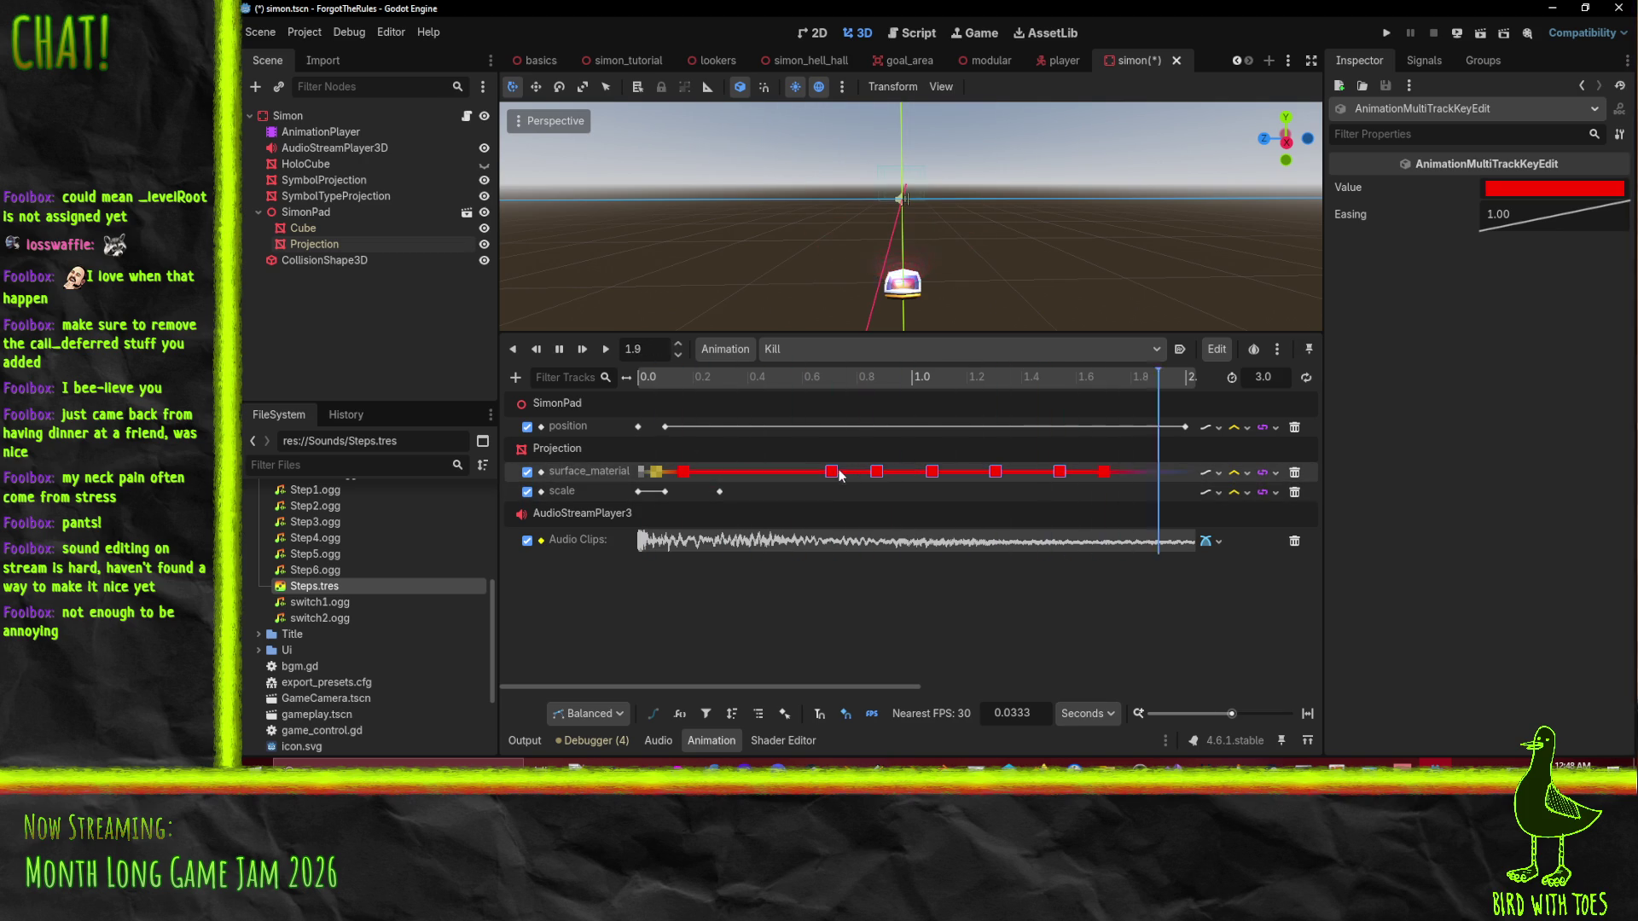
right_click(832, 473)
left_click(893, 541)
left_click(832, 471)
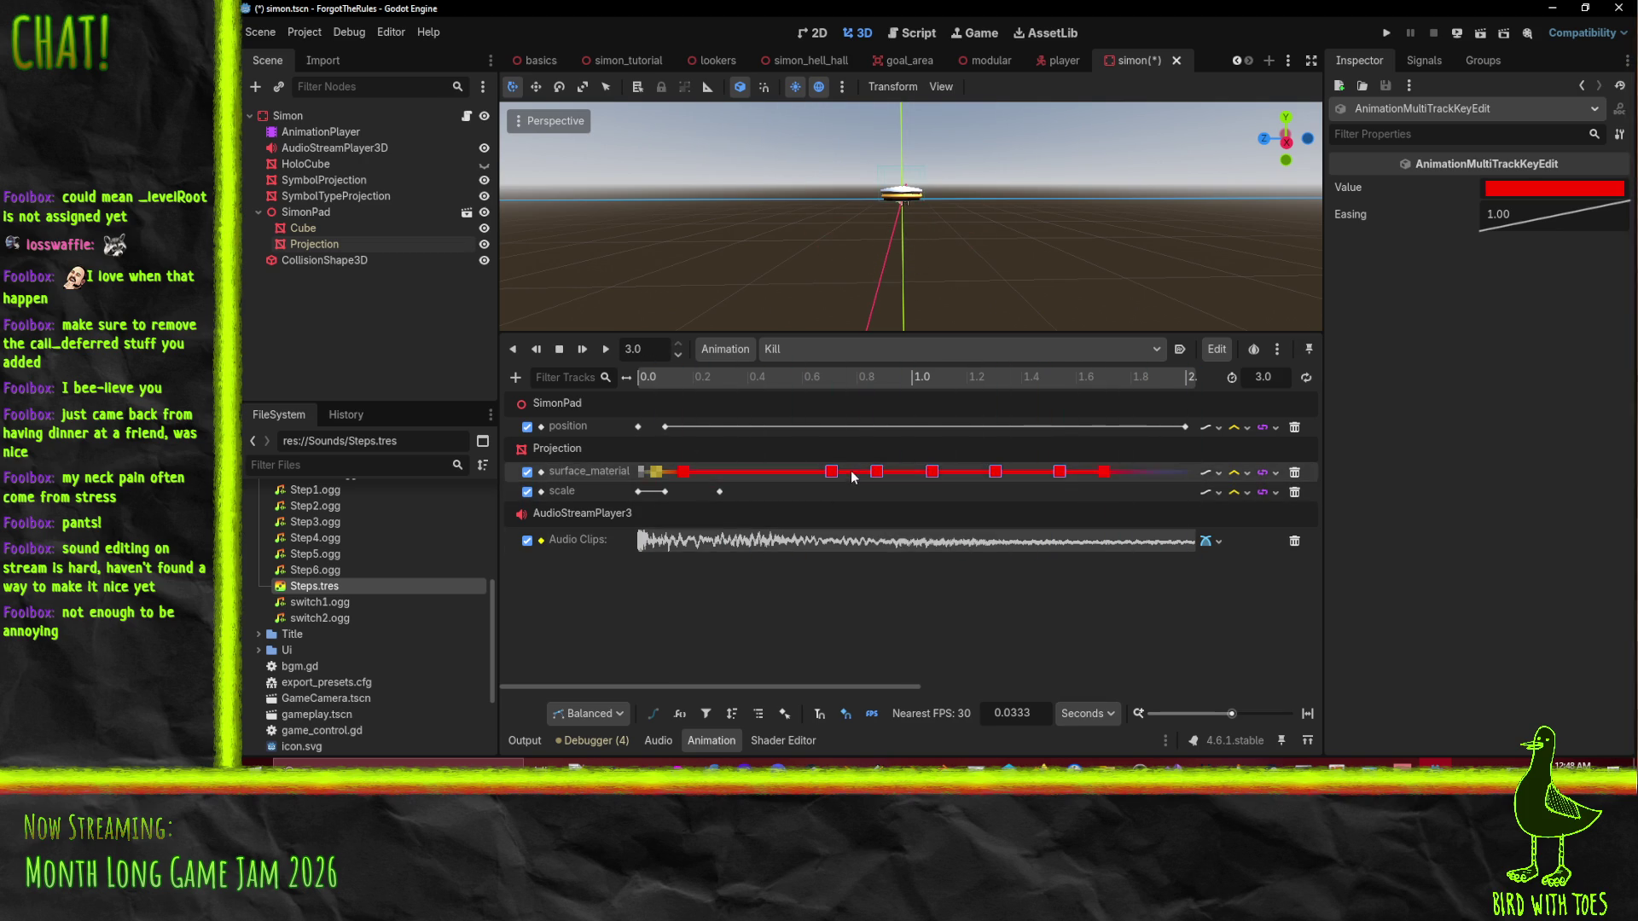
left_click(843, 398)
left_click(842, 379)
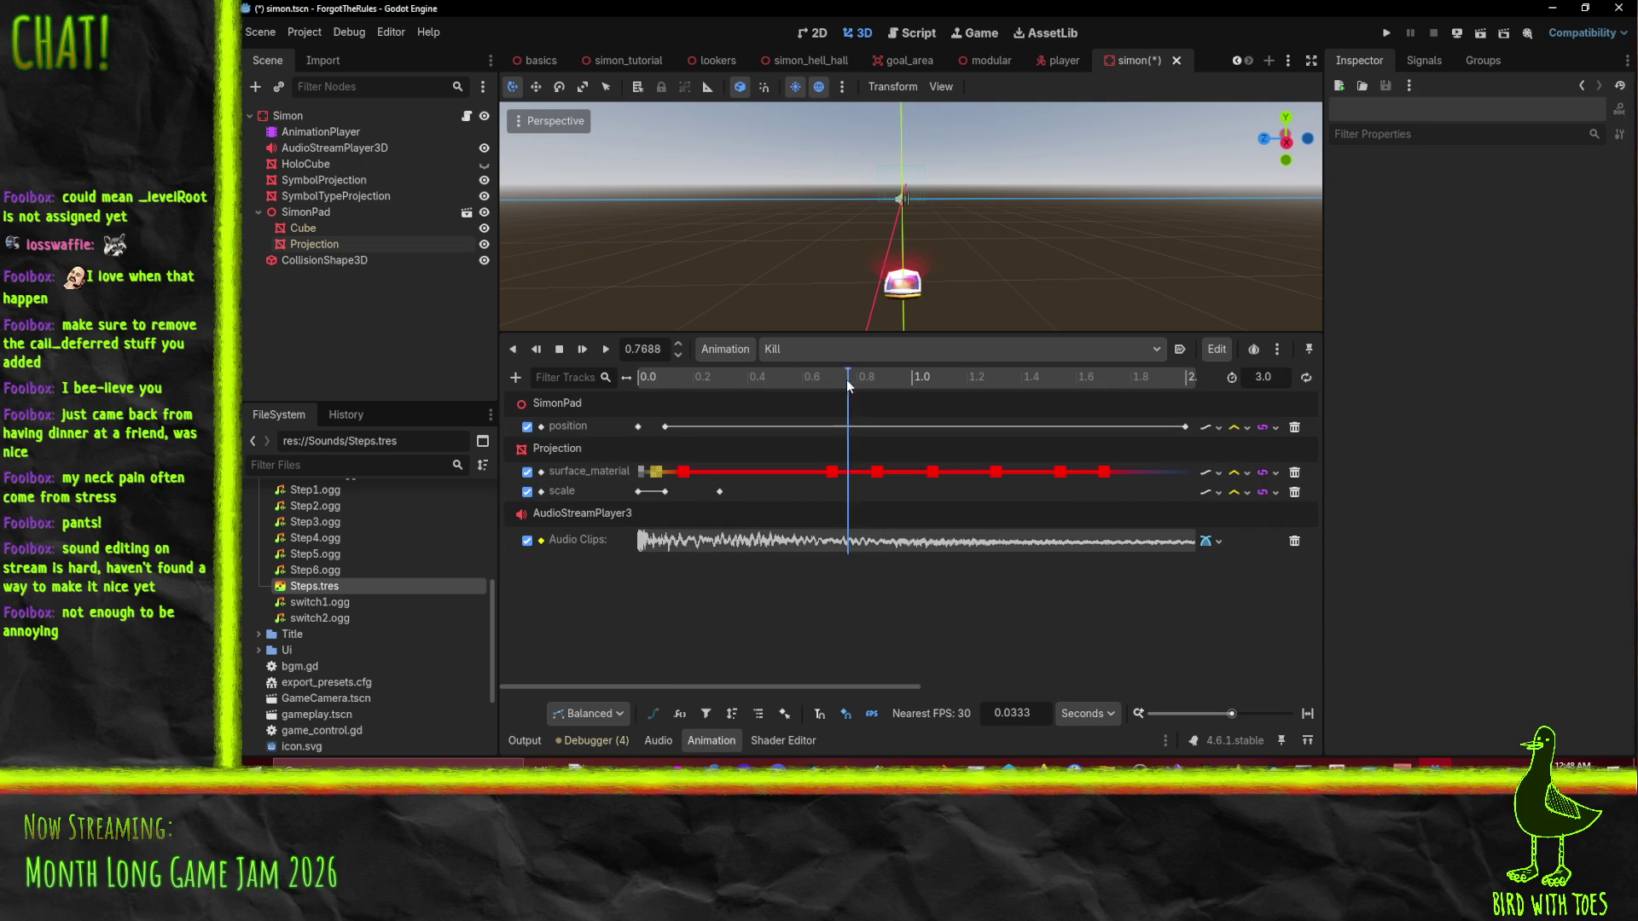
Select five alternate surface_material keys, starting with the one at 0.7083 s.
left_click(831, 472)
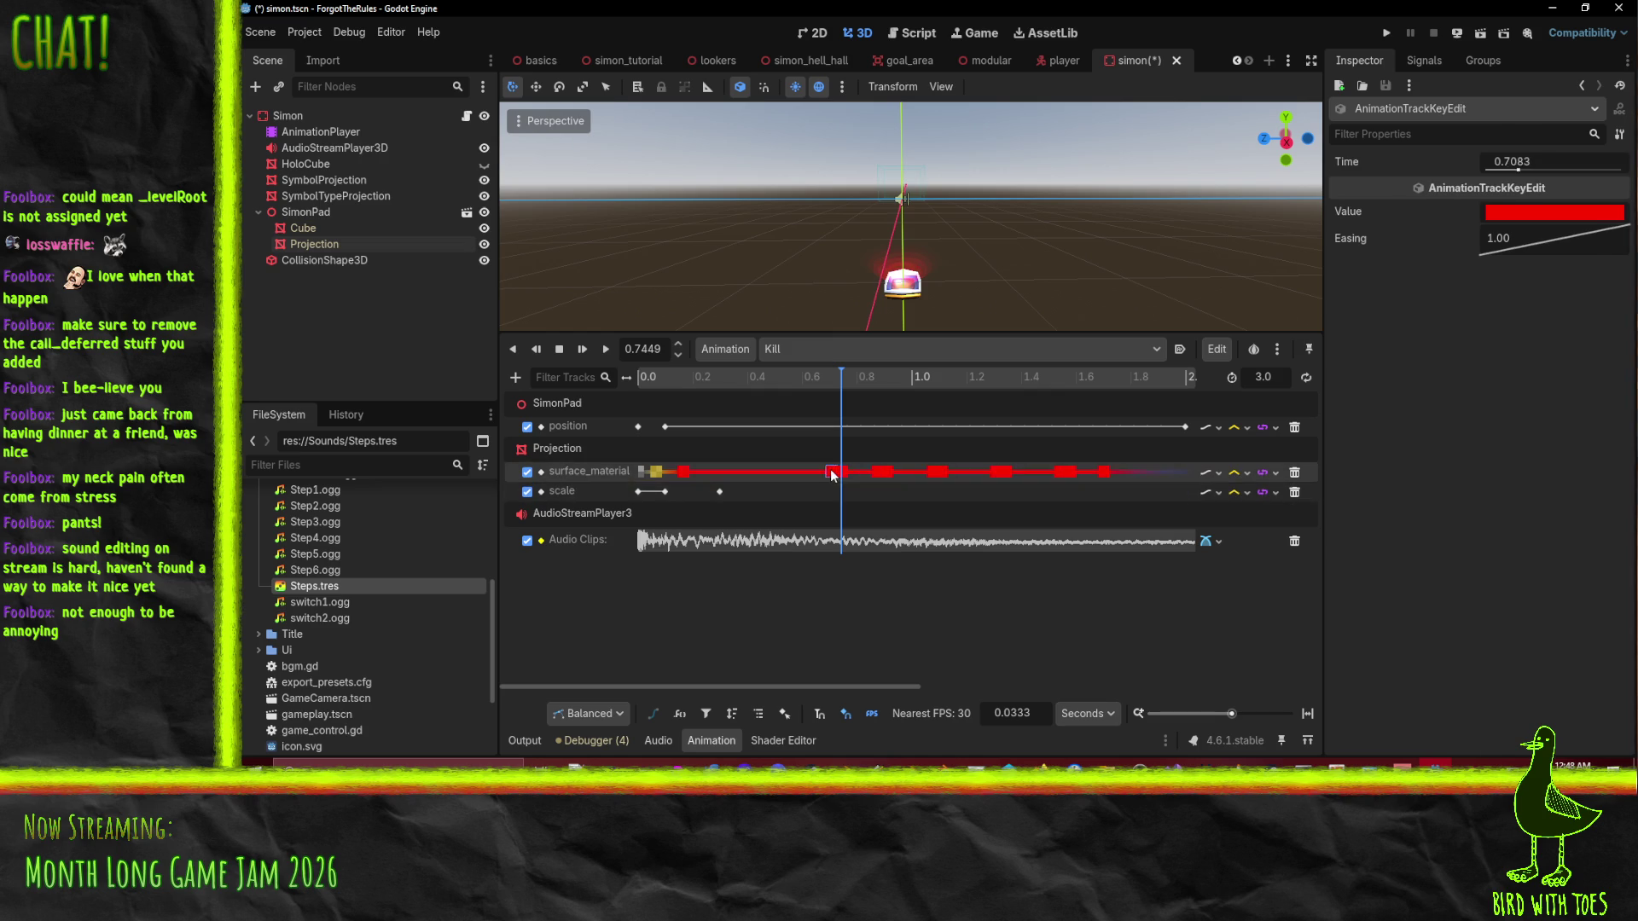
left_click(881, 473, "shift")
left_click(937, 473, "shift")
left_click(995, 474, "shift")
left_click(1062, 473, "shift")
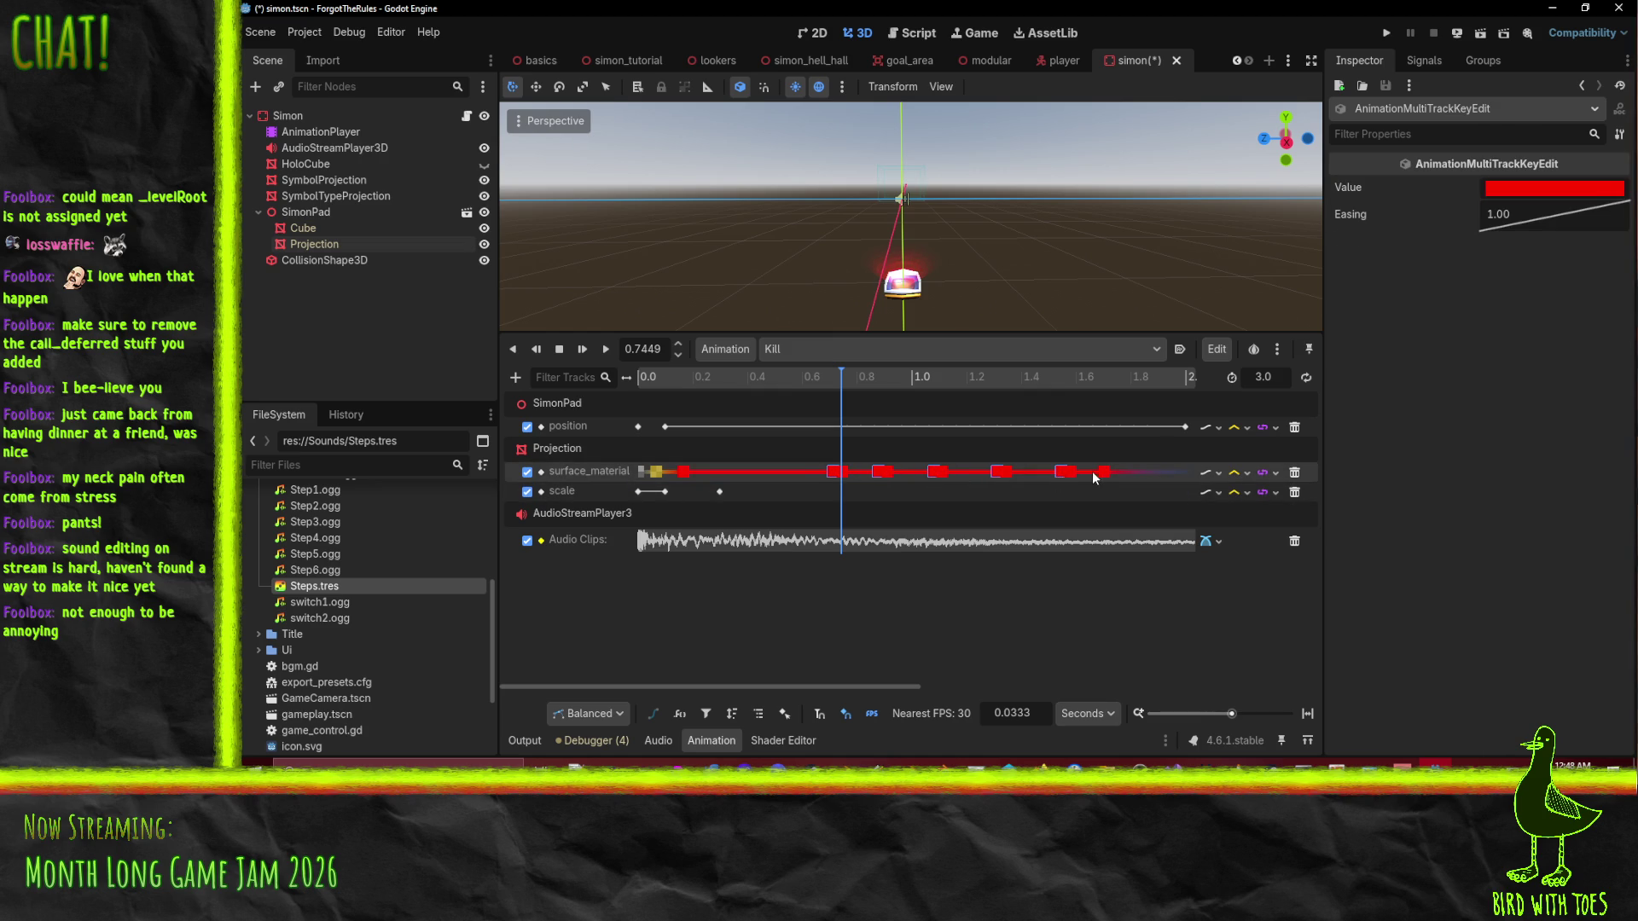
Set the selected keys' colour to semi-transparent orange ff8400b5 (opacity 181).
left_click(1564, 194)
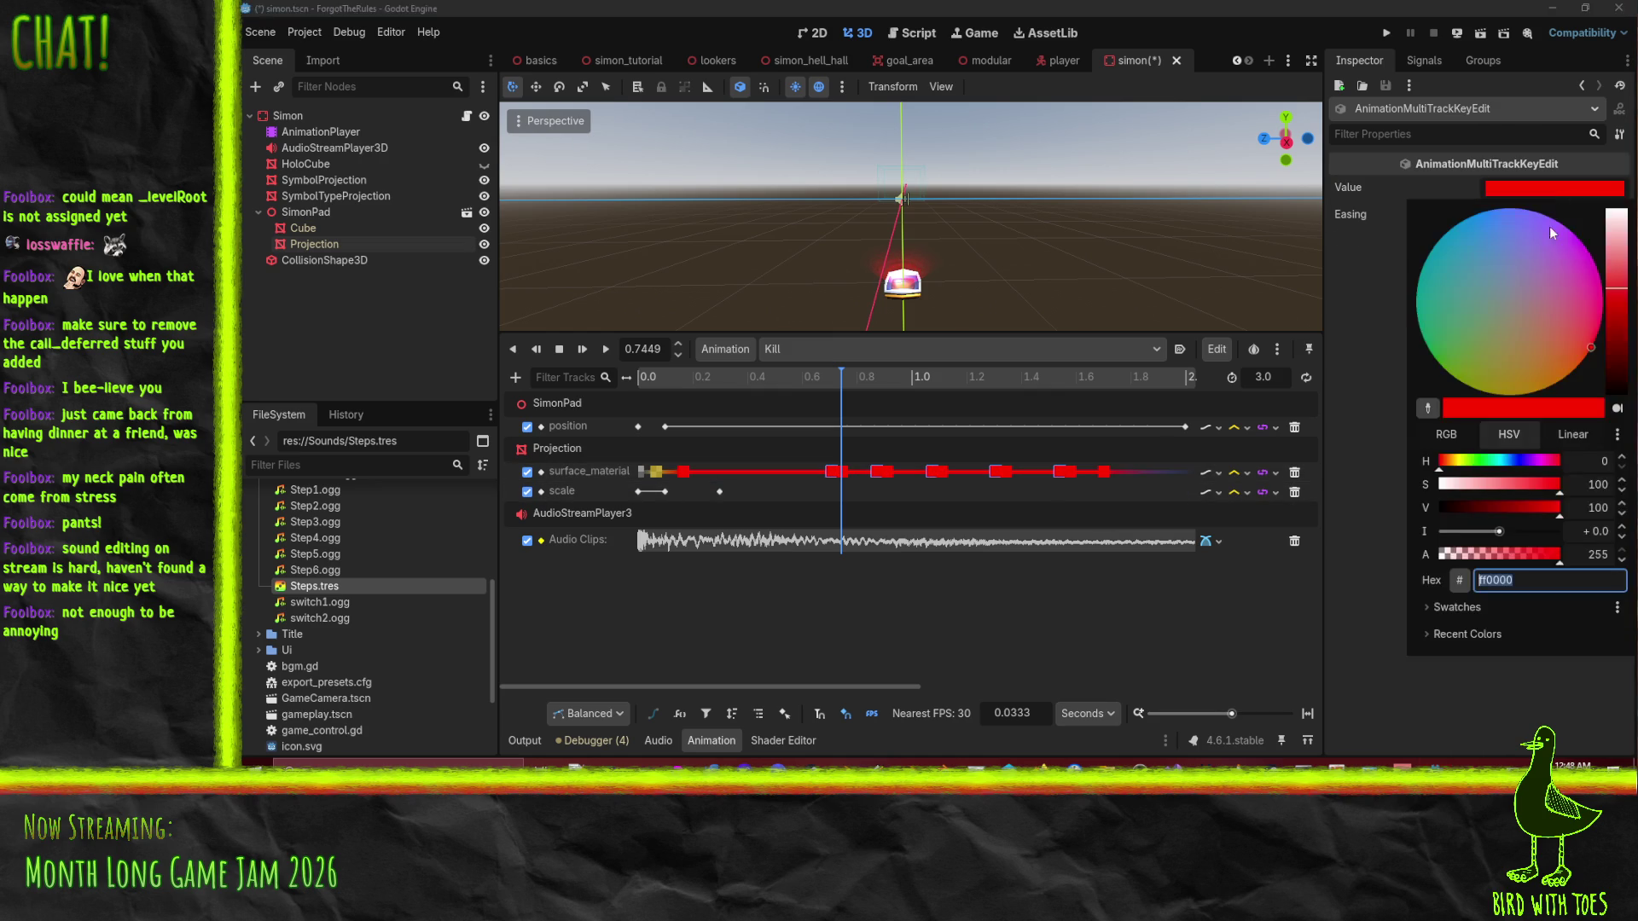
left_click_drag(1455, 463, 1450, 467)
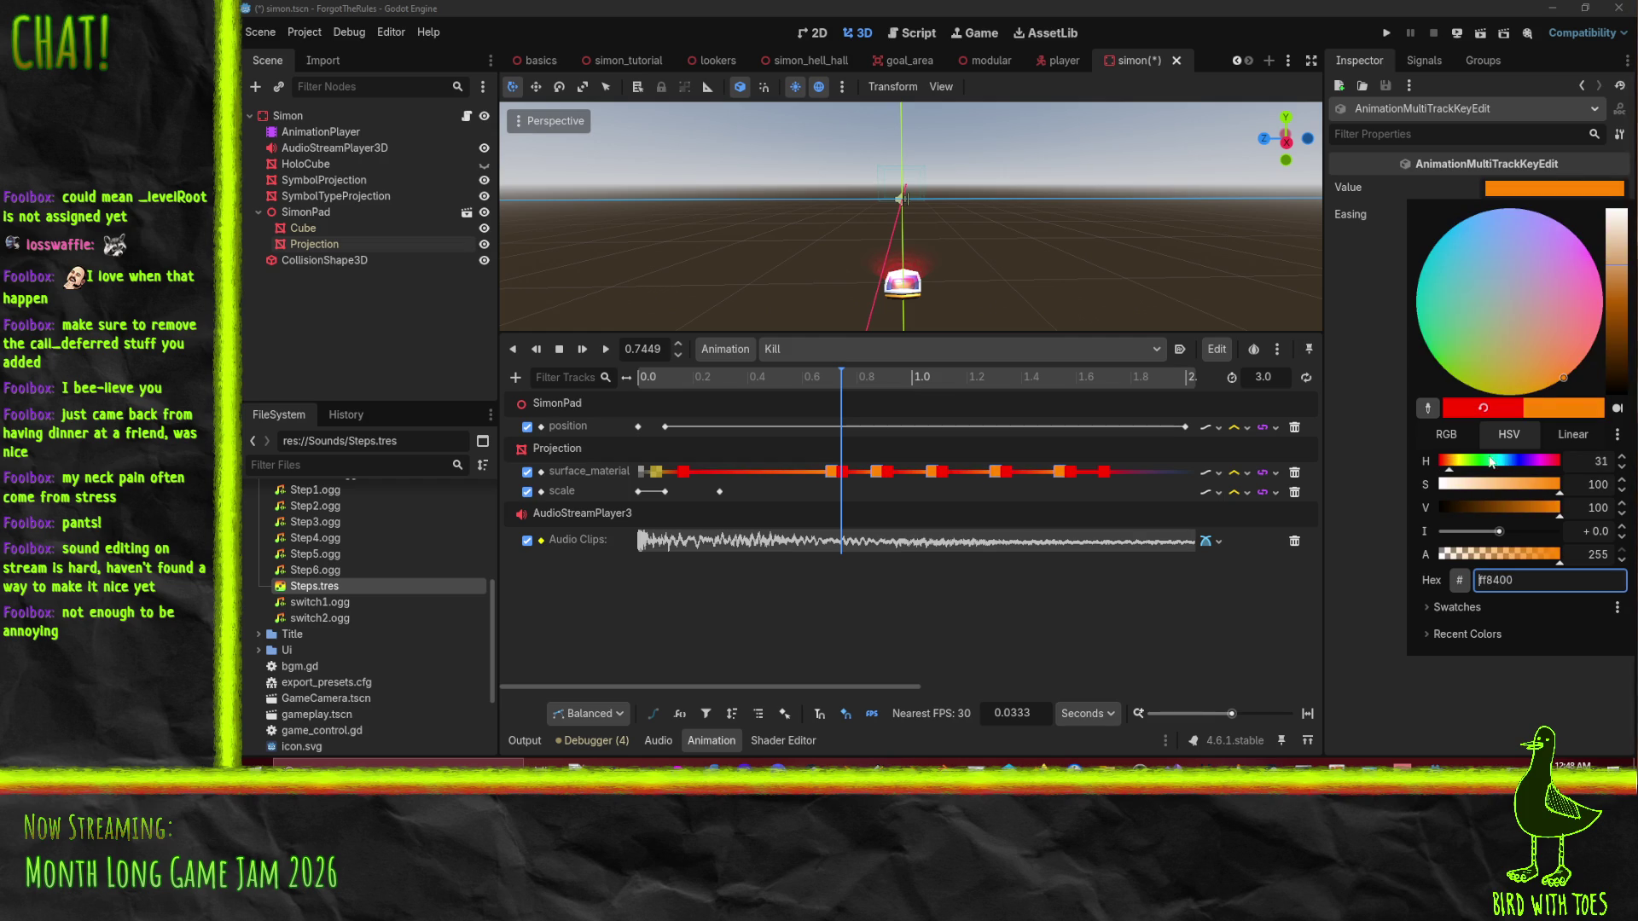
left_click(1621, 325)
mouse_move(1621, 325)
left_mouse_down()
mouse_move(1623, 341)
mouse_move(1631, 224)
left_mouse_up()
left_click(1509, 301)
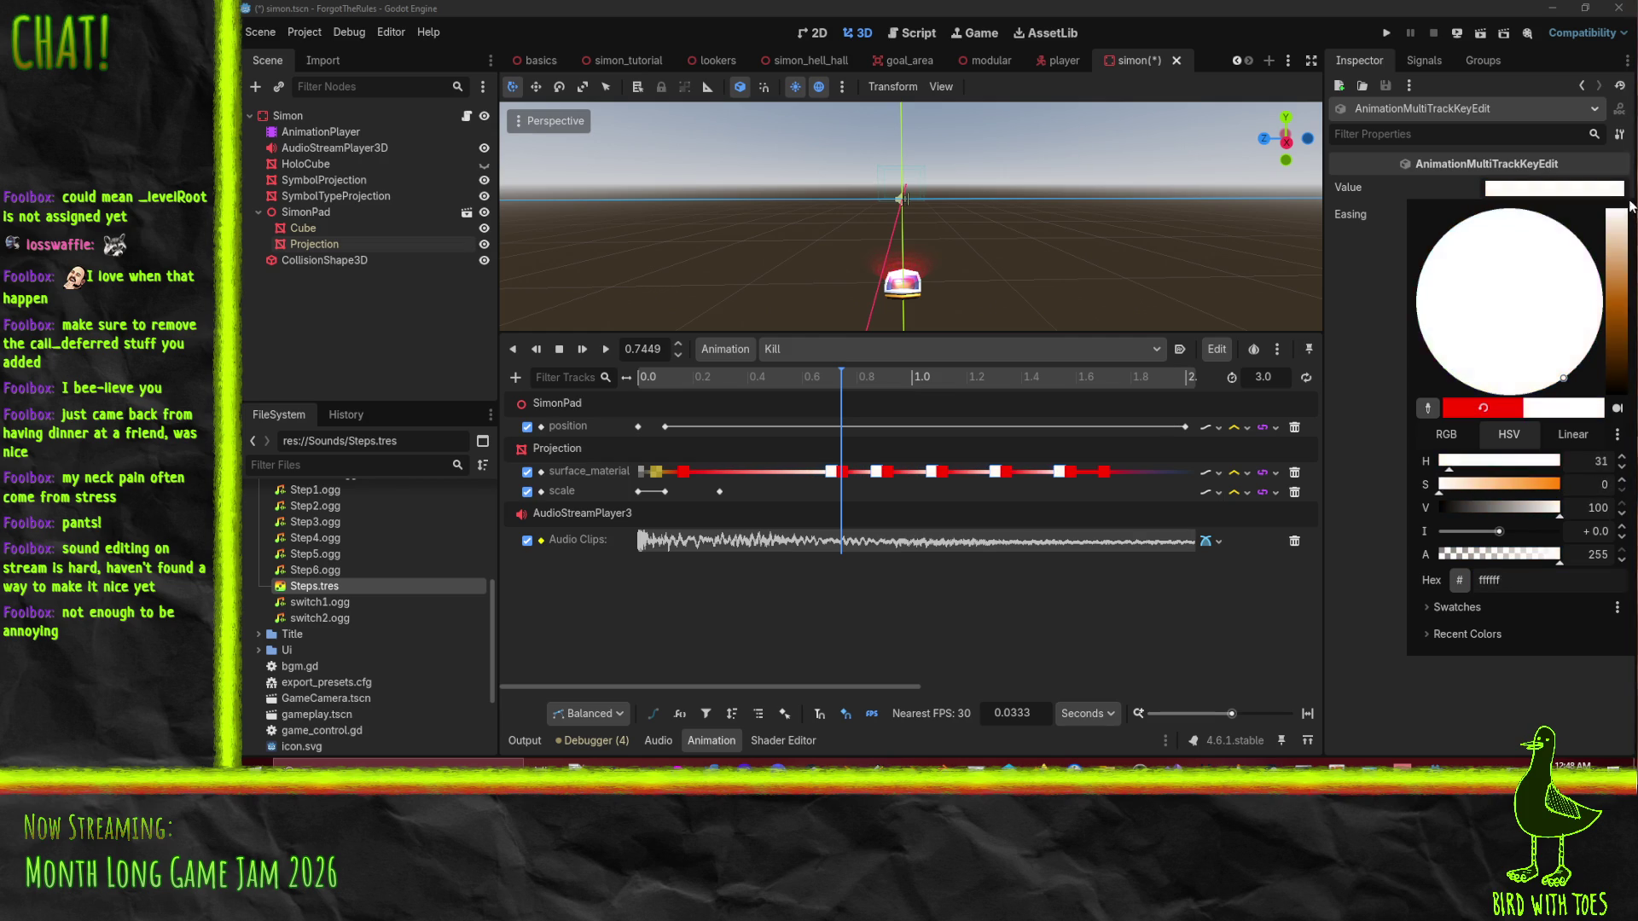
left_click(1530, 554)
left_click_drag(1530, 558, 1516, 559)
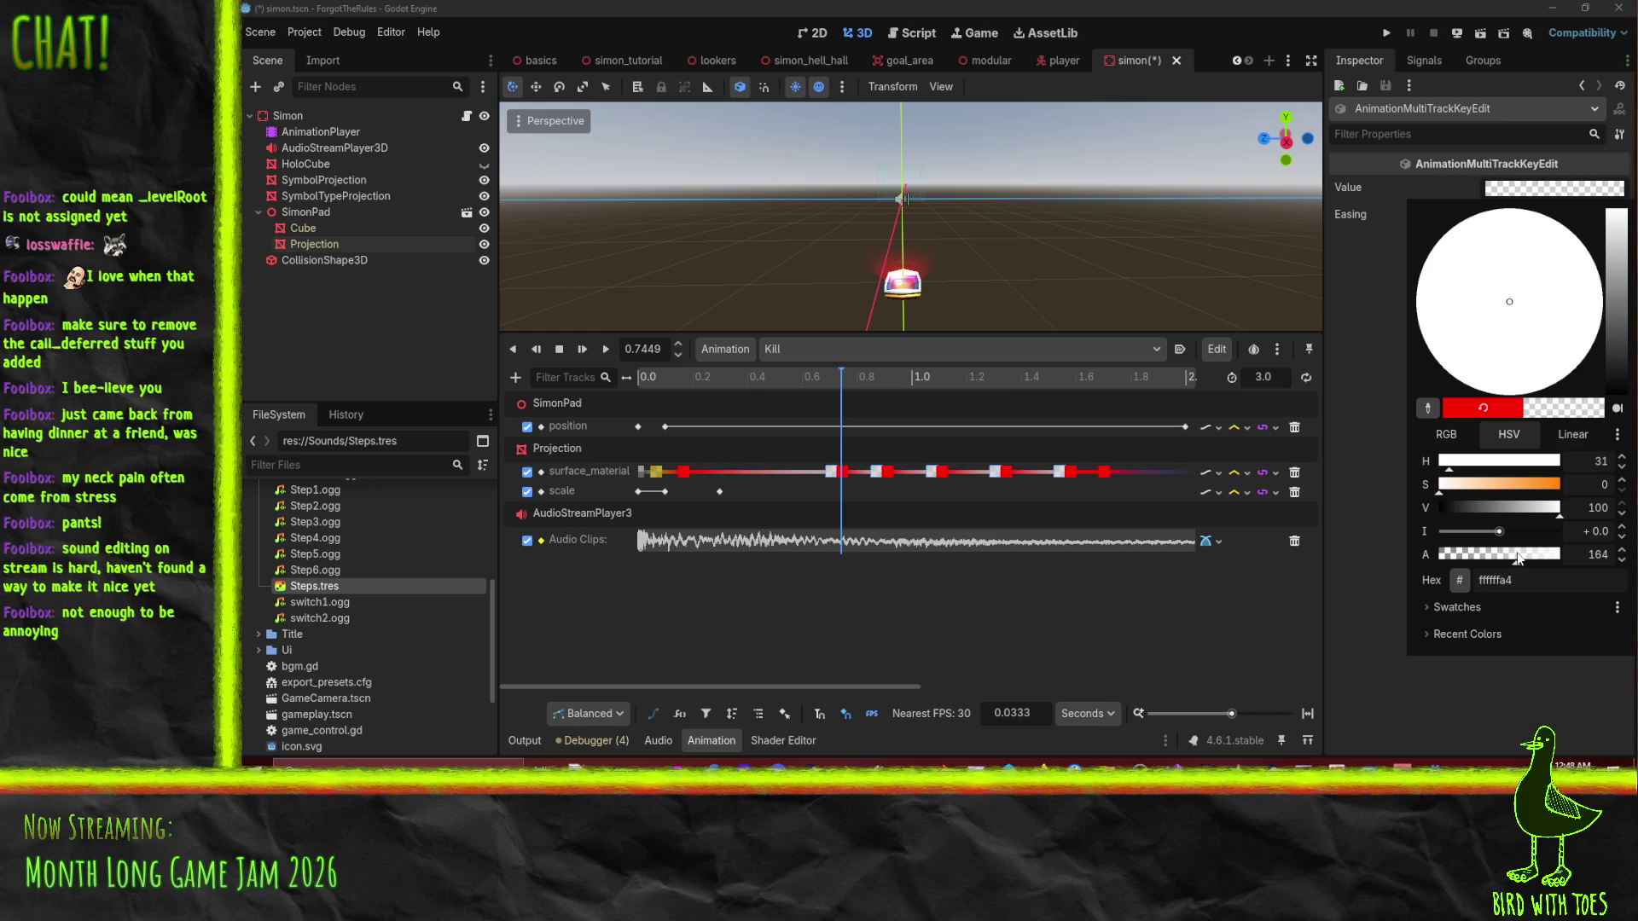
left_click(1525, 554)
left_click_drag(1456, 480, 1562, 483)
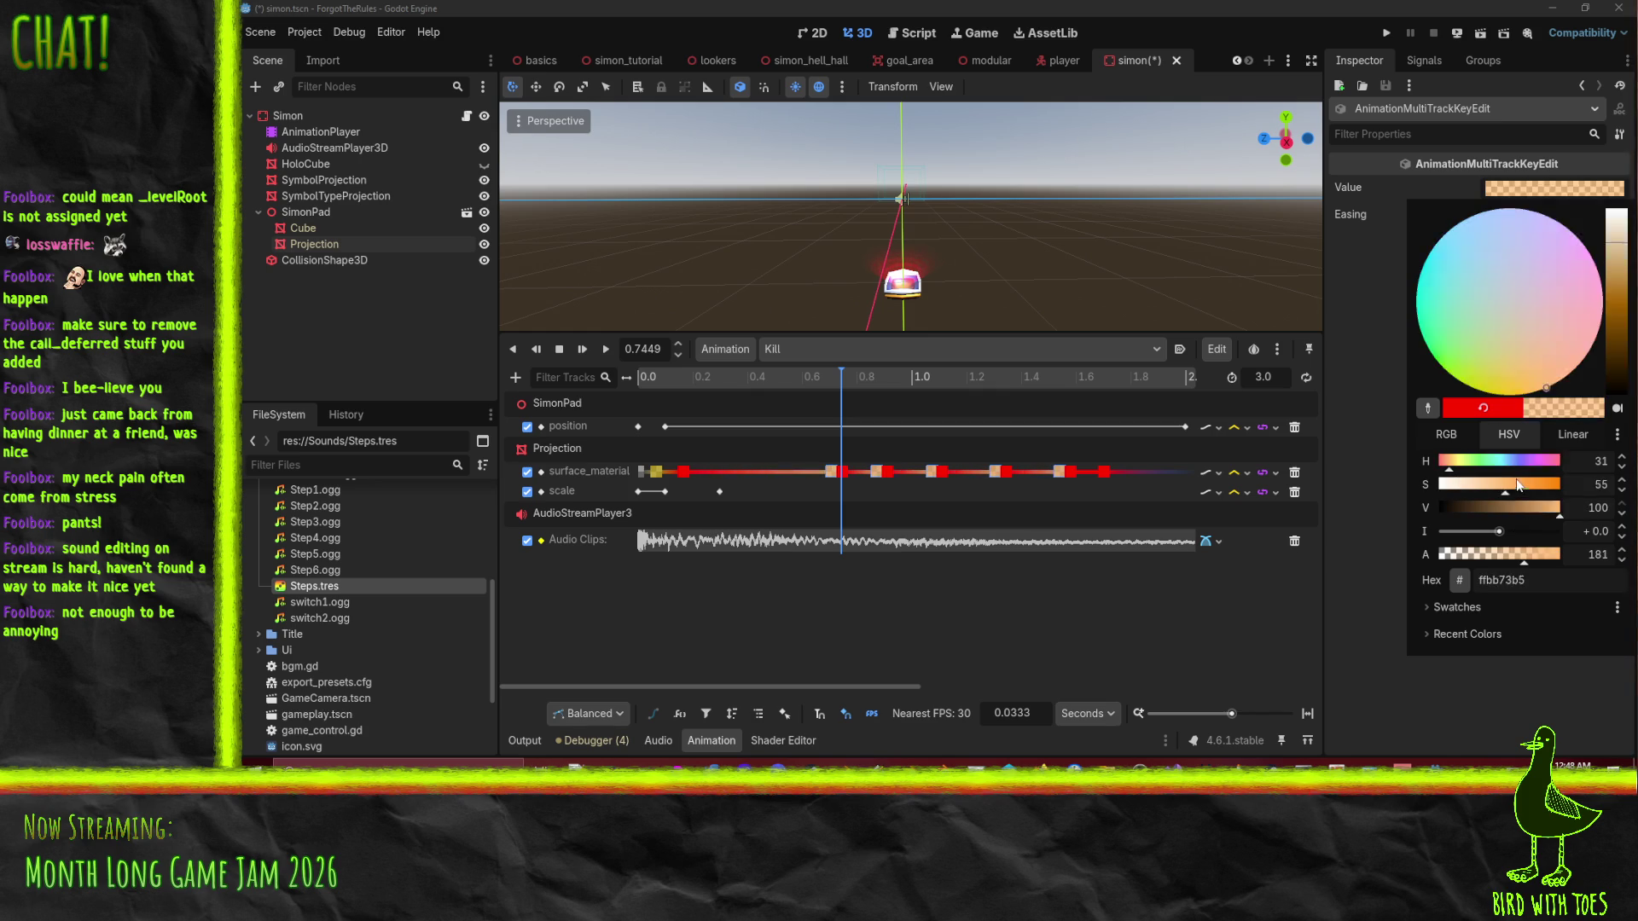
left_click(997, 645)
Duplicate the keys at 0.7449 s and its orange neighbour at the playhead near 0.66 s.
left_click(842, 473)
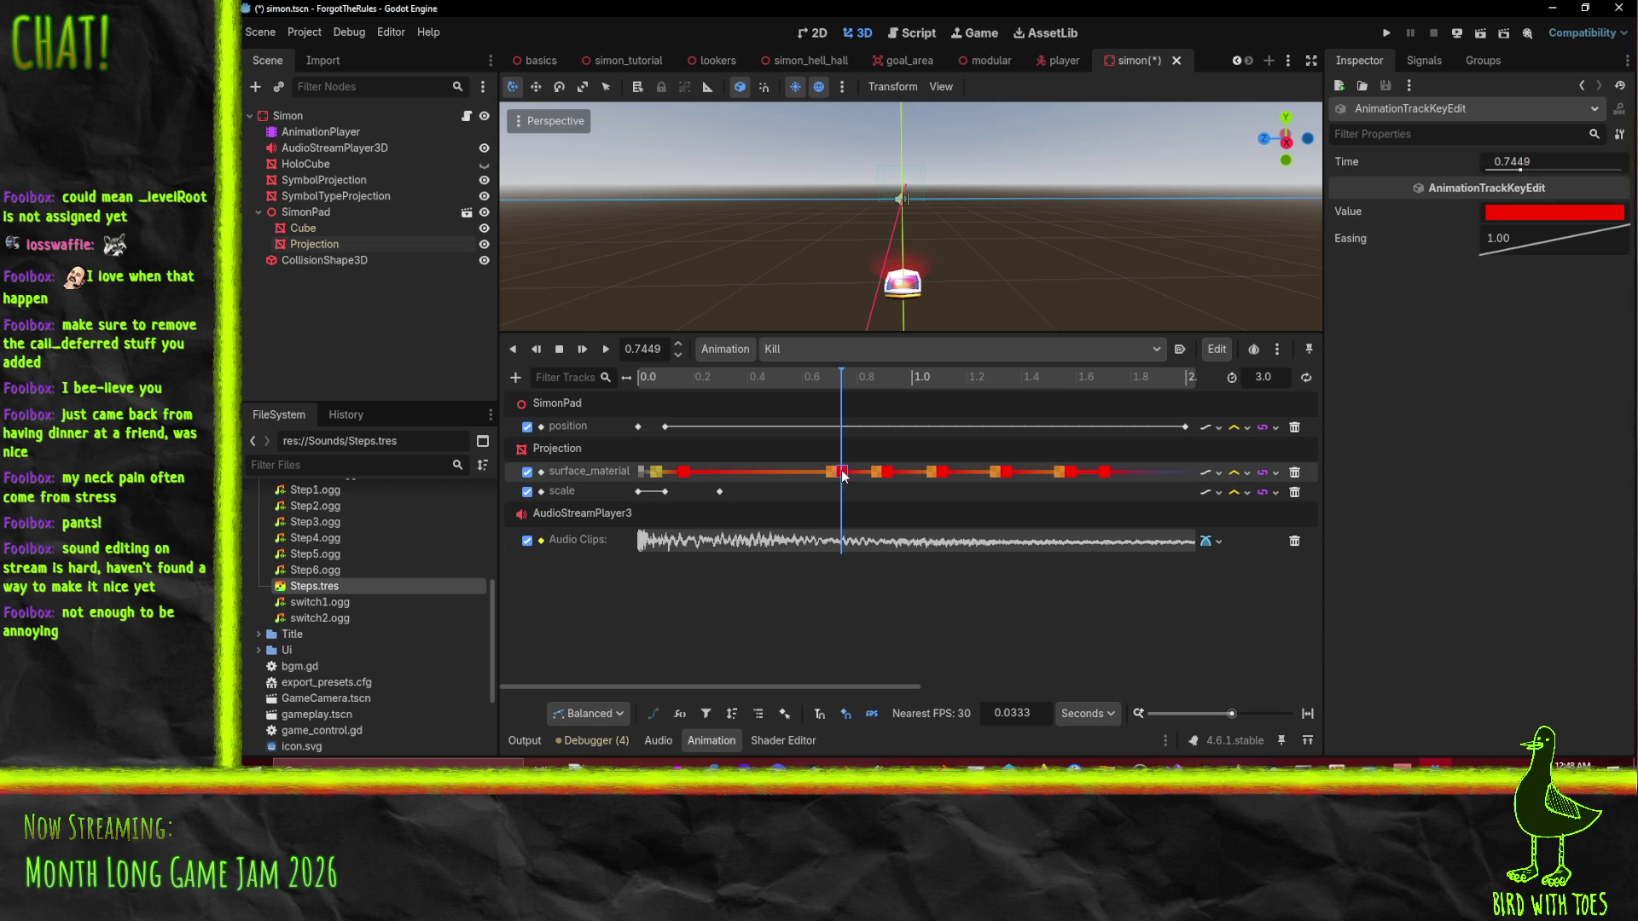
left_click(895, 474, "shift")
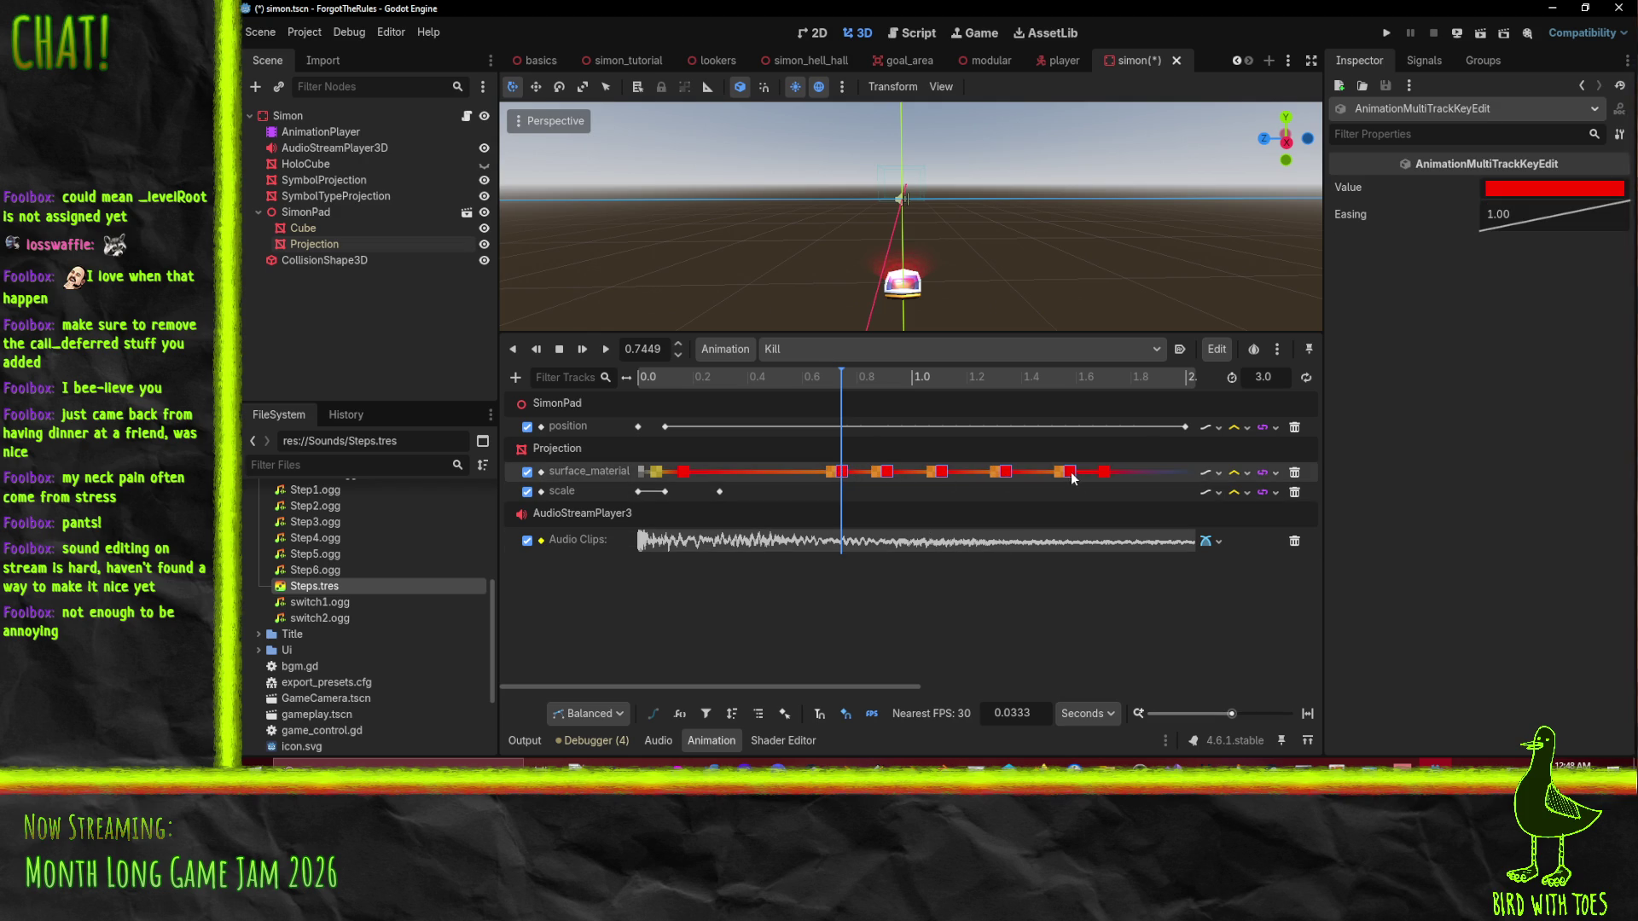
left_click_drag(840, 376, 807, 376)
key("ctrl+d")
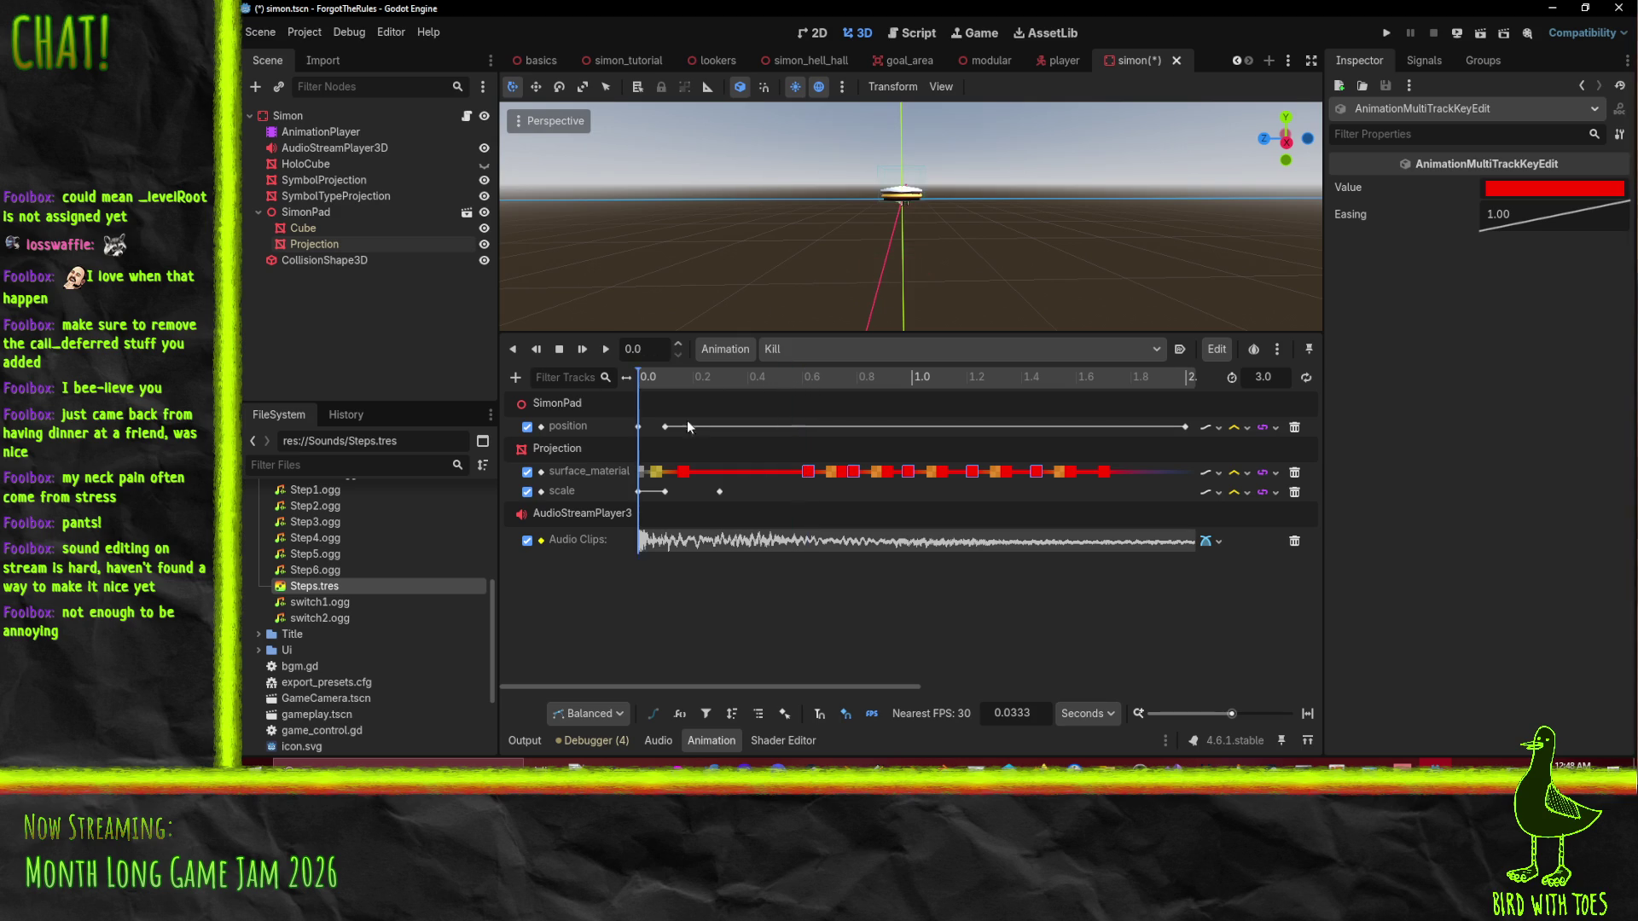
Play the Kill animation, nudge the copied keys later, and rewind to the start.
left_click(608, 350)
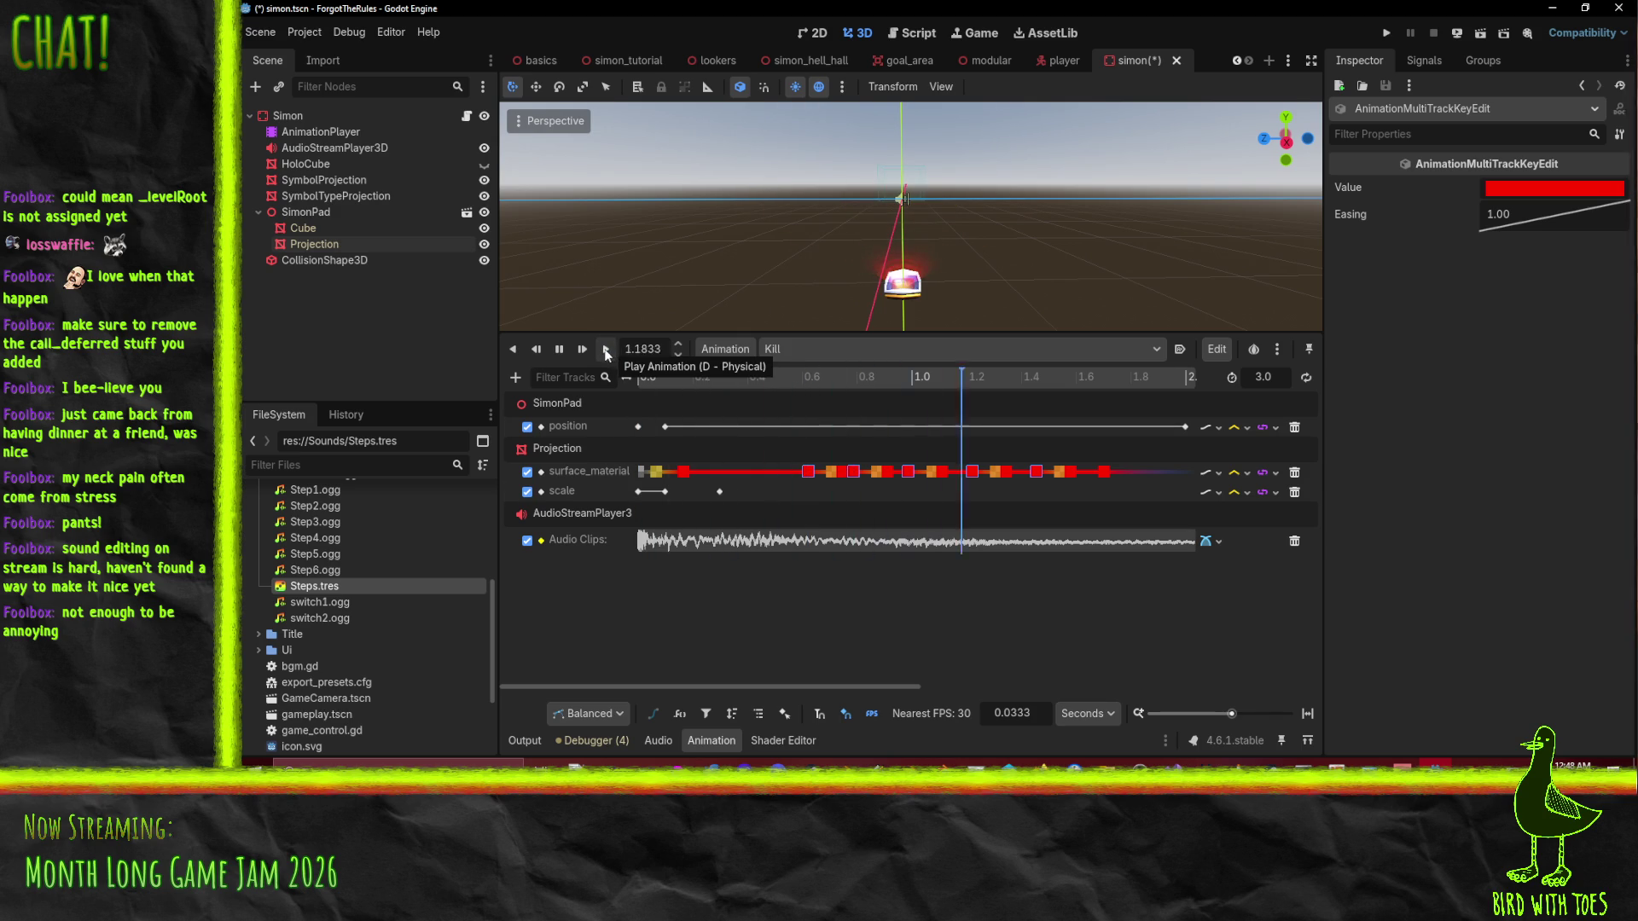
mouse_move(851, 474)
left_mouse_down()
mouse_move(870, 490)
mouse_move(868, 473)
mouse_move(1077, 469)
left_mouse_up()
left_click(863, 473)
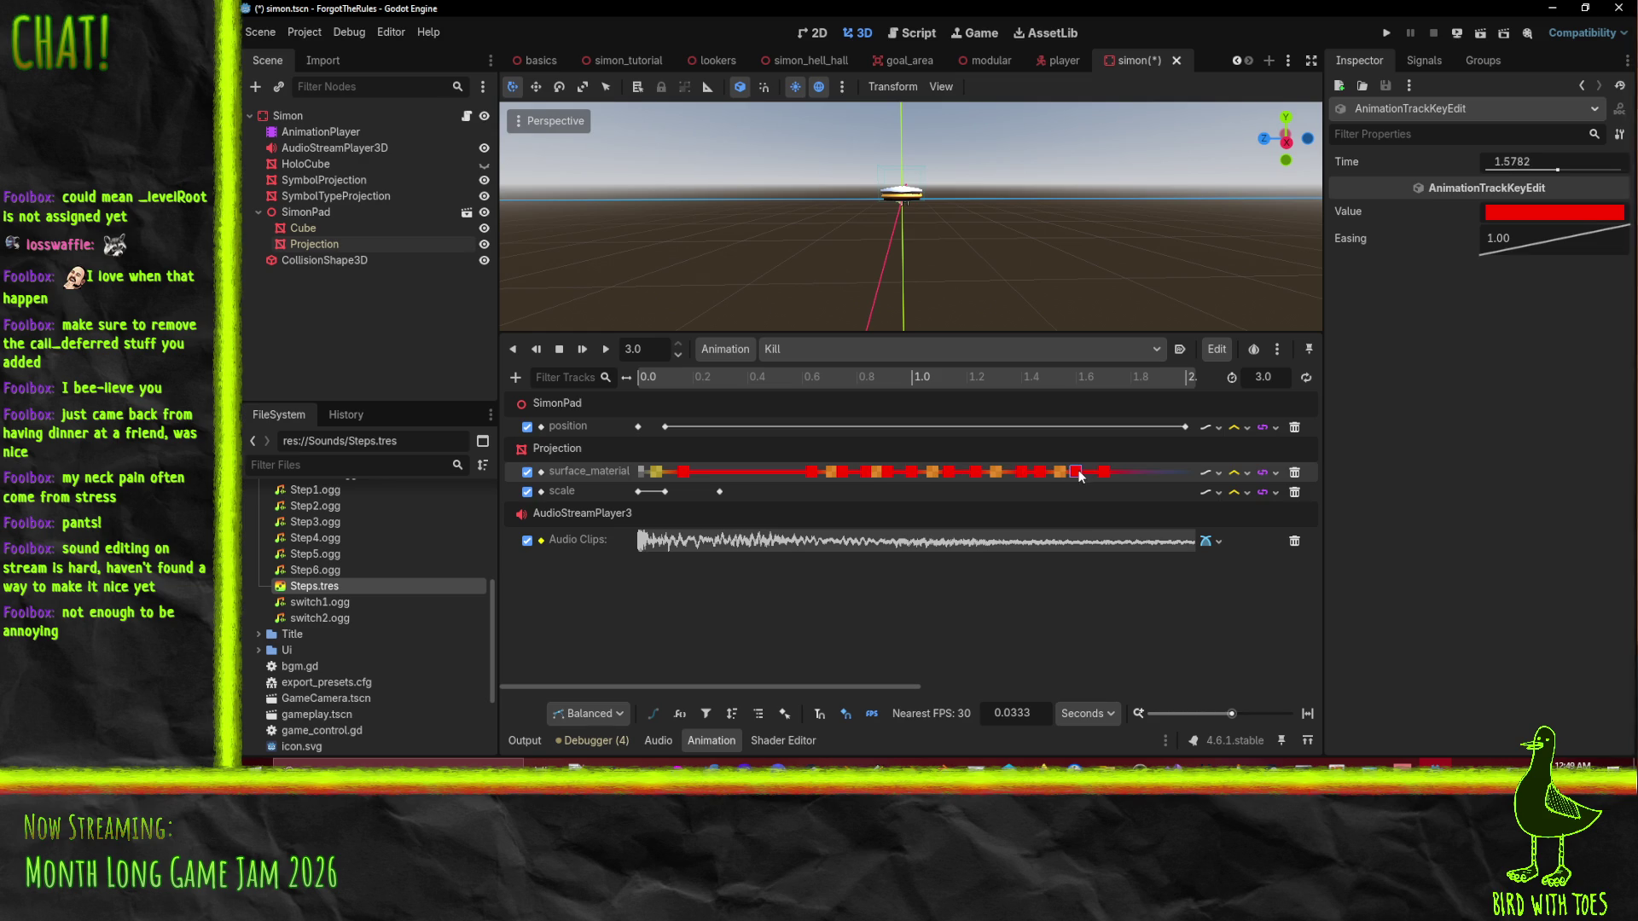
left_click(559, 349)
Change the surface_material key at 0.8333 s to a darker brownish orange.
left_click(864, 473)
left_click(1524, 213)
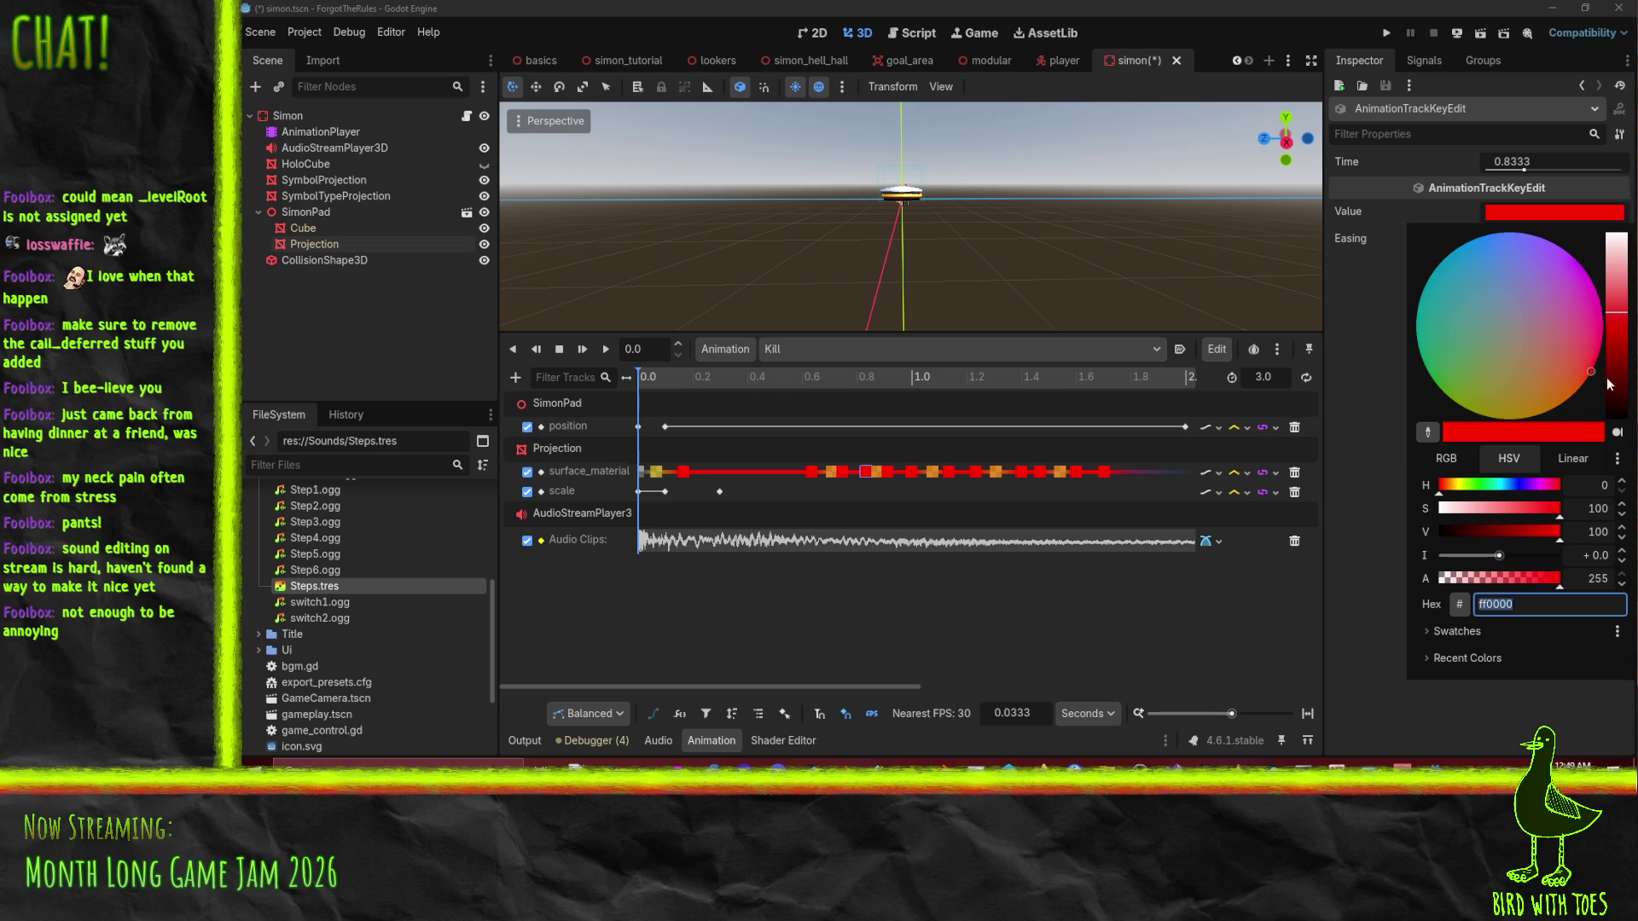
left_click_drag(1579, 366, 1589, 413)
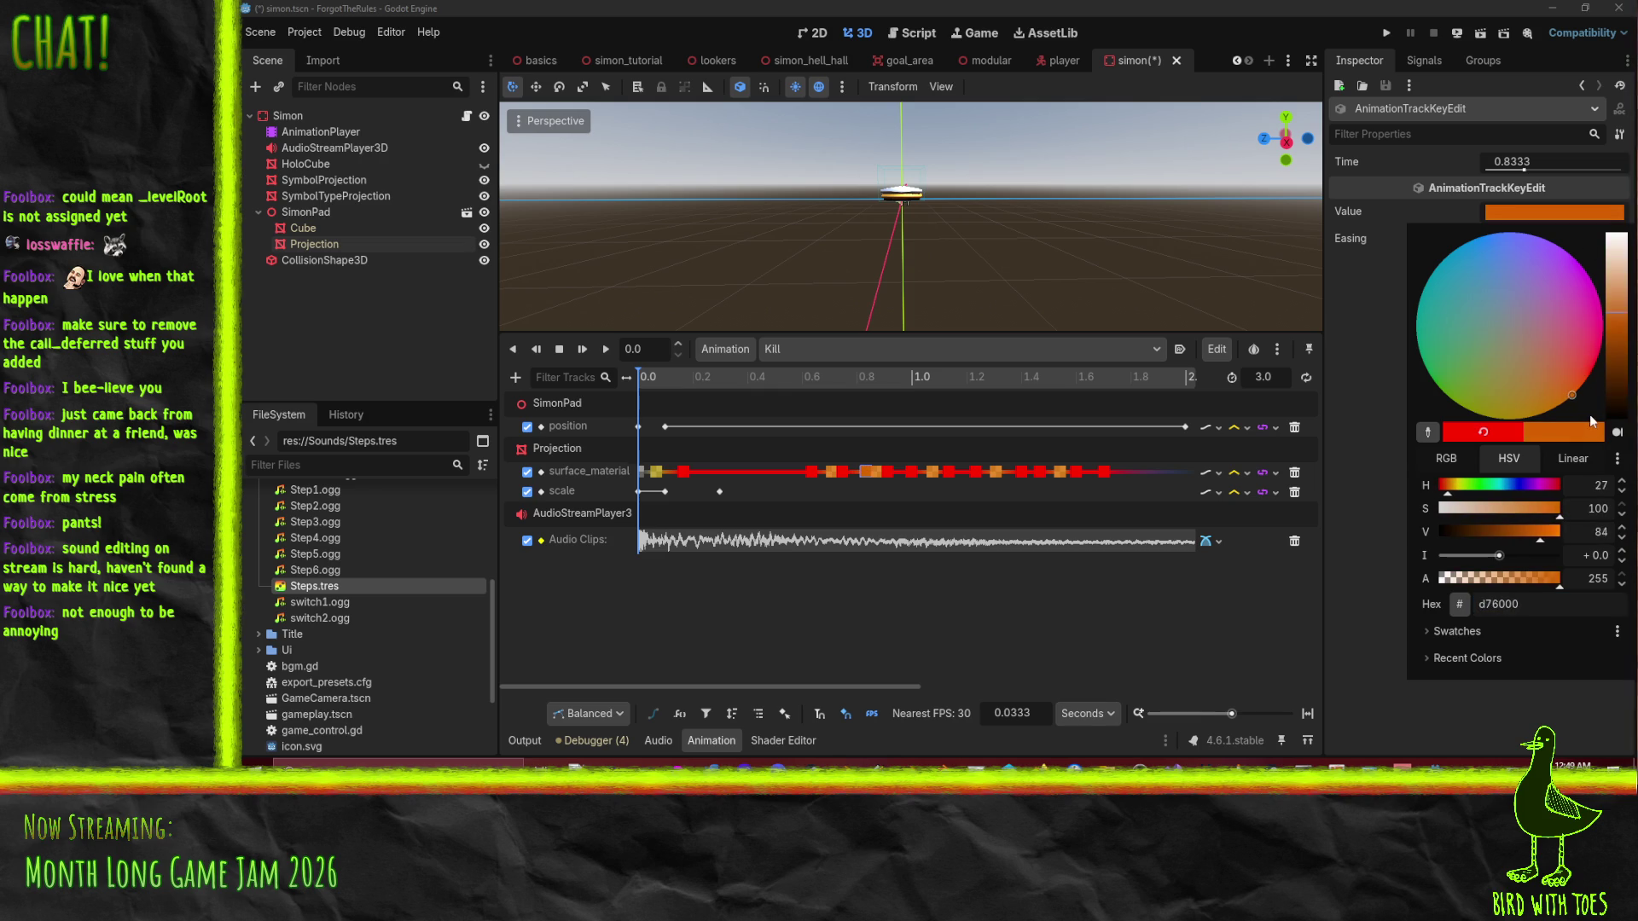
mouse_move(1621, 318)
left_mouse_down()
mouse_move(1622, 302)
mouse_move(1621, 358)
left_mouse_up()
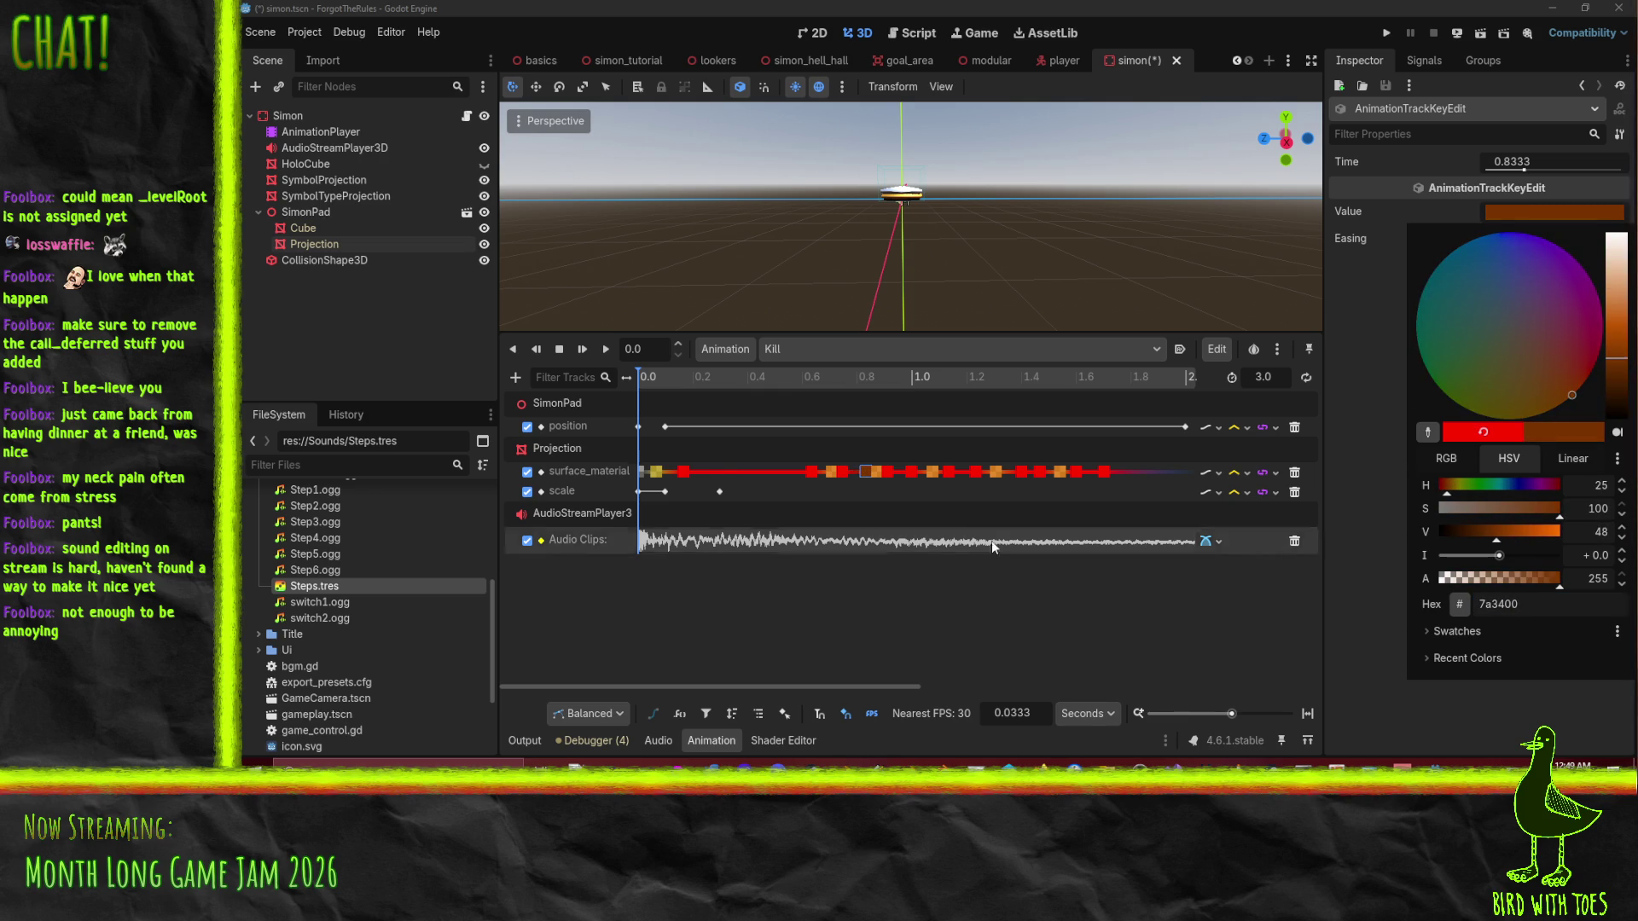
left_click(815, 472)
Lower the opacity of the orange key at 0.7083 s.
left_click(811, 471)
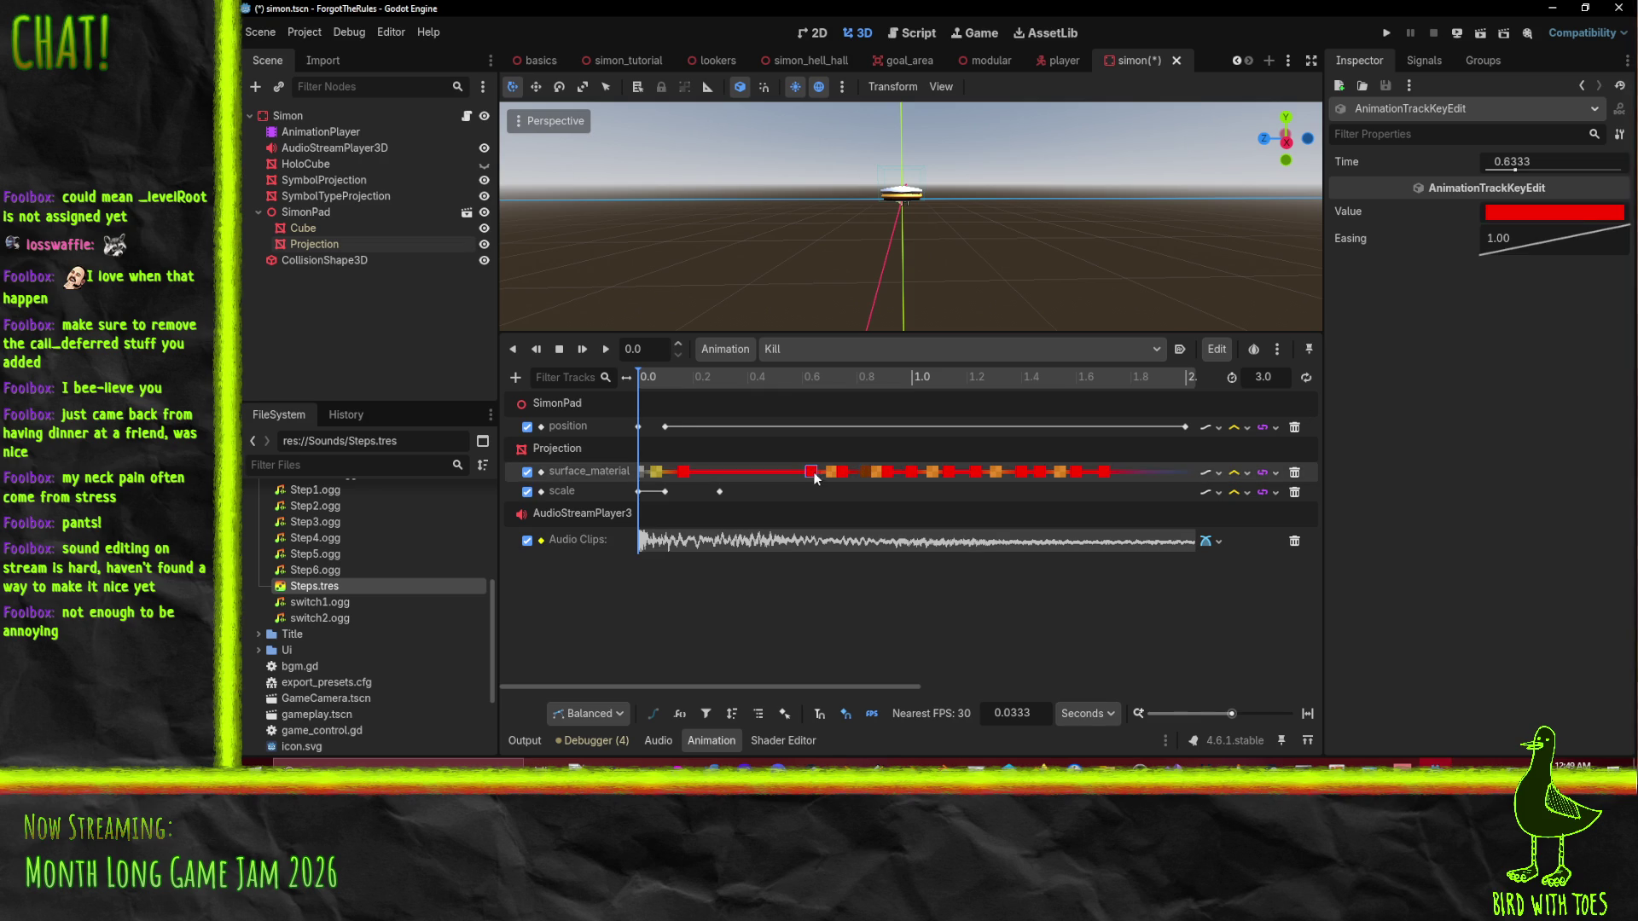
left_click(832, 472)
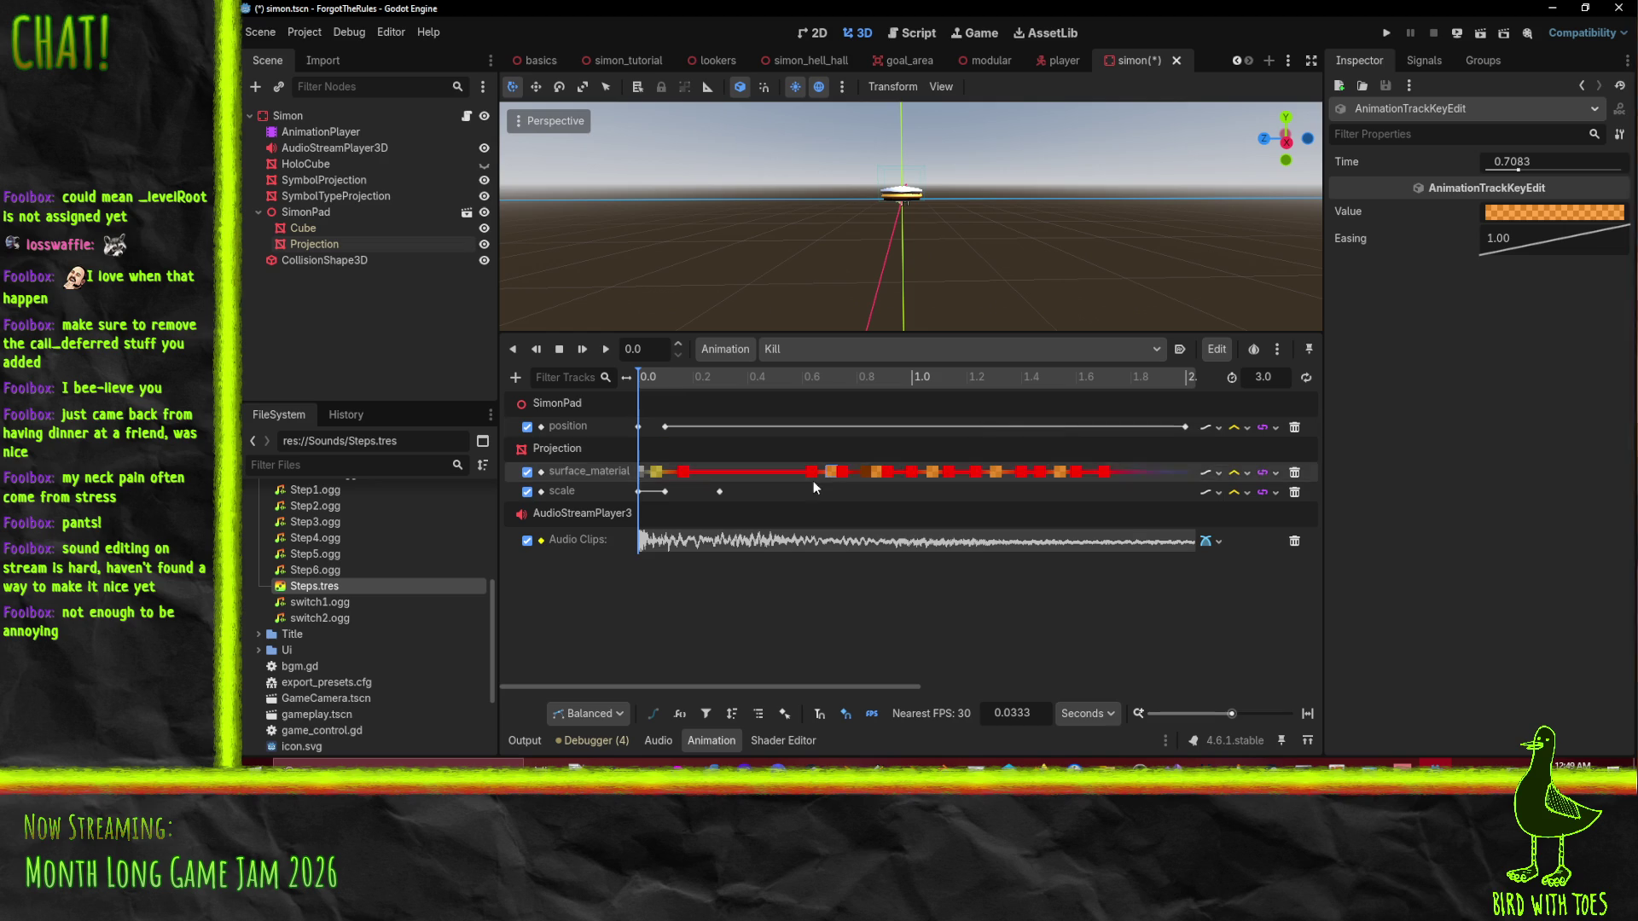
left_click(842, 472)
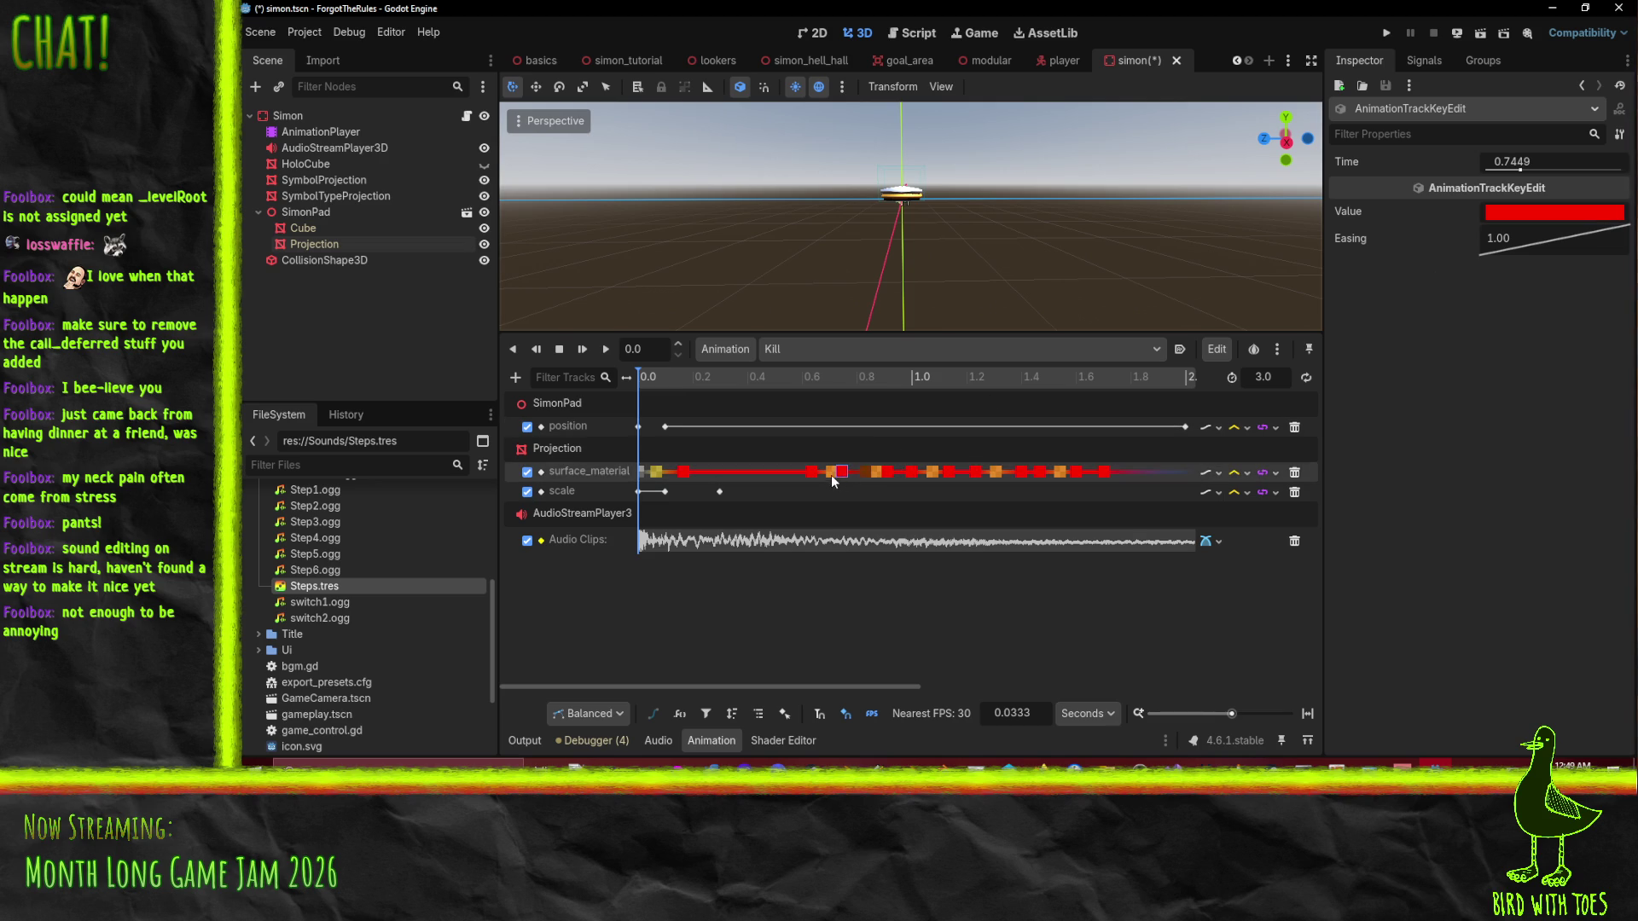
left_click(830, 474)
left_click(1547, 212)
left_click(1440, 578)
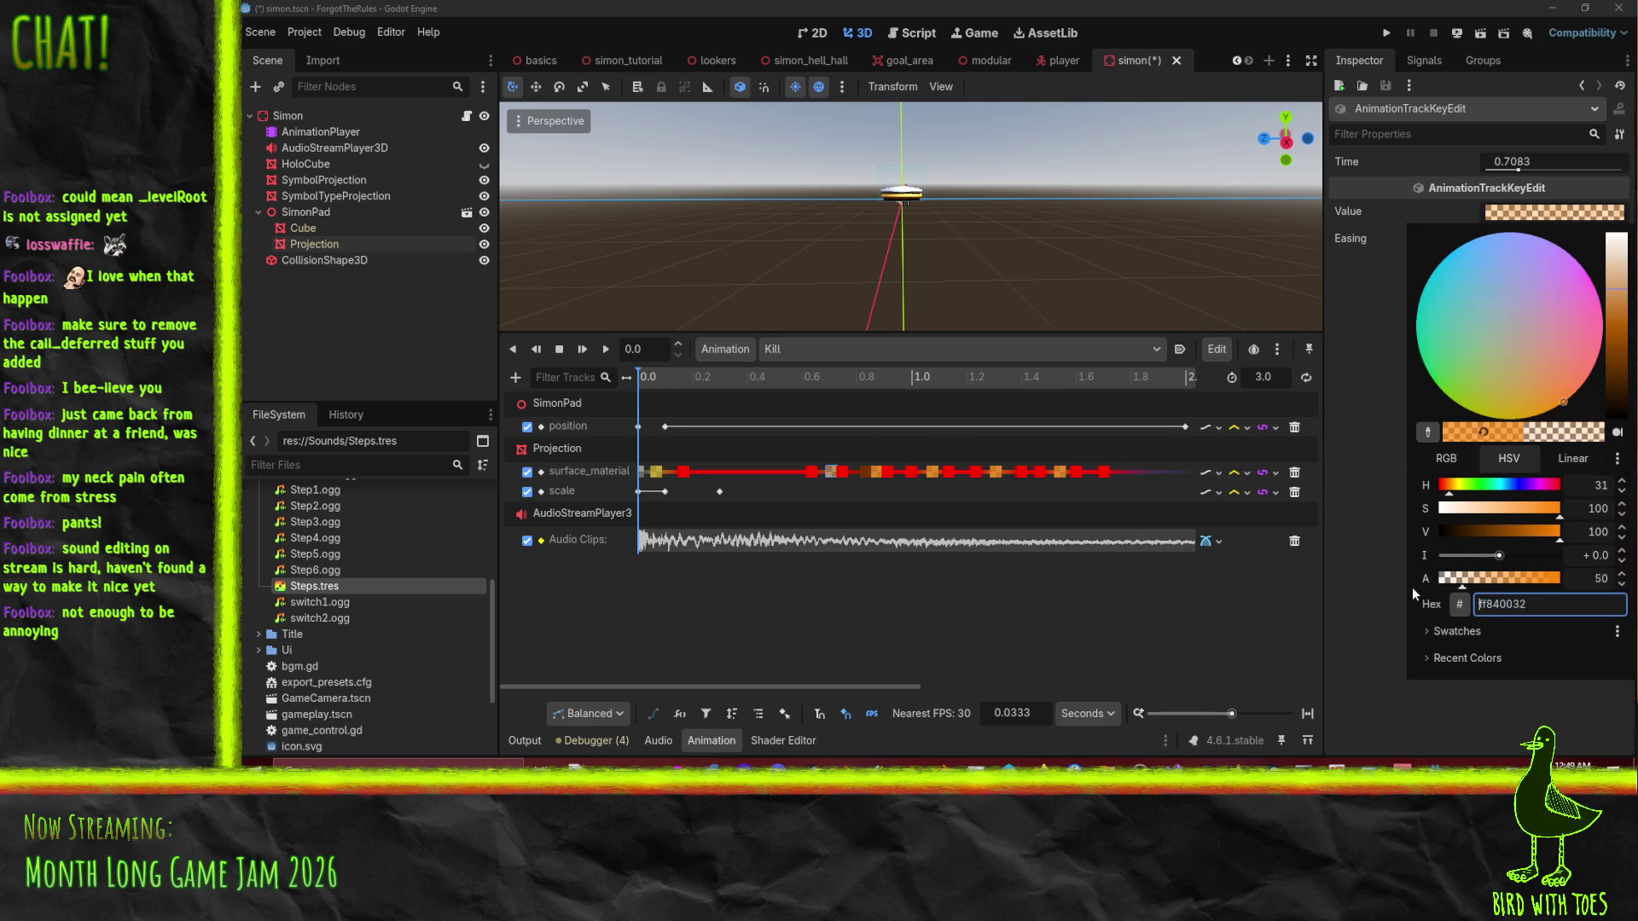
left_click(1005, 599)
Make the key at 0.9116 s olive 8e8f00 and play the Kill animation.
left_click(887, 472)
left_click(1538, 214)
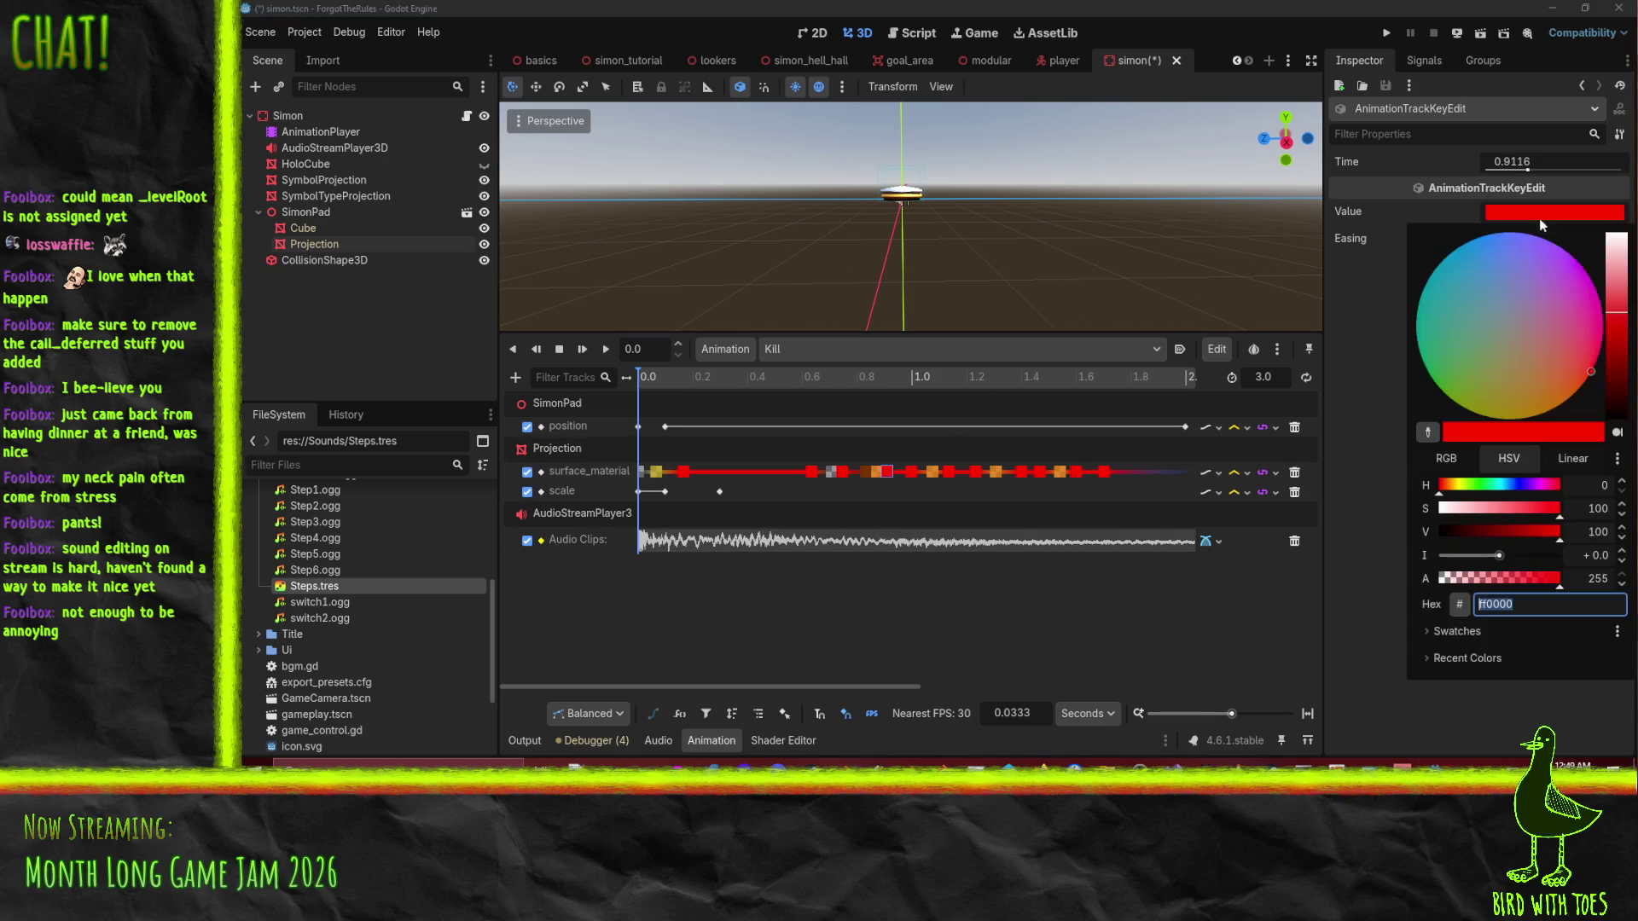
left_click(1474, 413)
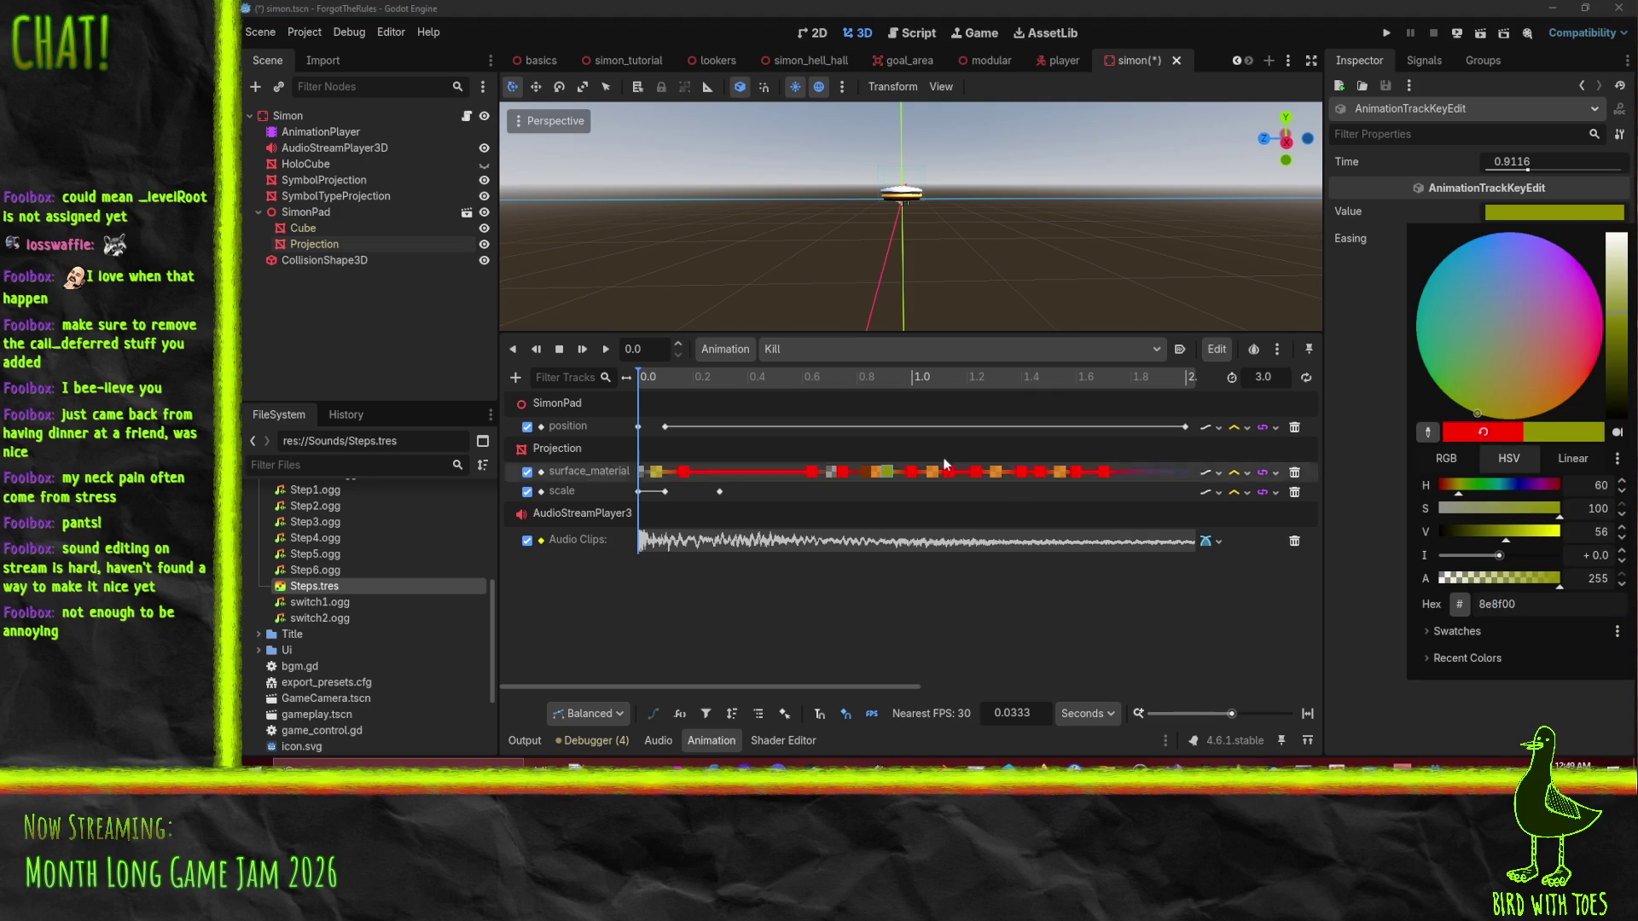
left_click(606, 351)
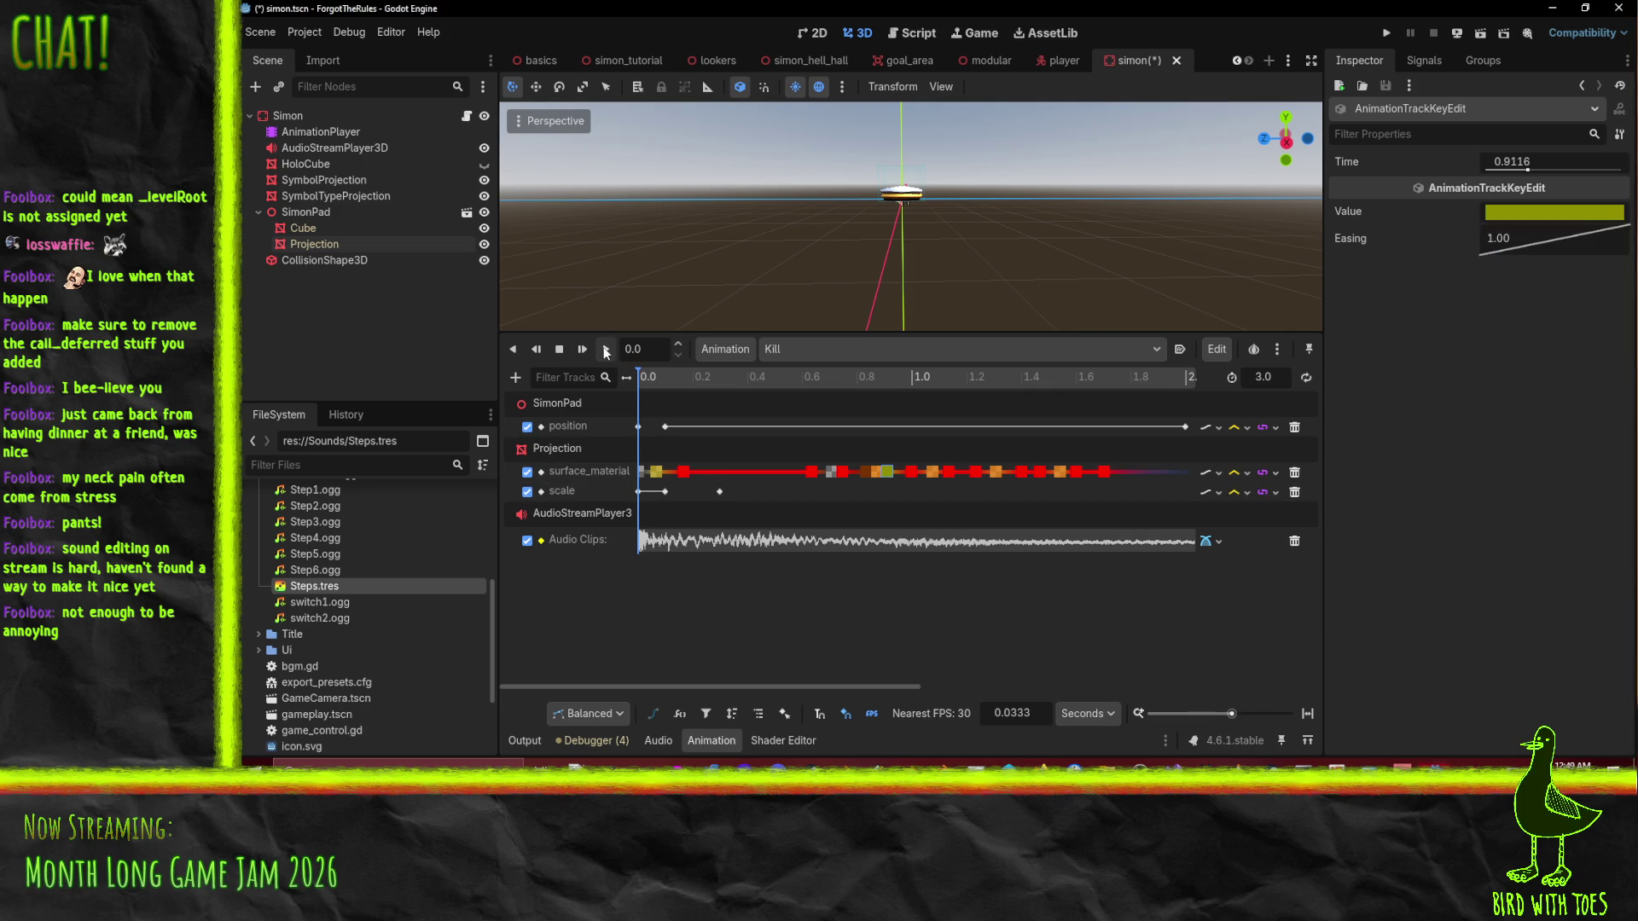
left_click(605, 351)
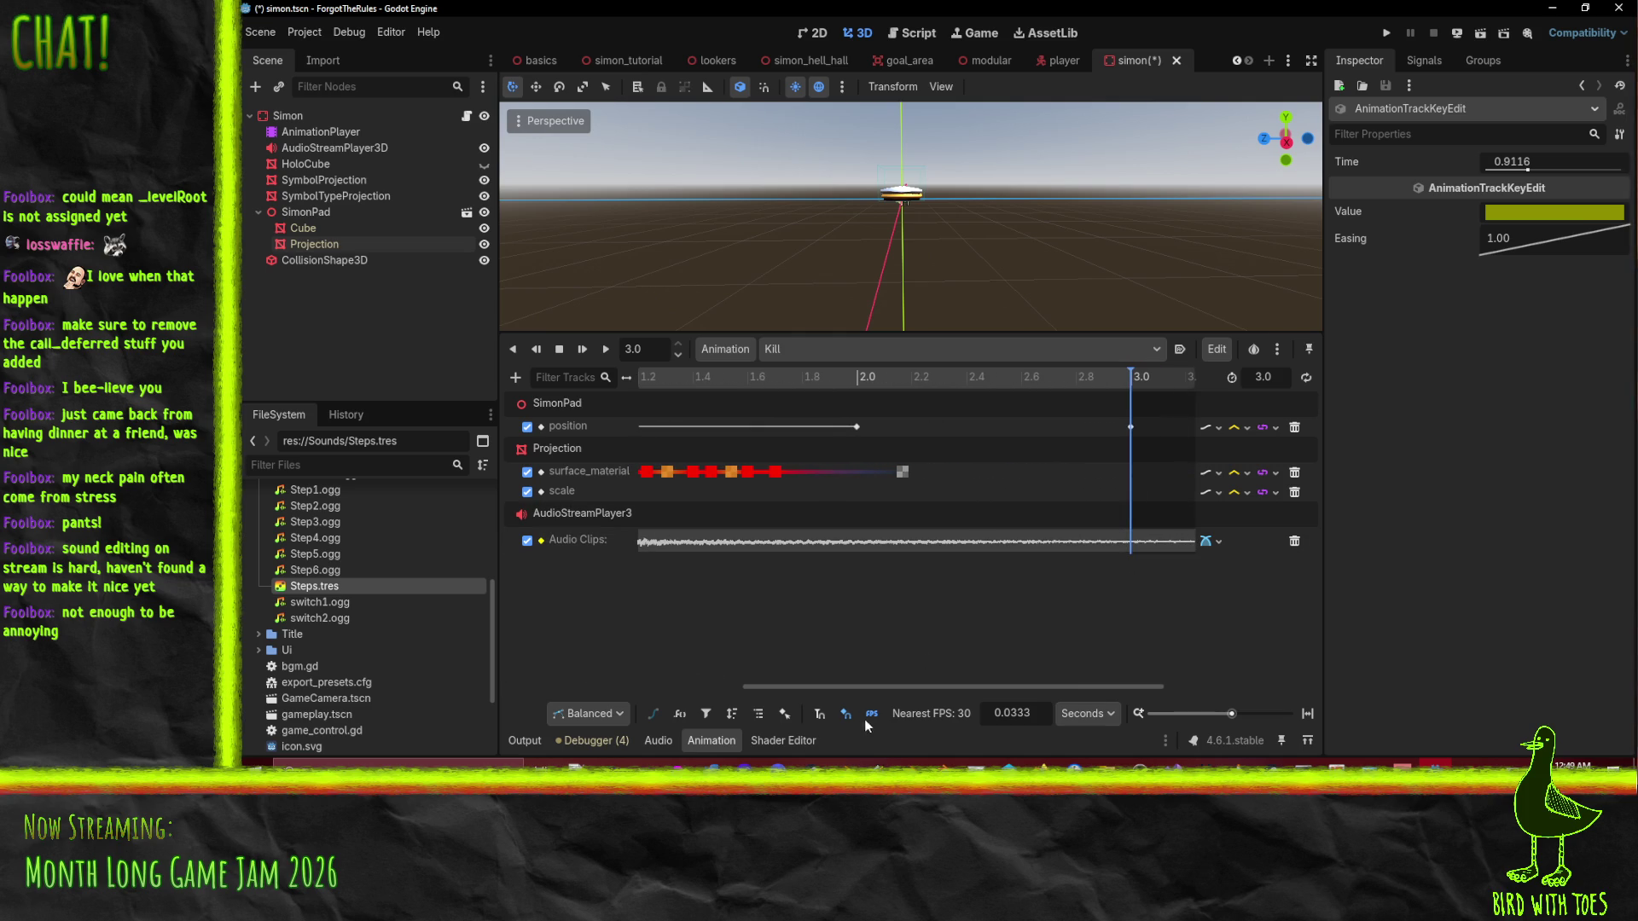
mouse_move(577, 763)
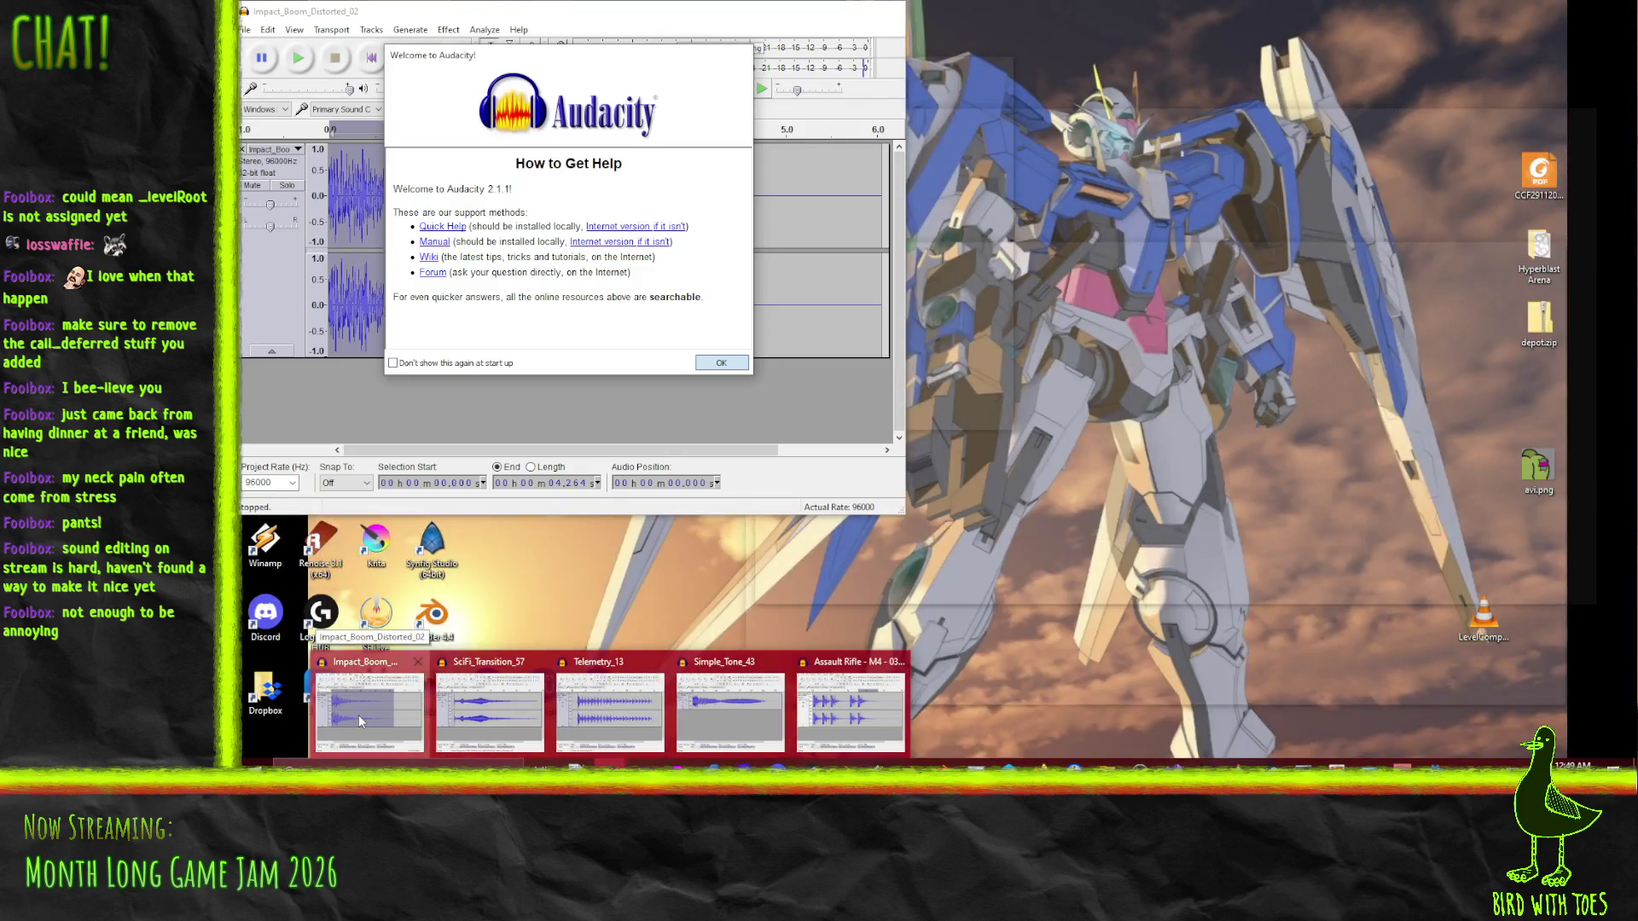
Bring the Impact_Boom_Distorted_02 Audacity window forward and move it toward the centre.
left_click(359, 714)
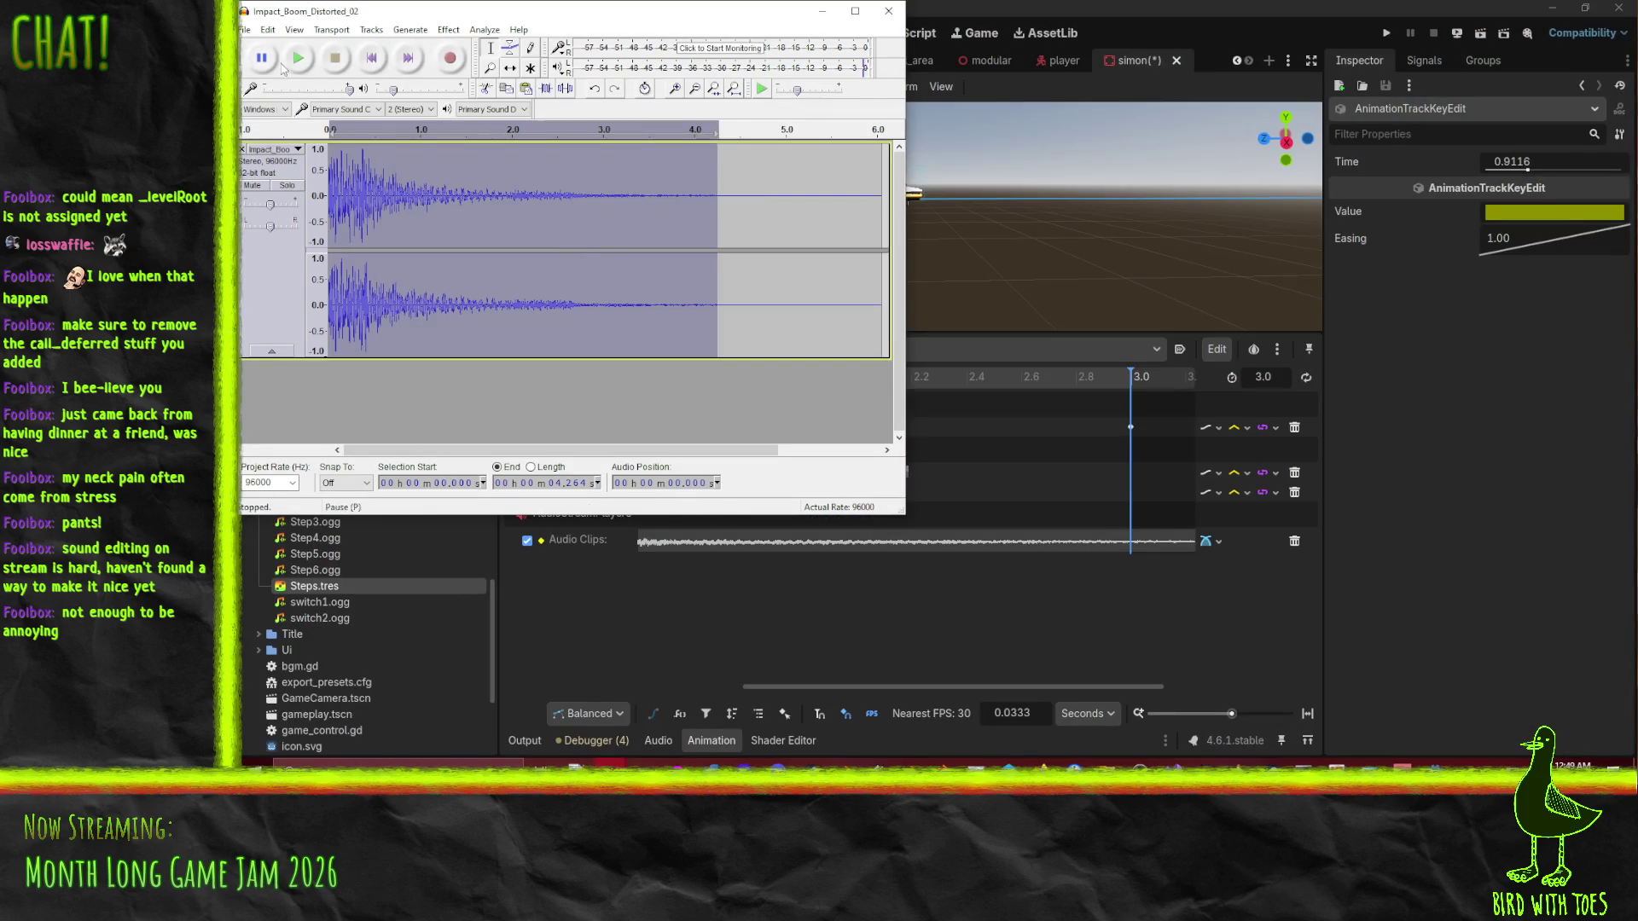
left_click(245, 31)
left_click(583, 759)
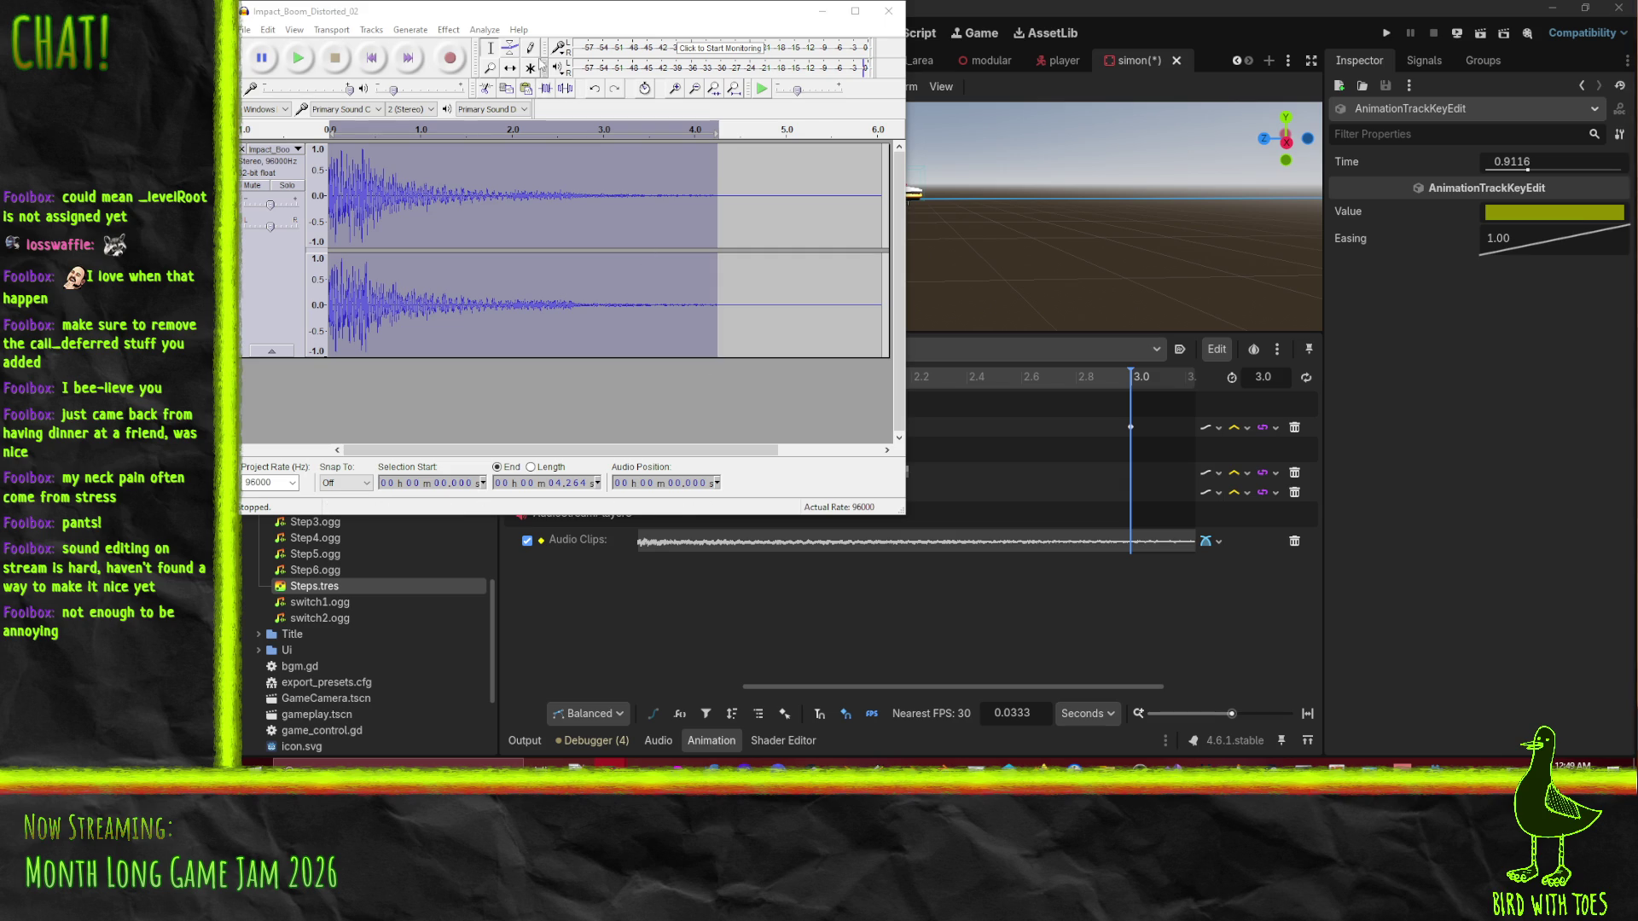
mouse_move(386, 11)
left_mouse_down()
mouse_move(538, 40)
mouse_move(537, 67)
left_mouse_up()
Cancel opening another audio file and create a new empty project with Ctrl+N.
left_click(402, 86)
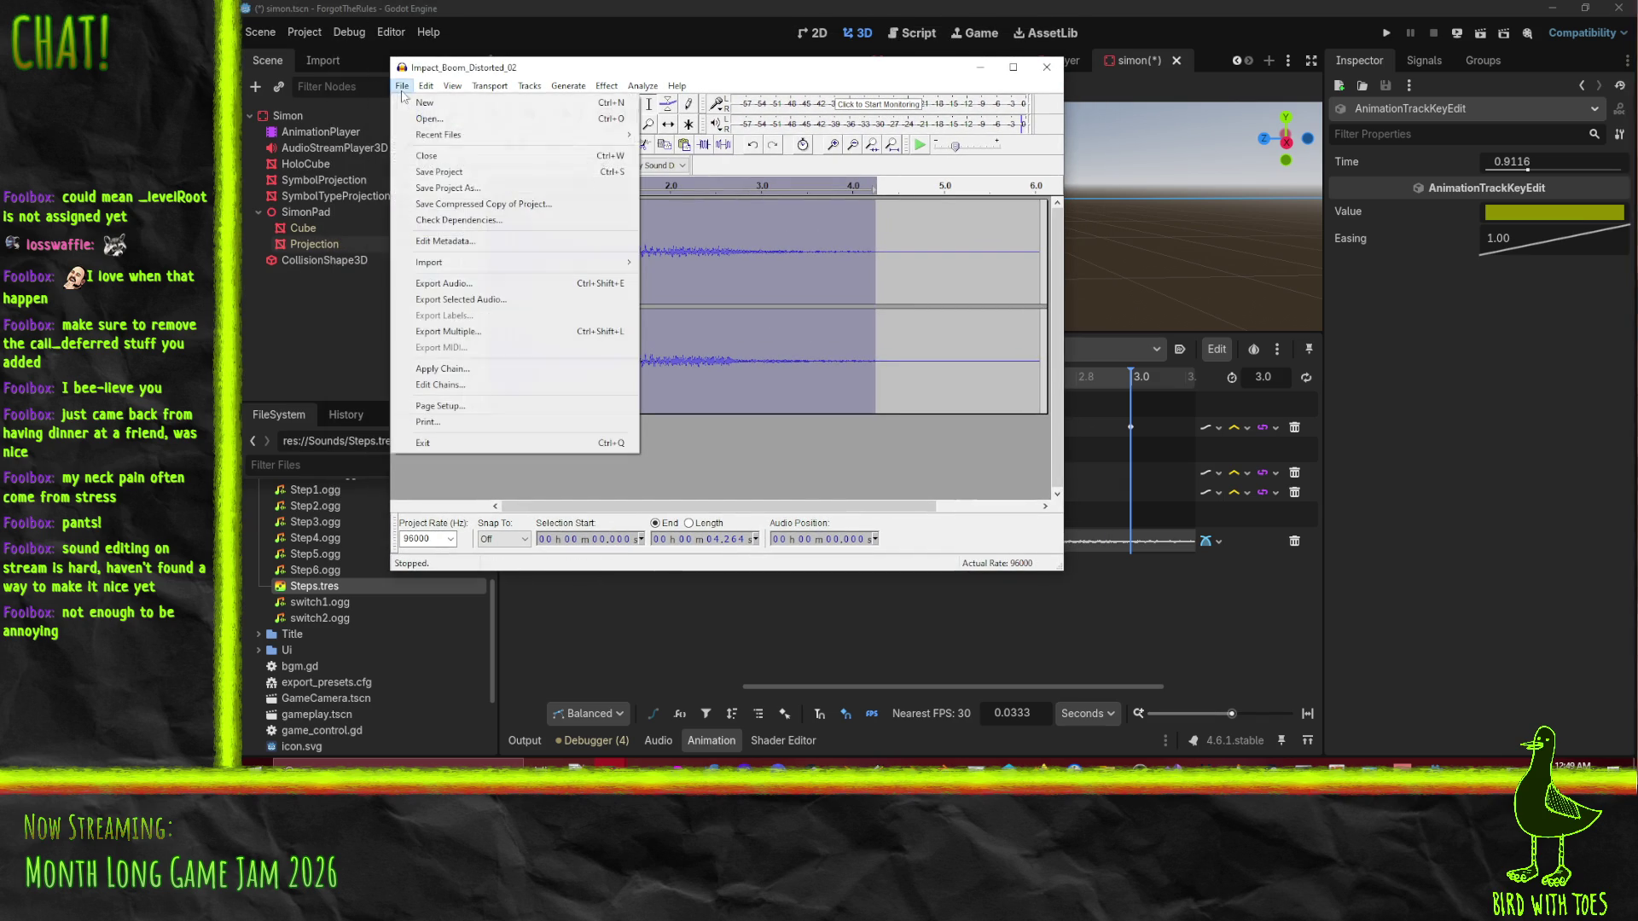
left_click(467, 119)
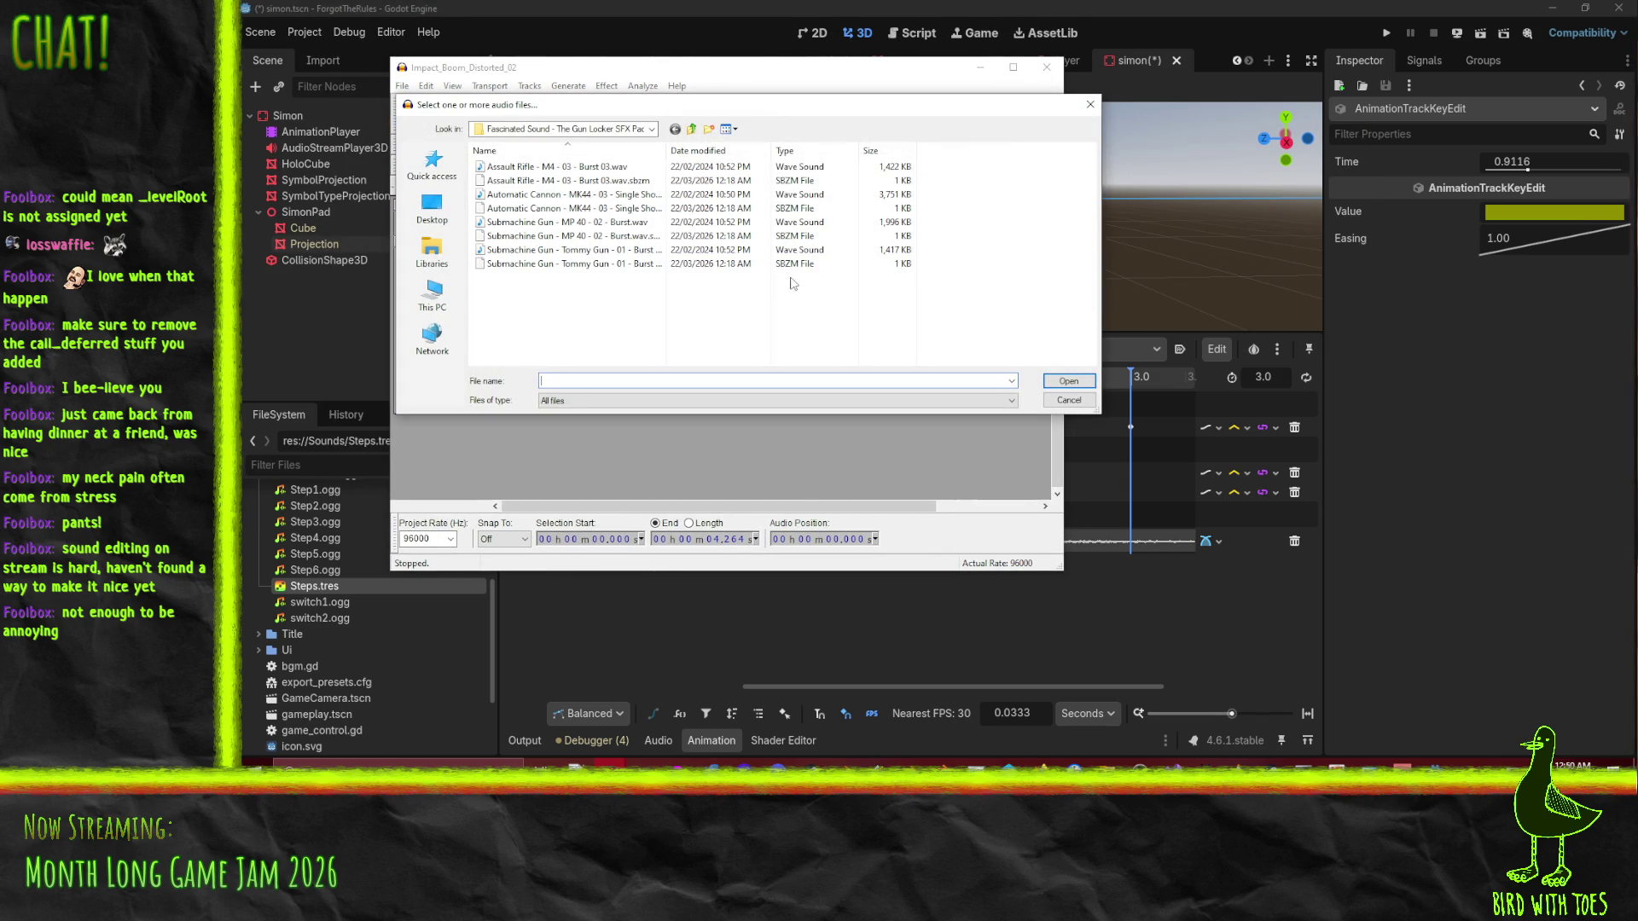
key("Escape")
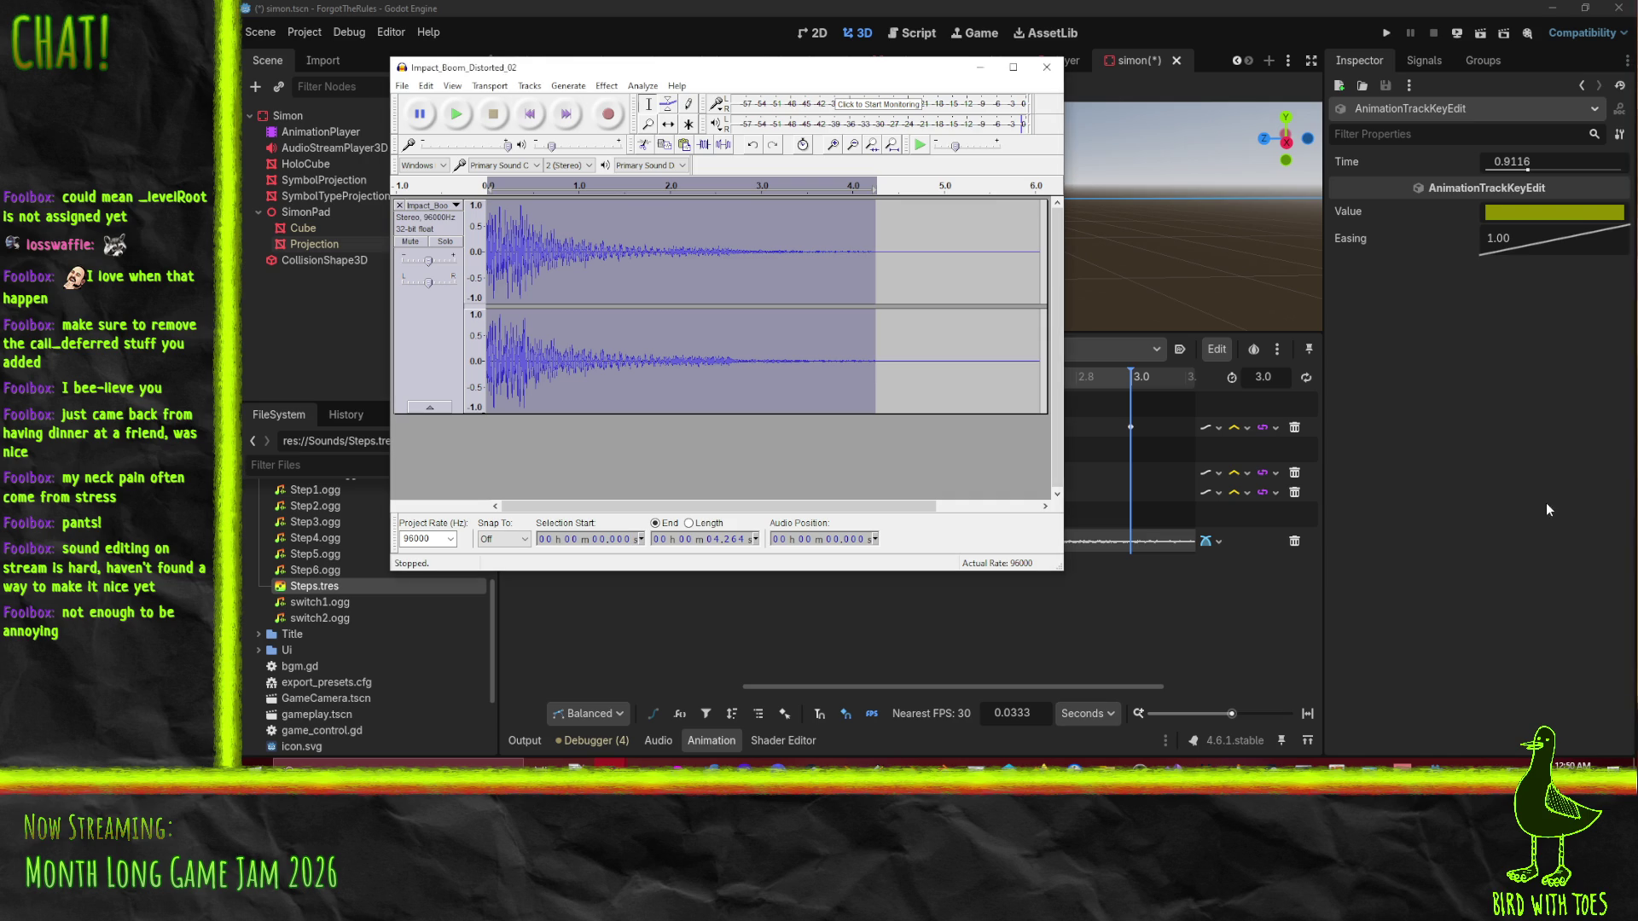
key("ctrl+n")
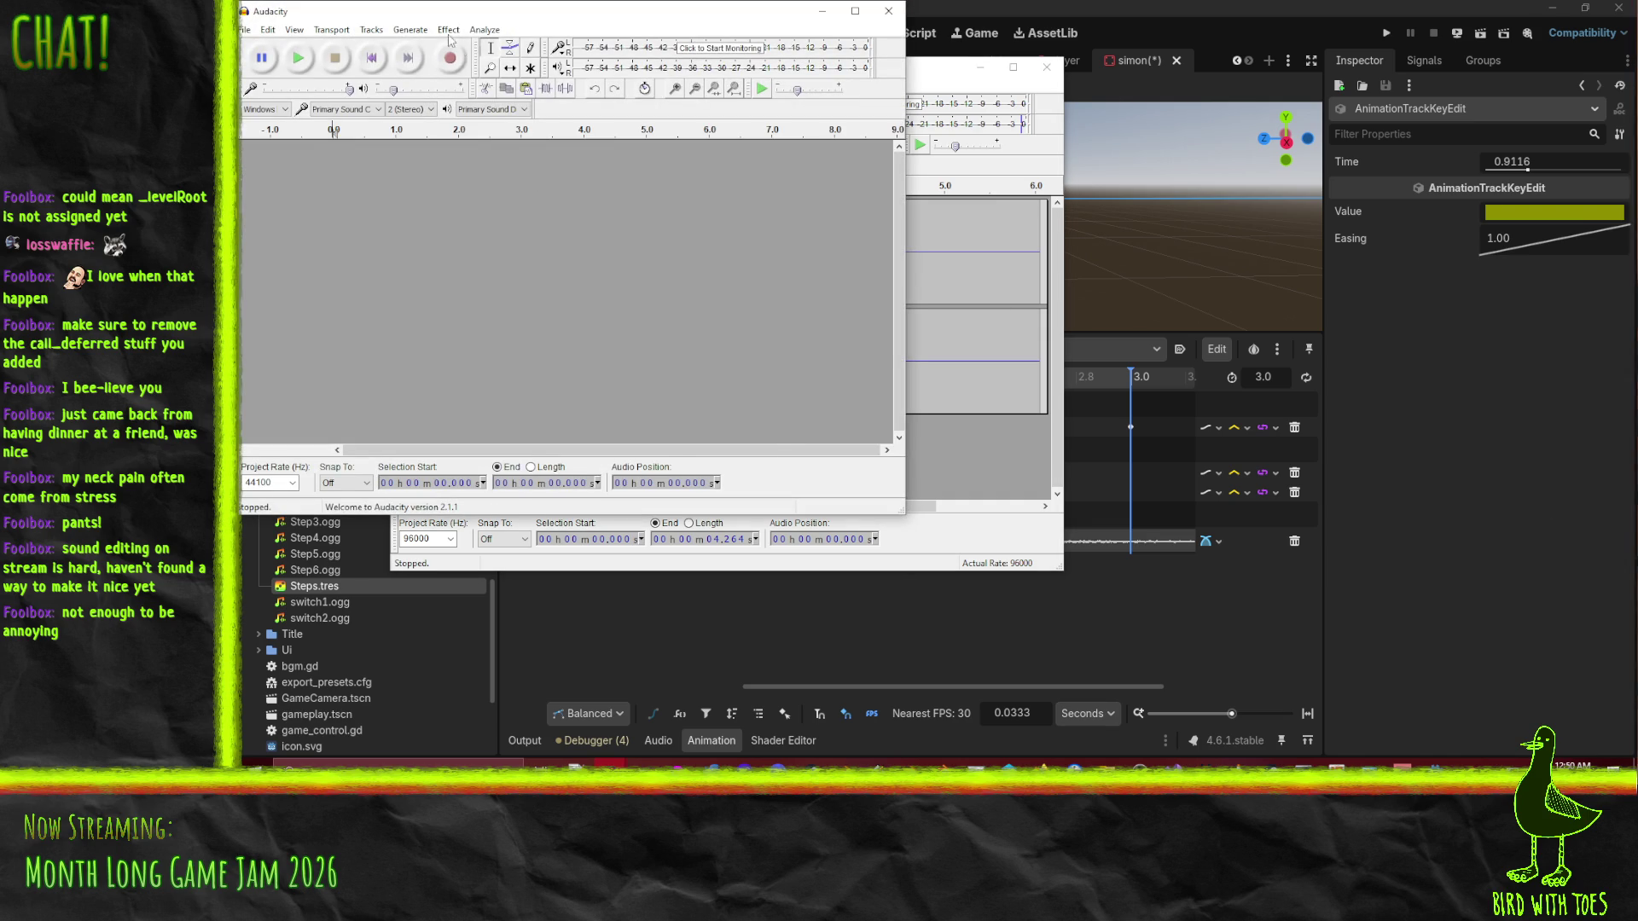
Load and preview SimonKill, then fade out the audio from 1.77 to 3.0 s.
left_click(448, 29)
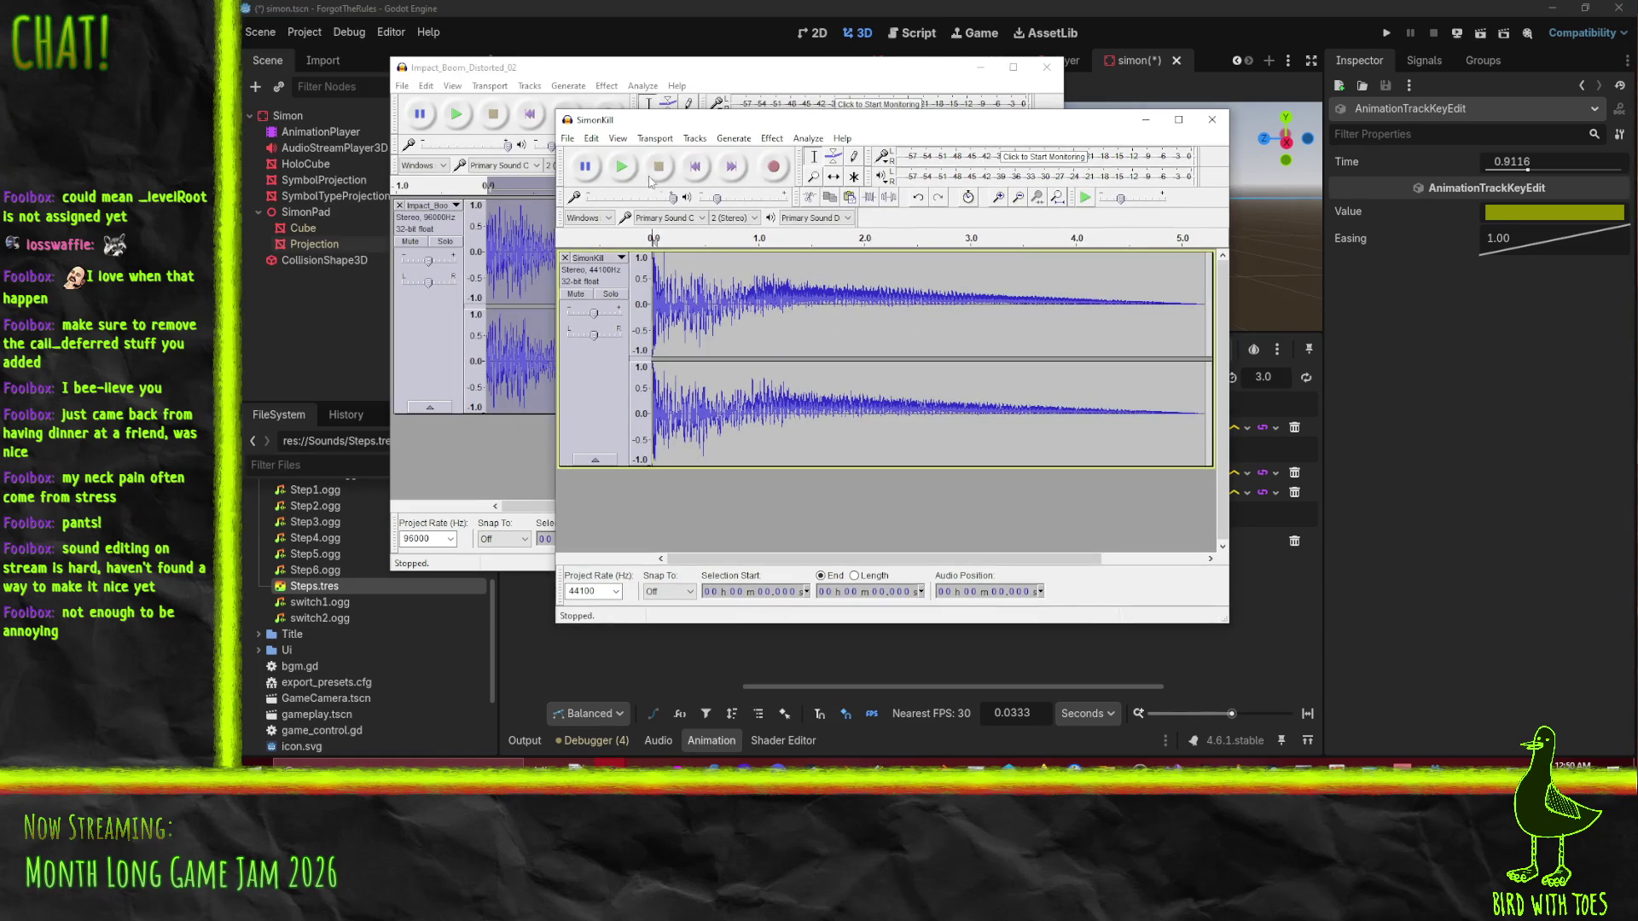
key("space")
left_click(666, 175)
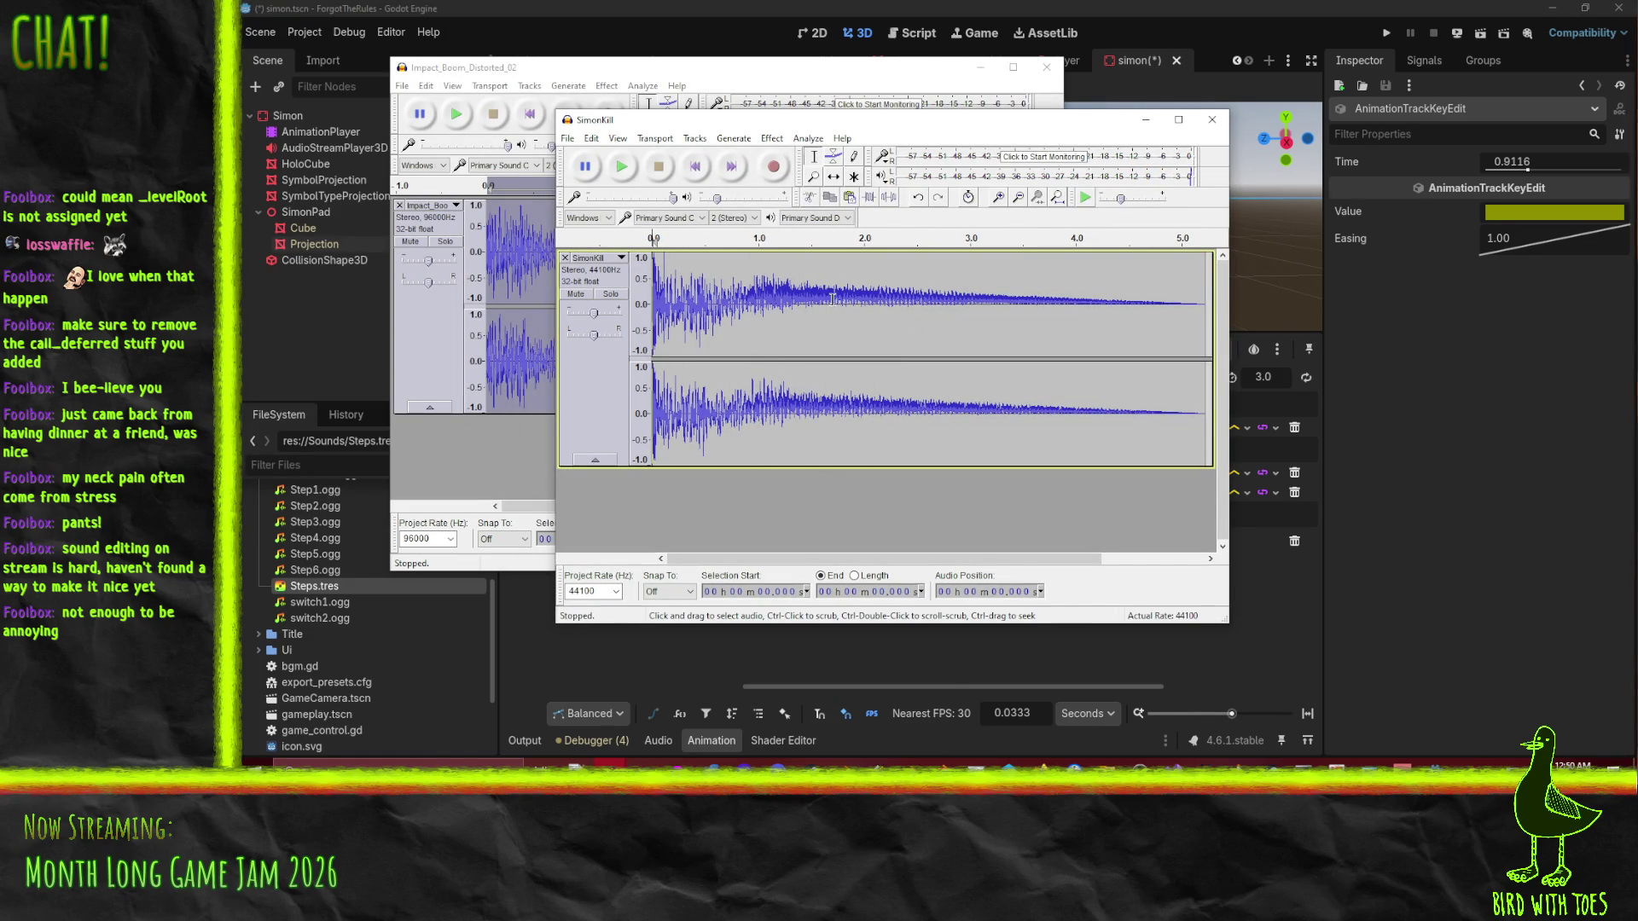
mouse_move(839, 297)
left_mouse_down()
mouse_move(965, 311)
mouse_move(923, 314)
left_mouse_up()
left_click_drag(957, 315, 971, 317)
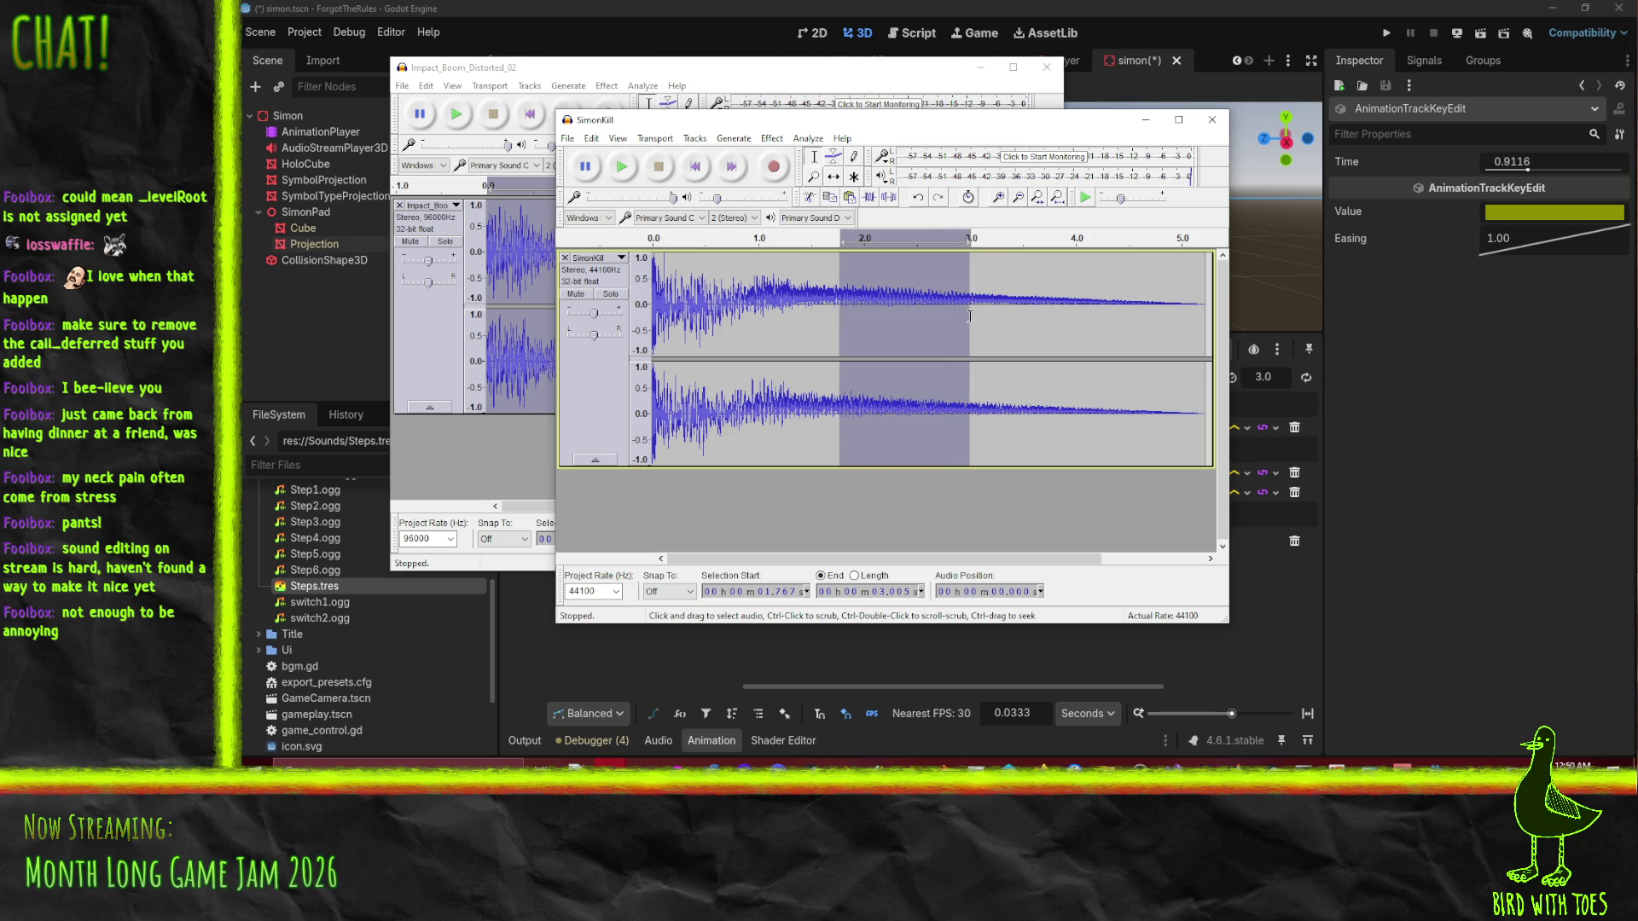
left_click(772, 139)
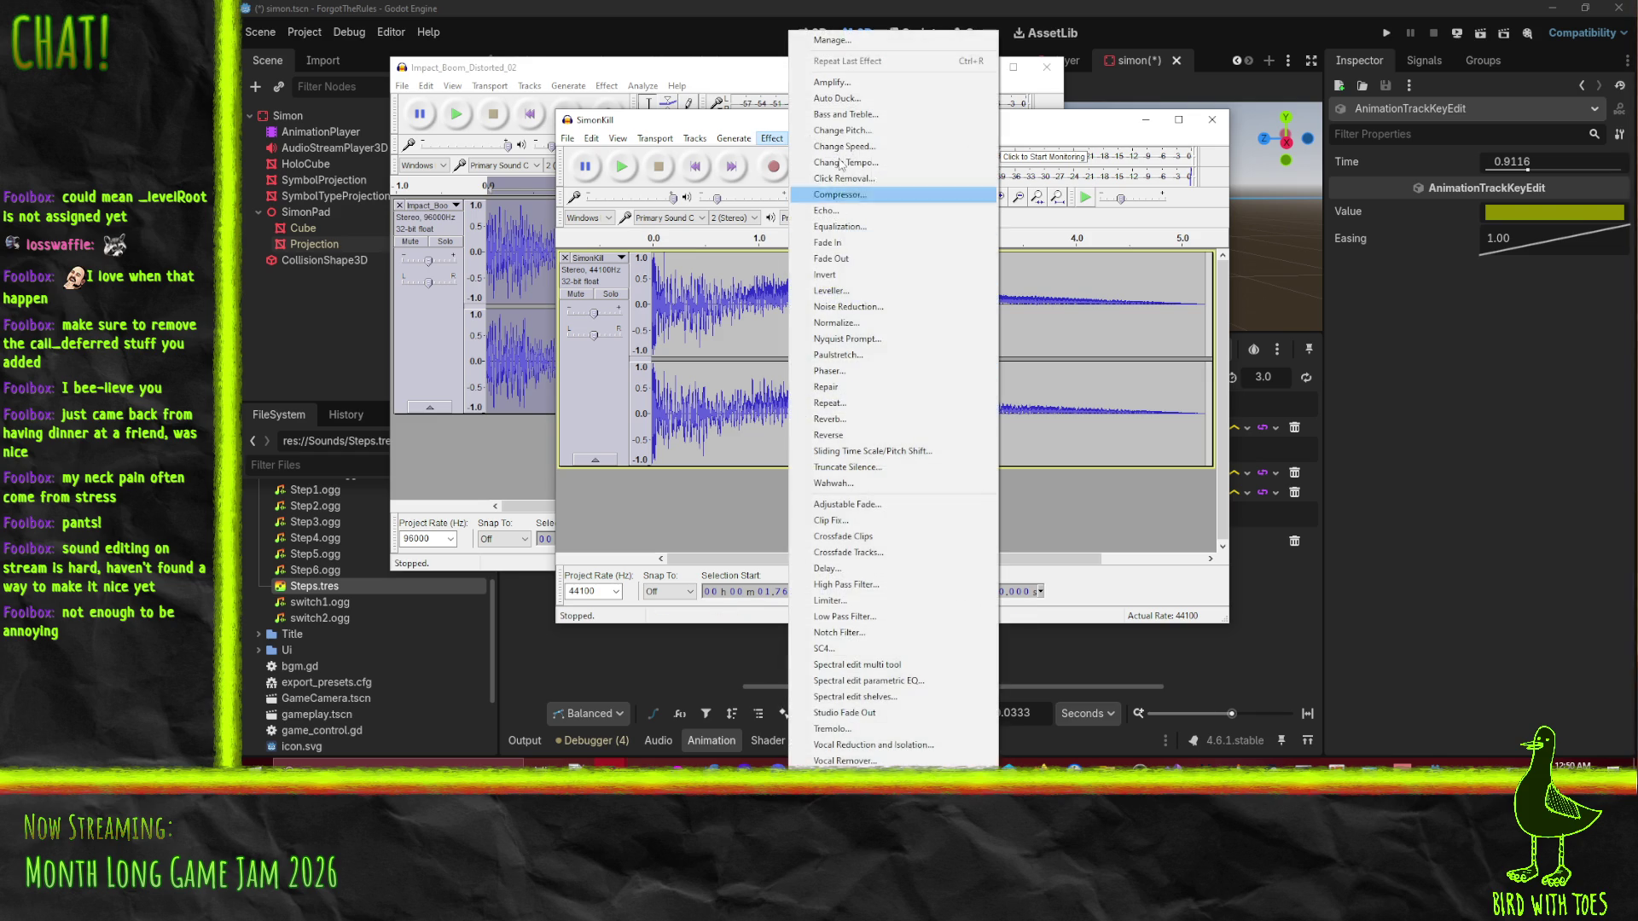
left_click(843, 268)
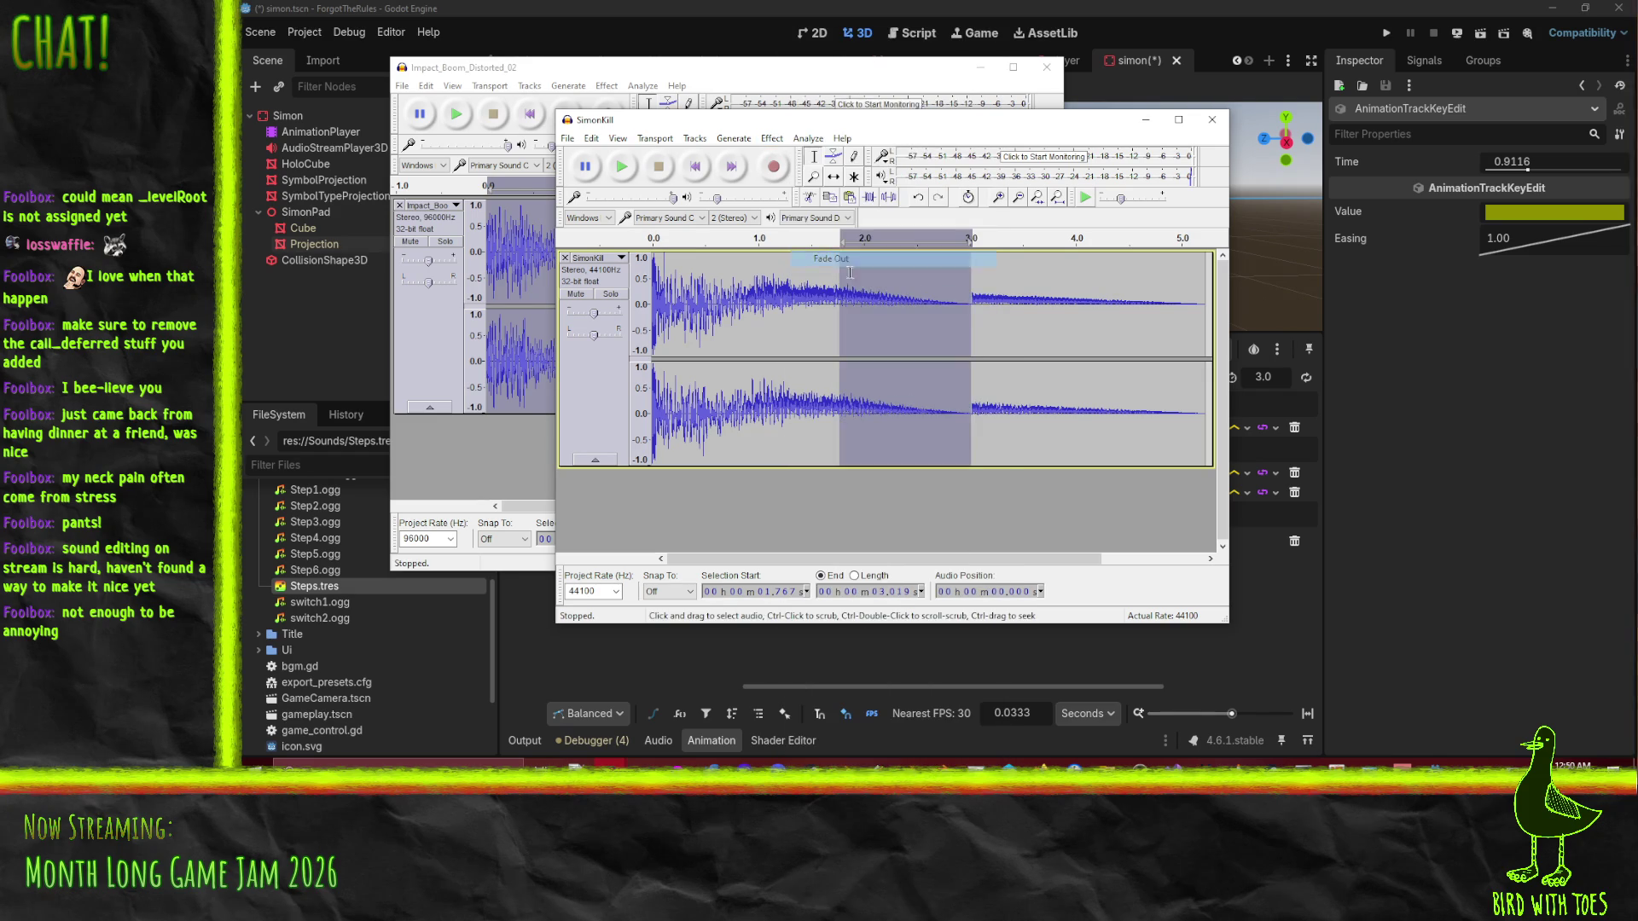
Delete everything after 3 s and export over SimonKill.ogg, replacing the old file.
left_click(946, 298)
mouse_move(971, 293)
left_mouse_down()
mouse_move(1215, 311)
mouse_move(1120, 318)
left_mouse_up()
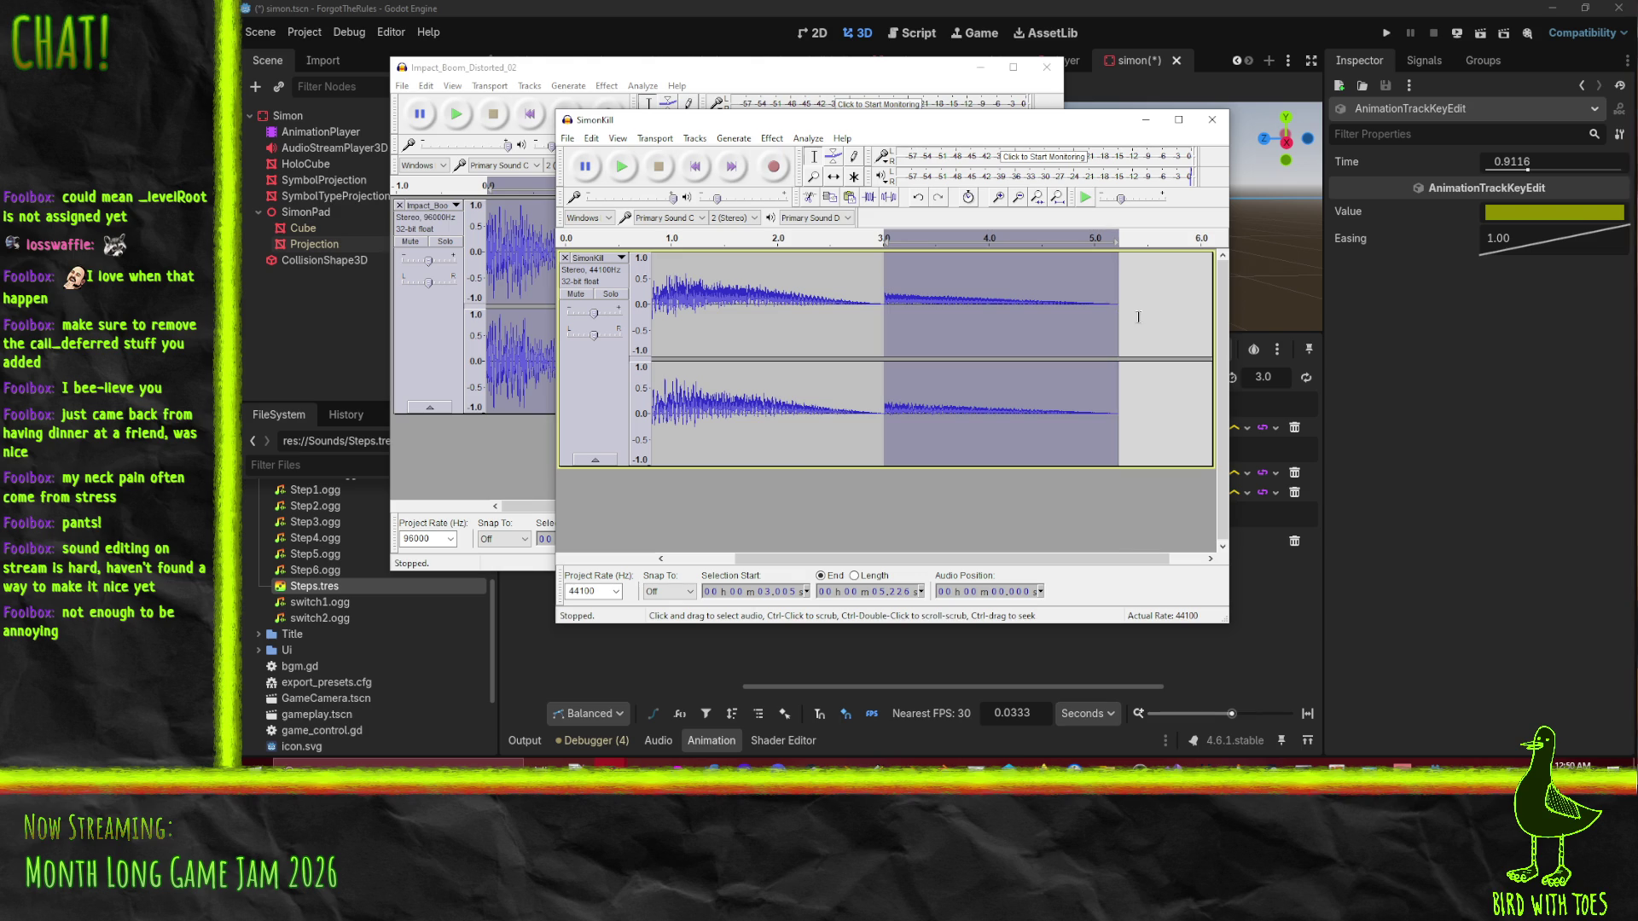
key("Delete")
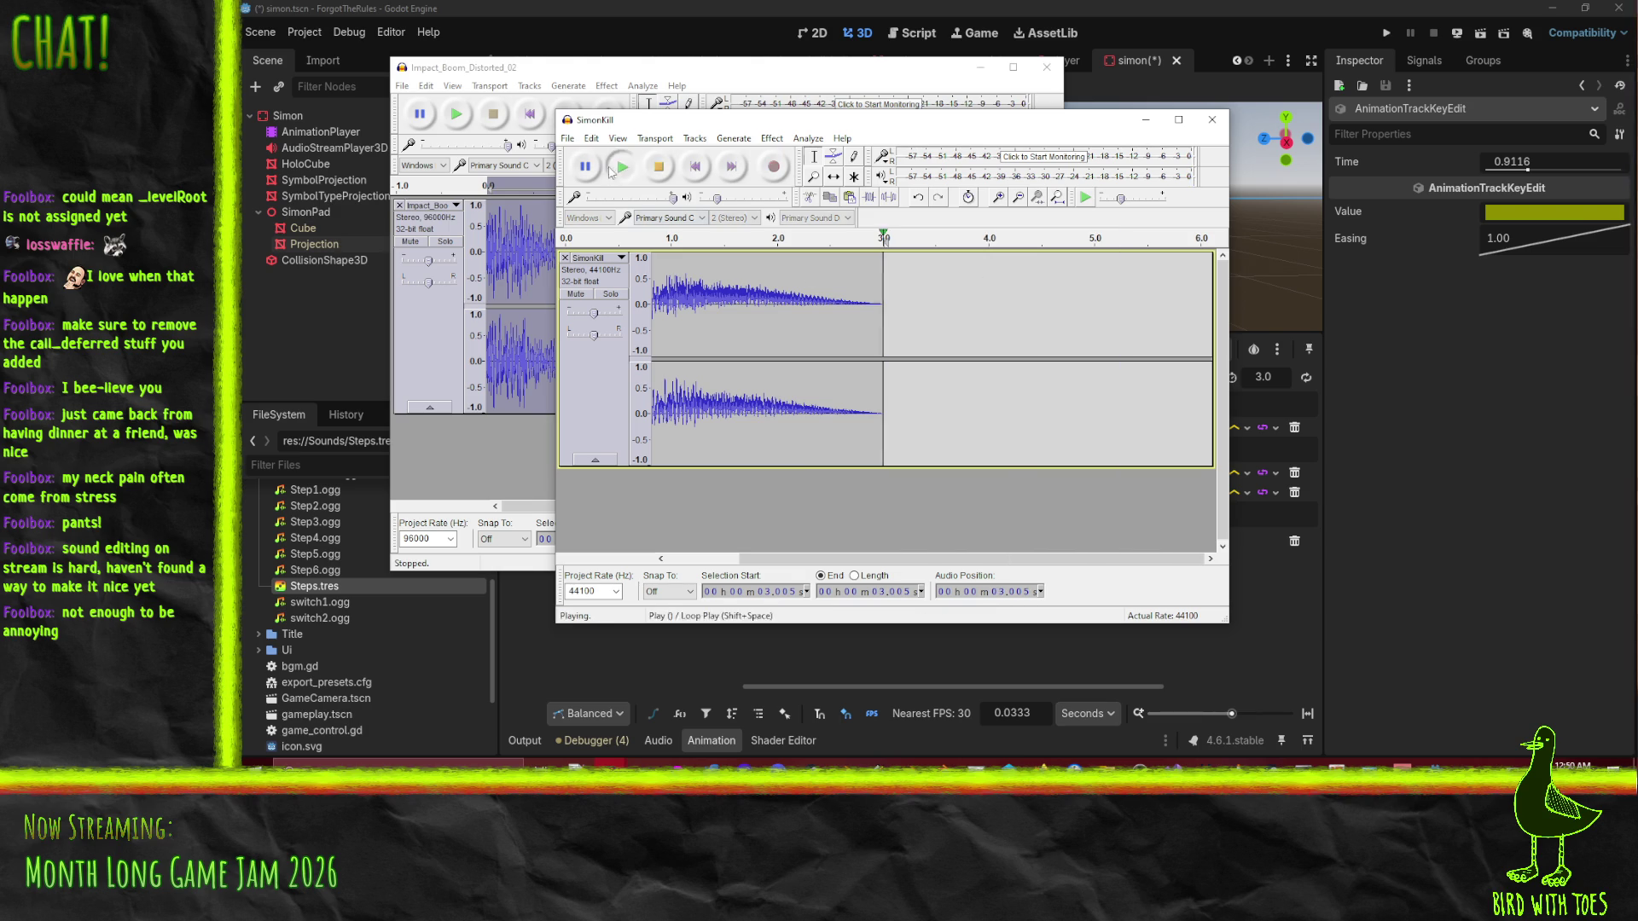
left_click(568, 138)
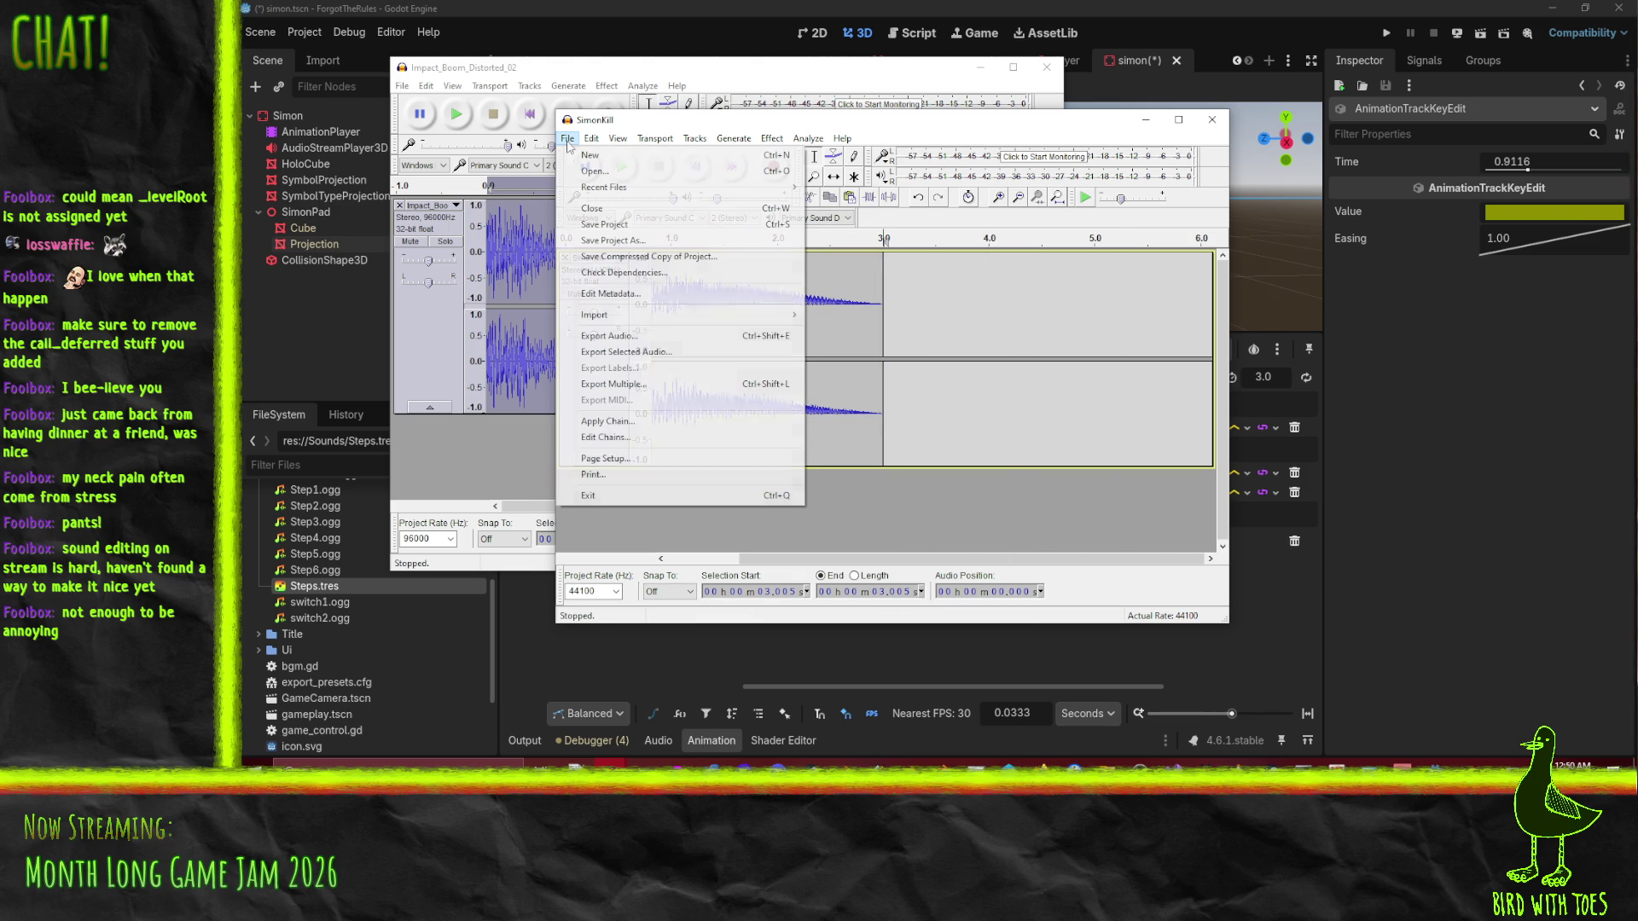
left_click(609, 337)
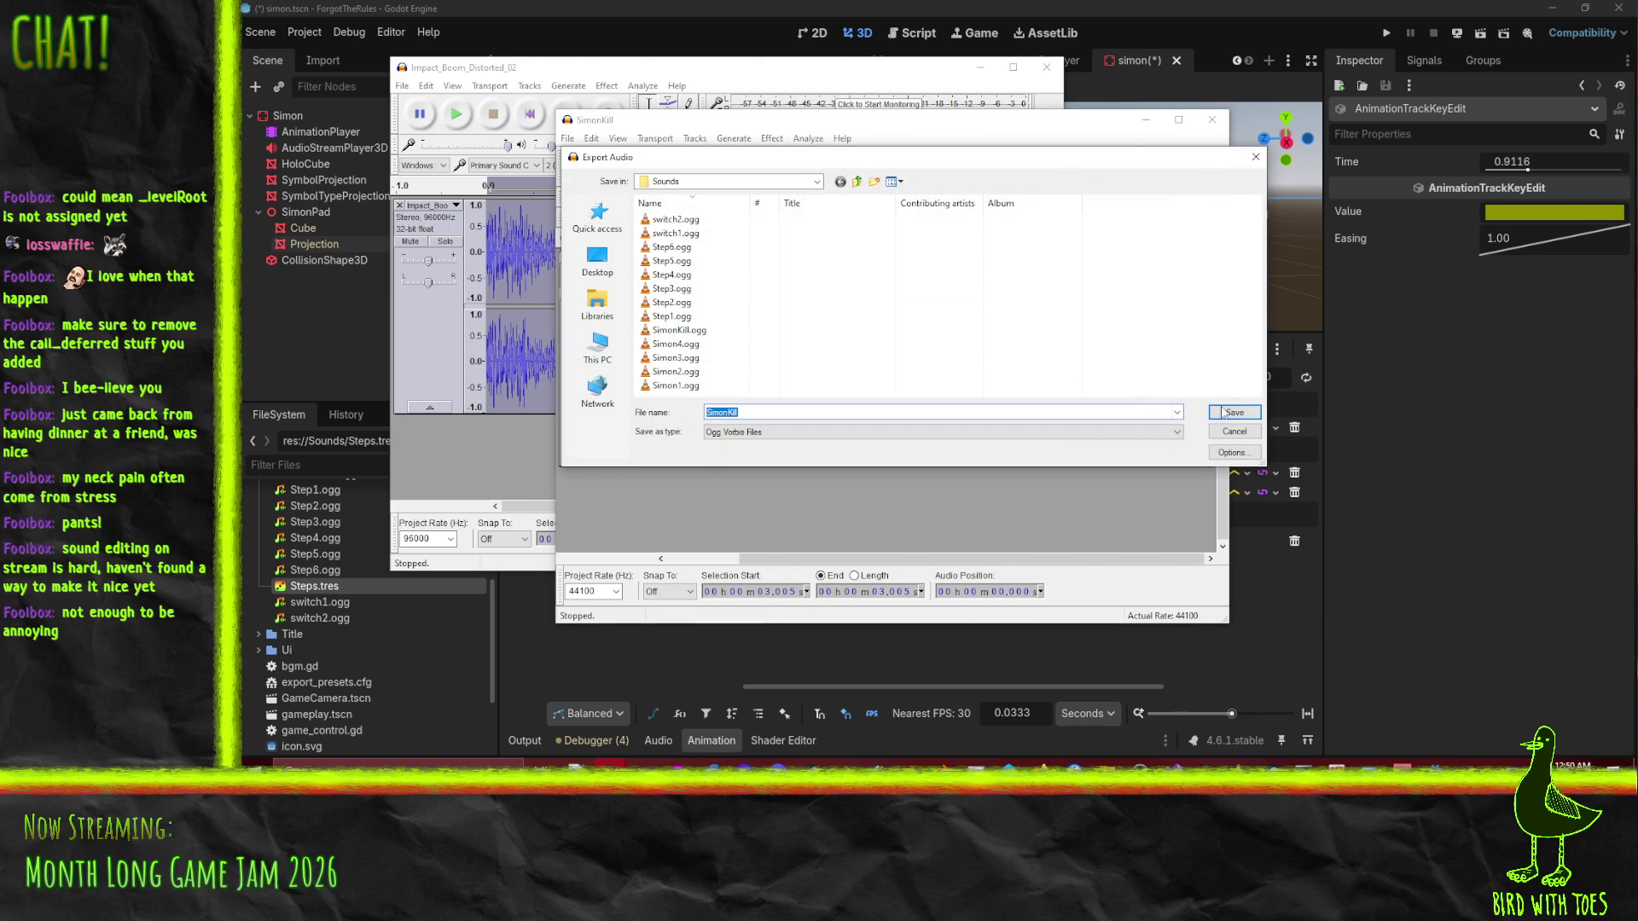
left_click(1202, 415)
left_click(992, 440)
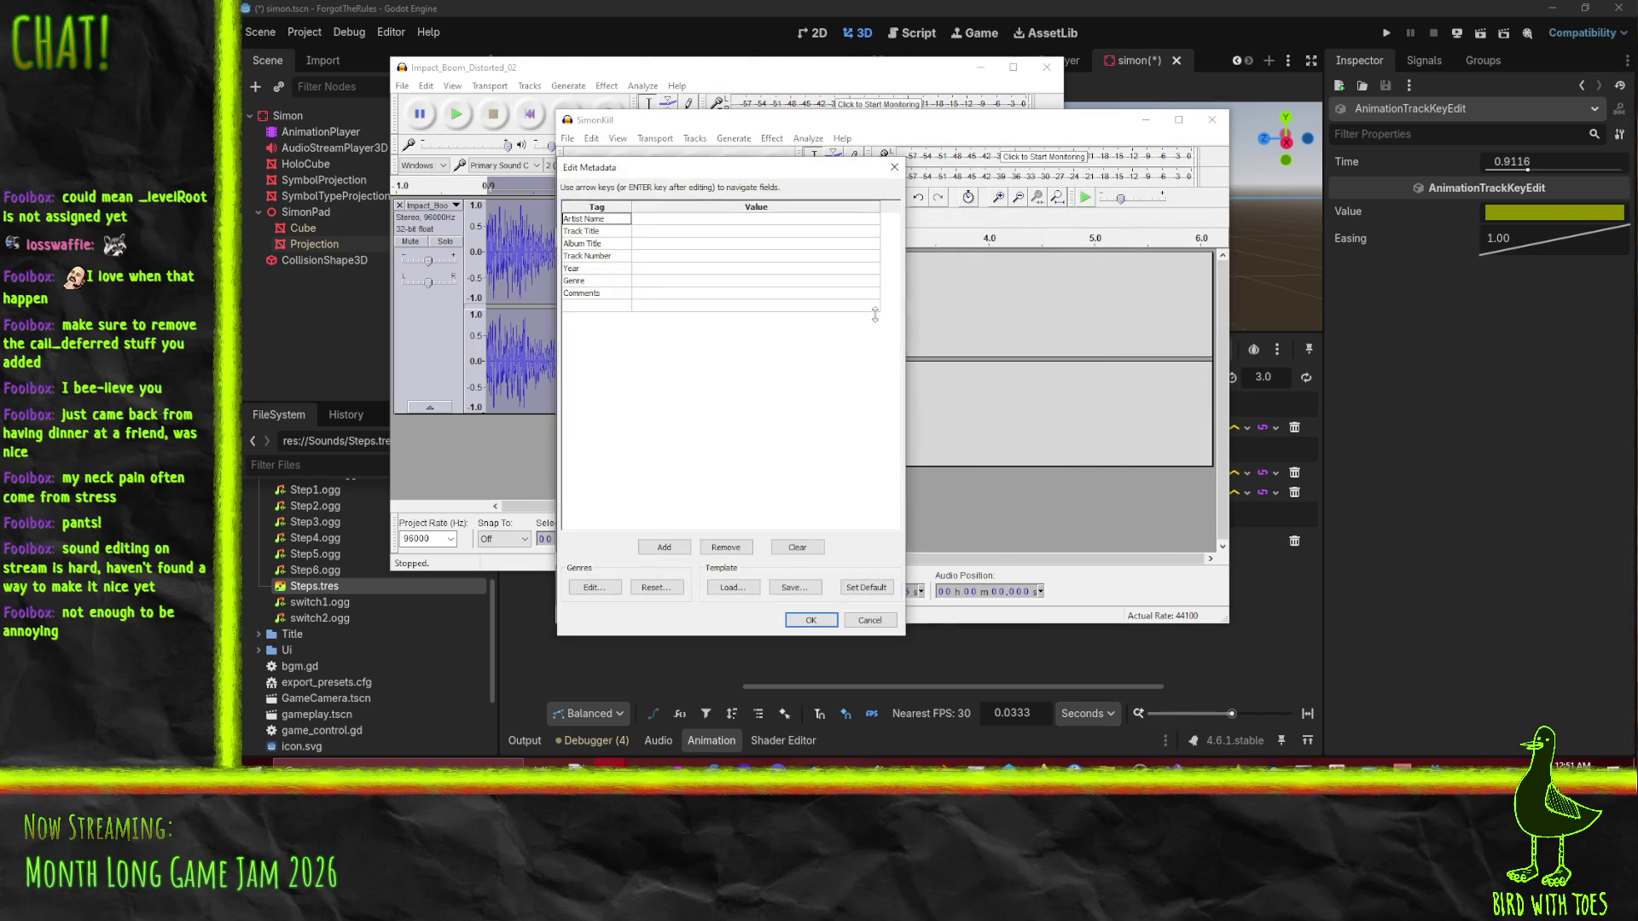
left_click(812, 621)
left_click(1208, 18)
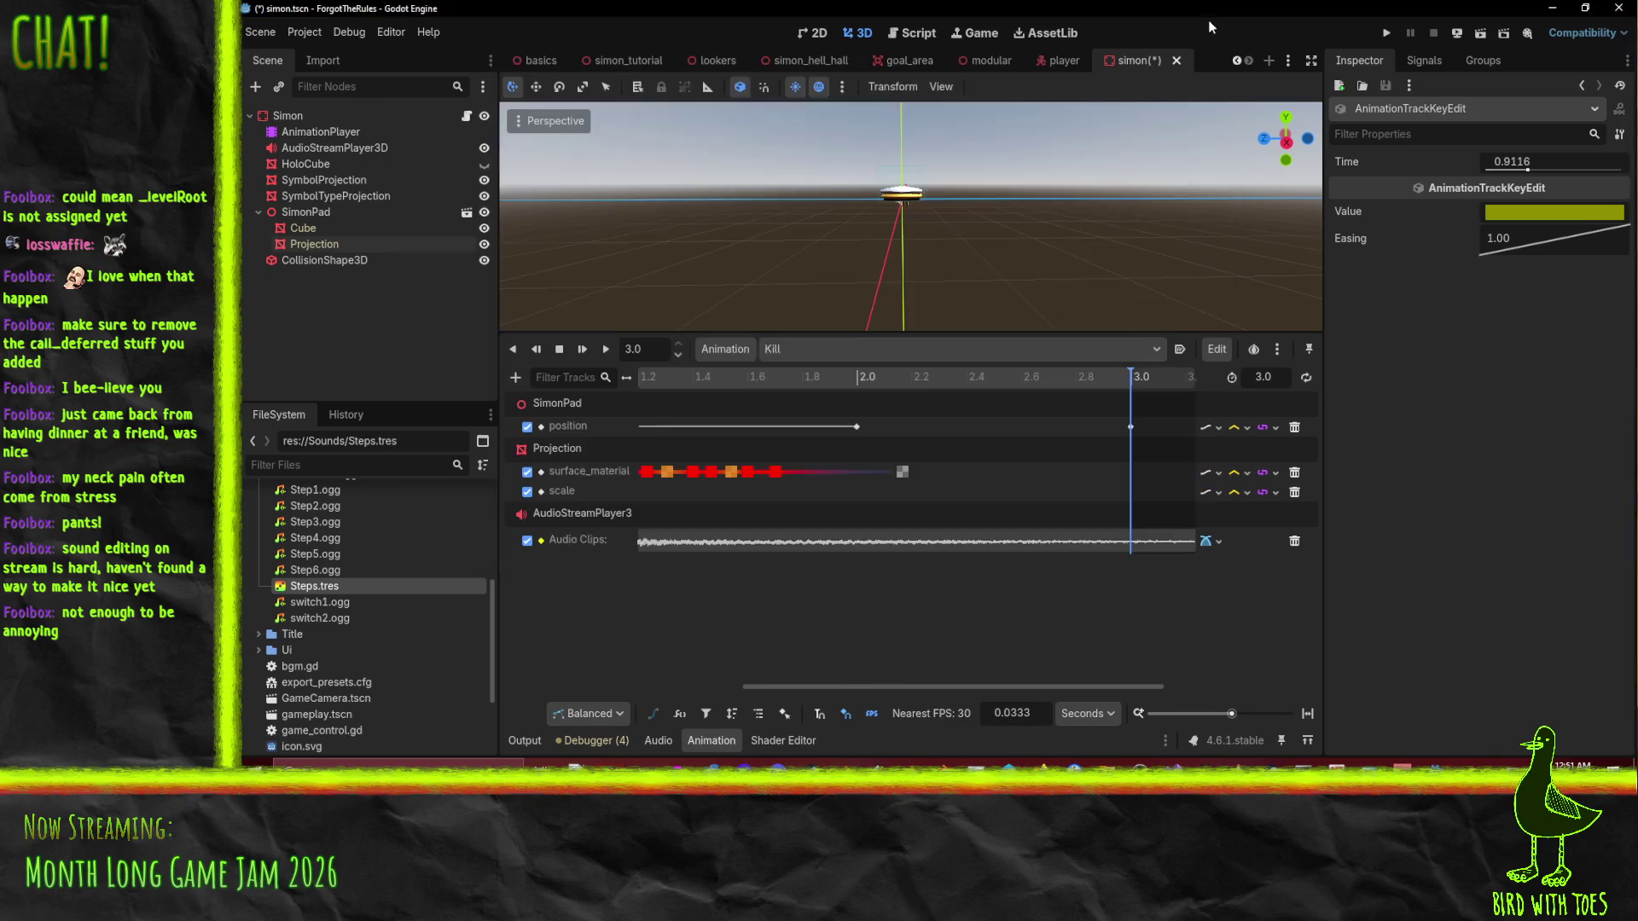
Rewind the Kill animation to 0.0 and play it with the trimmed SimonKill audio.
key("d")
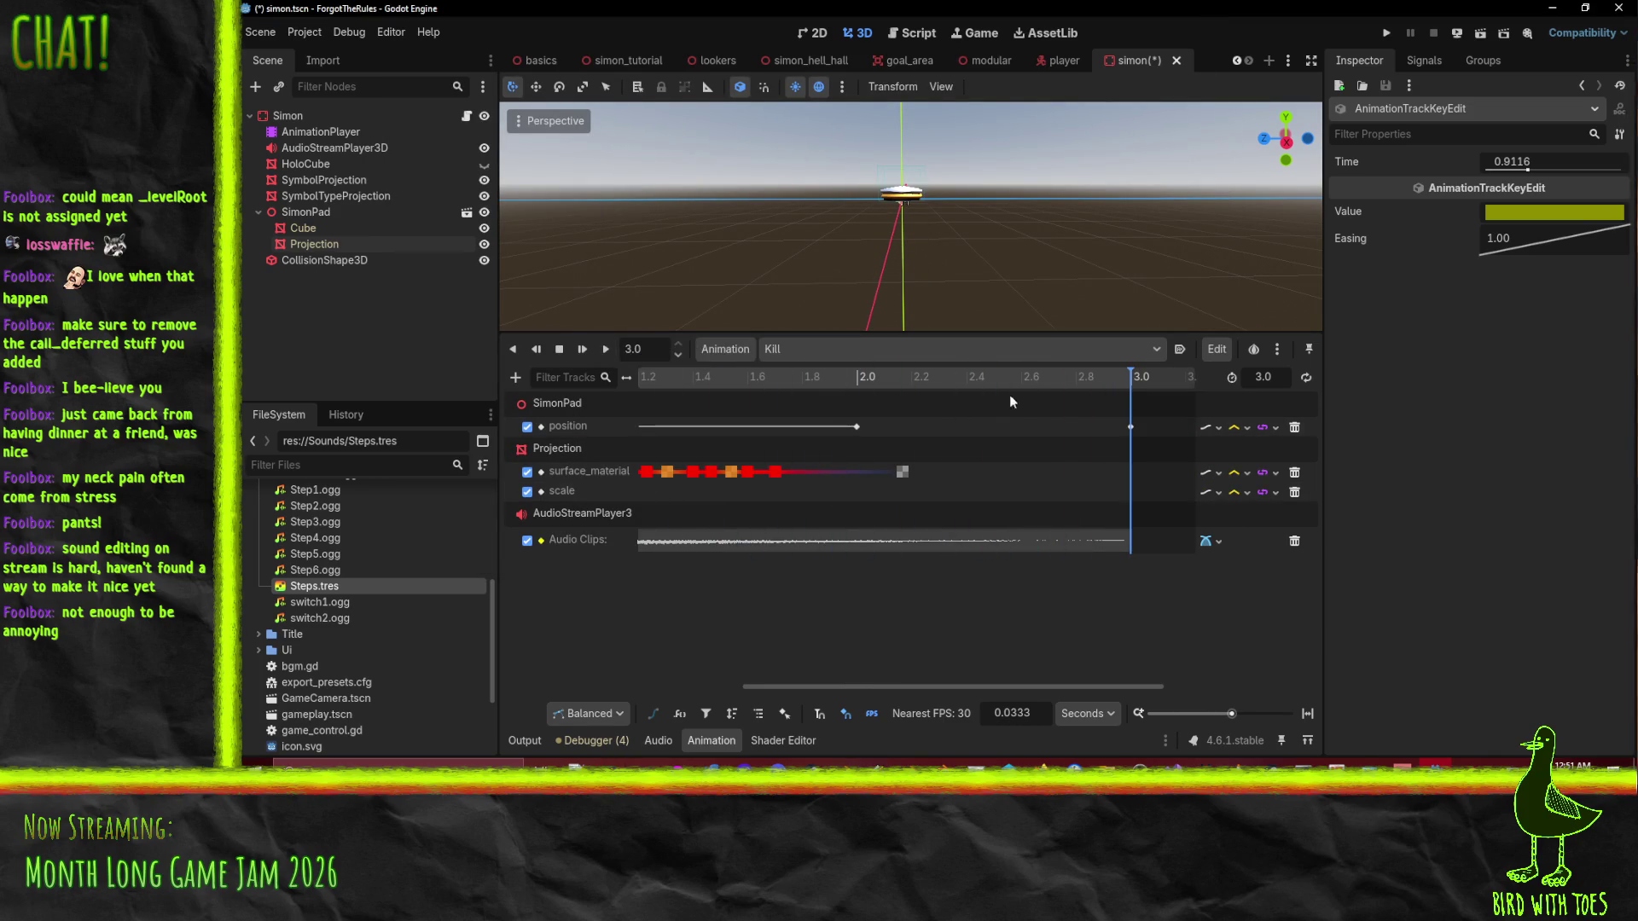
left_click_drag(976, 375, 259, 391)
left_click(607, 349)
Apply a fade out to the SimonKill audio from 1.47 to 1.98 s.
mouse_move(644, 762)
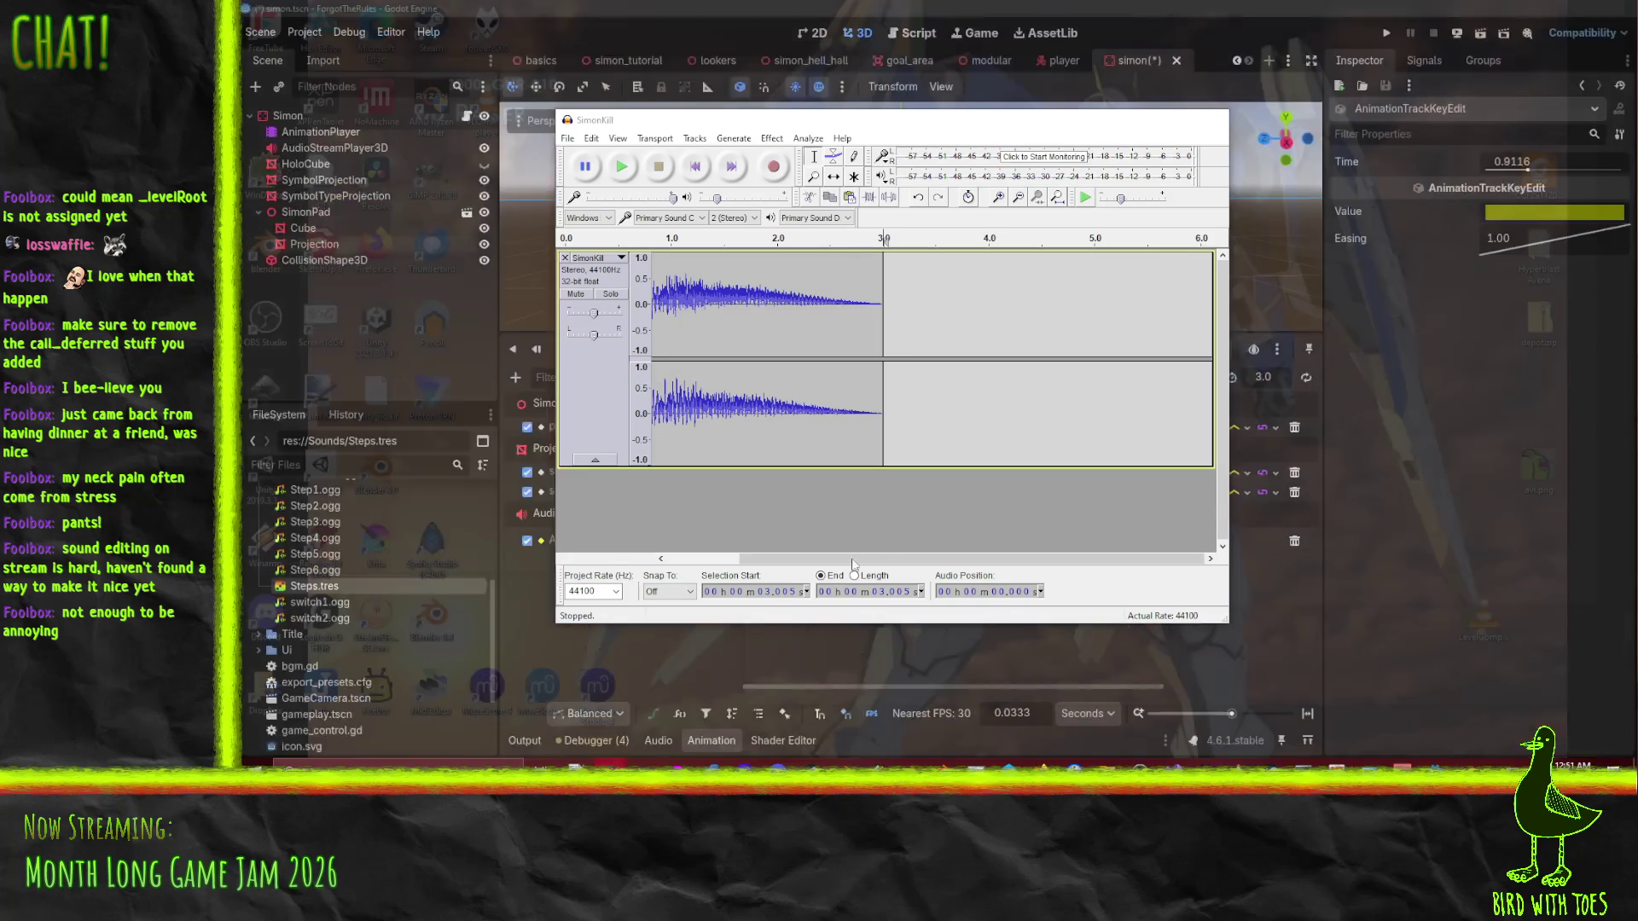
left_click(911, 708)
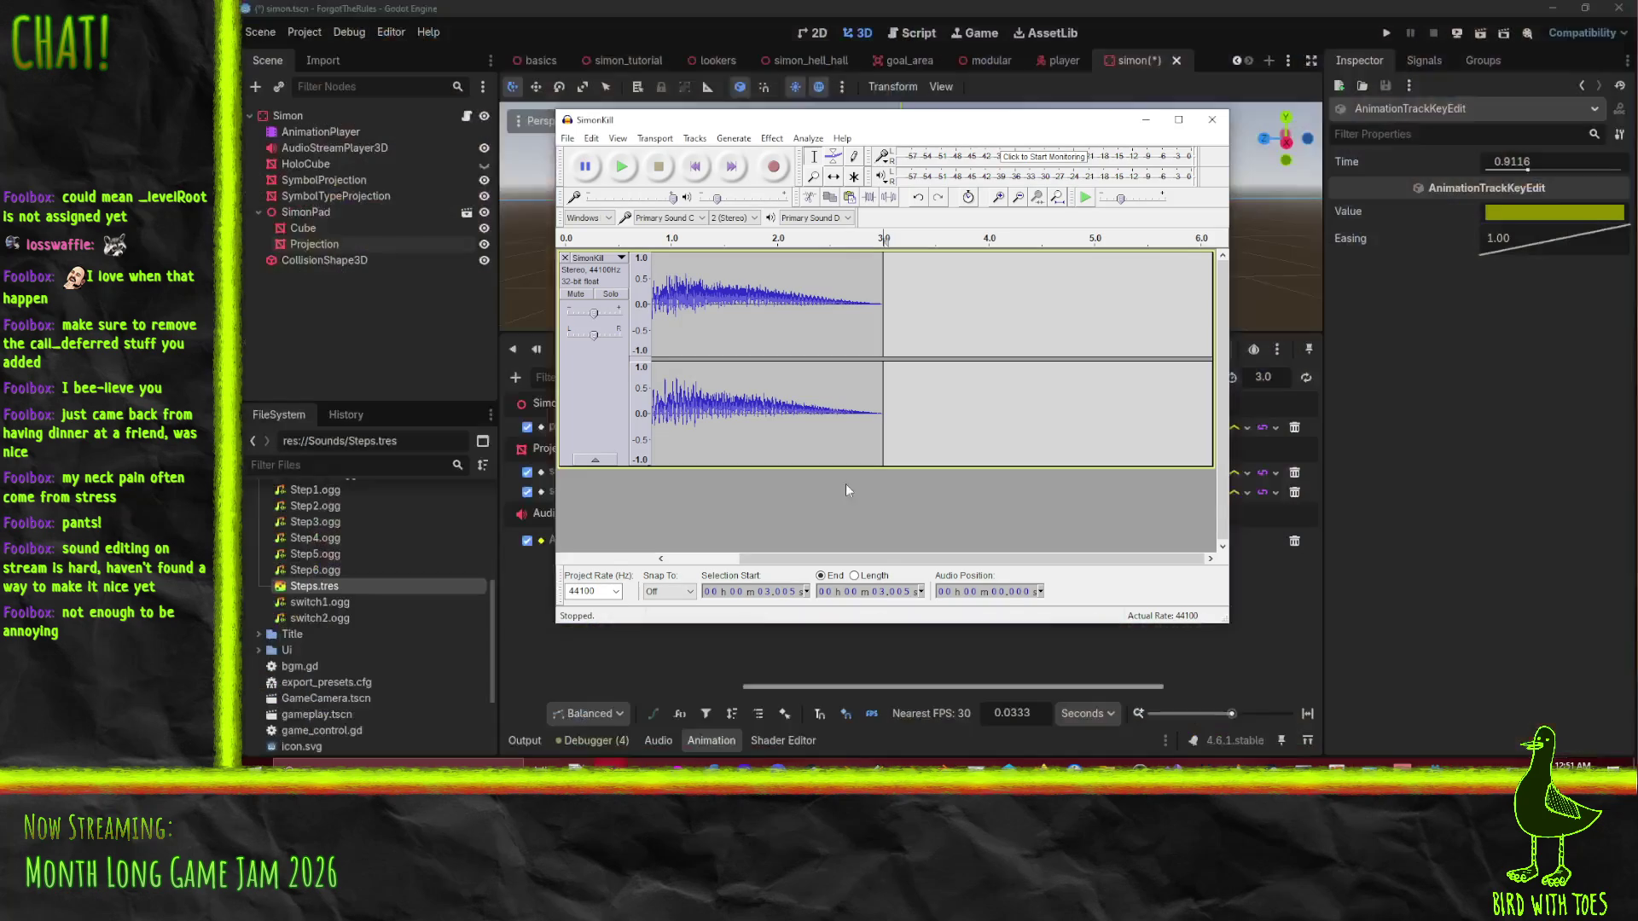
left_click_drag(853, 559, 783, 558)
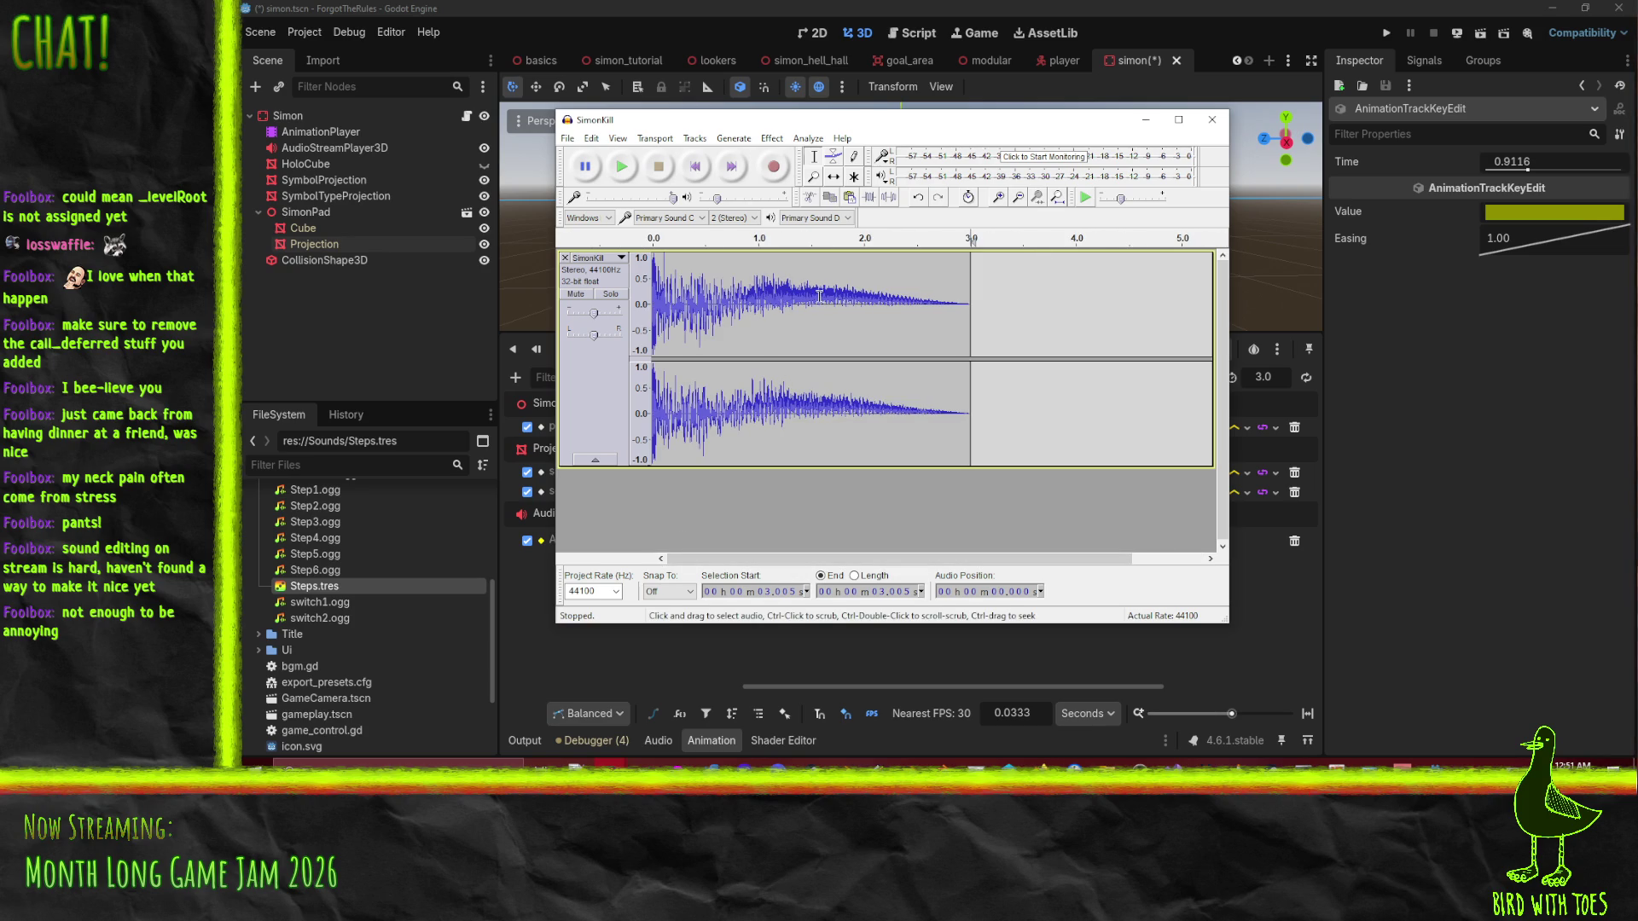
left_click_drag(807, 296, 861, 303)
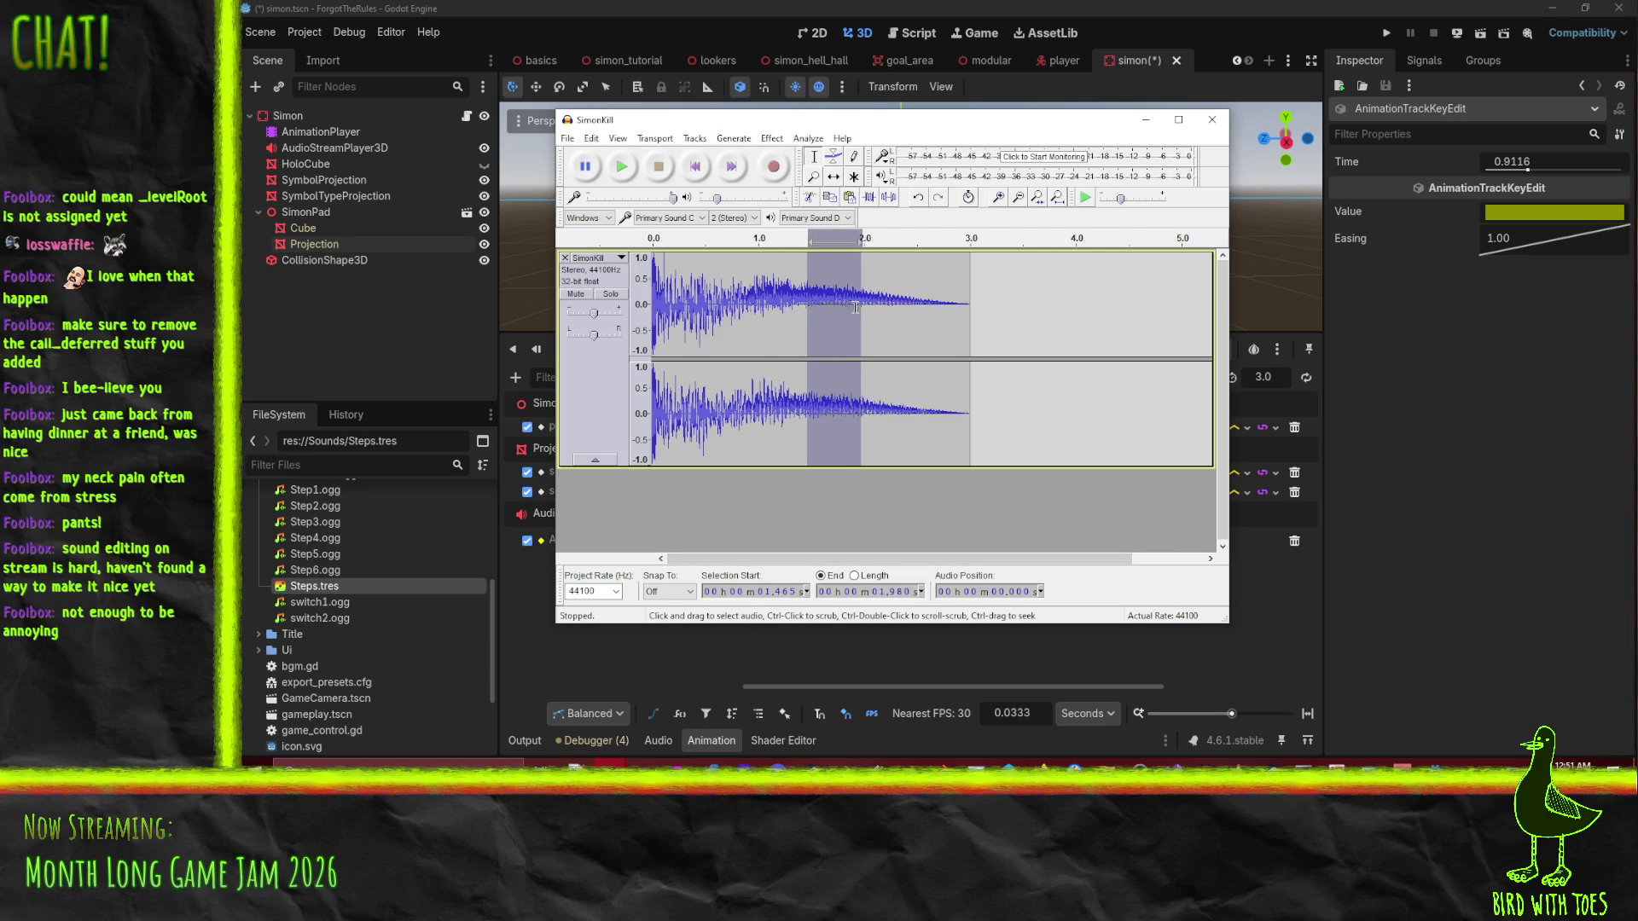
left_click(771, 138)
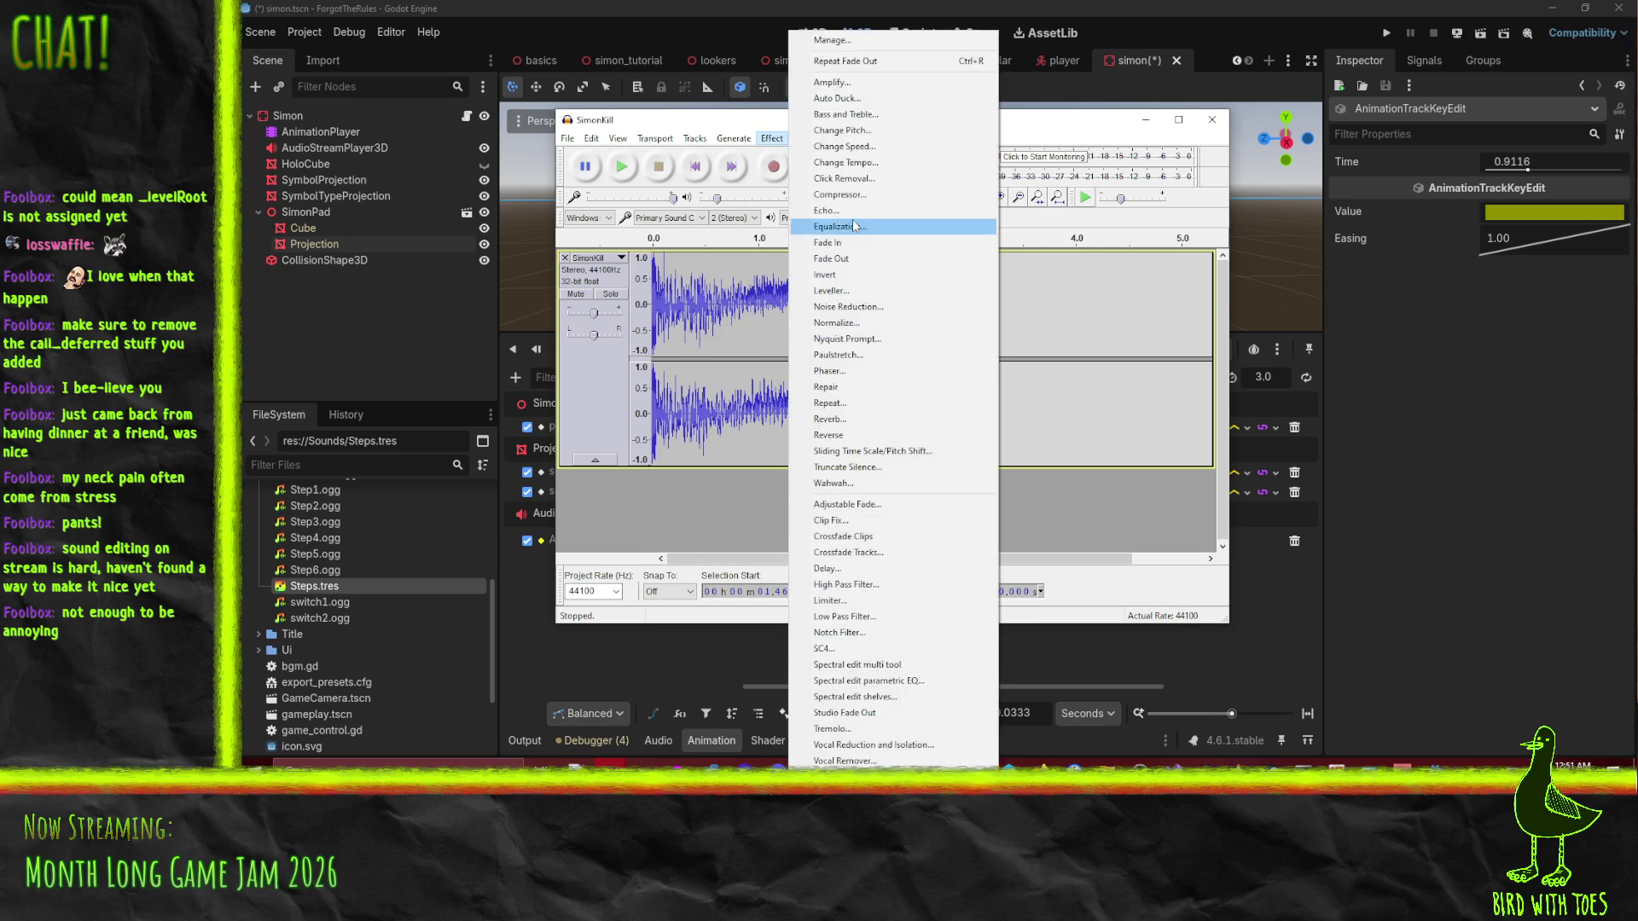
left_click(870, 62)
Delete the audio after 1.98 s, re-export over SimonKill.ogg, and return to Godot.
mouse_move(811, 337)
left_mouse_down()
mouse_move(958, 349)
mouse_move(966, 375)
left_mouse_up()
key("Delete")
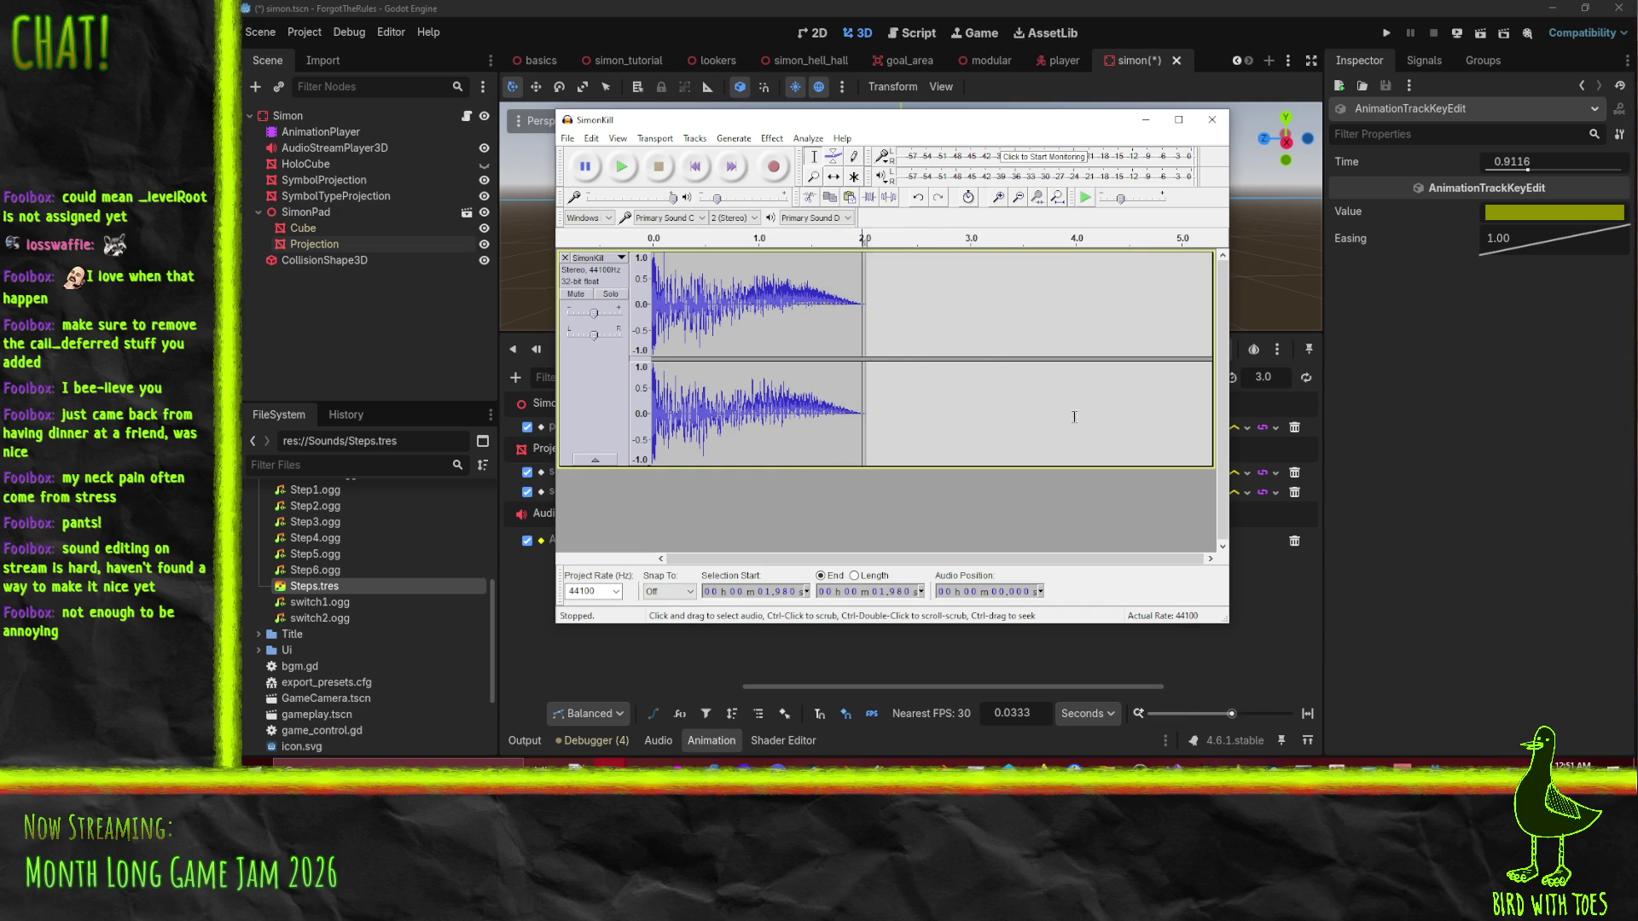
left_click(567, 139)
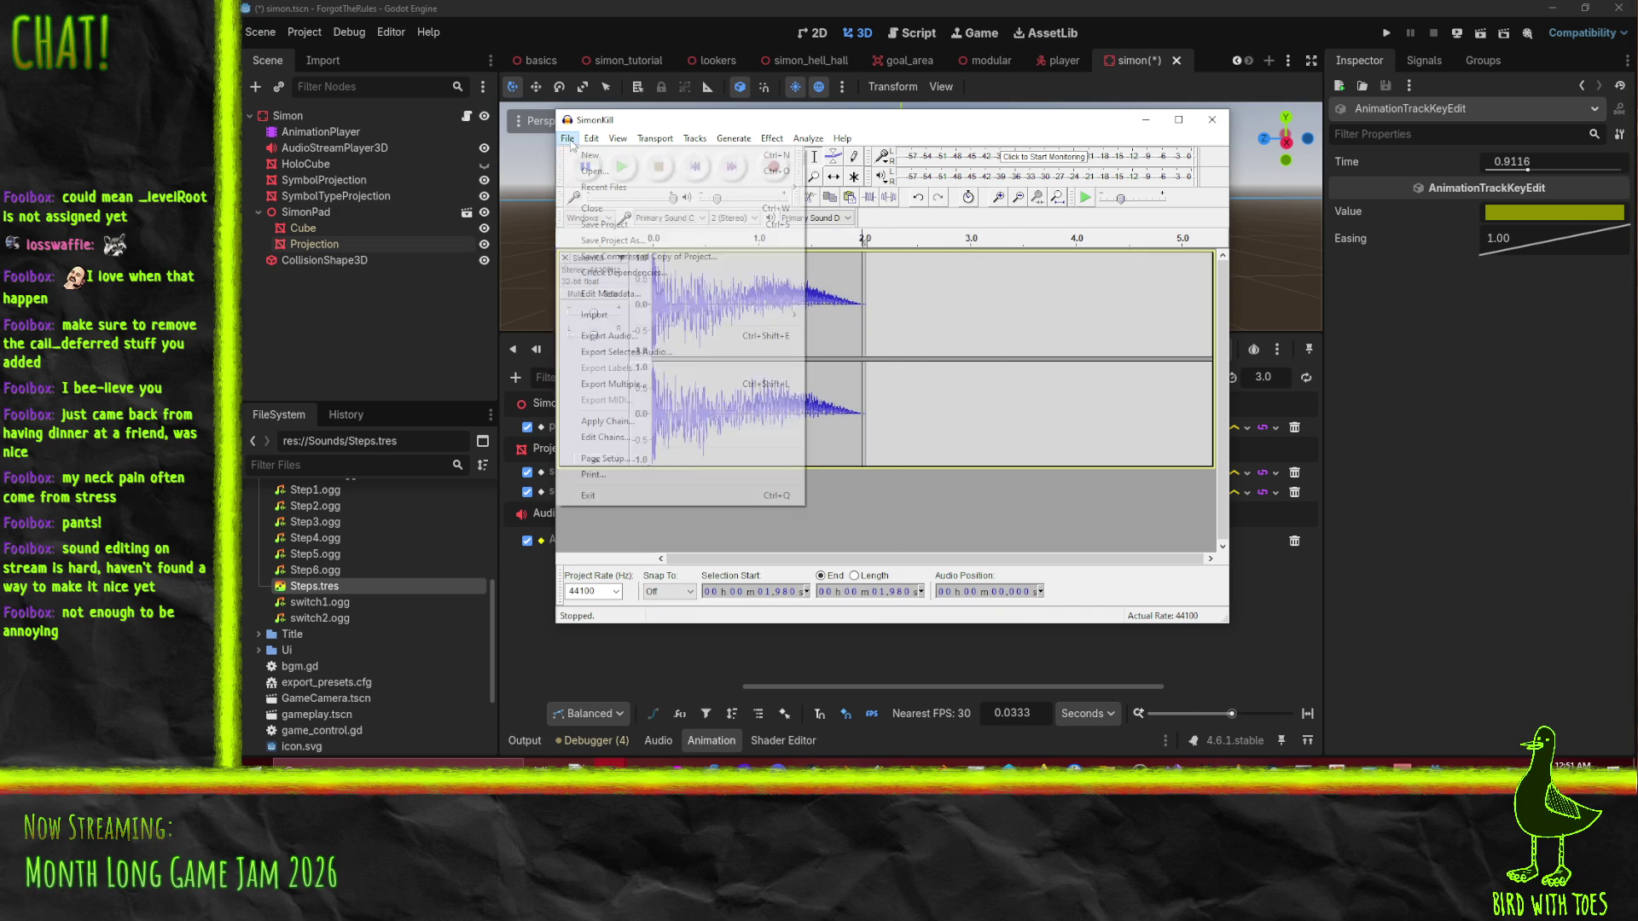
left_click(645, 336)
left_click(1232, 413)
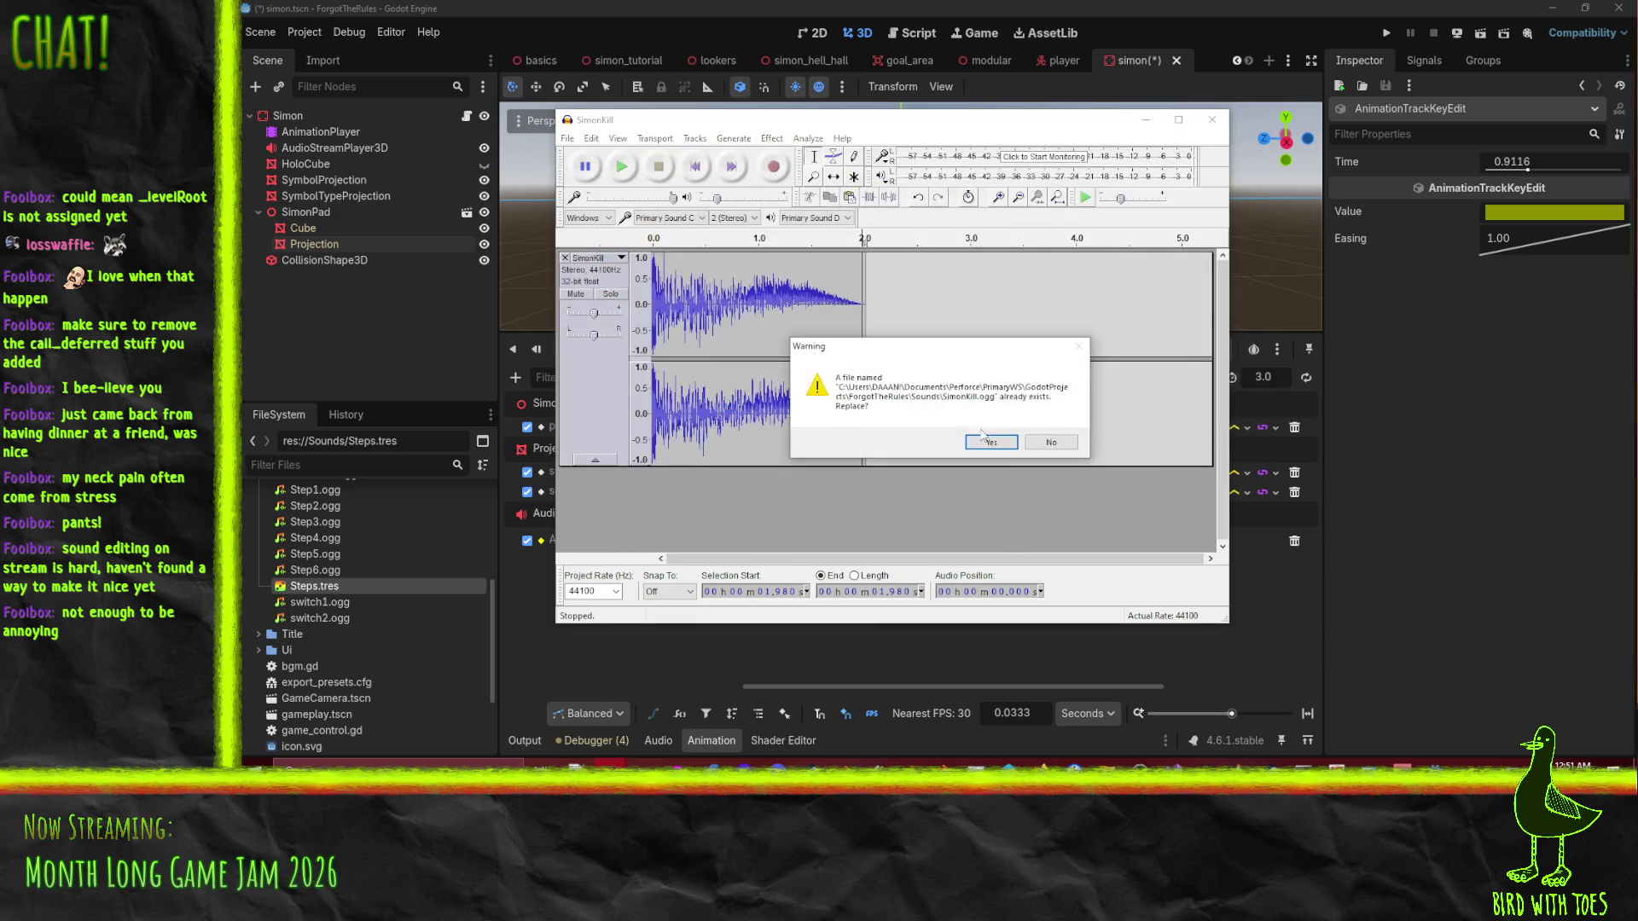
left_click(984, 490)
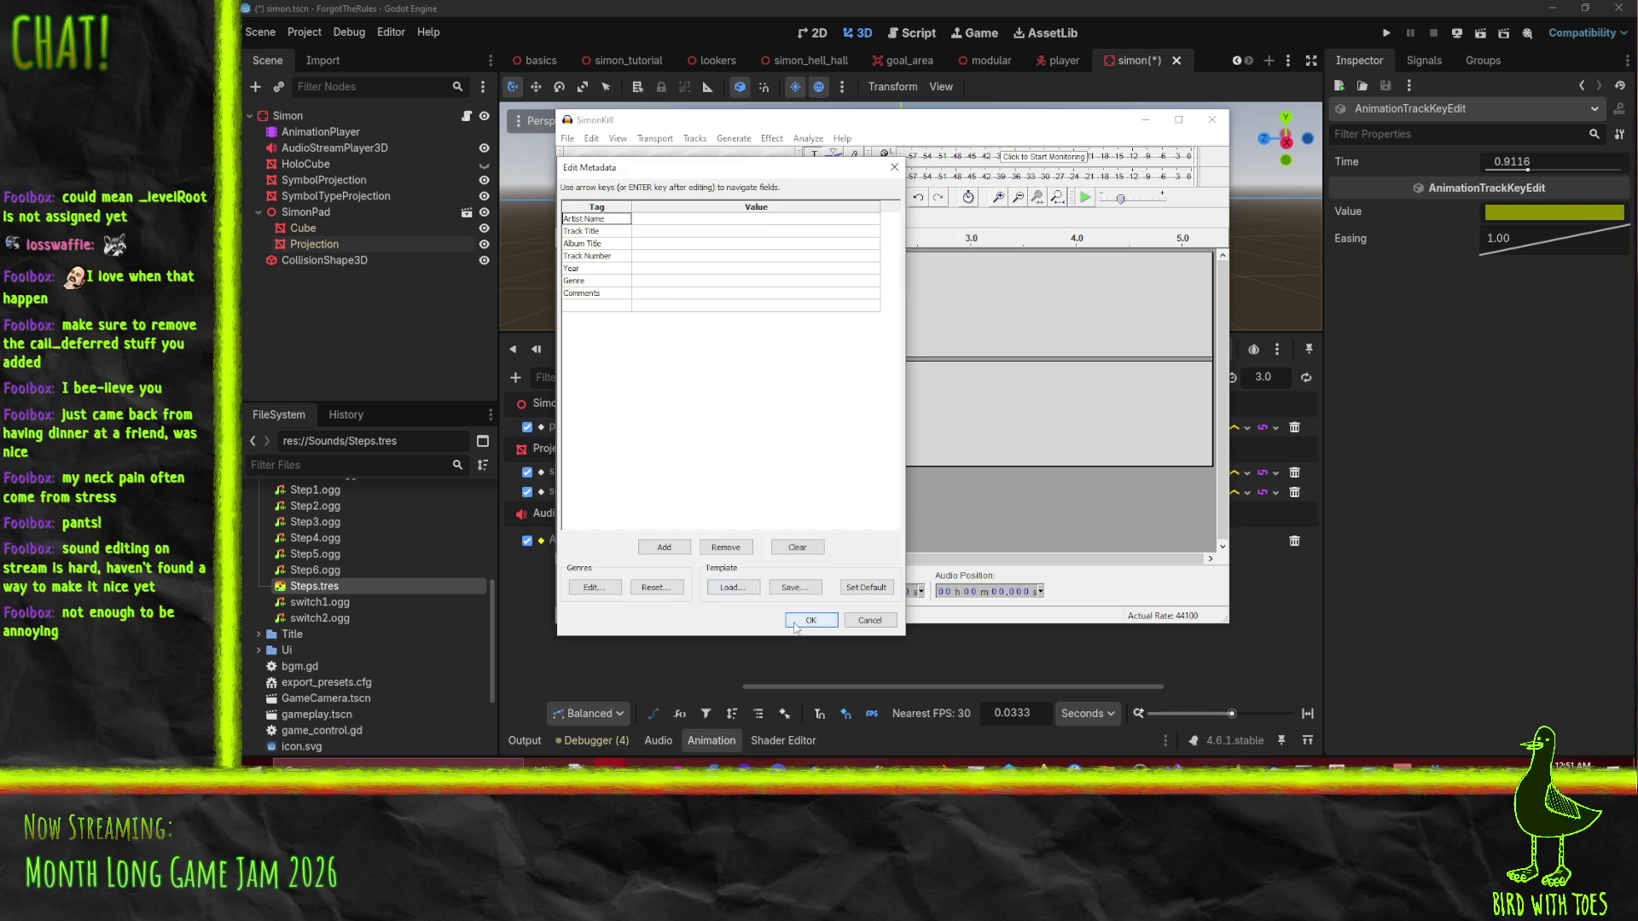
left_click(795, 625)
key("alt+Tab")
key("shift+d")
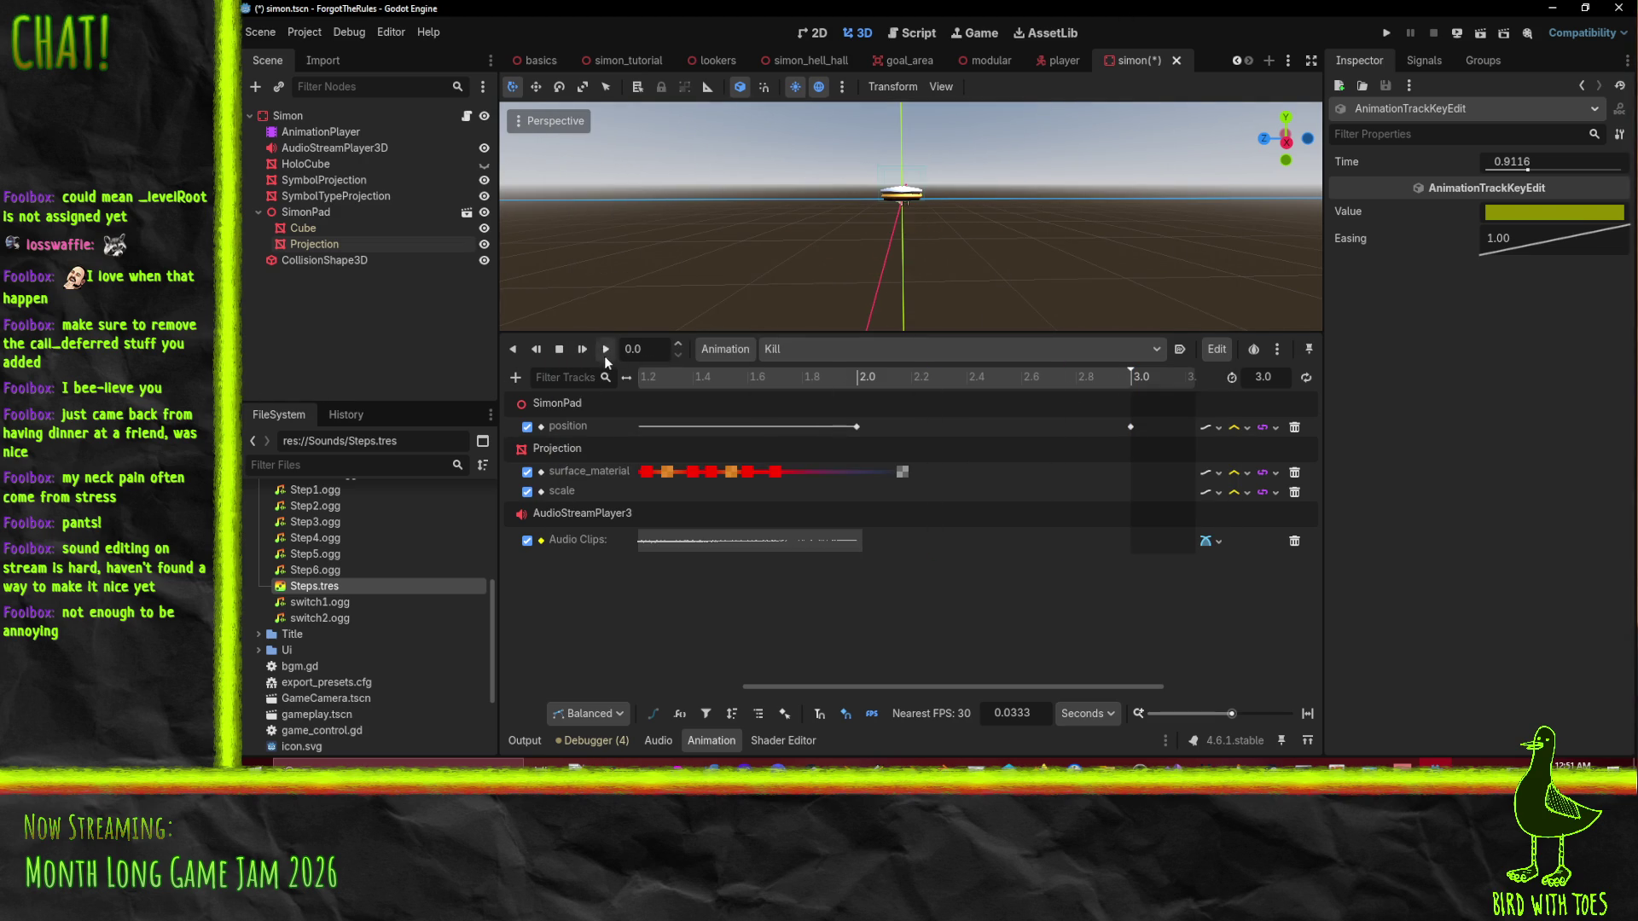
Play the Kill animation twice to hear the new sound, then bring up Audacity's windows.
left_click(606, 355)
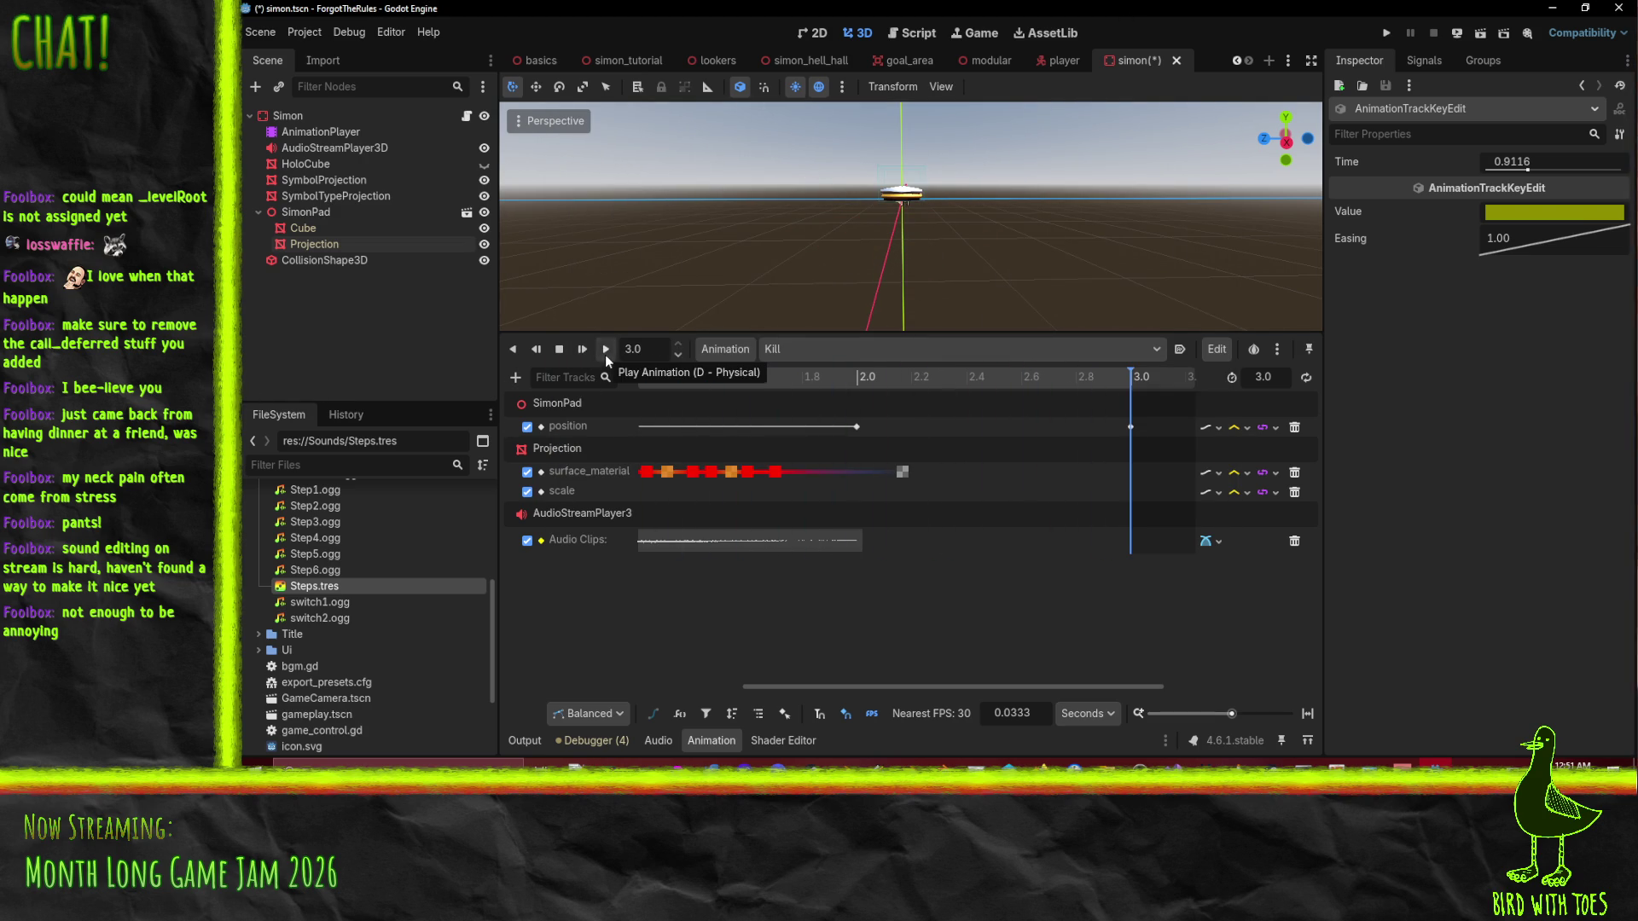
left_click(605, 355)
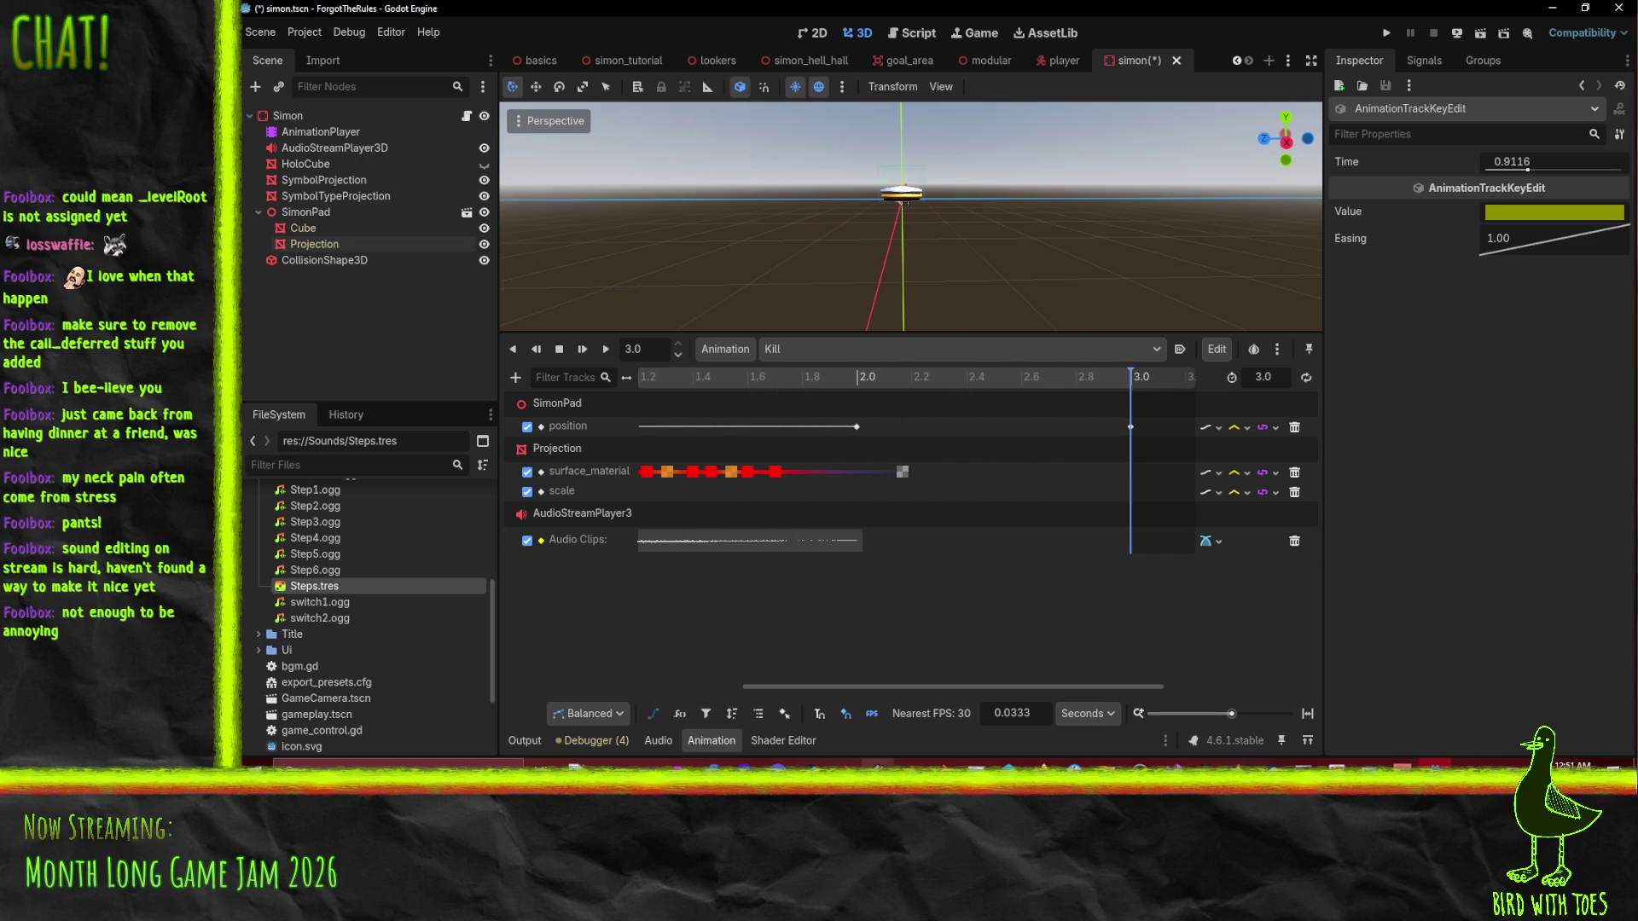
left_click(609, 765)
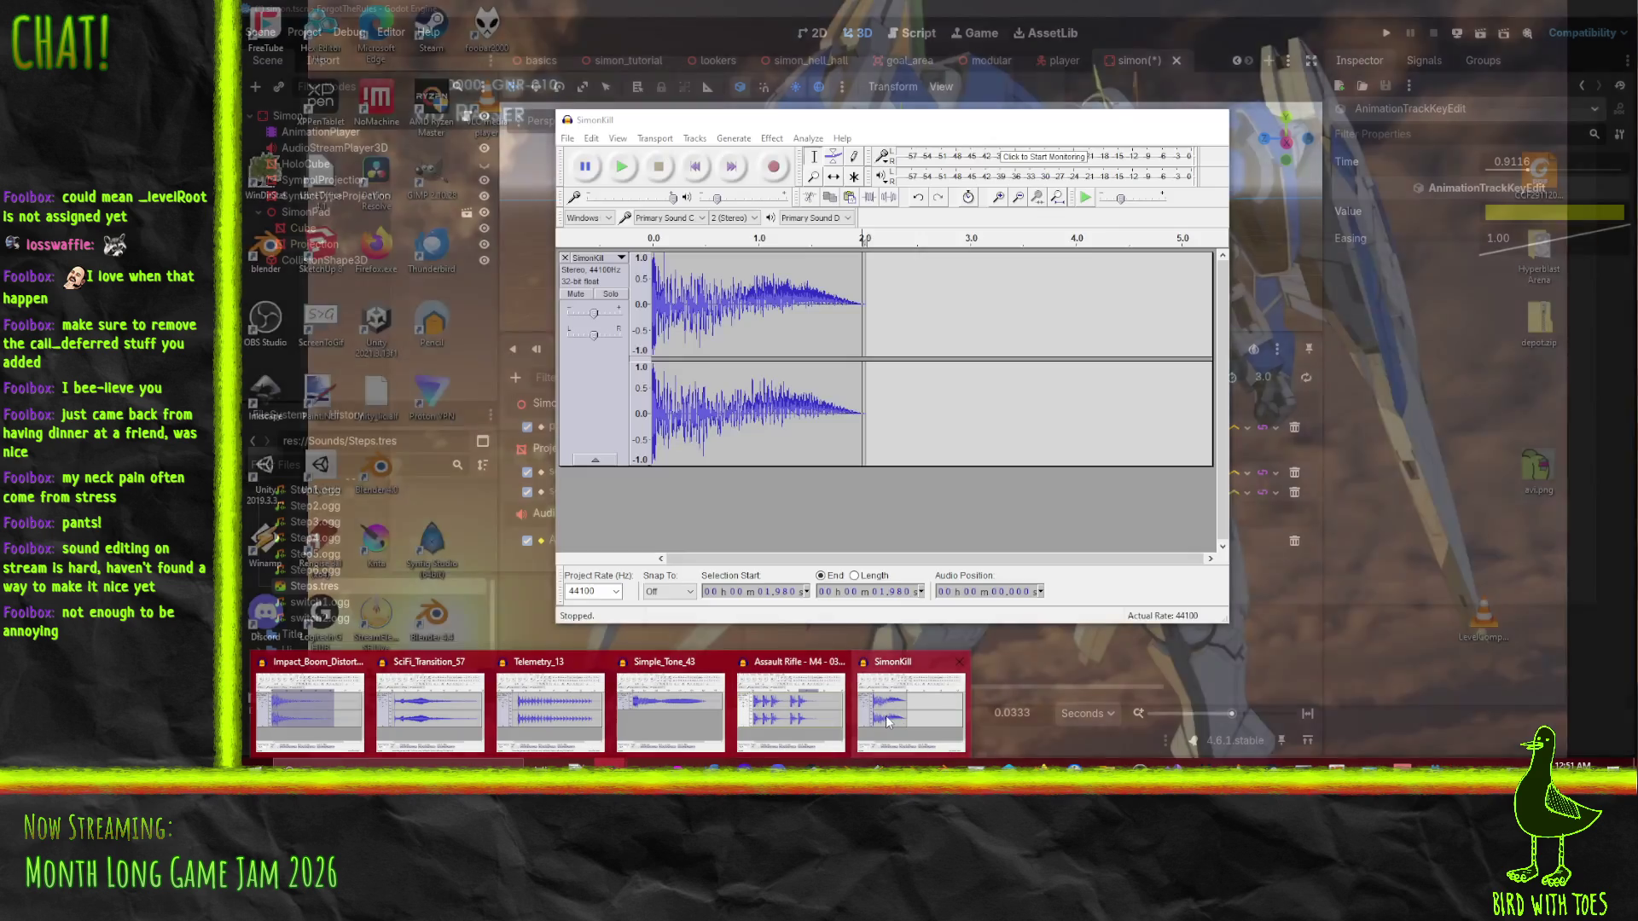
Fade out the SimonKill audio from about 1.0 s to 2.45 s.
left_click(887, 720)
left_click_drag(863, 384, 966, 381)
left_click_drag(861, 324, 807, 324)
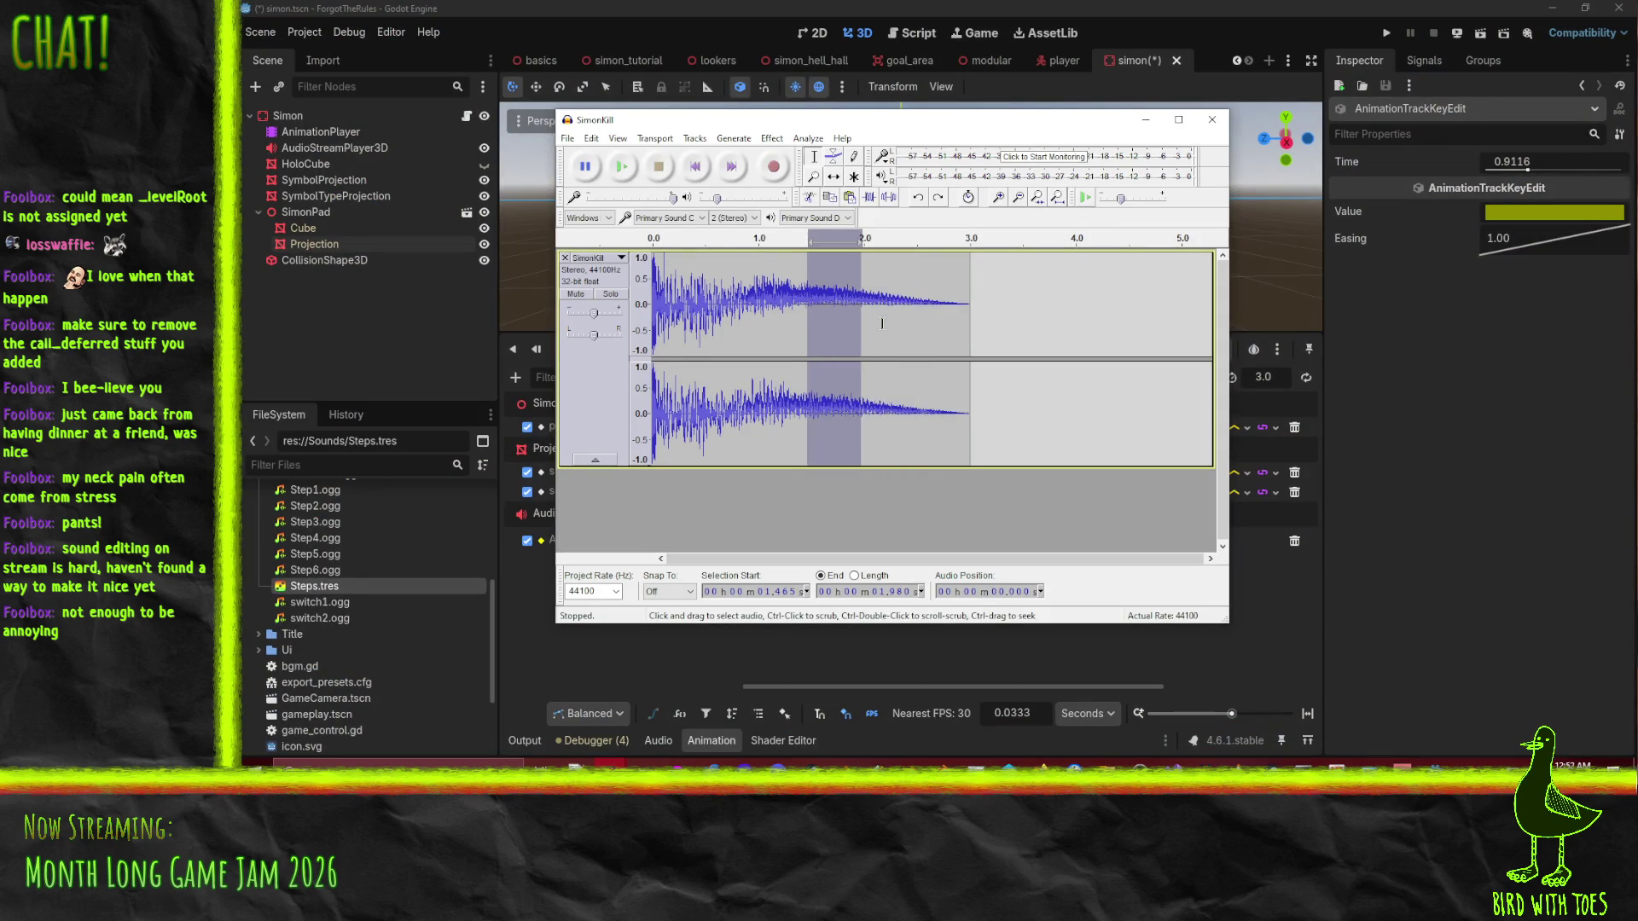
left_click(811, 317)
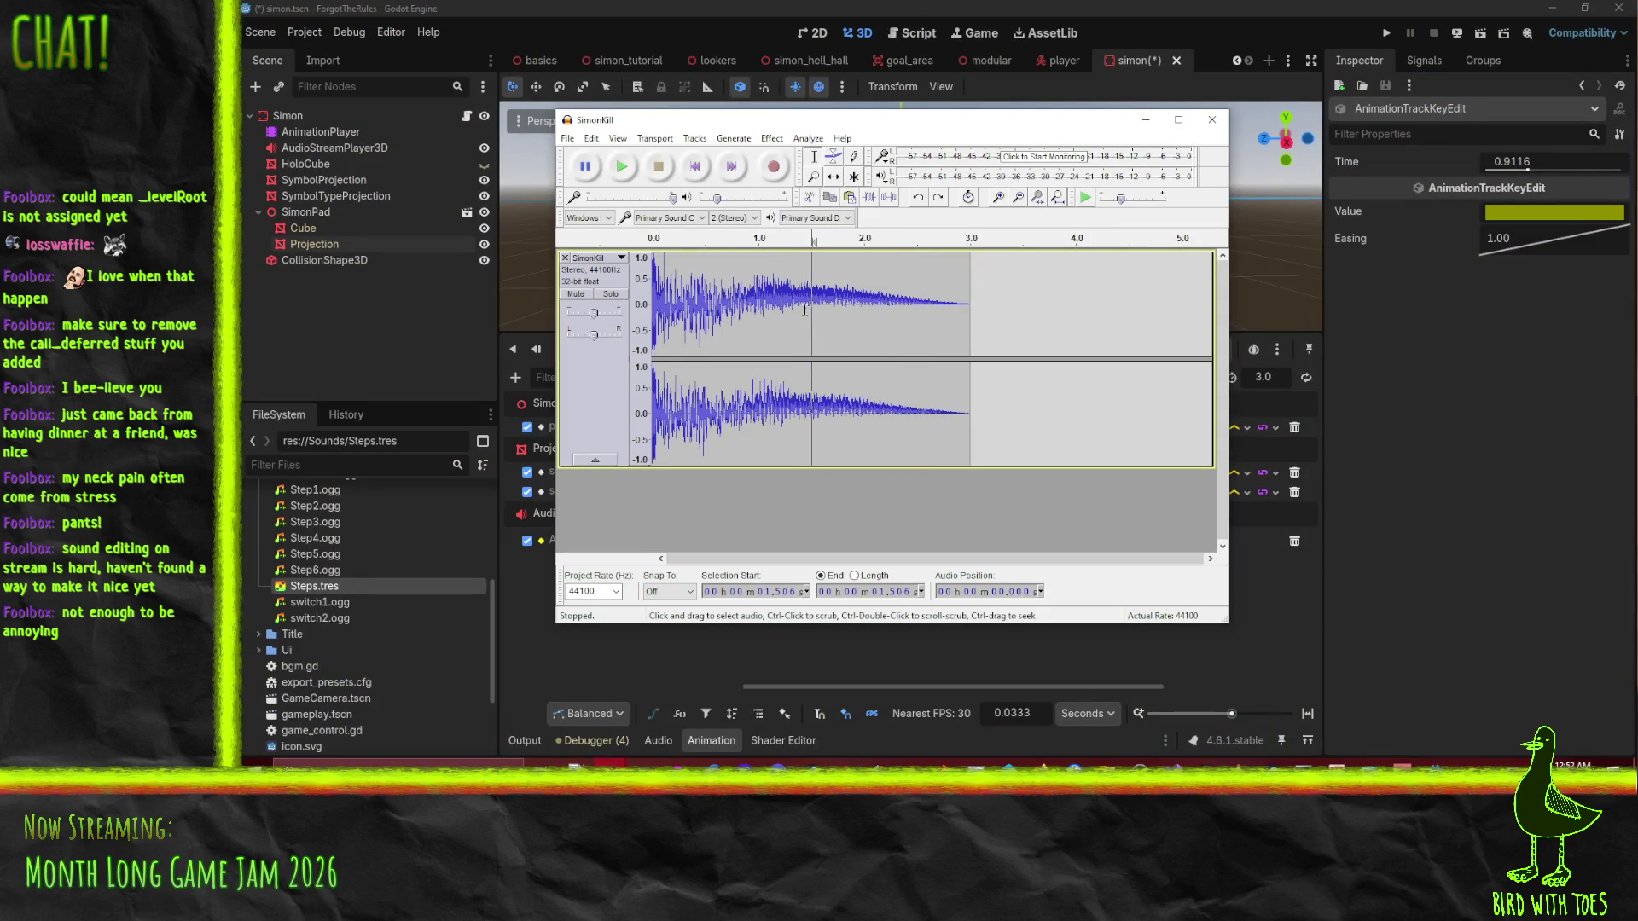
left_click_drag(760, 303, 914, 310)
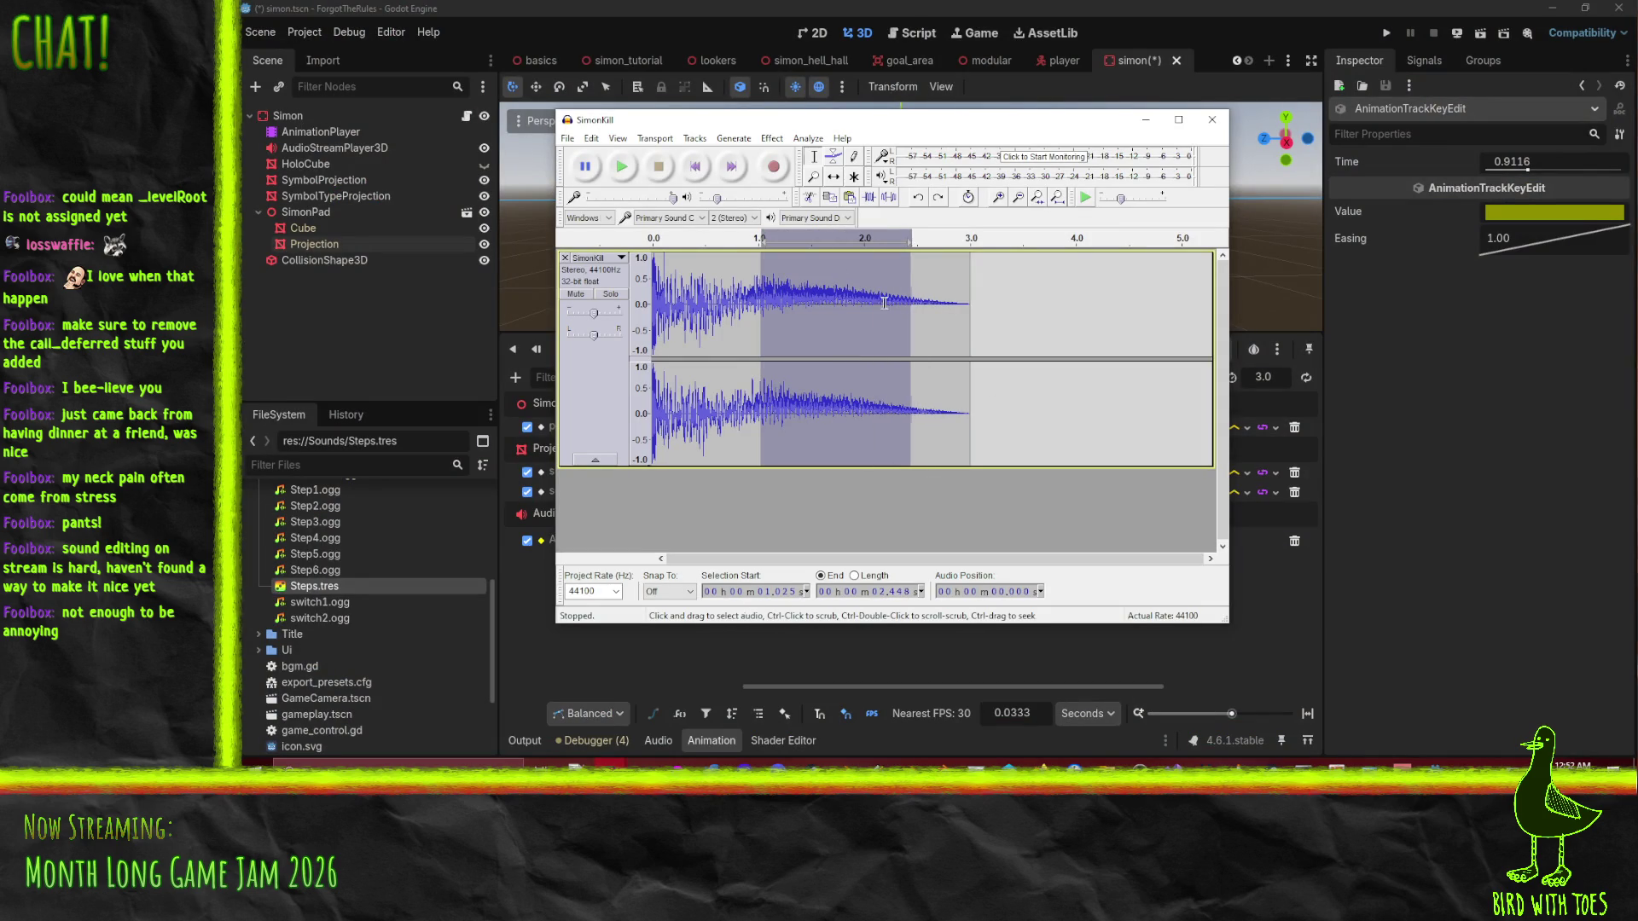
left_click(772, 138)
left_click(857, 62)
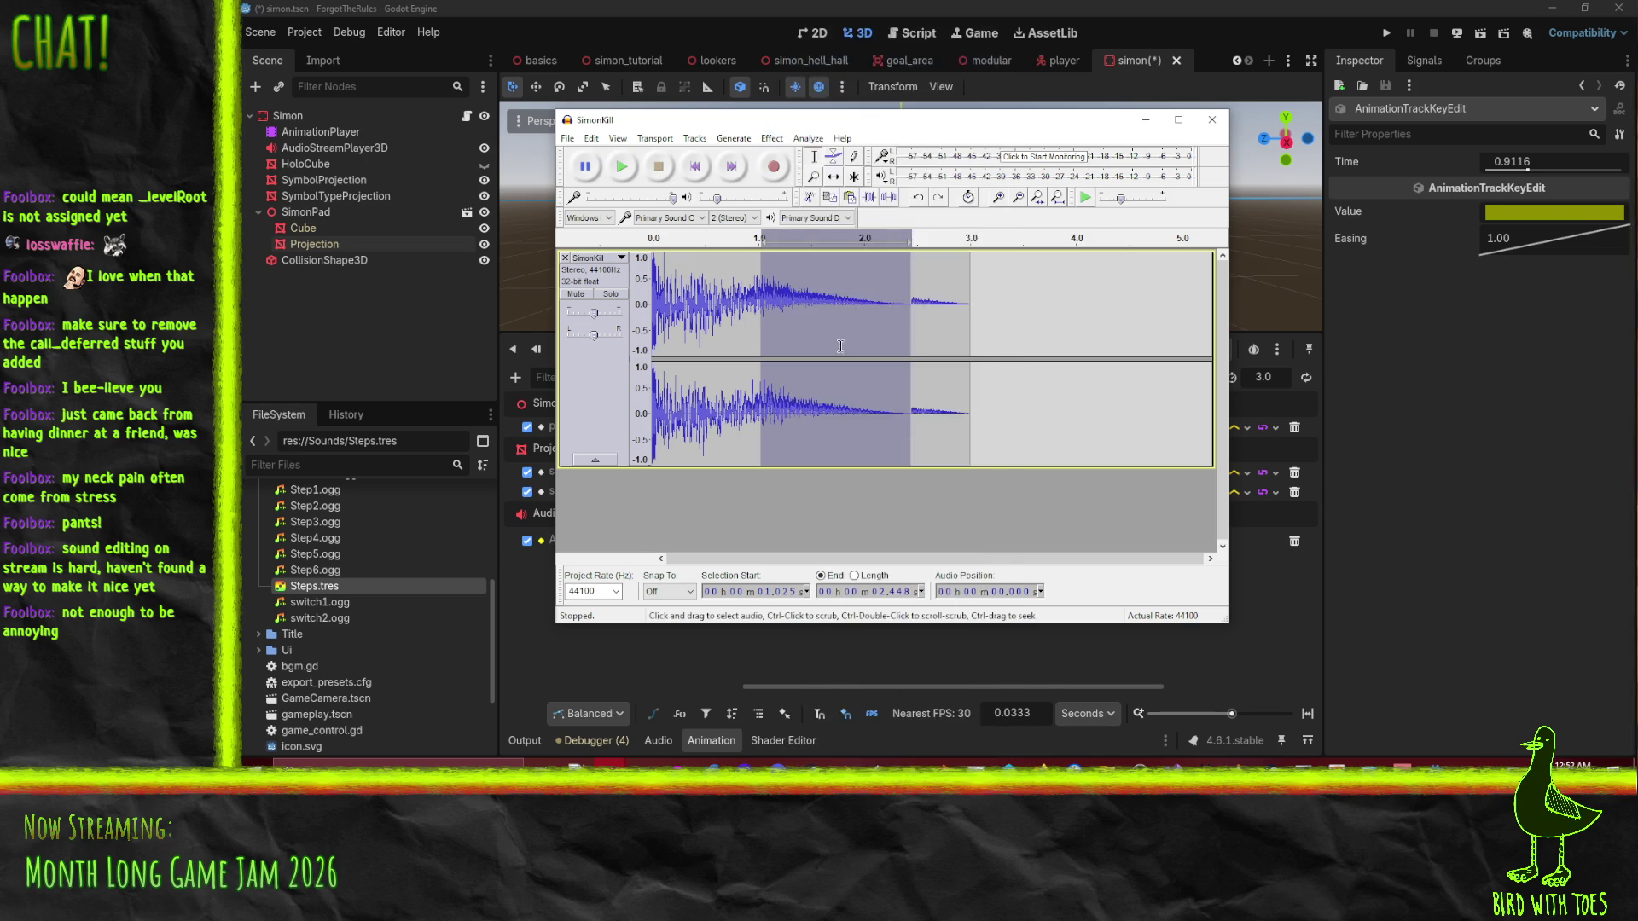
Delete the tail after 2.448 s, overwrite SimonKill.ogg, and return to Godot.
left_click_drag(911, 333, 971, 341)
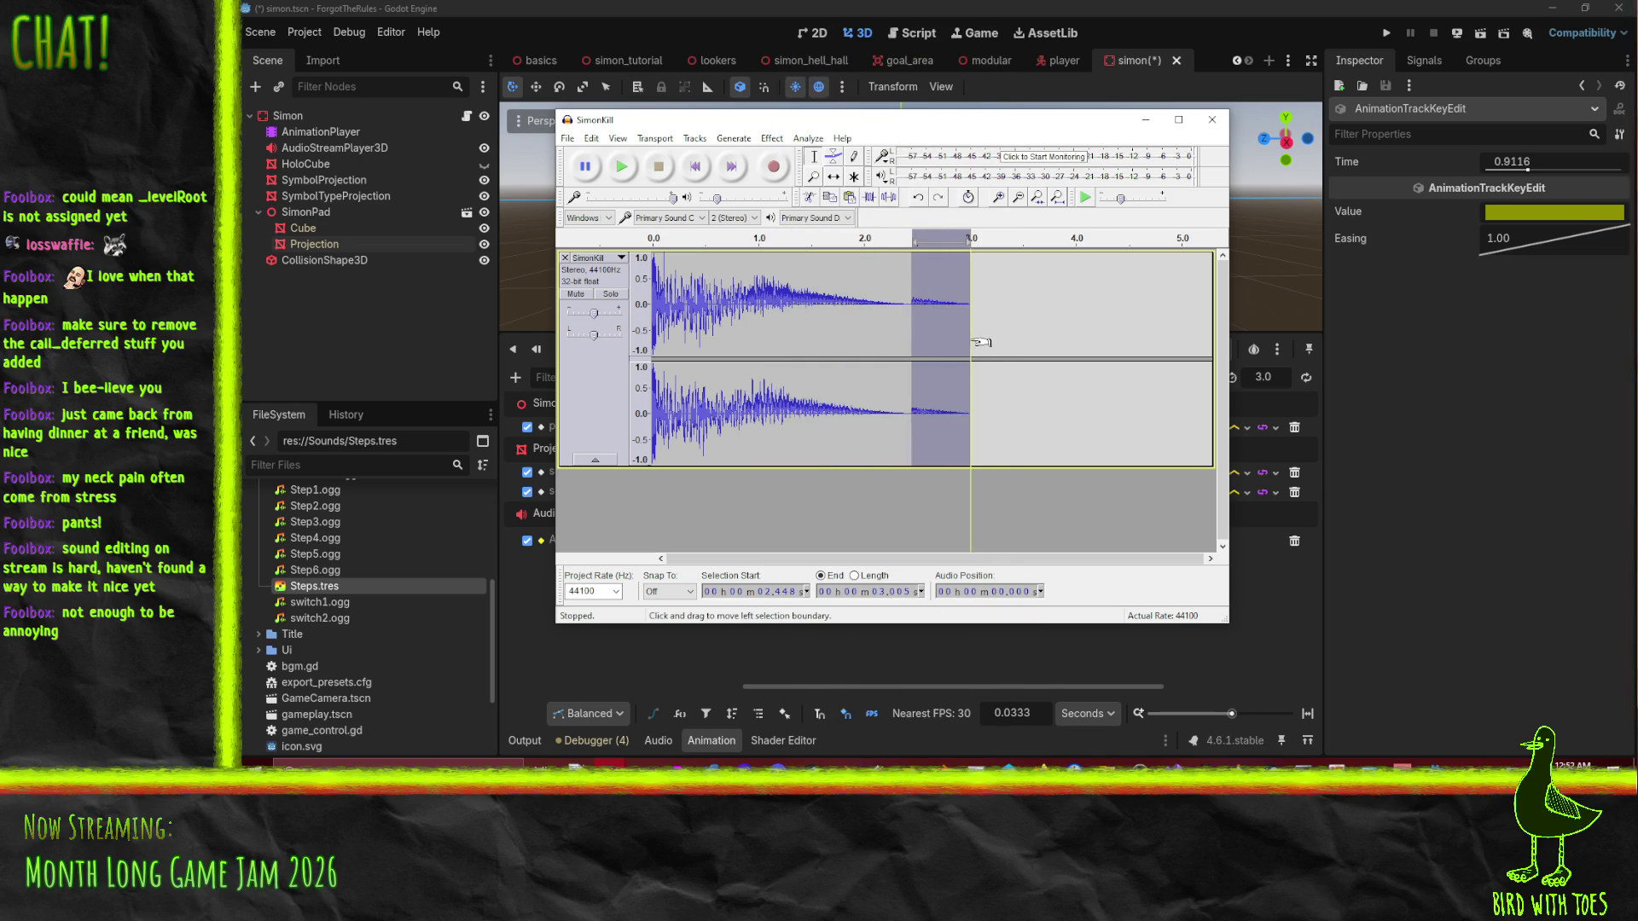
key("Delete")
left_click(567, 139)
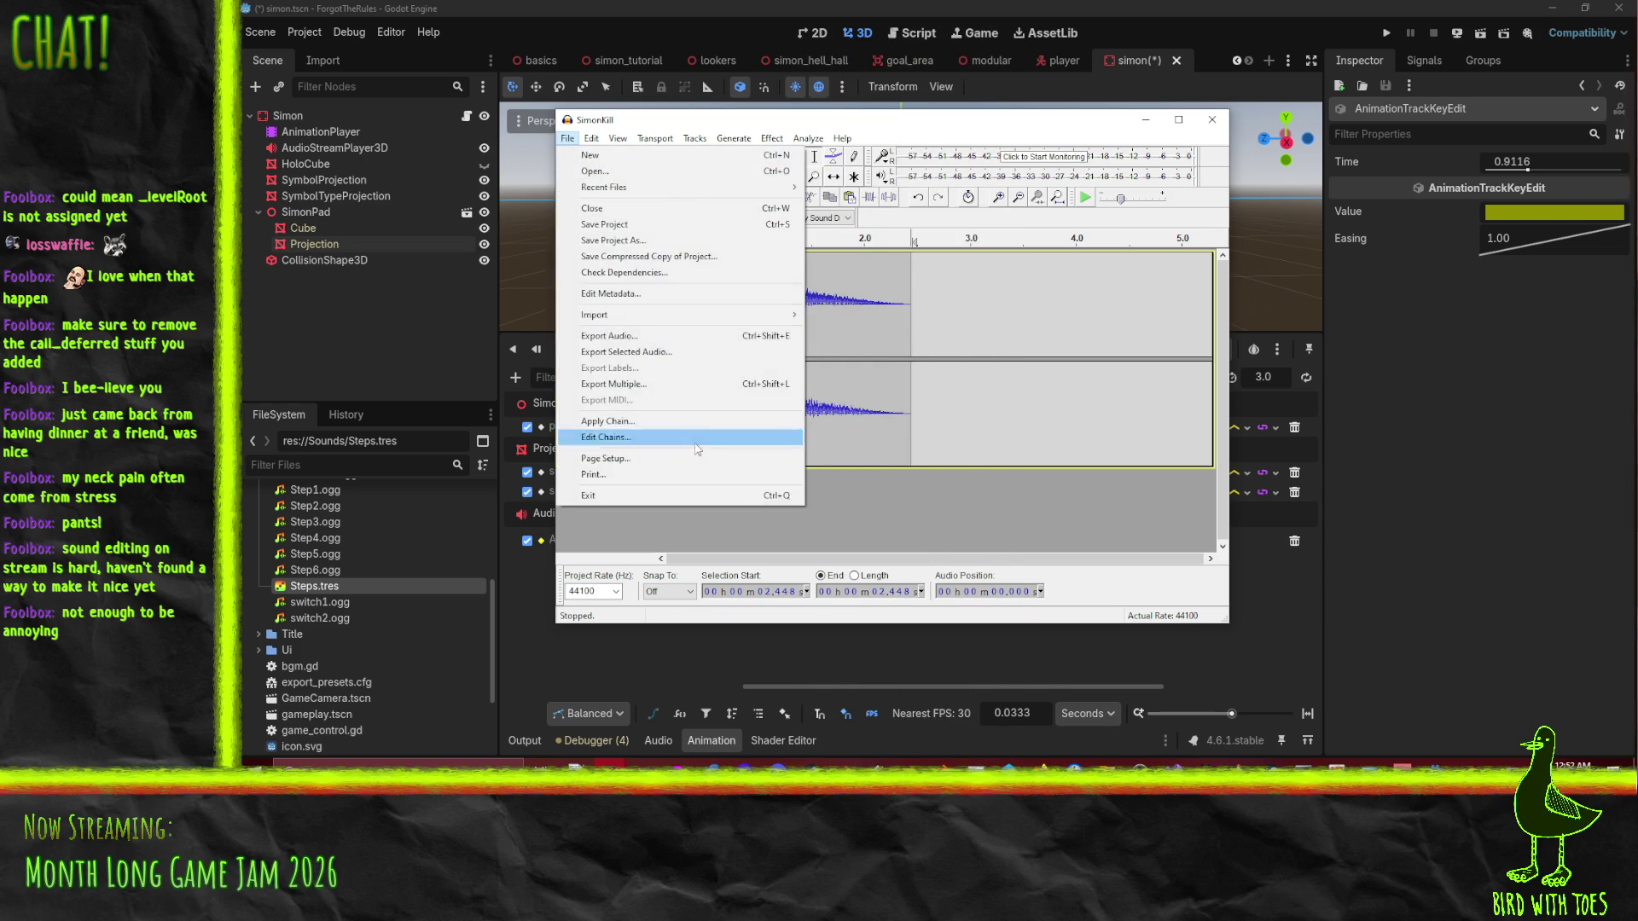
left_click(641, 349)
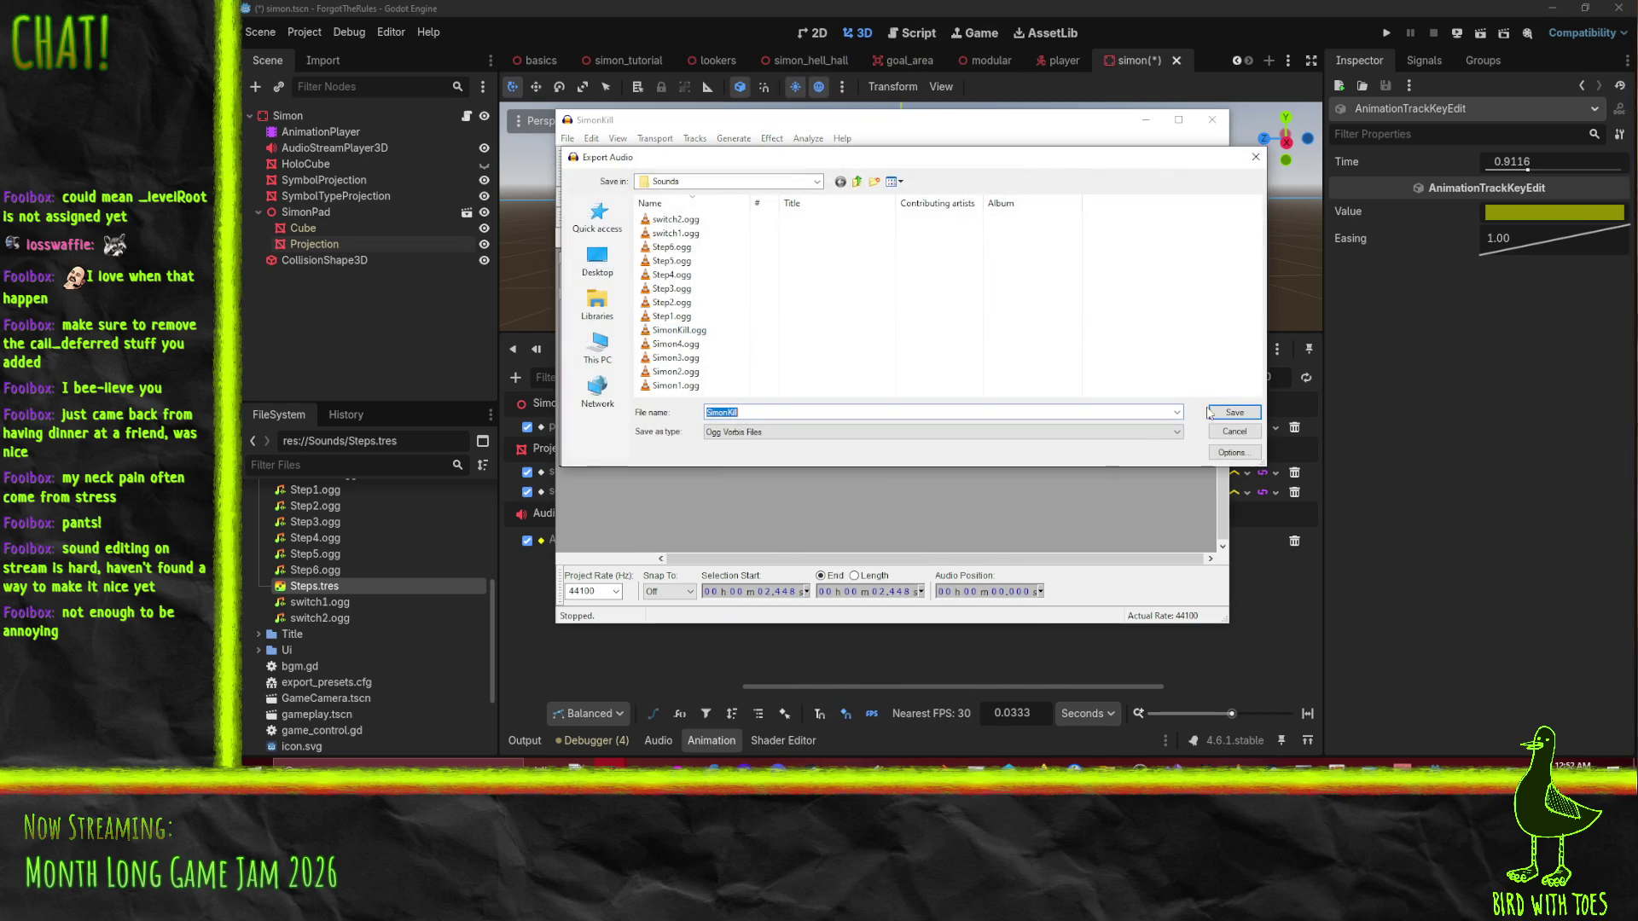
left_click(1228, 409)
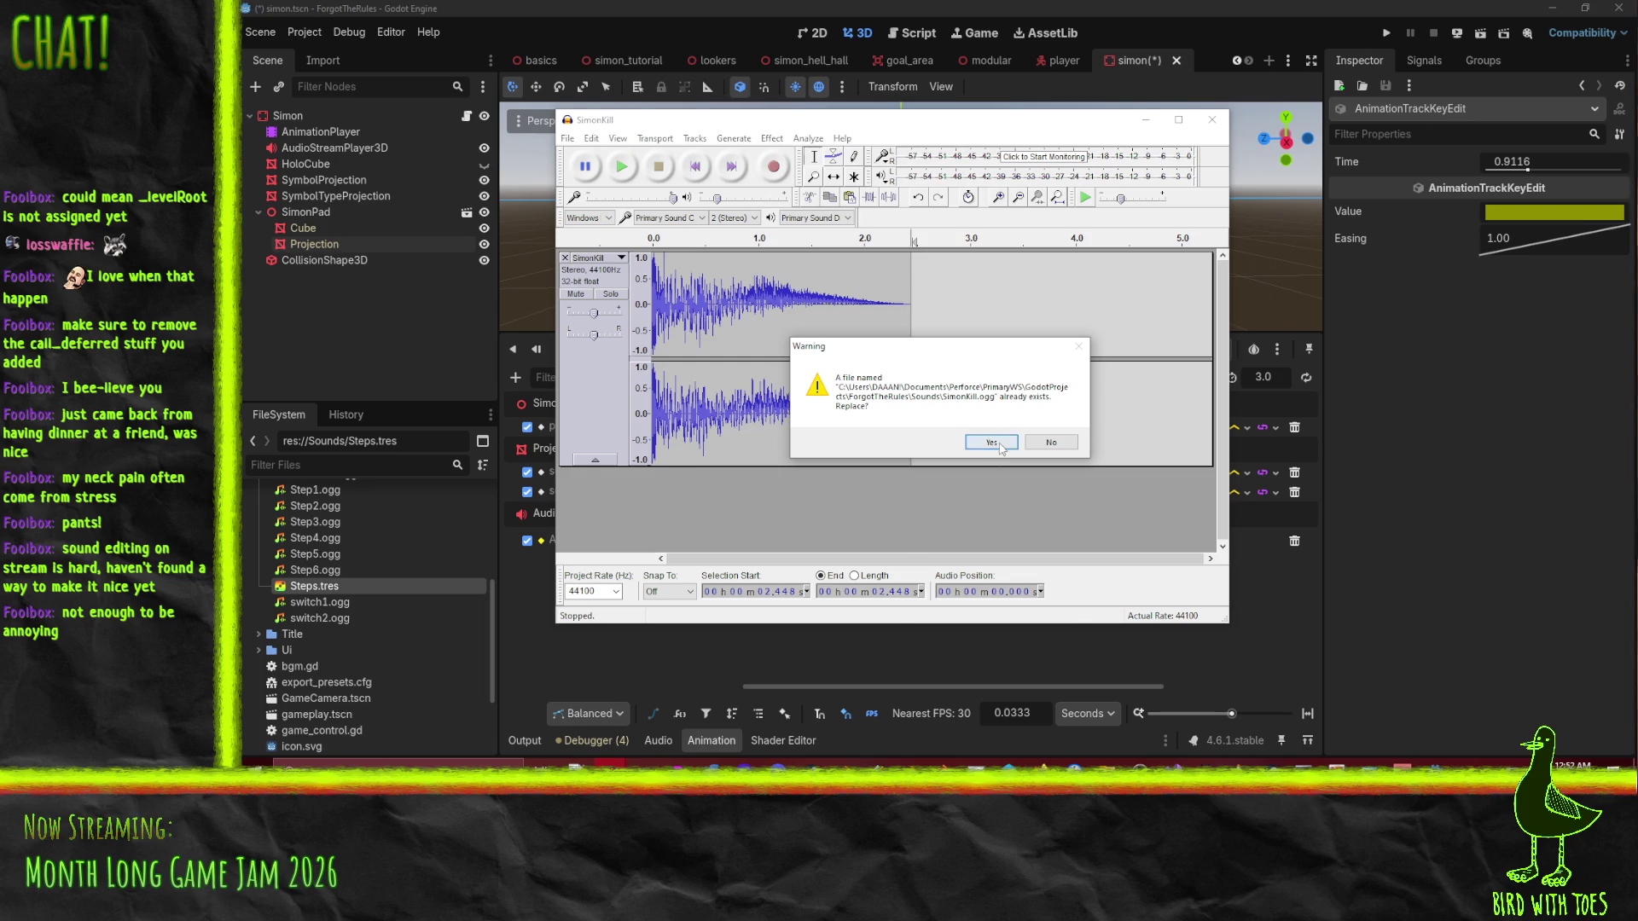
left_click(992, 442)
left_click(819, 618)
left_click(969, 23)
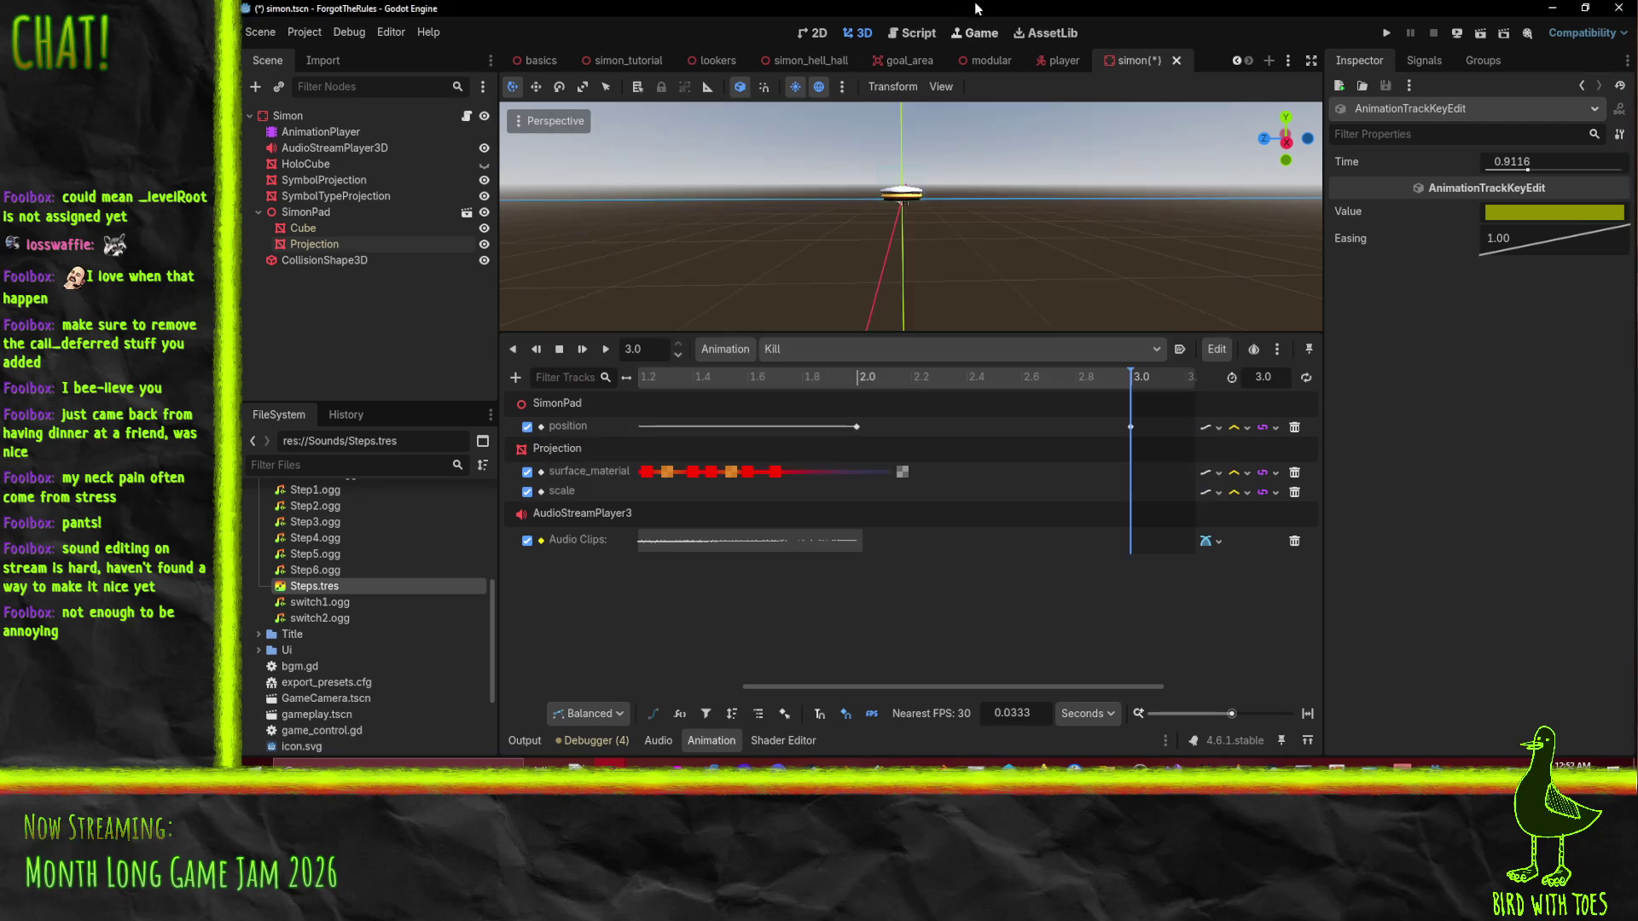
Play the Kill animation in the 3D view and save the simon scene.
left_click(972, 31)
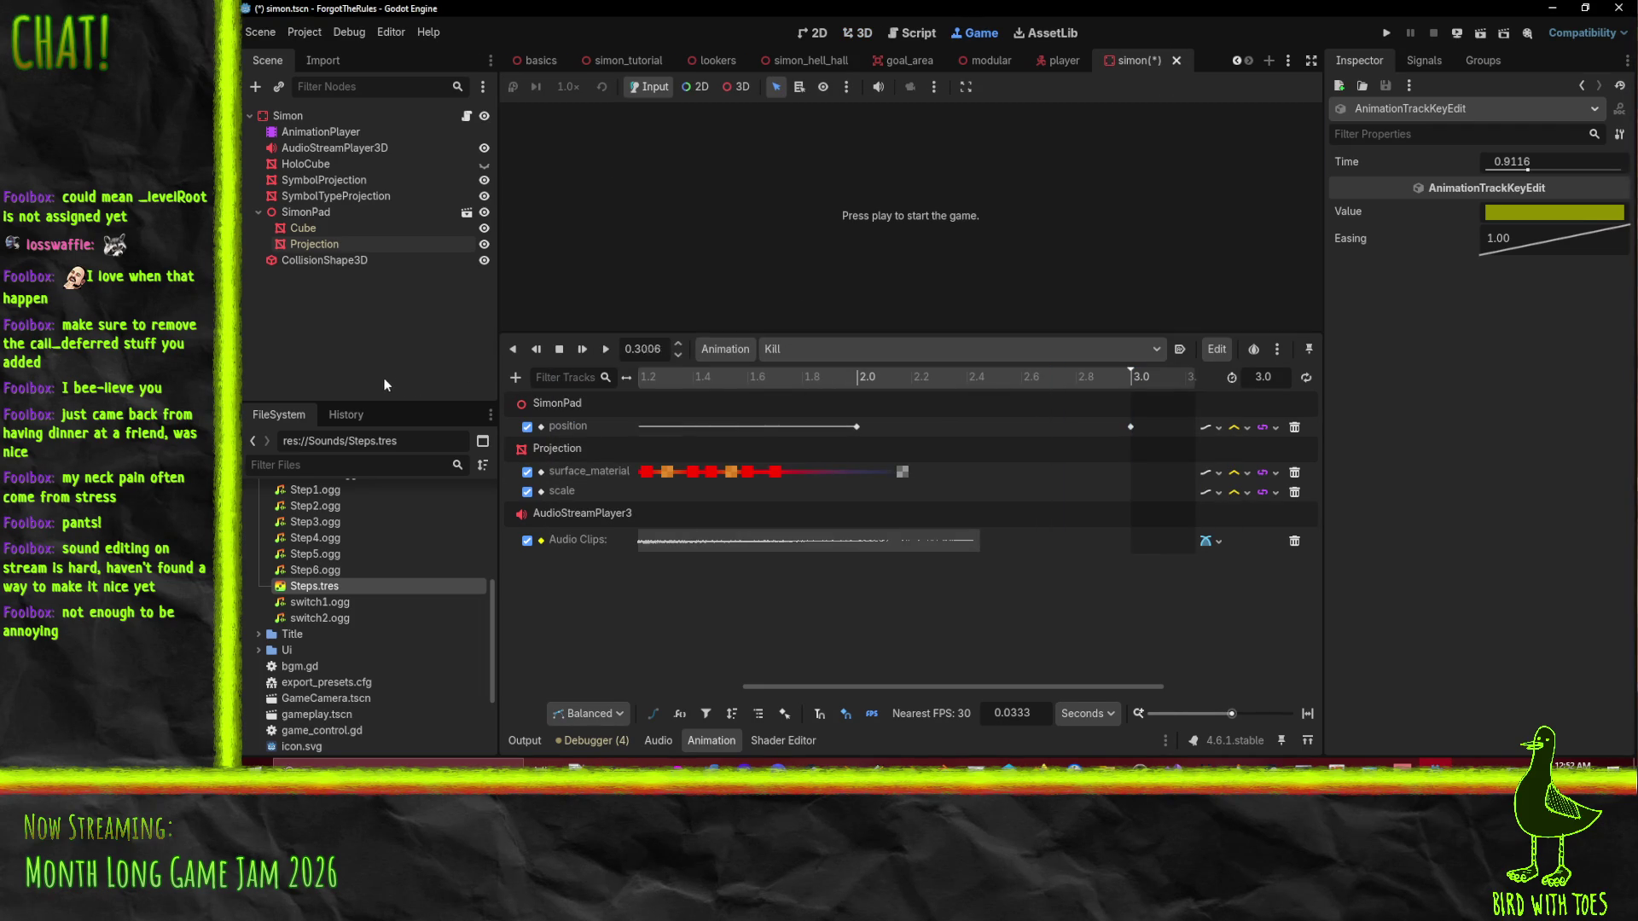
left_click(600, 355)
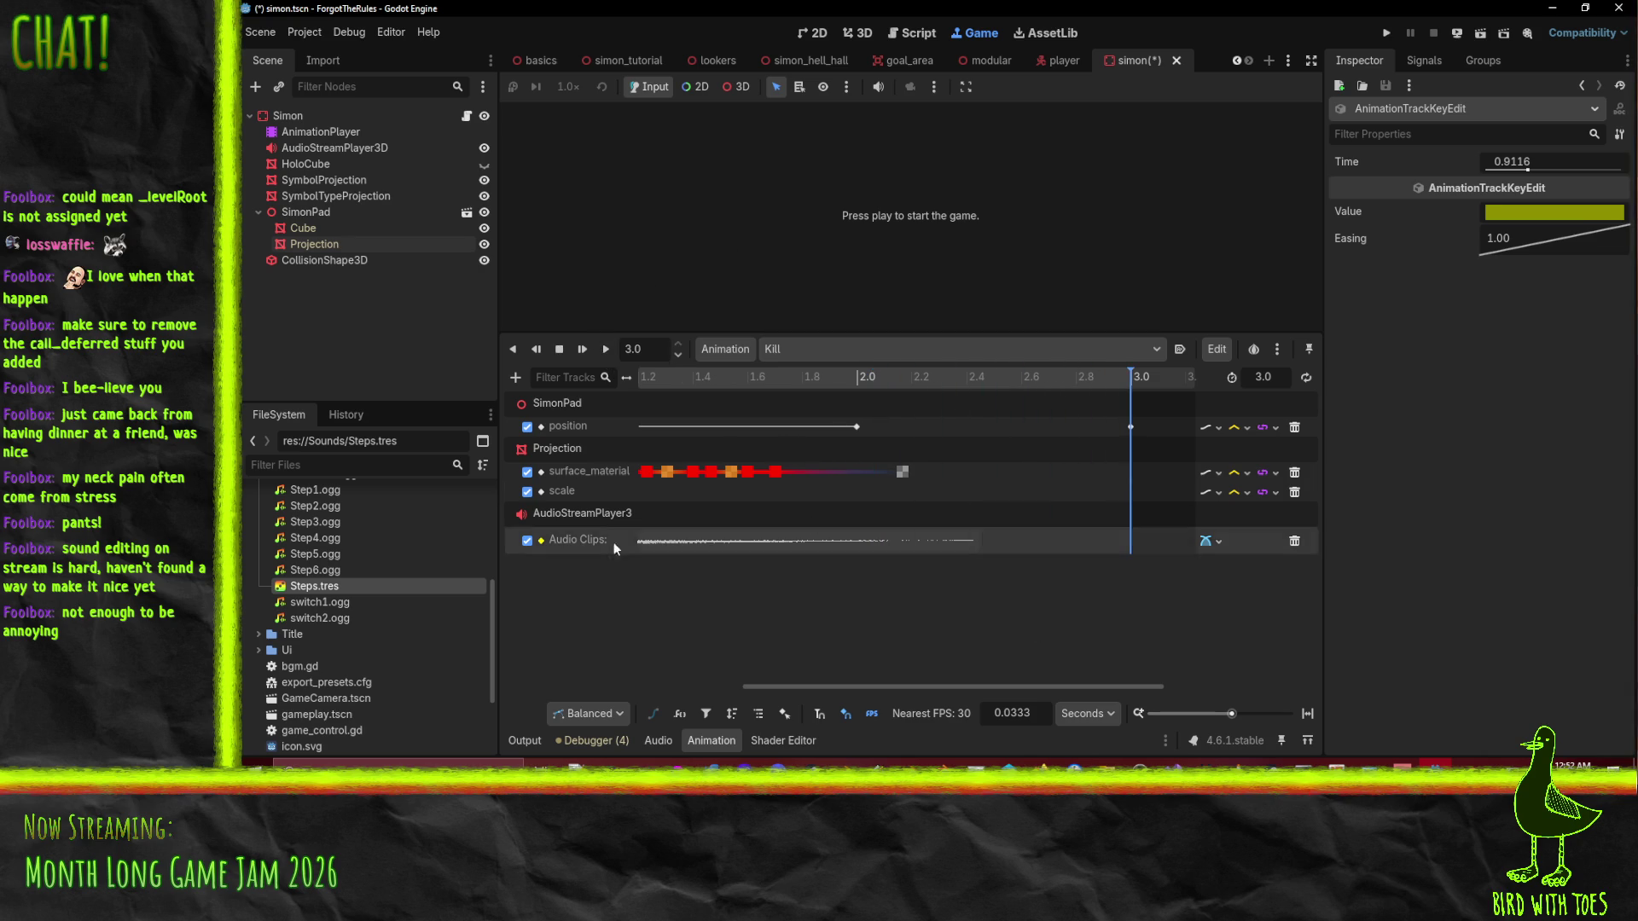
left_click(320, 116)
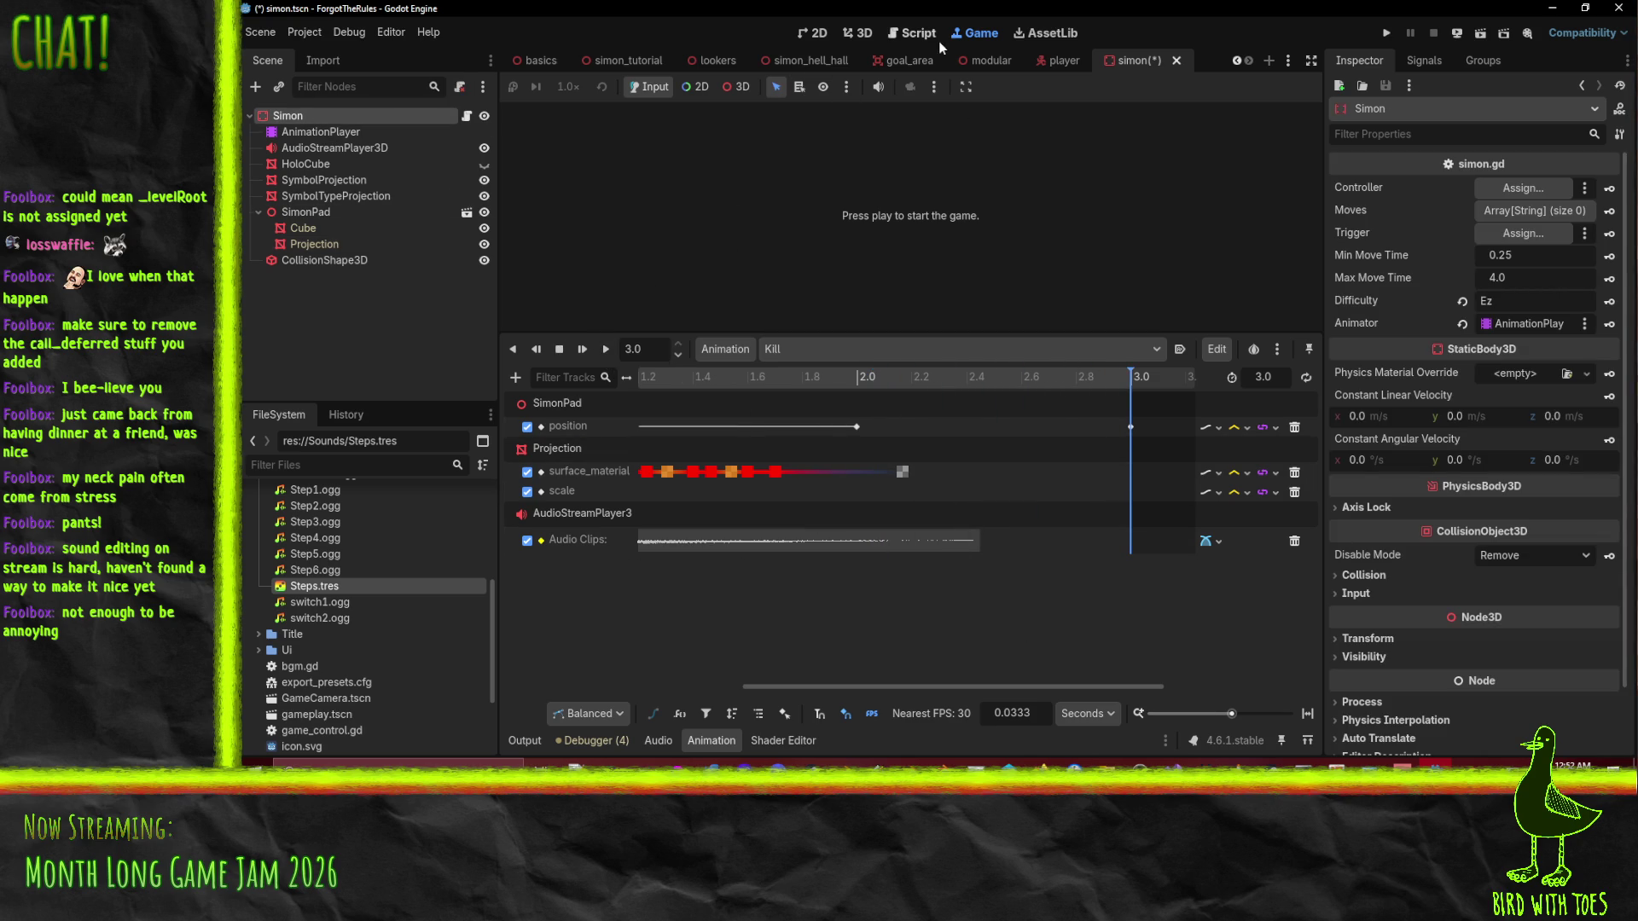
left_click(857, 32)
left_click(602, 352)
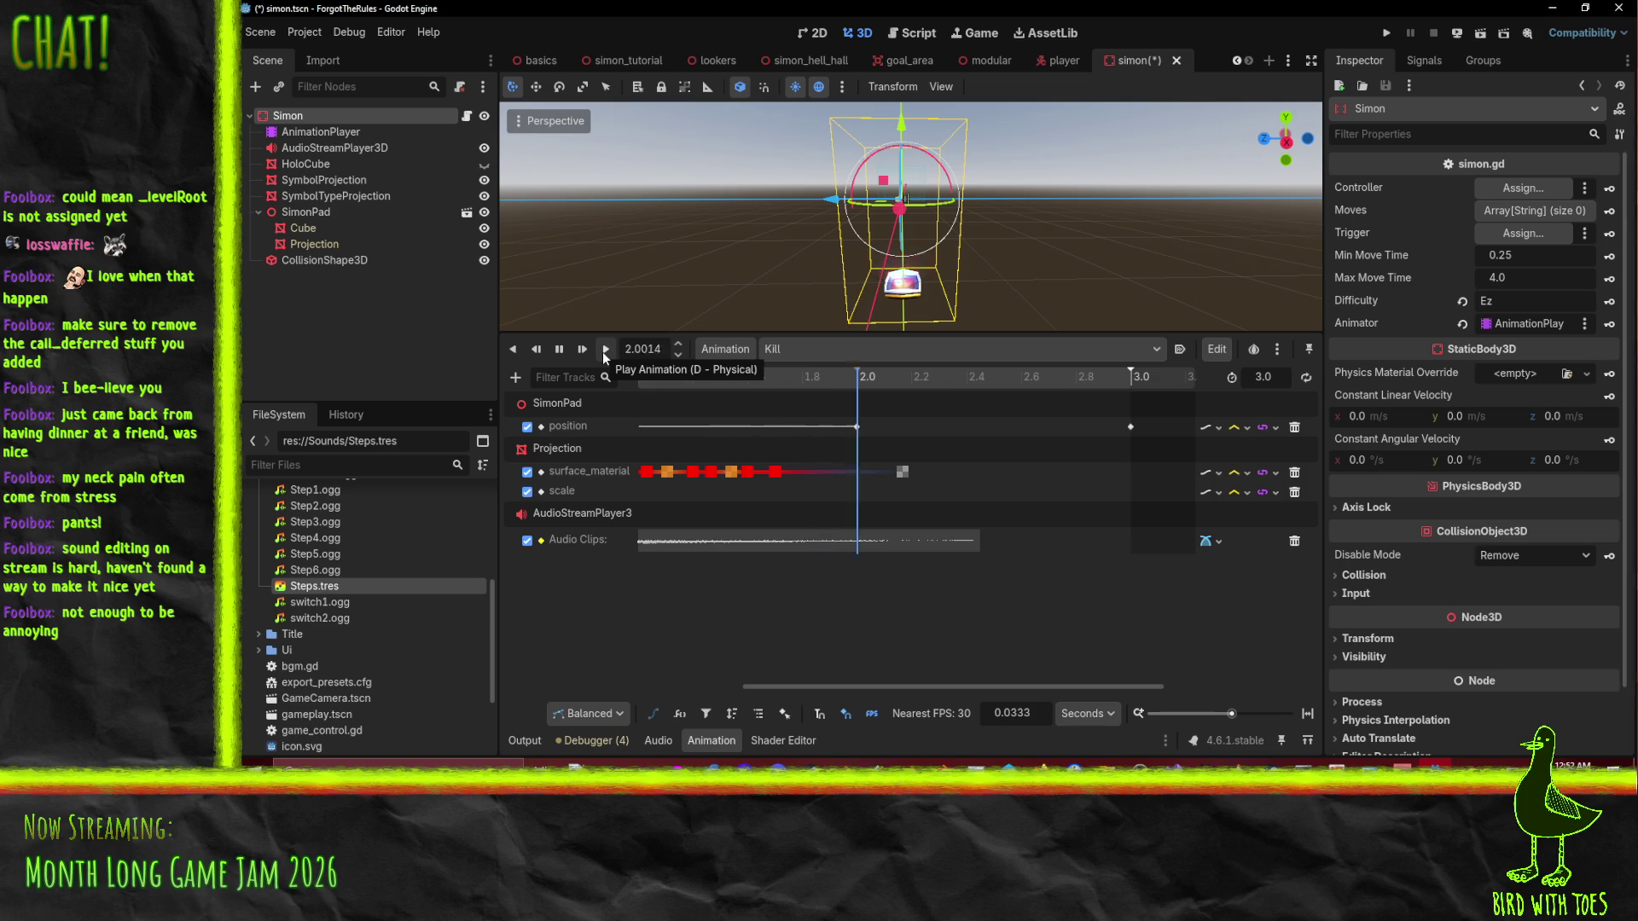
left_click_drag(994, 685, 750, 683)
key("ctrl+s")
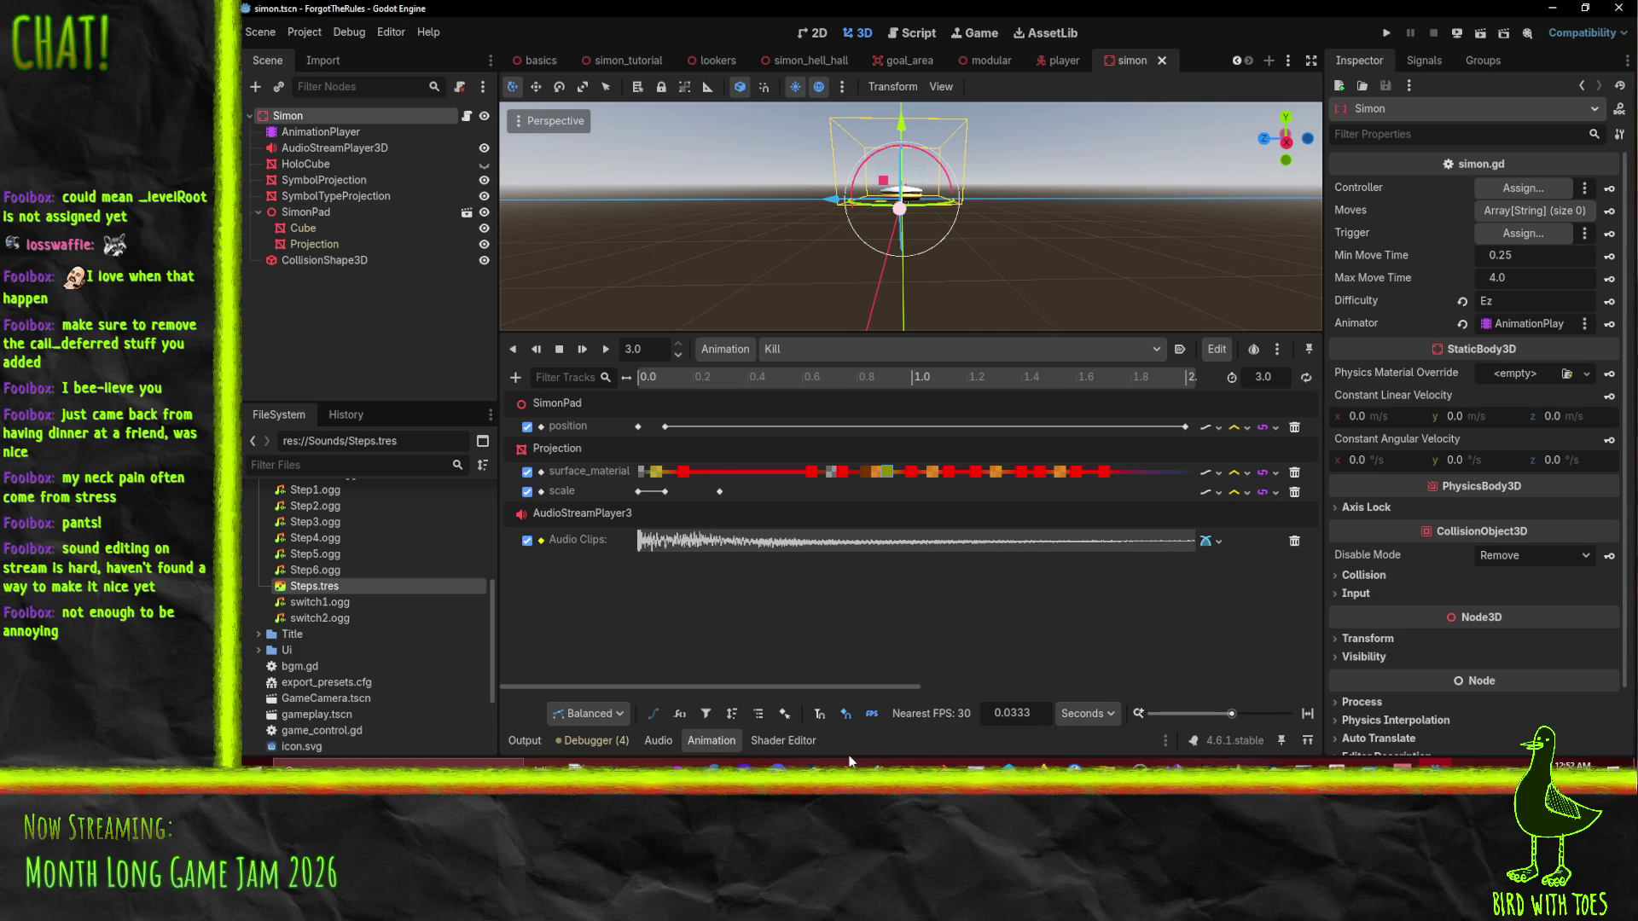
Replay the Kill animation and open the simon.gd script.
left_click(606, 348)
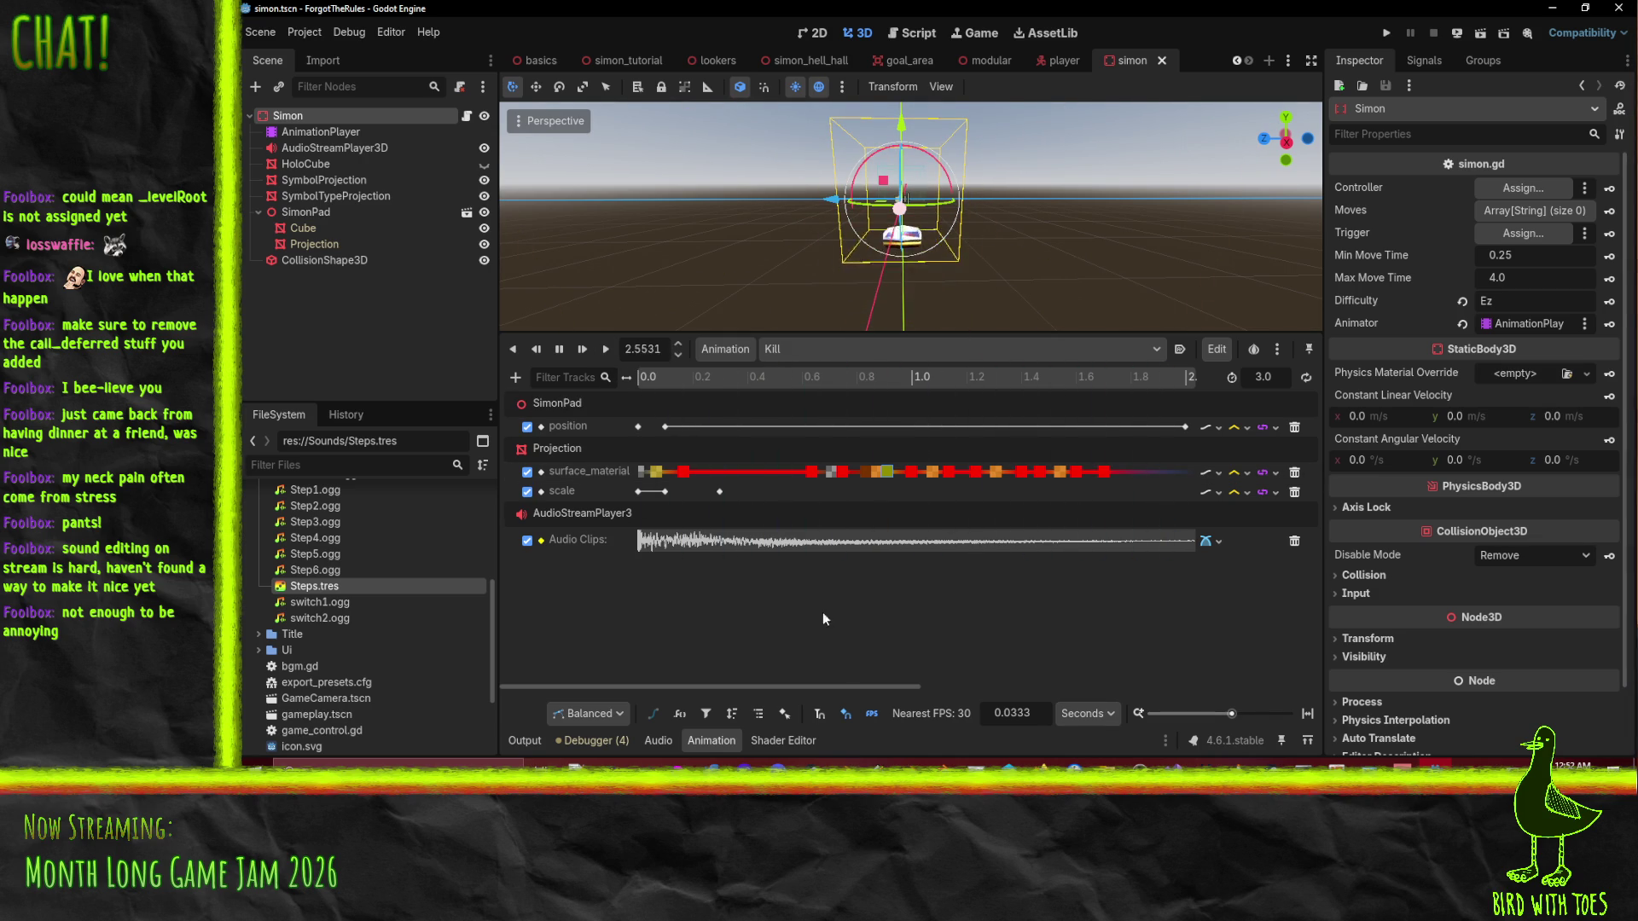
left_click(468, 115)
mouse_move(821, 338)
left_mouse_down()
mouse_move(852, 547)
mouse_move(852, 514)
left_mouse_up()
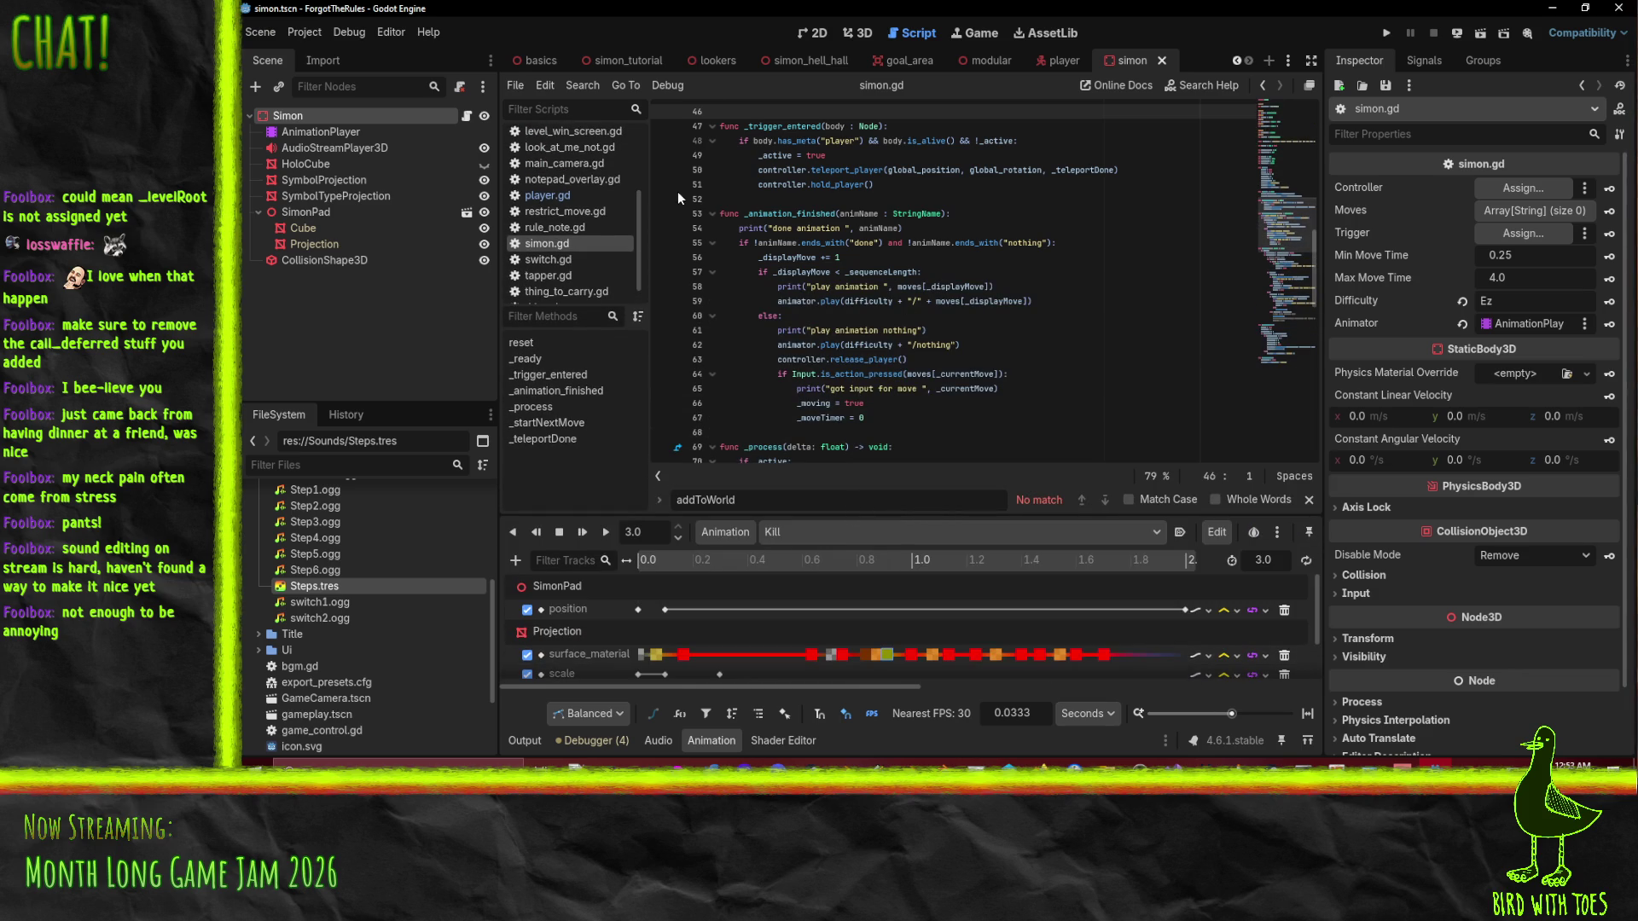
Append and !animName.ends_with("Kill") to the line 55 condition in simon.gd and save.
left_click(793, 257)
left_click(841, 243)
left_click(886, 316)
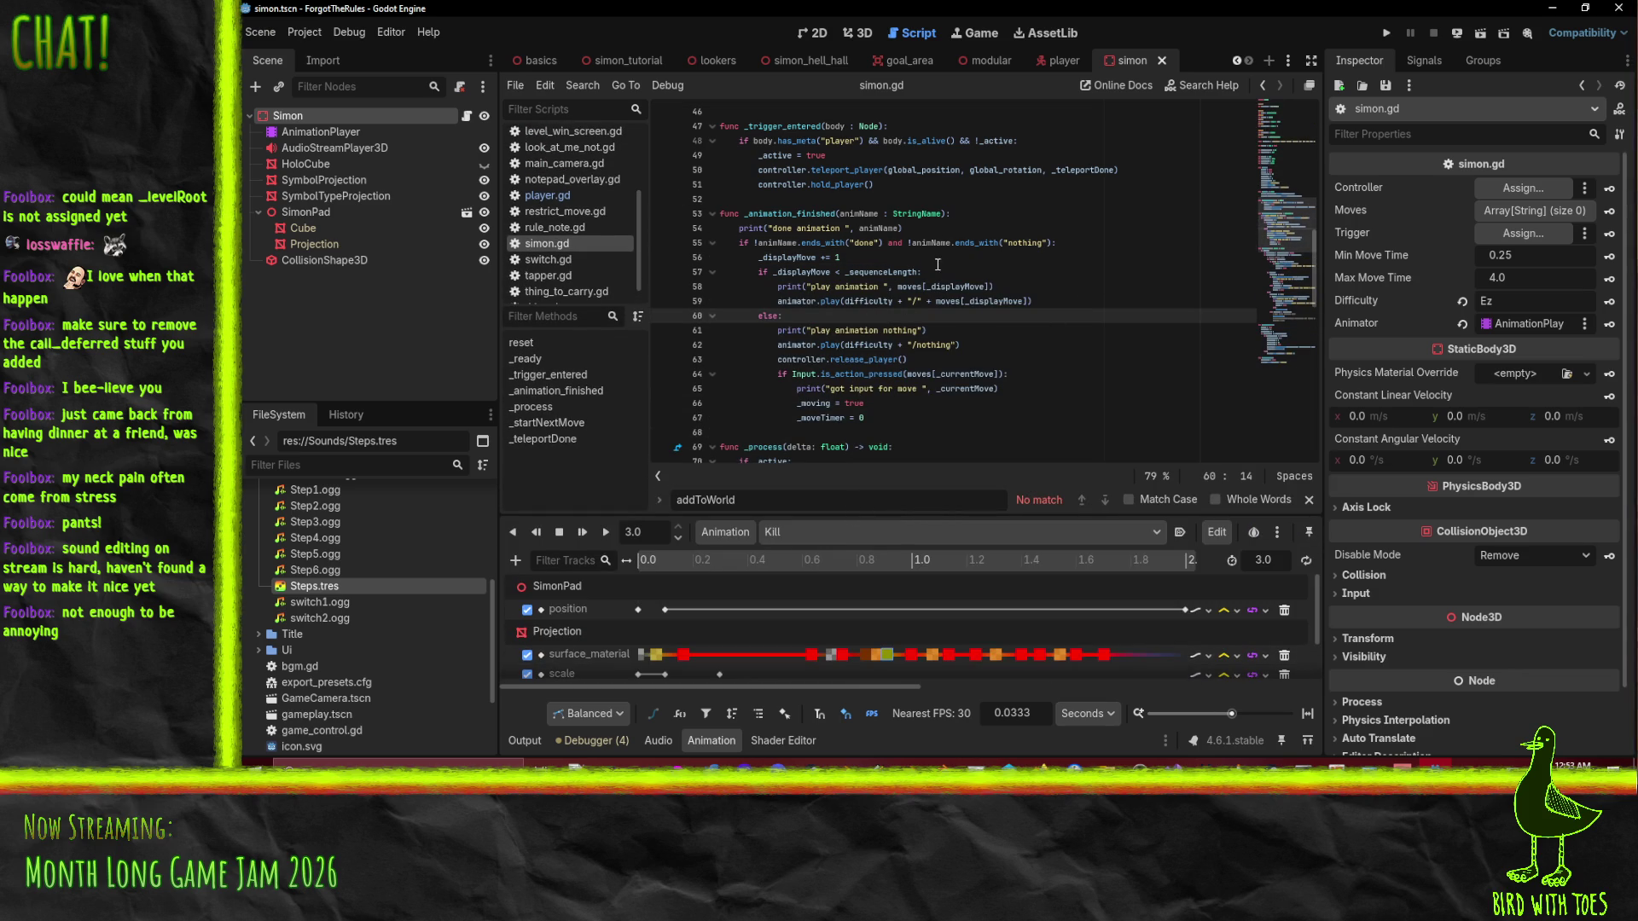
left_click(1054, 243)
type("and")
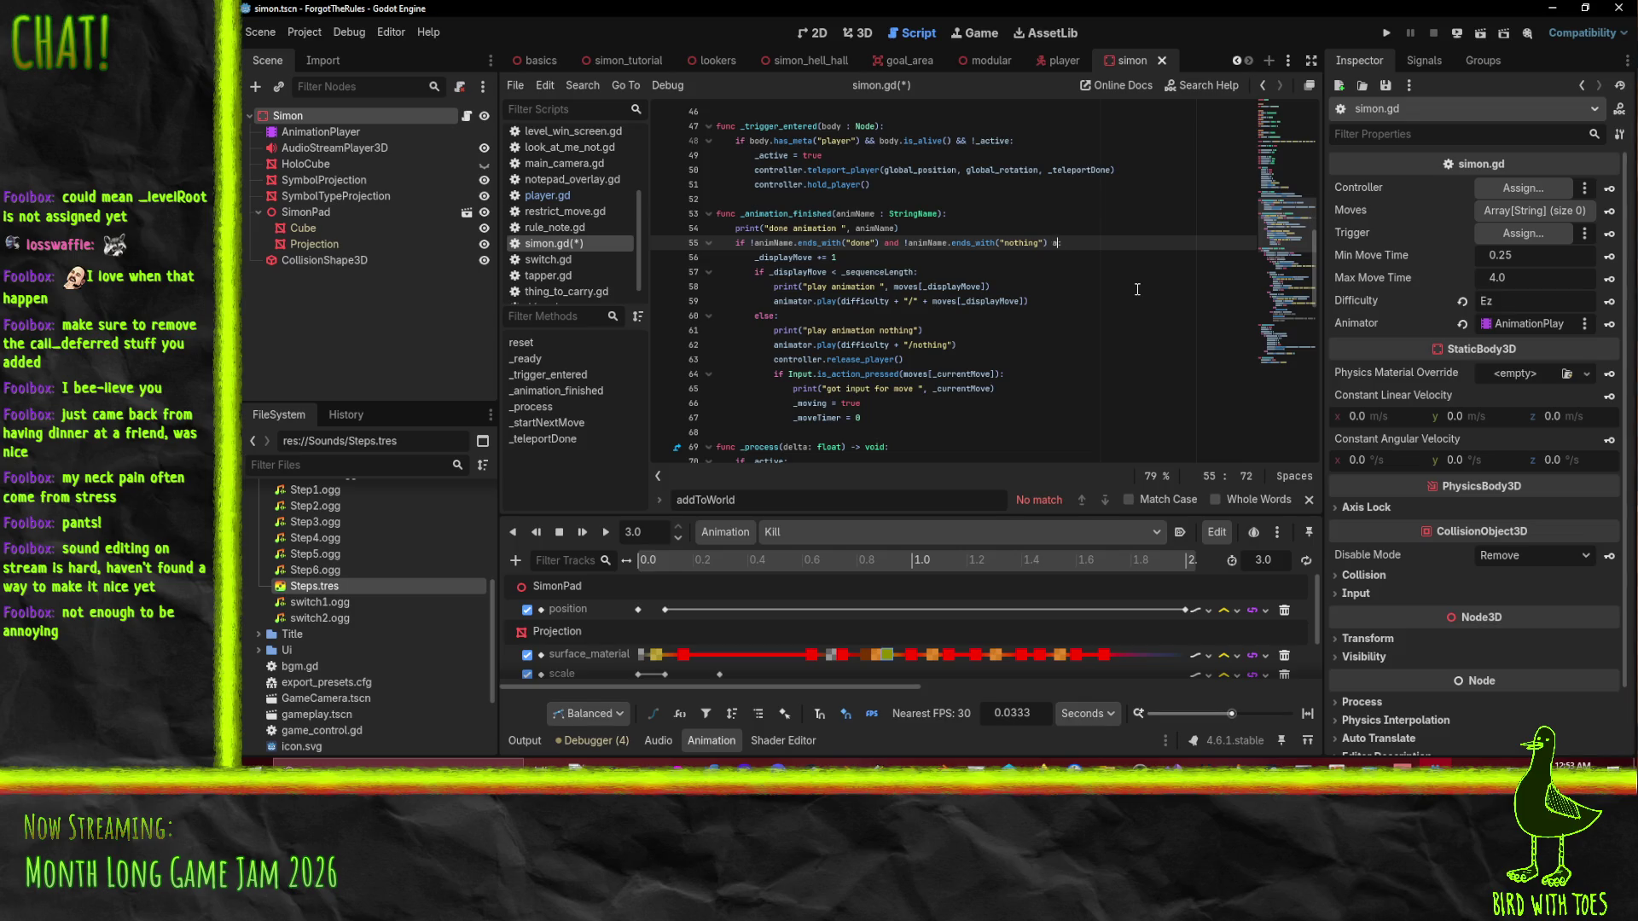
type(" !an")
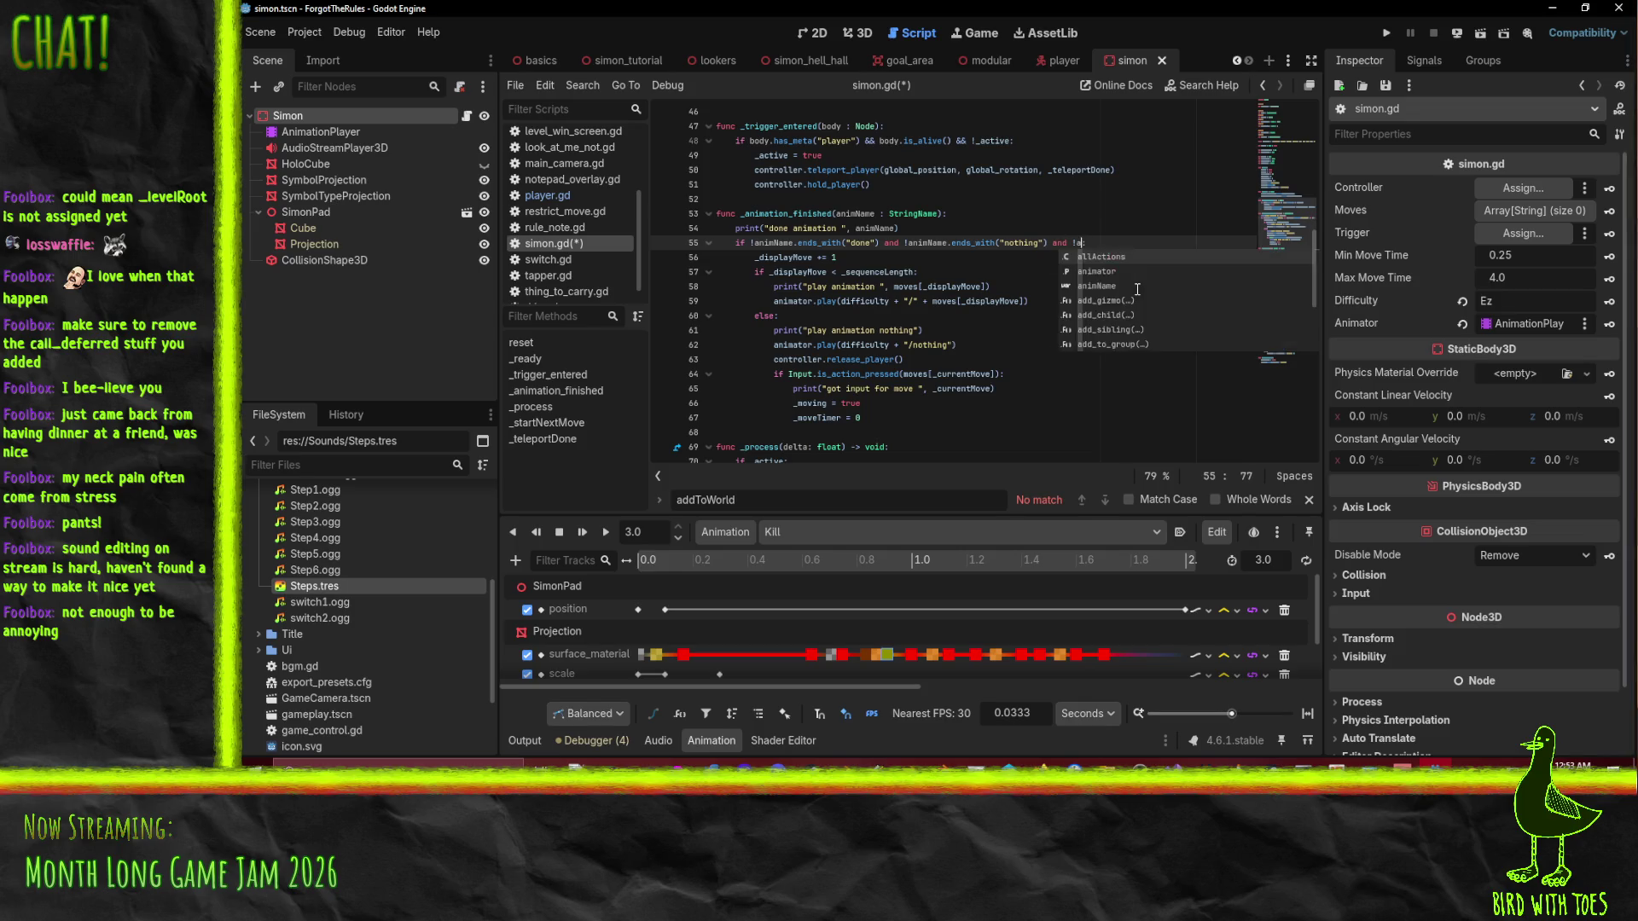
type("imName.ends_with")
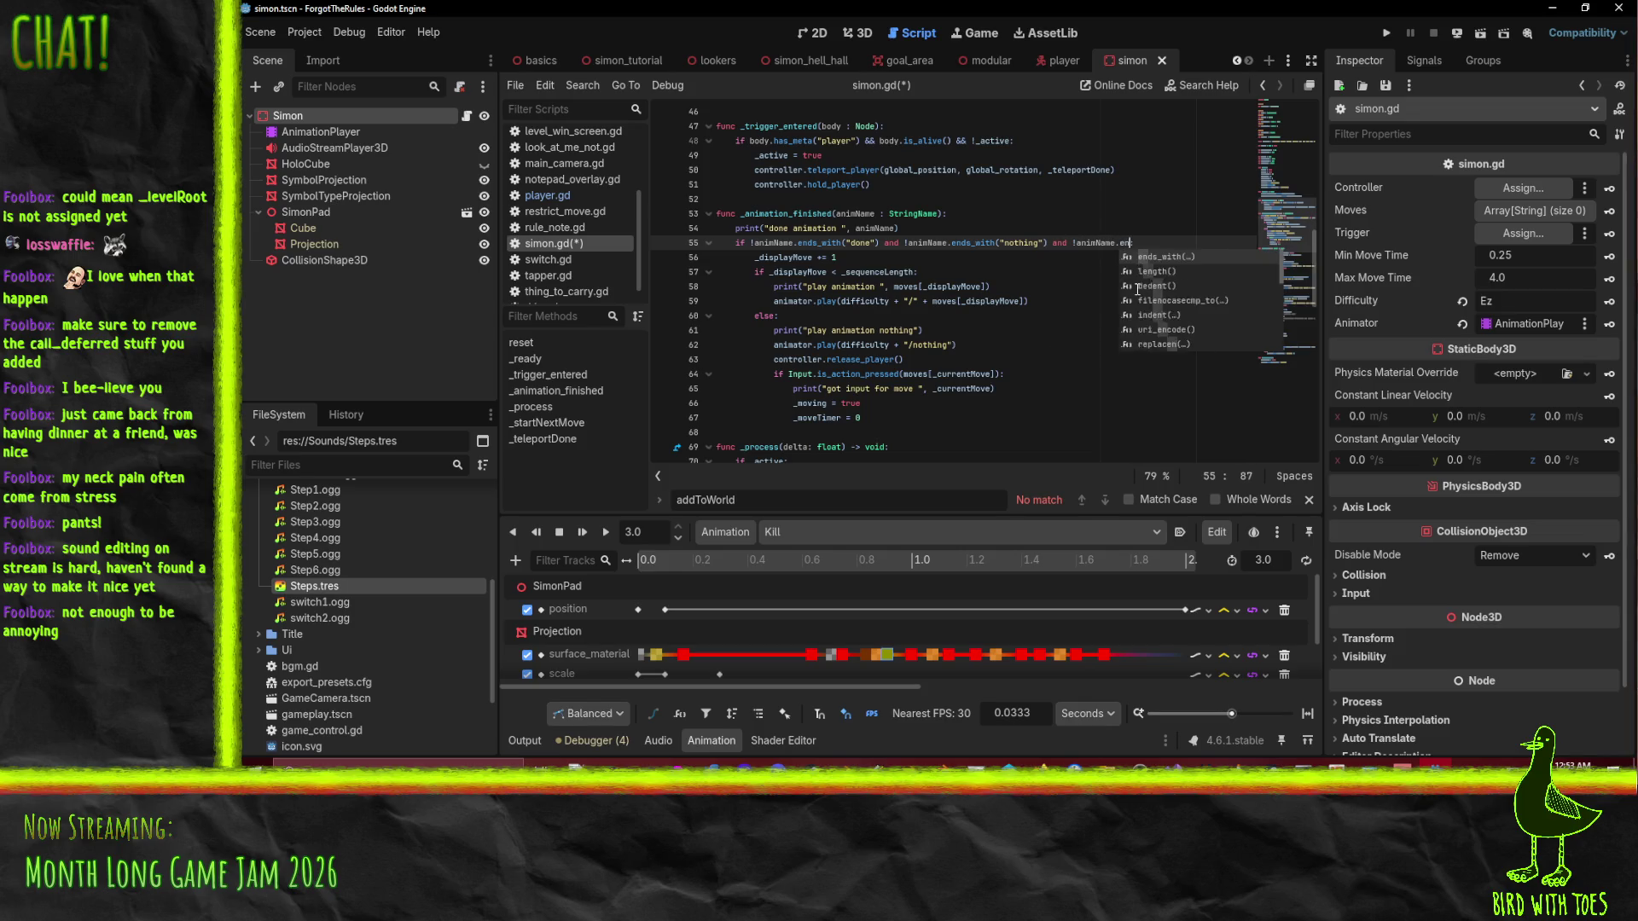
type("():")
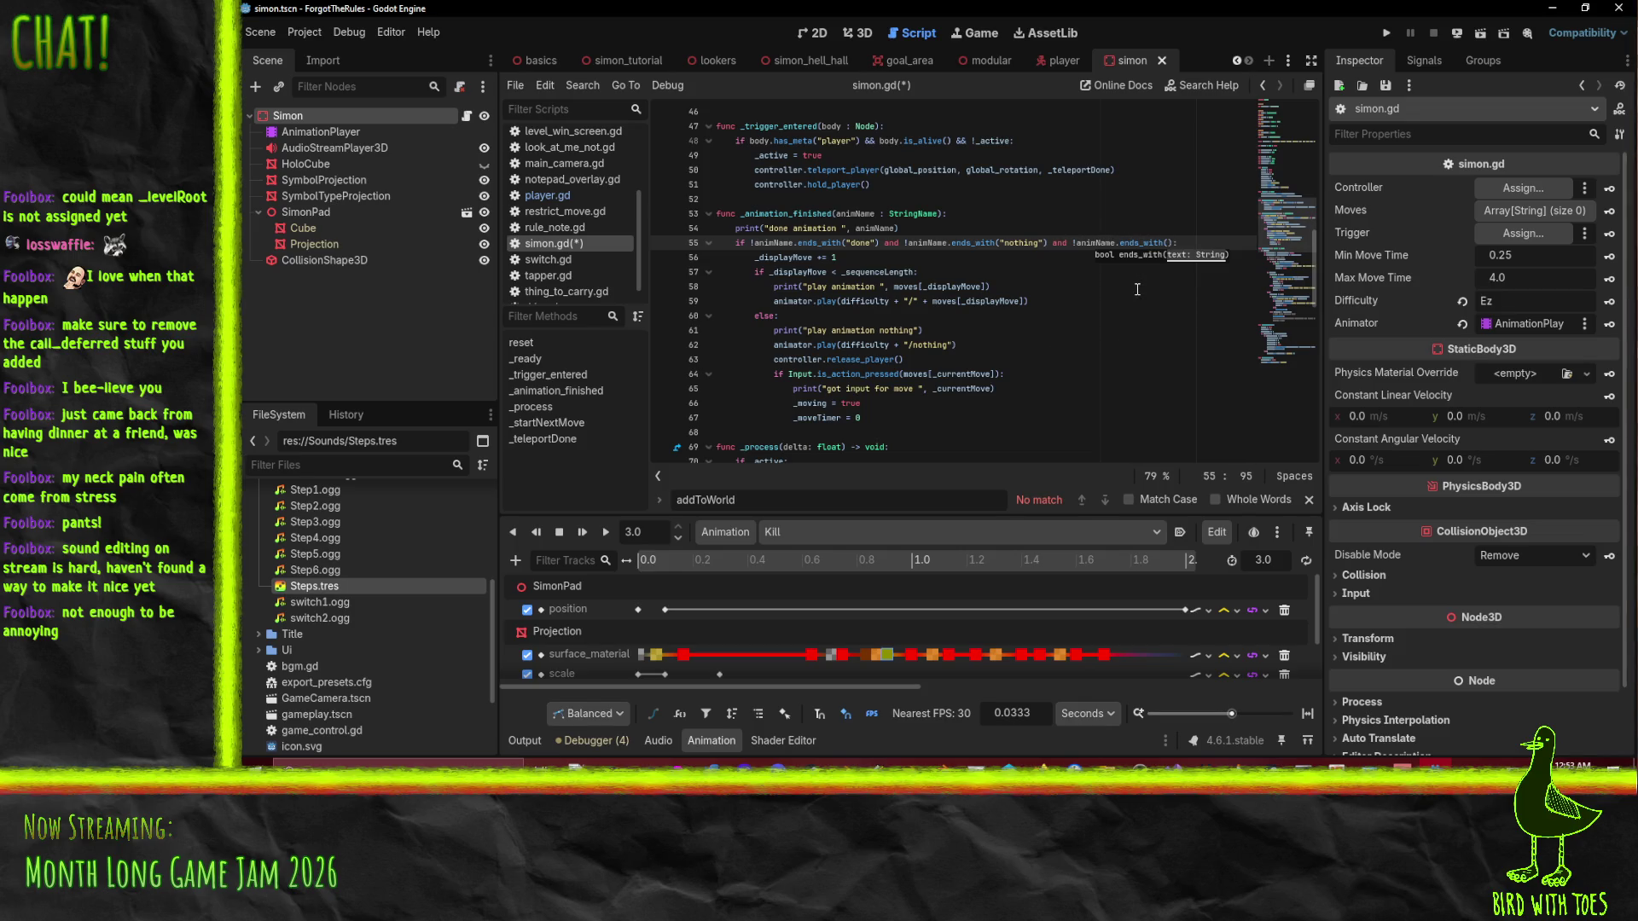
key("End")
key("ctrl+s")
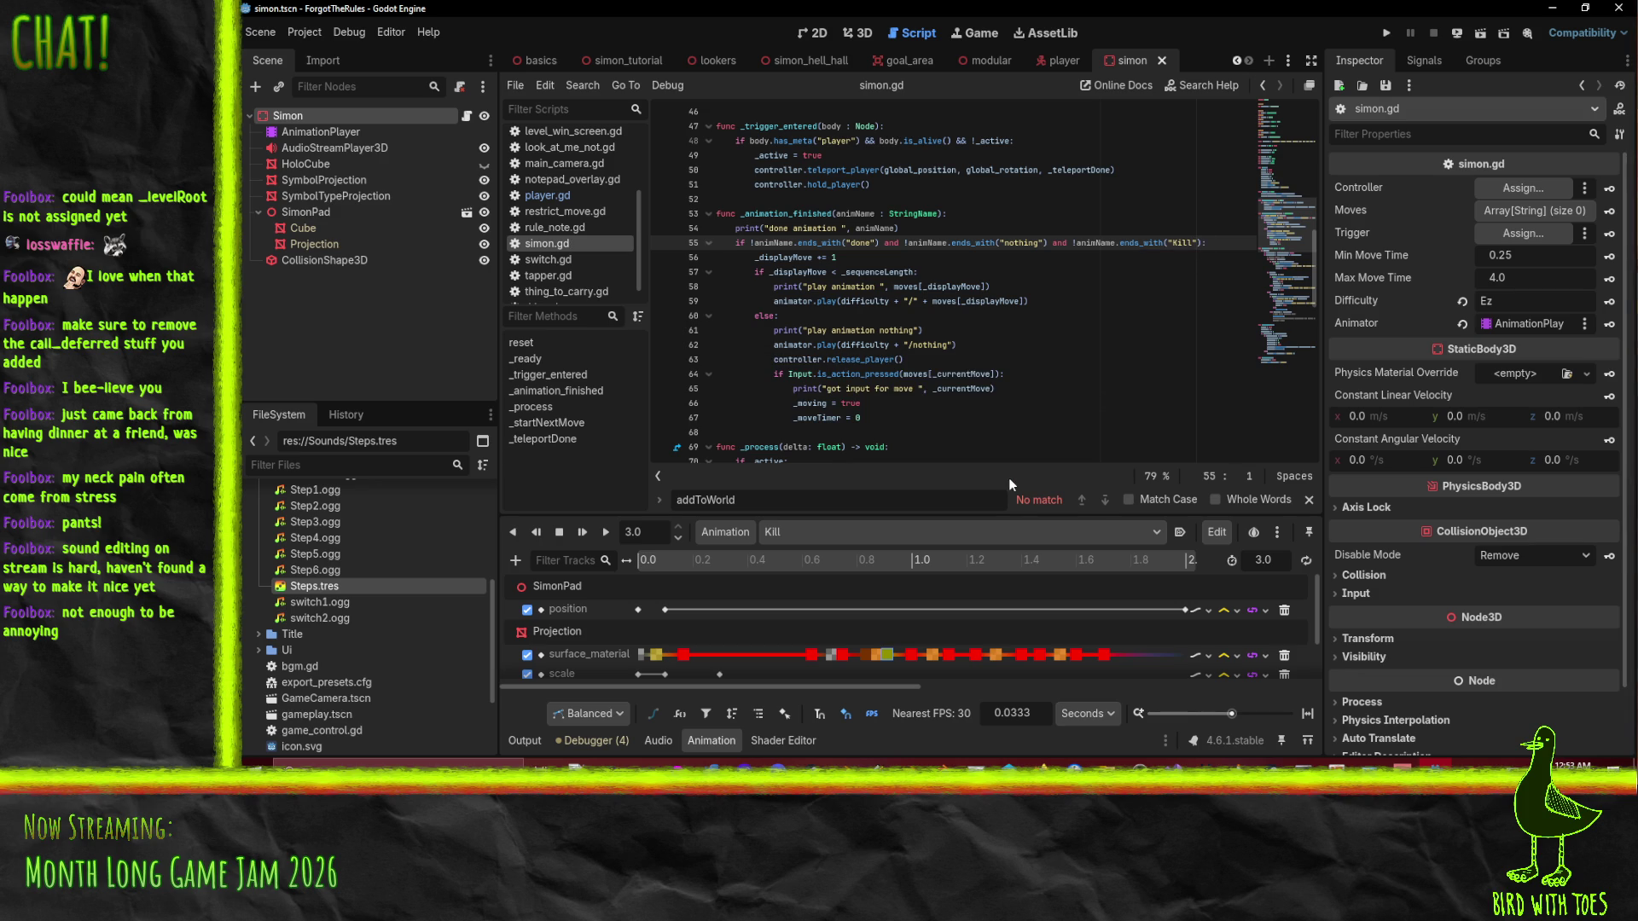
left_click(980, 389)
left_click(866, 418)
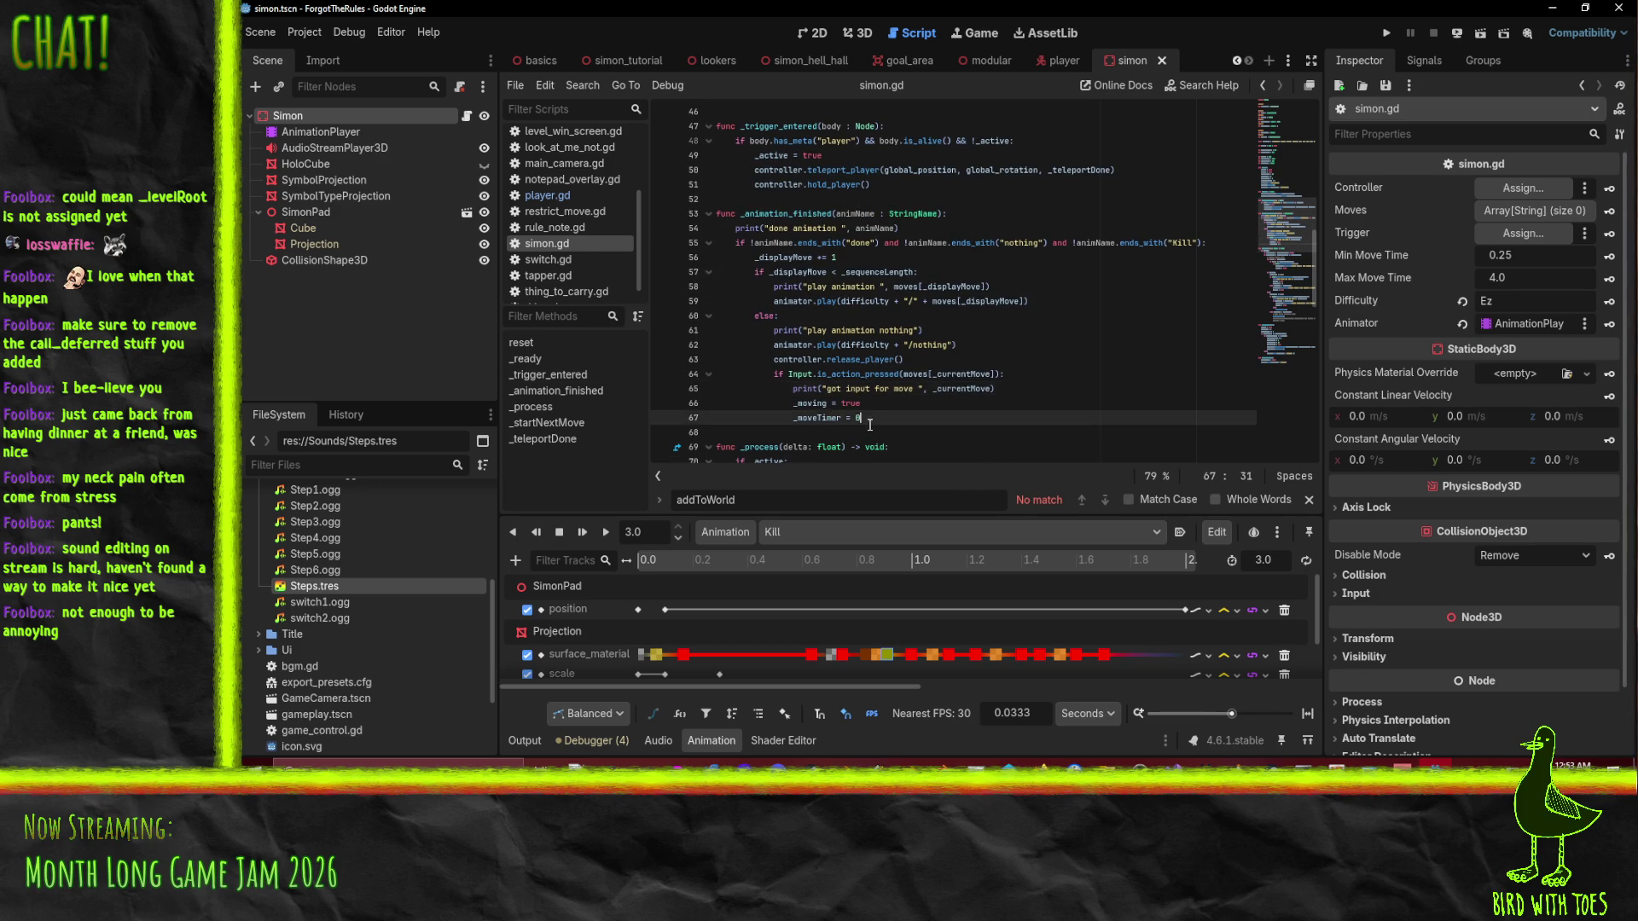
Add animator.play("Kill") on a new line inside the stall timeout branch.
scroll(901, 341, "up", 7)
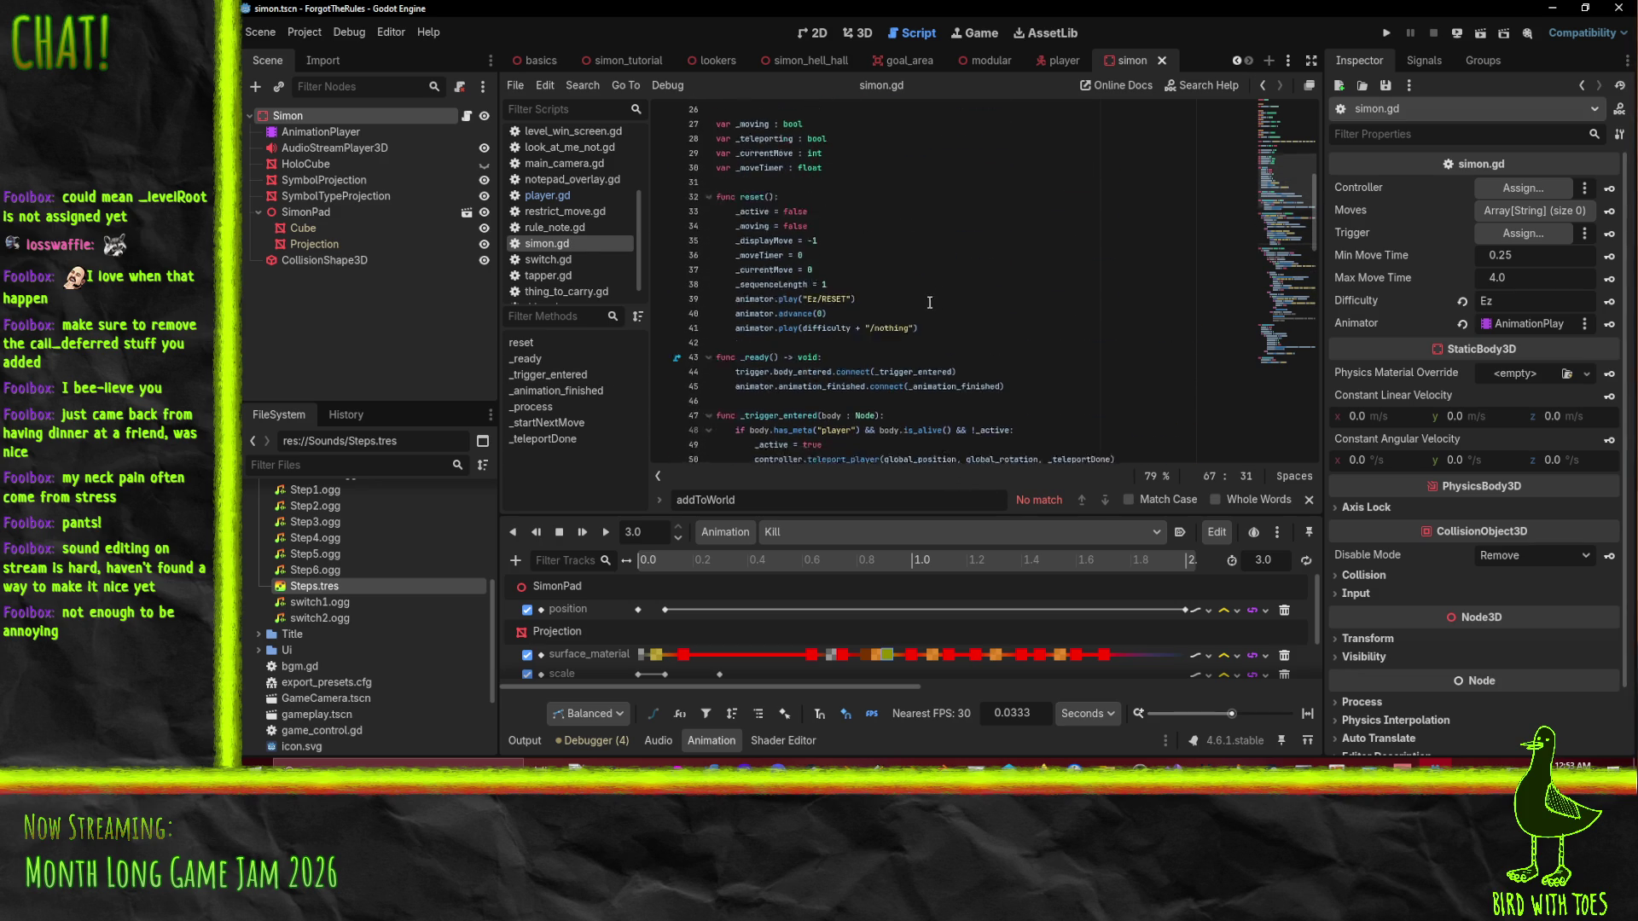
scroll(930, 297, "down", 3)
left_click(823, 309)
left_click(910, 343)
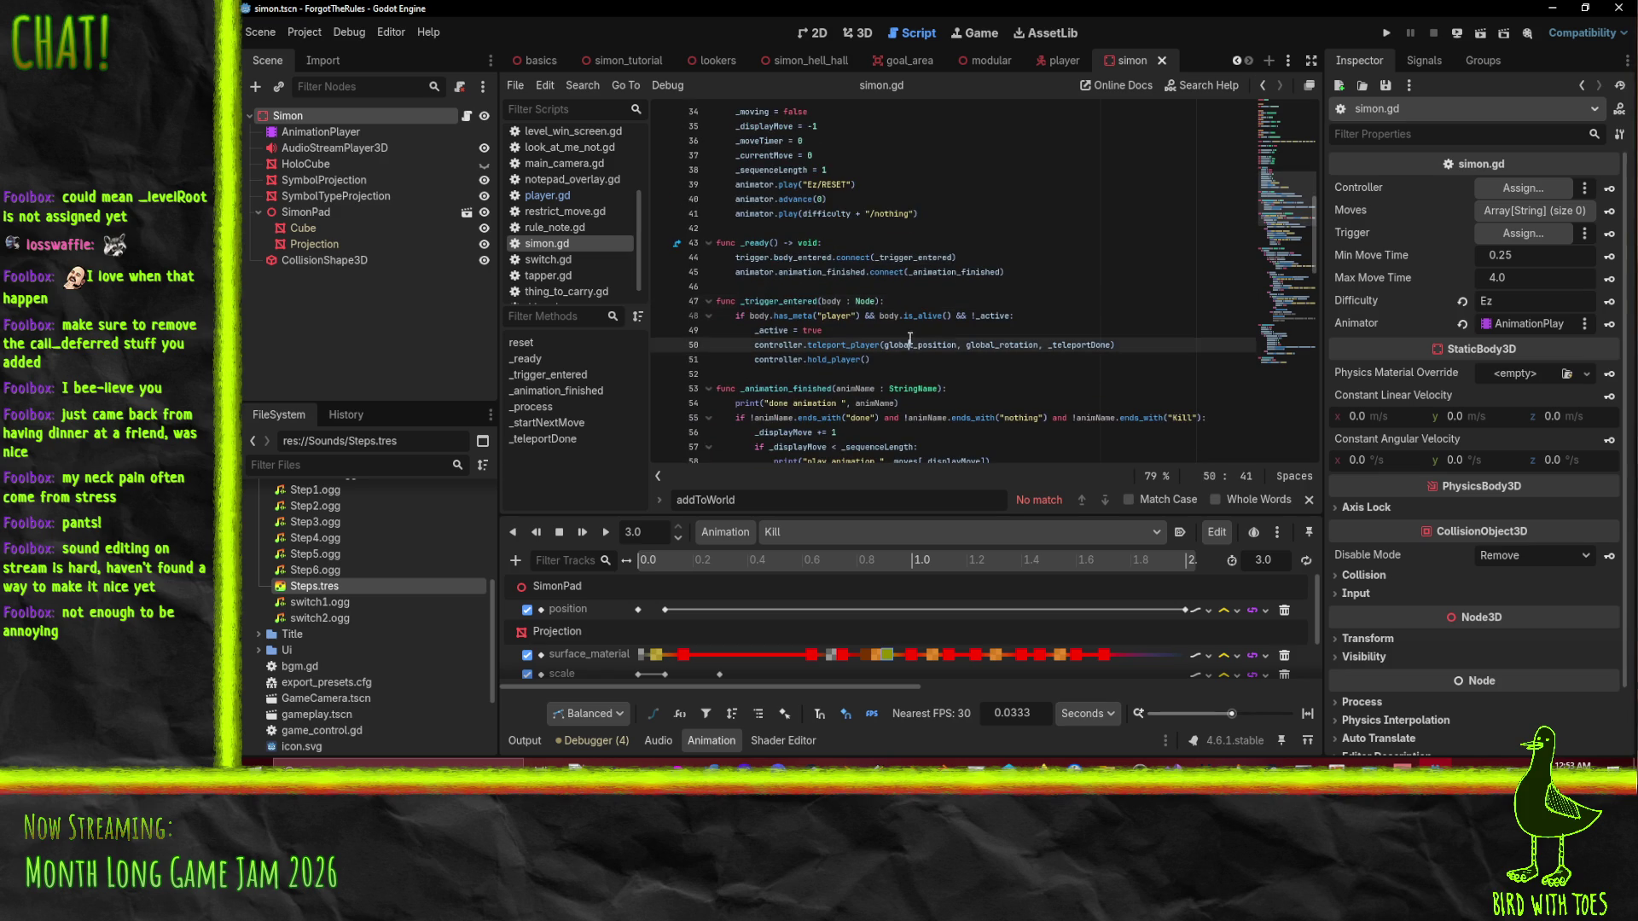
scroll(741, 247, "down", 12)
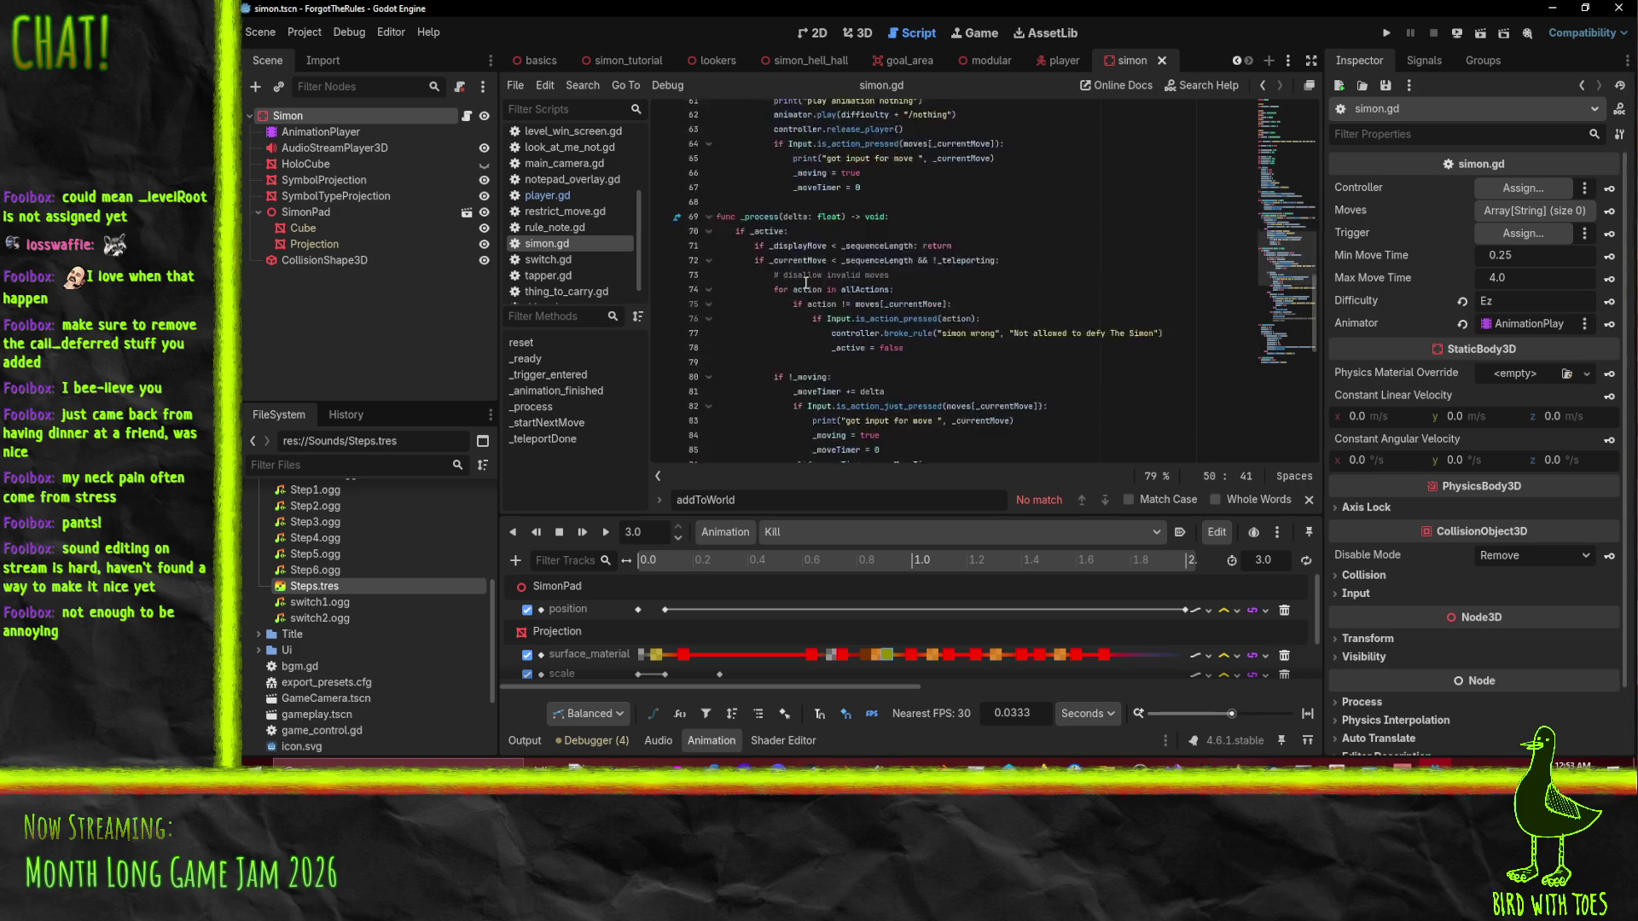
scroll(887, 220, "down", 8)
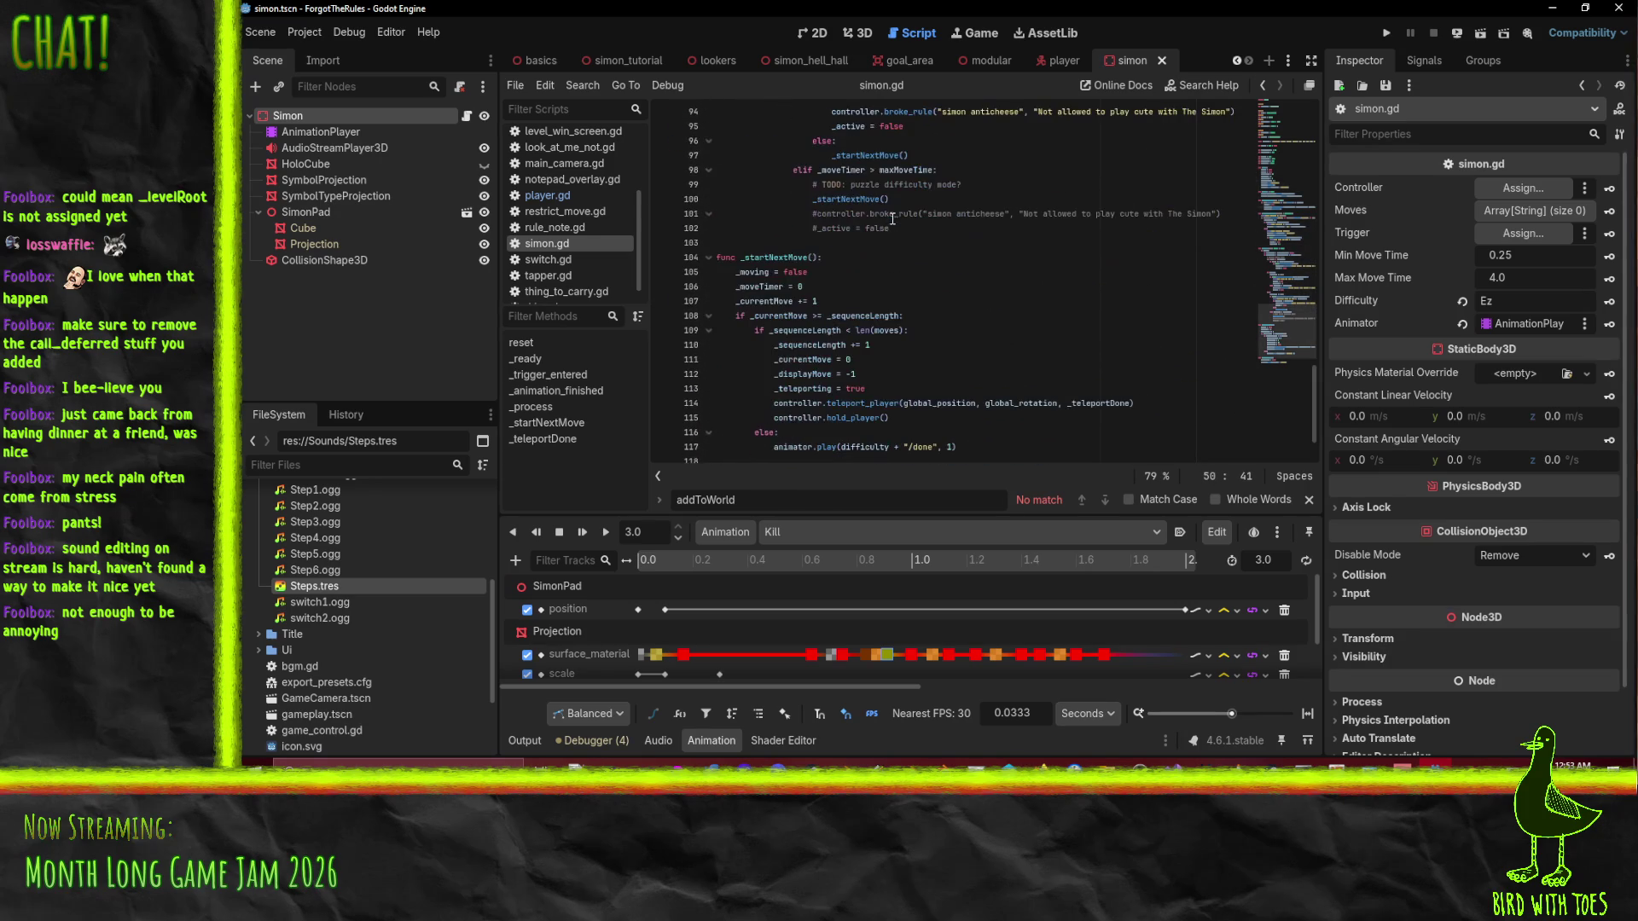
scroll(902, 223, "up", 3)
left_click(902, 244)
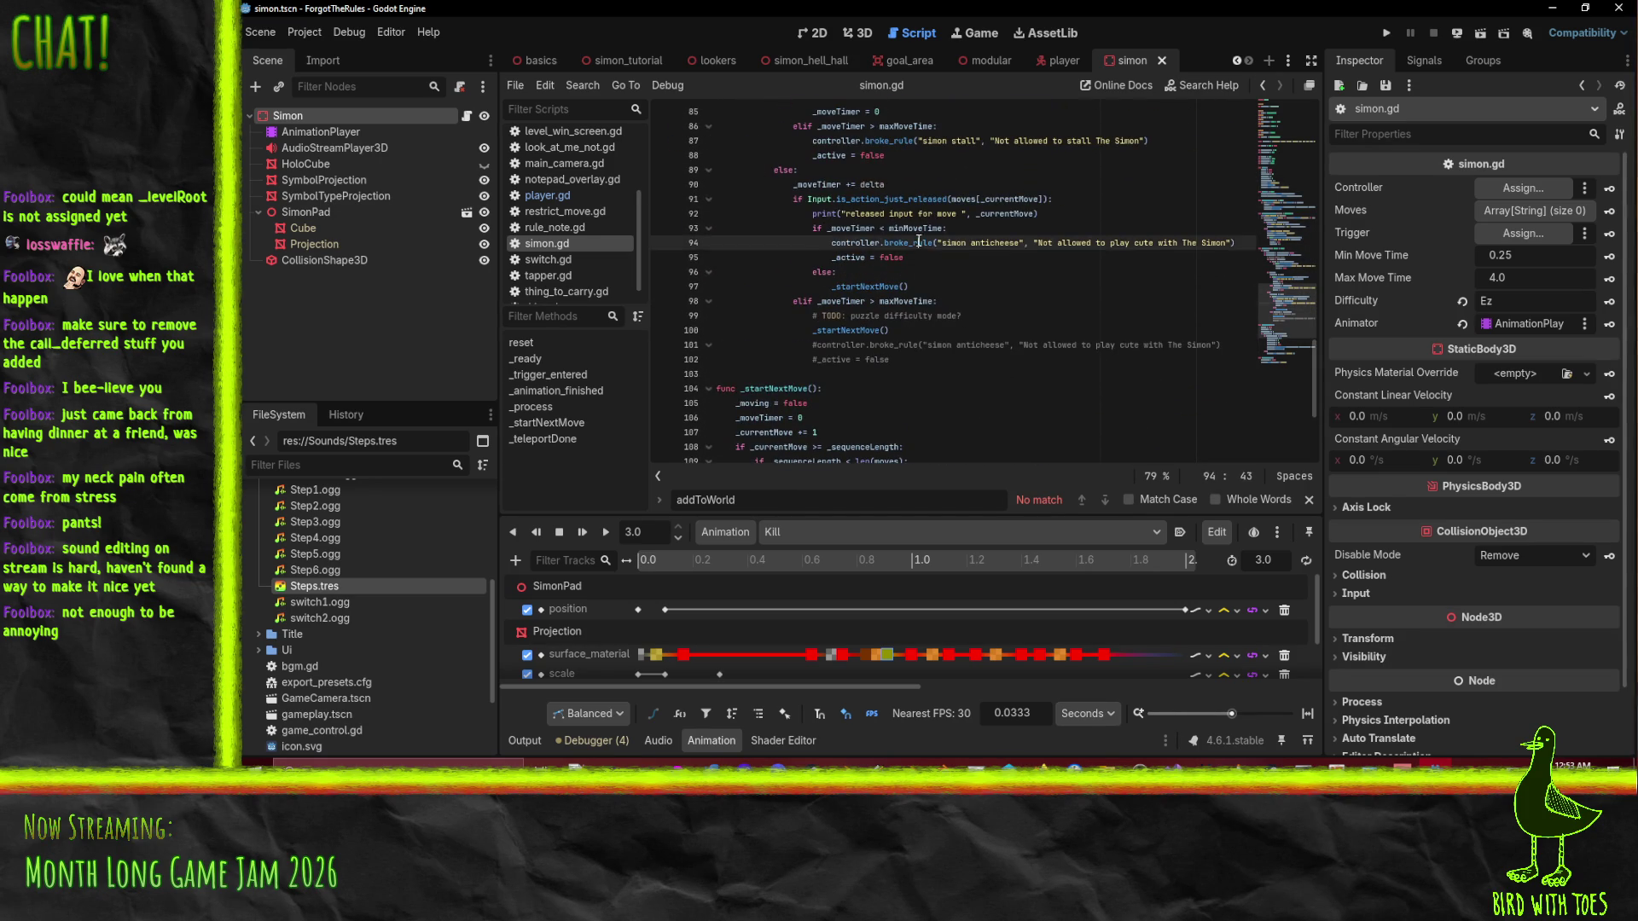
scroll(902, 243, "up", 3)
left_click(974, 256)
scroll(989, 257, "up", 2)
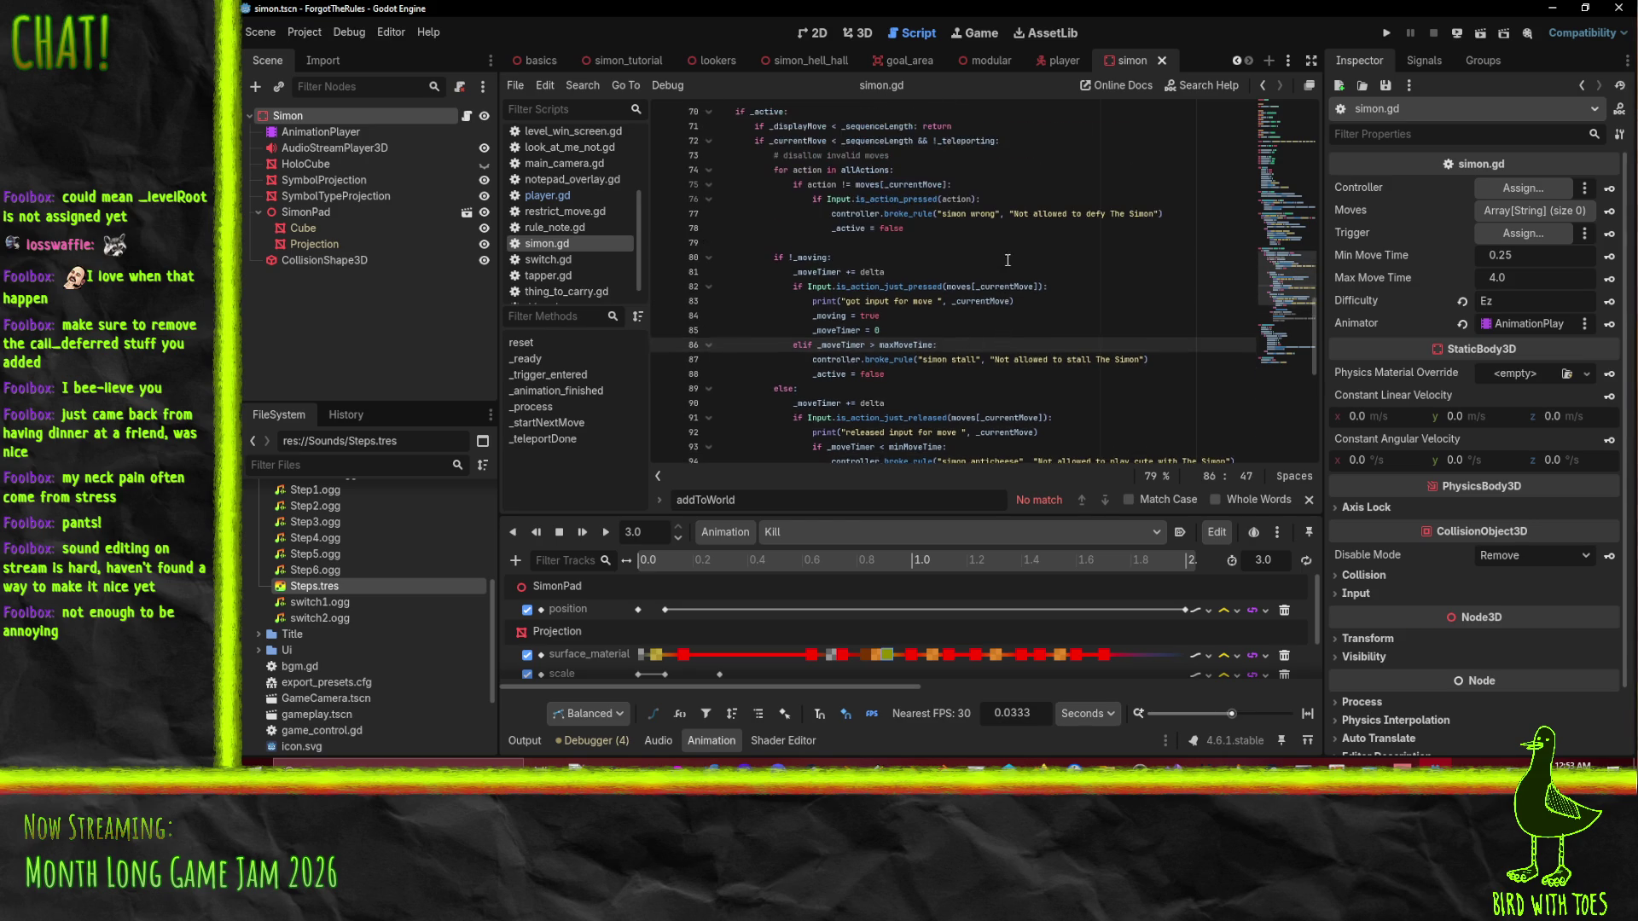
key("Return")
type("animator.play(")
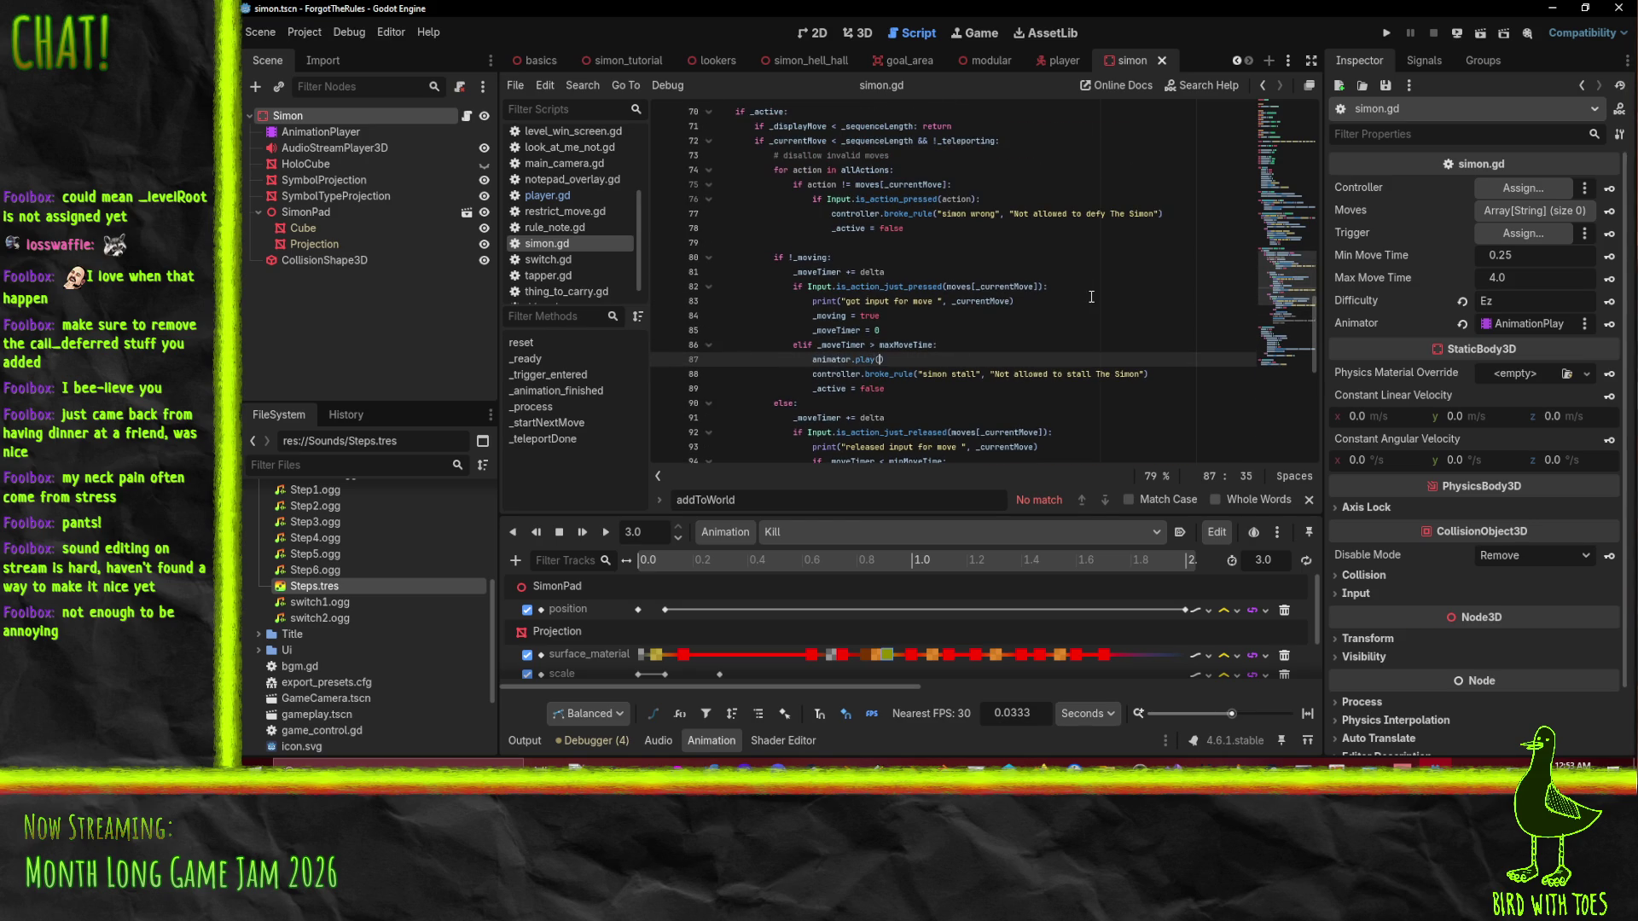
type("\"Kil\")")
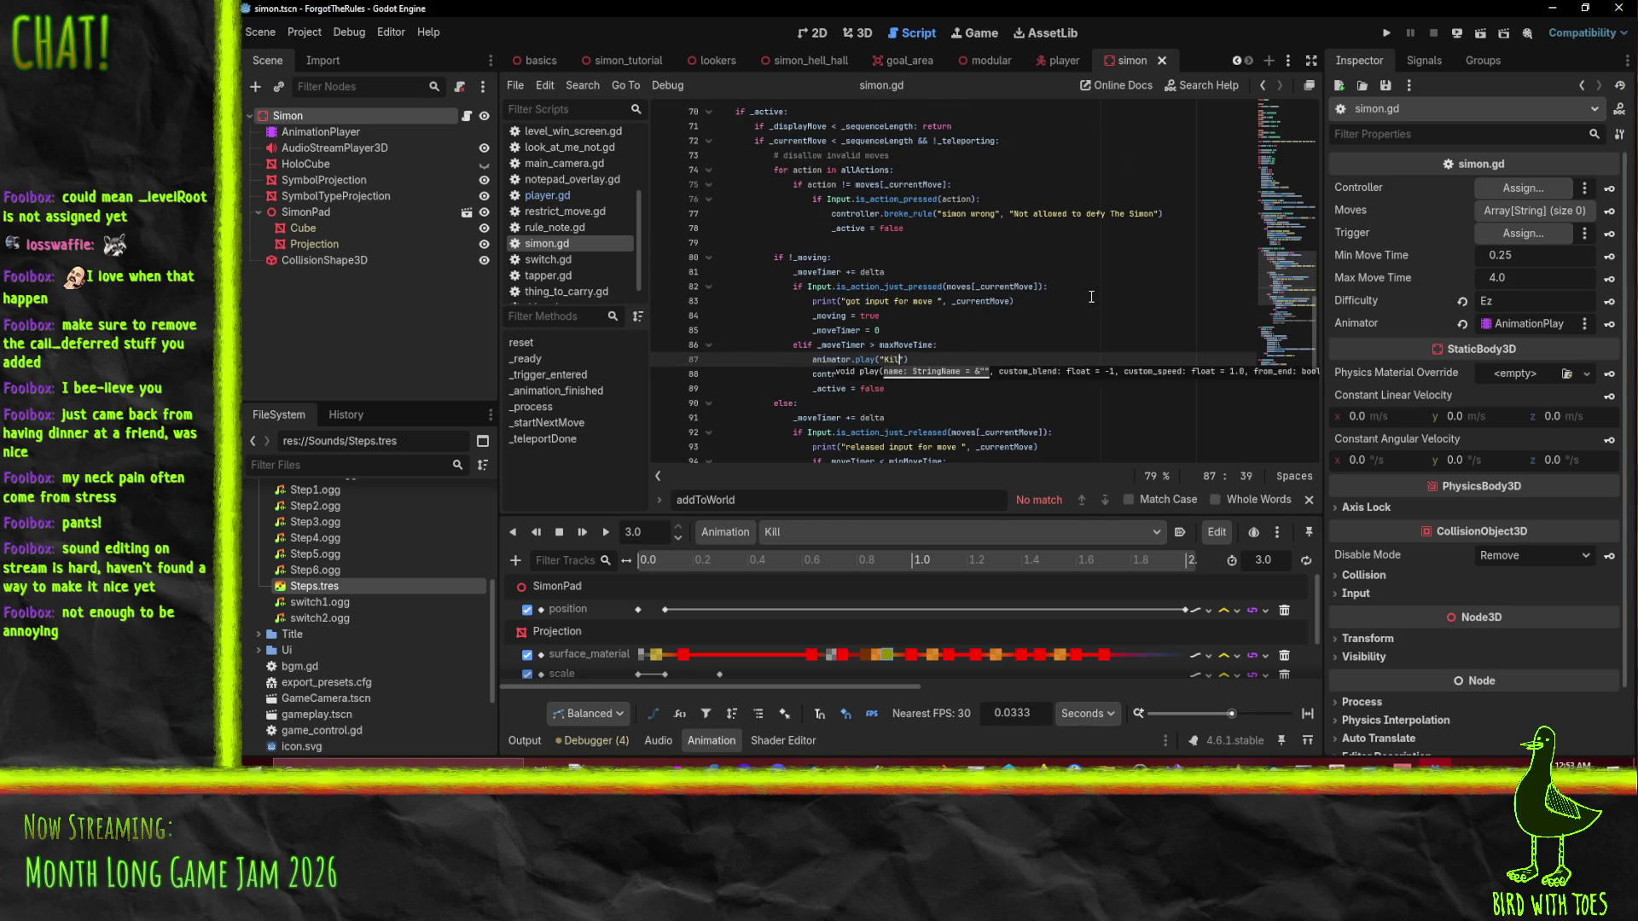
key("Home")
key("Home")
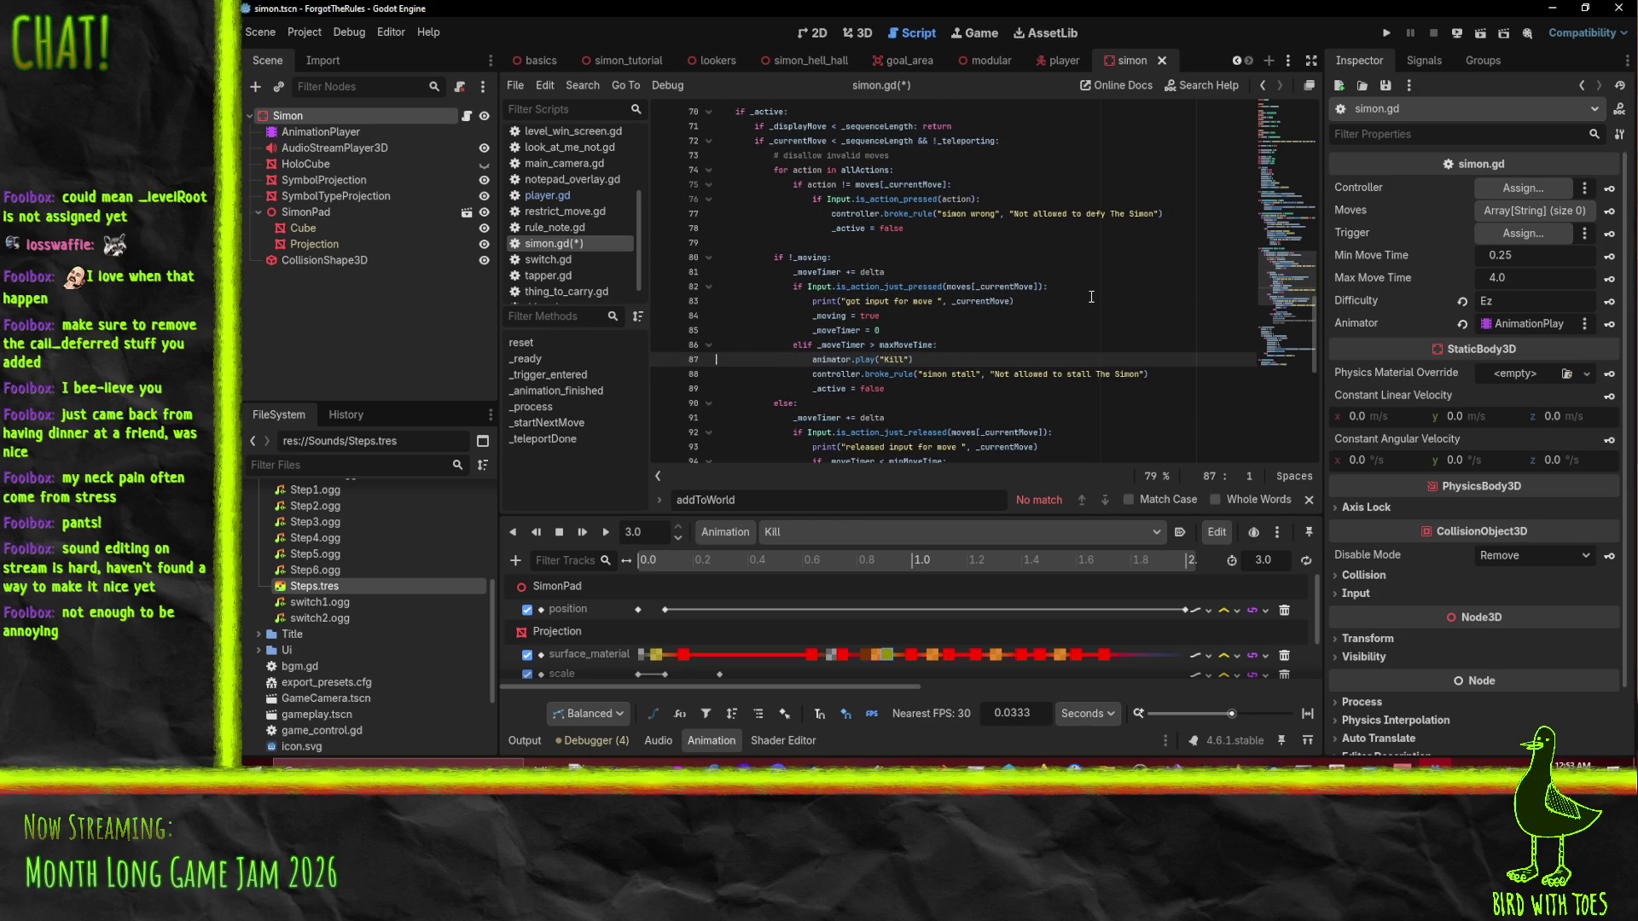
Paste the Kill animation call above the anticheese broke_rule line, correctly indented.
scroll(1089, 296, "down", 3)
left_click(843, 343)
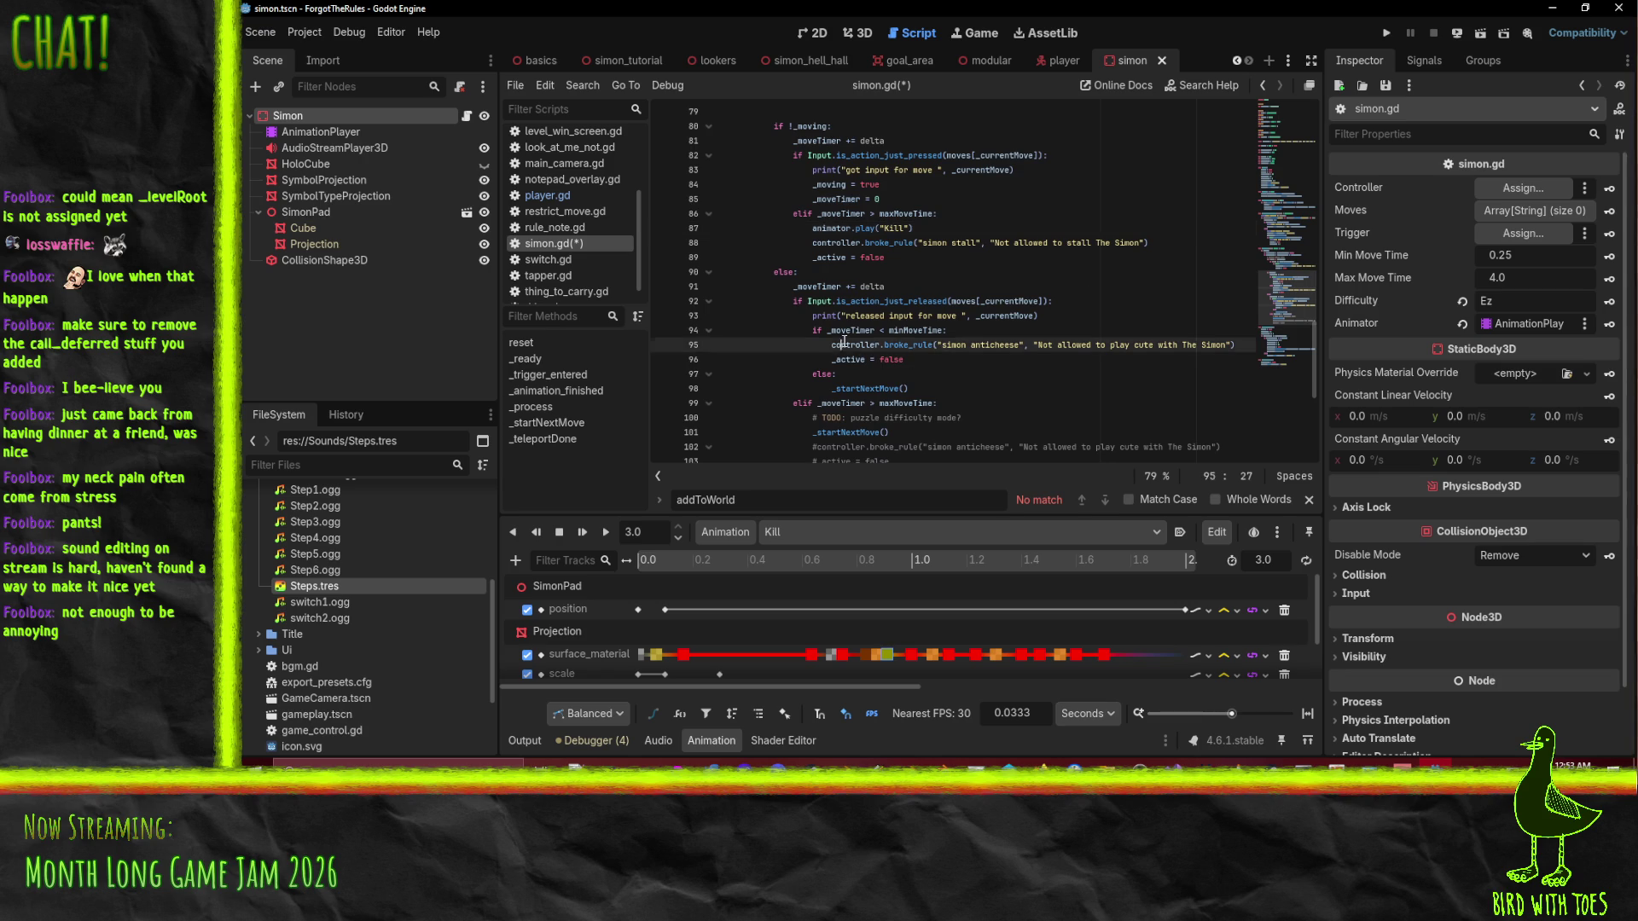
key("ctrl+v")
key("Up")
key("Tab")
left_click(1004, 271)
scroll(1004, 298, "down", 4)
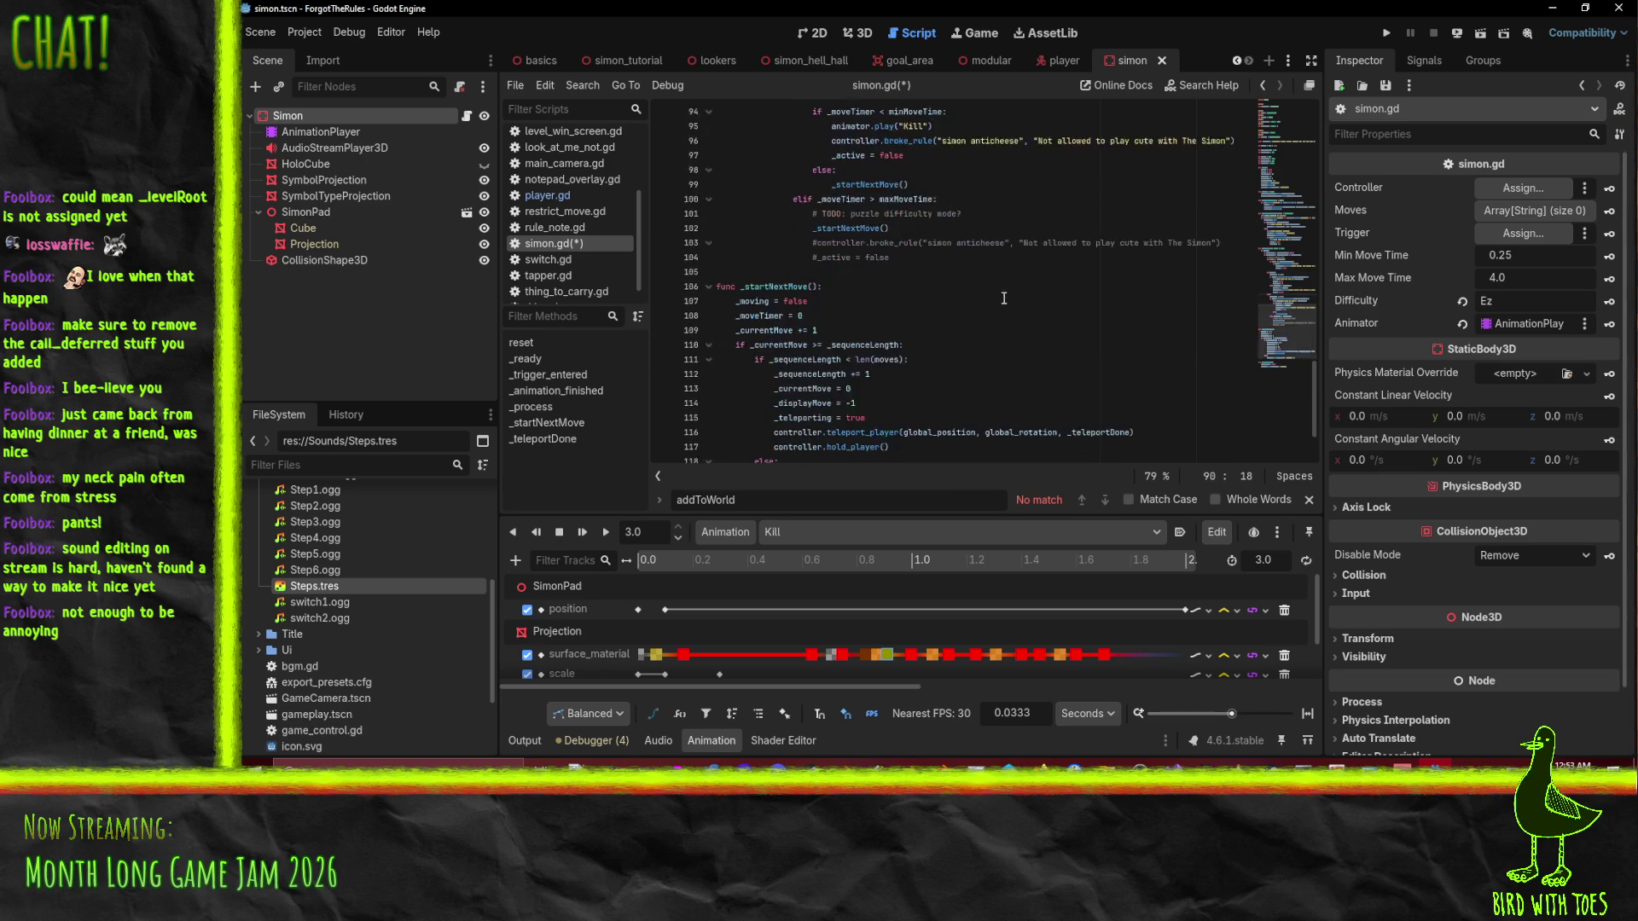
scroll(1004, 298, "up", 3)
Find the remaining broke_rule line, paste the Kill call above it, save, and run the game.
key("ctrl+f")
type("broke_rule")
key("Return")
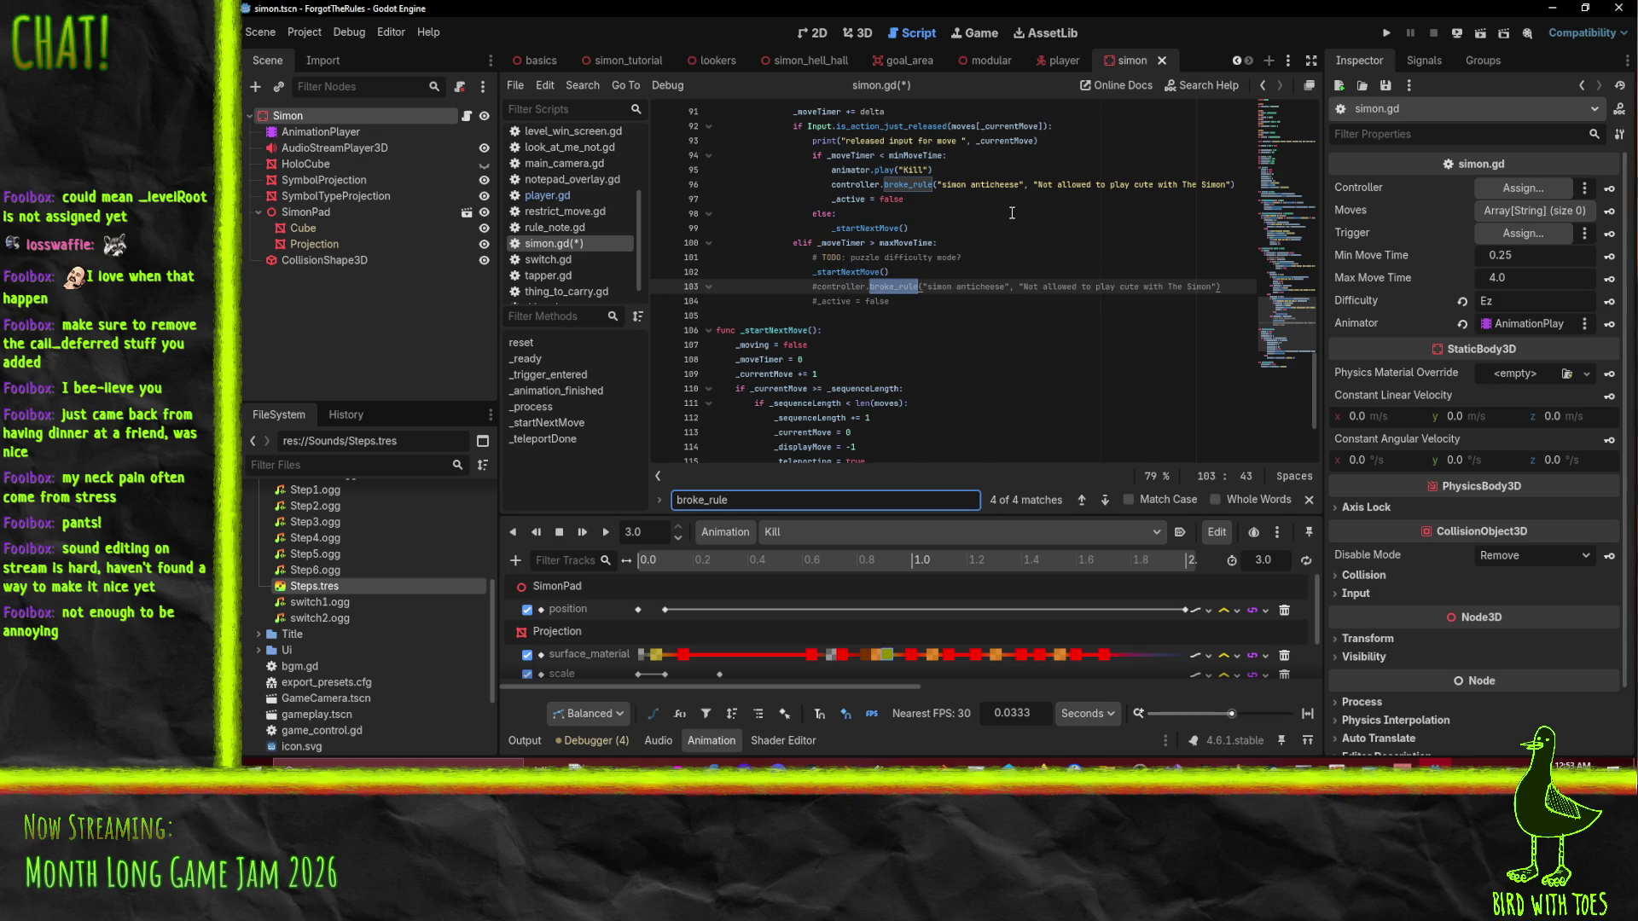
key("Return")
key("Return")
key("Return")
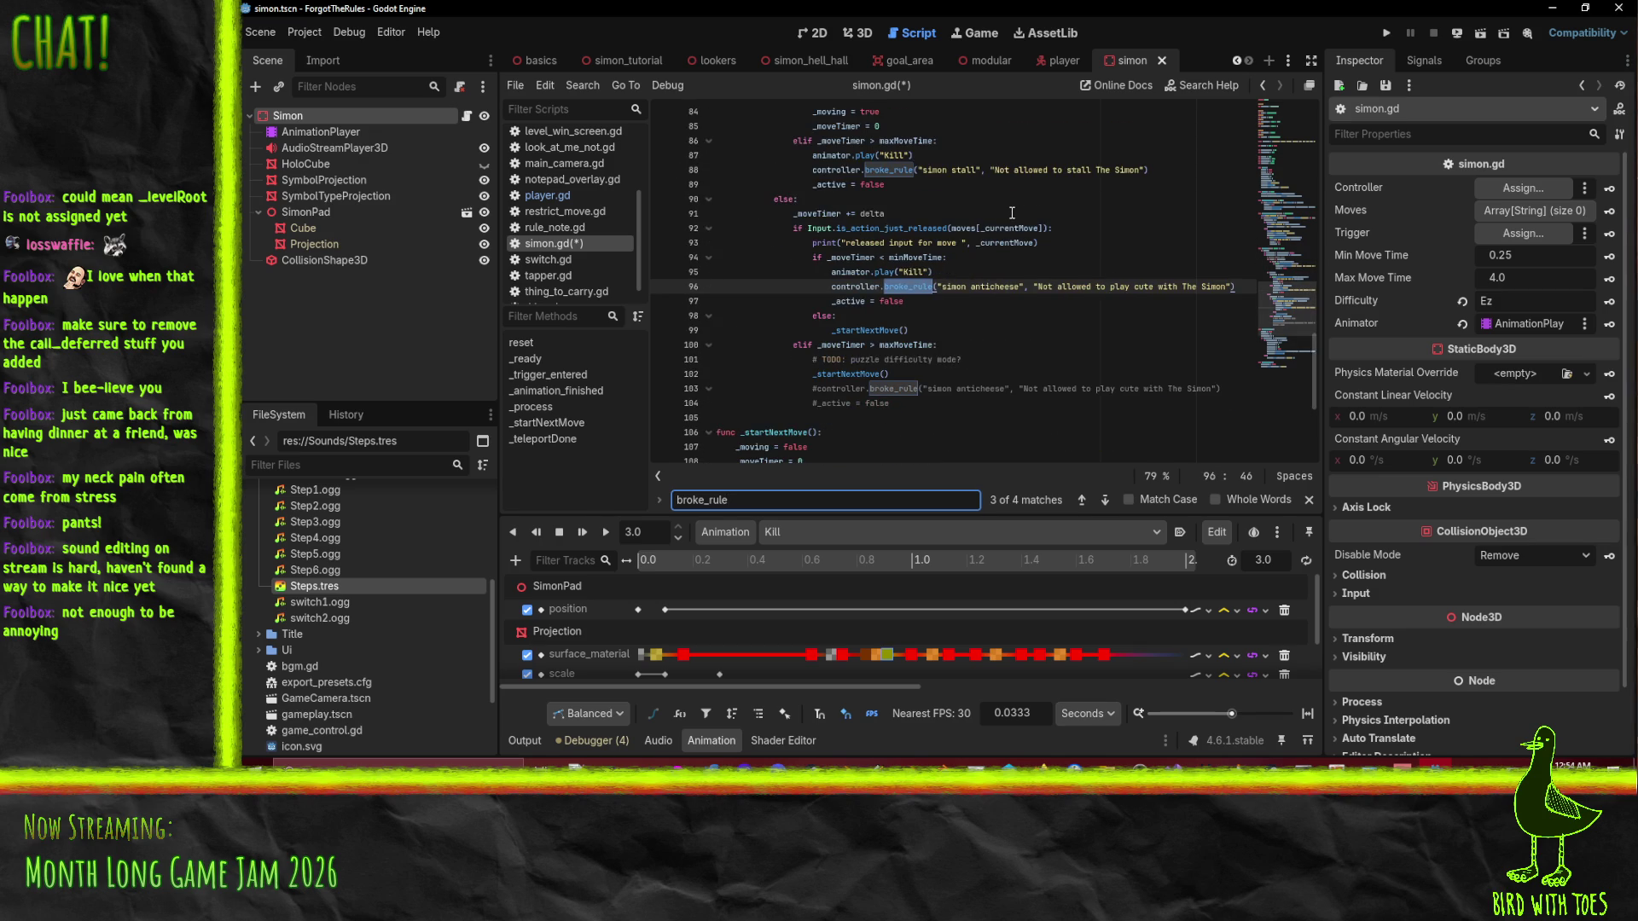
left_click(858, 390)
type("animator.play(\"Kill\")")
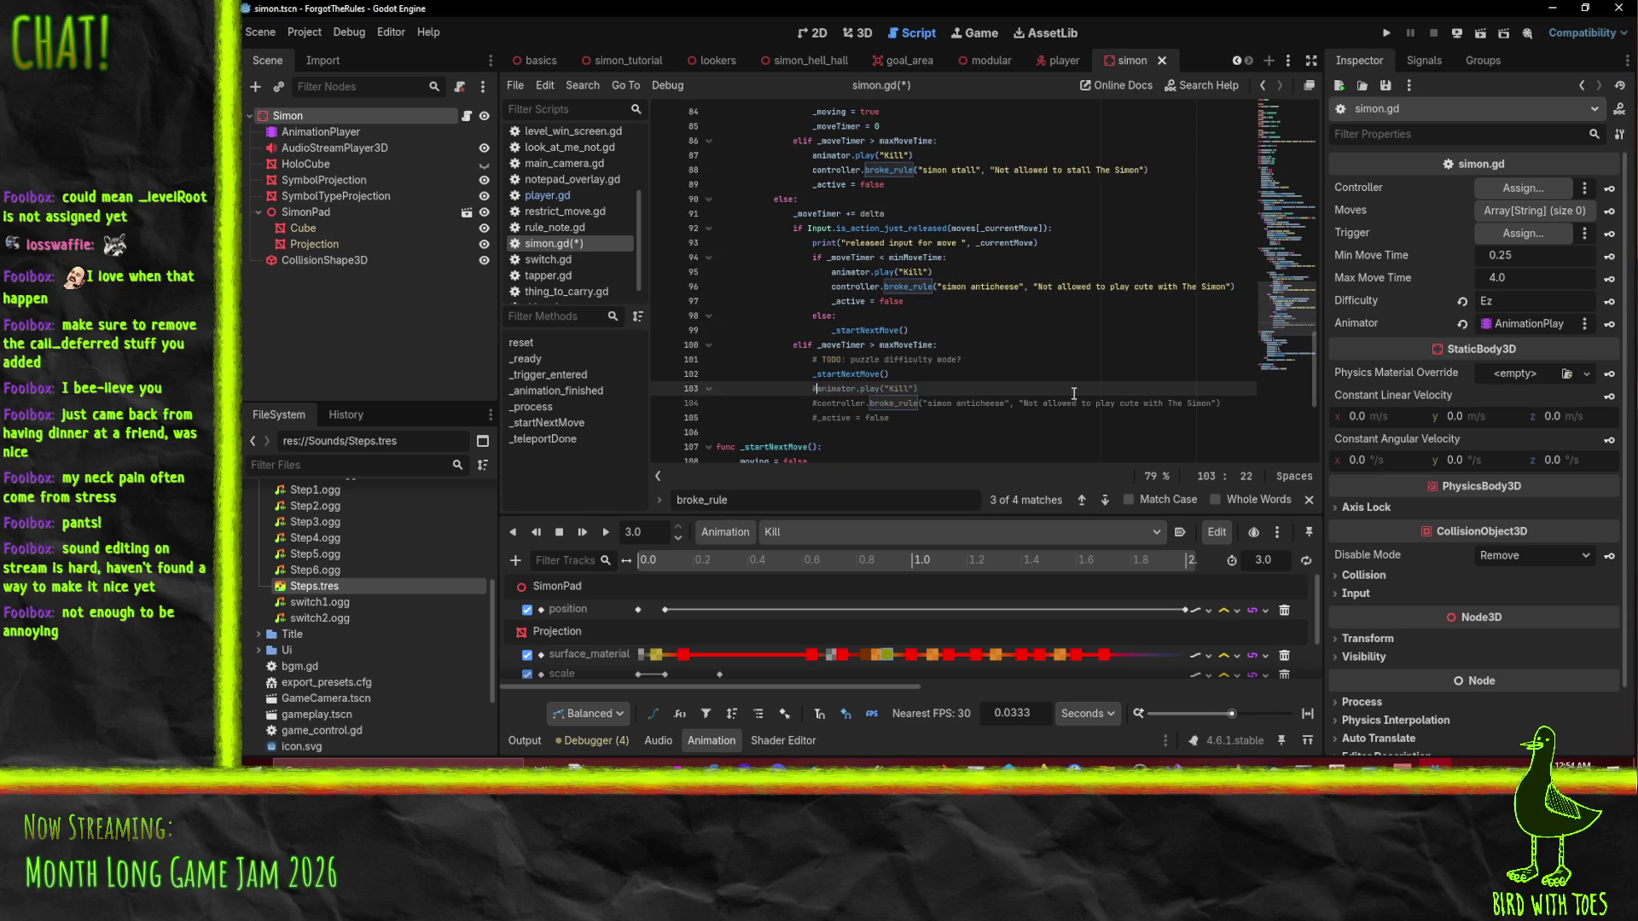
left_click(1054, 327)
key("ctrl+s")
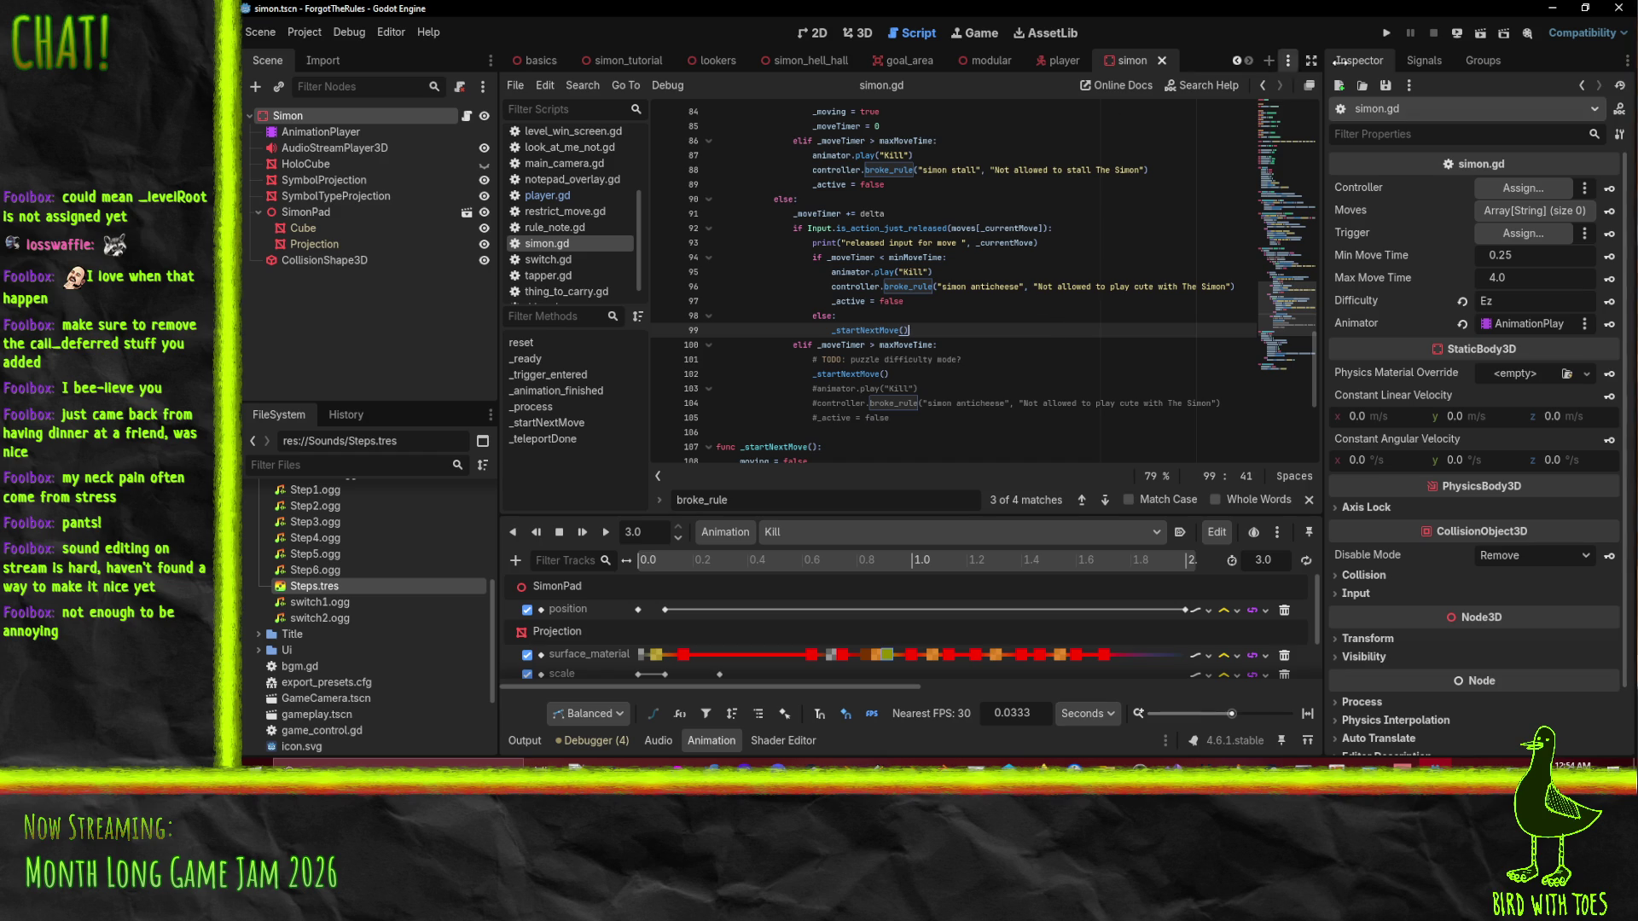
left_click(1386, 34)
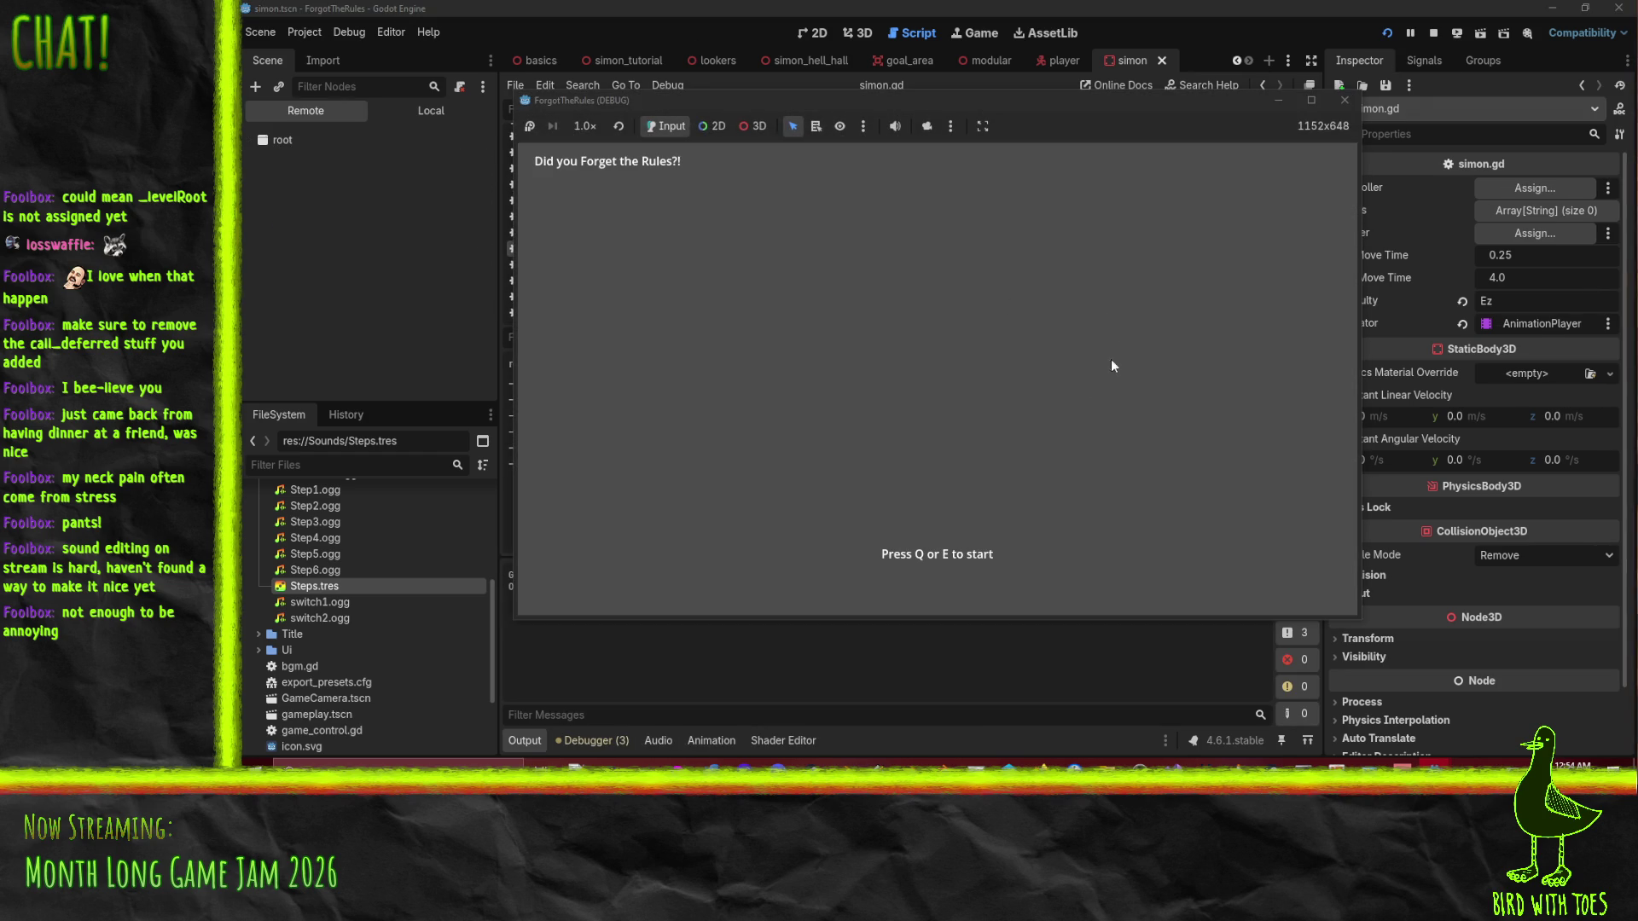
Start the game from the title screen with E, then stop it.
key("e")
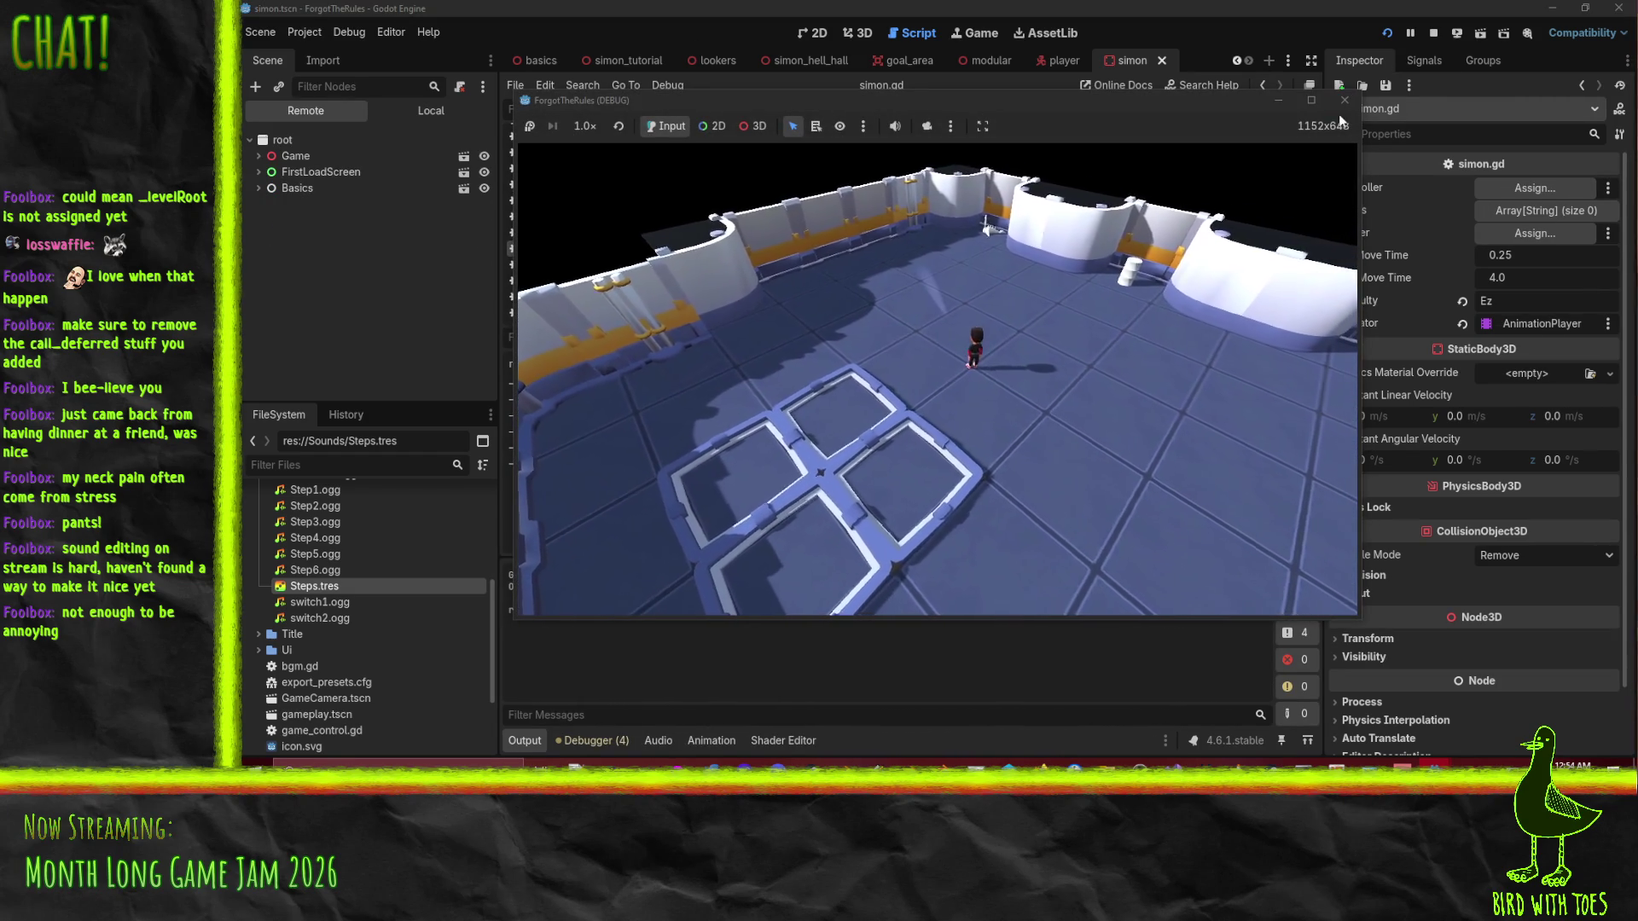
left_click(1343, 100)
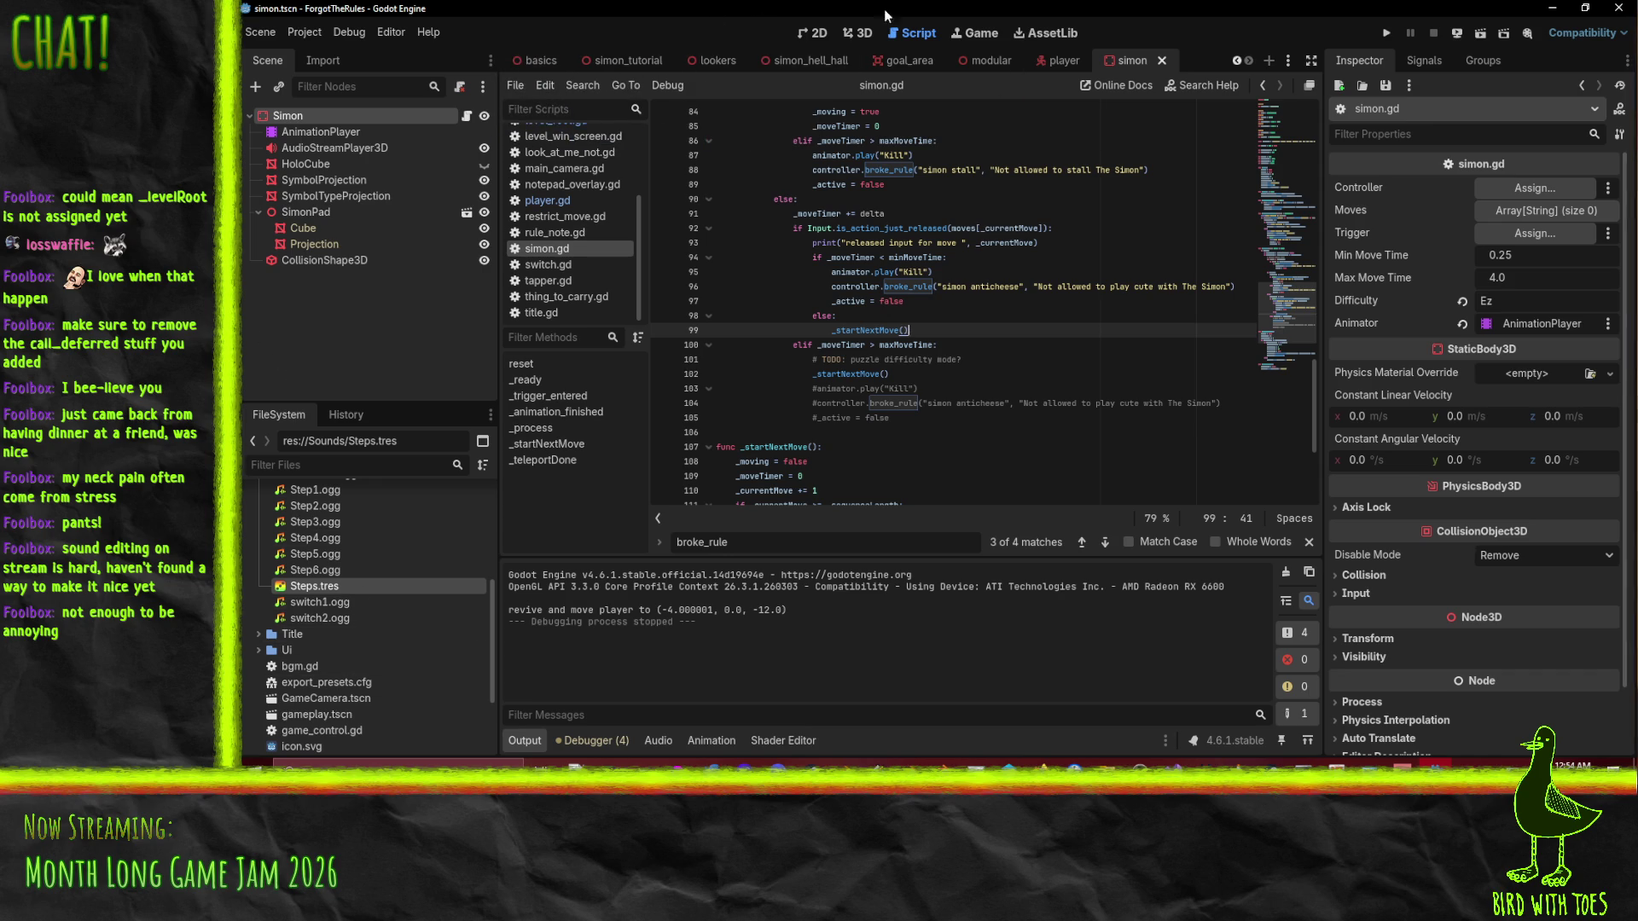
Close the player scene, put simon_tutorial before basics in GameControl's Levels, and run the game.
left_click(1076, 62)
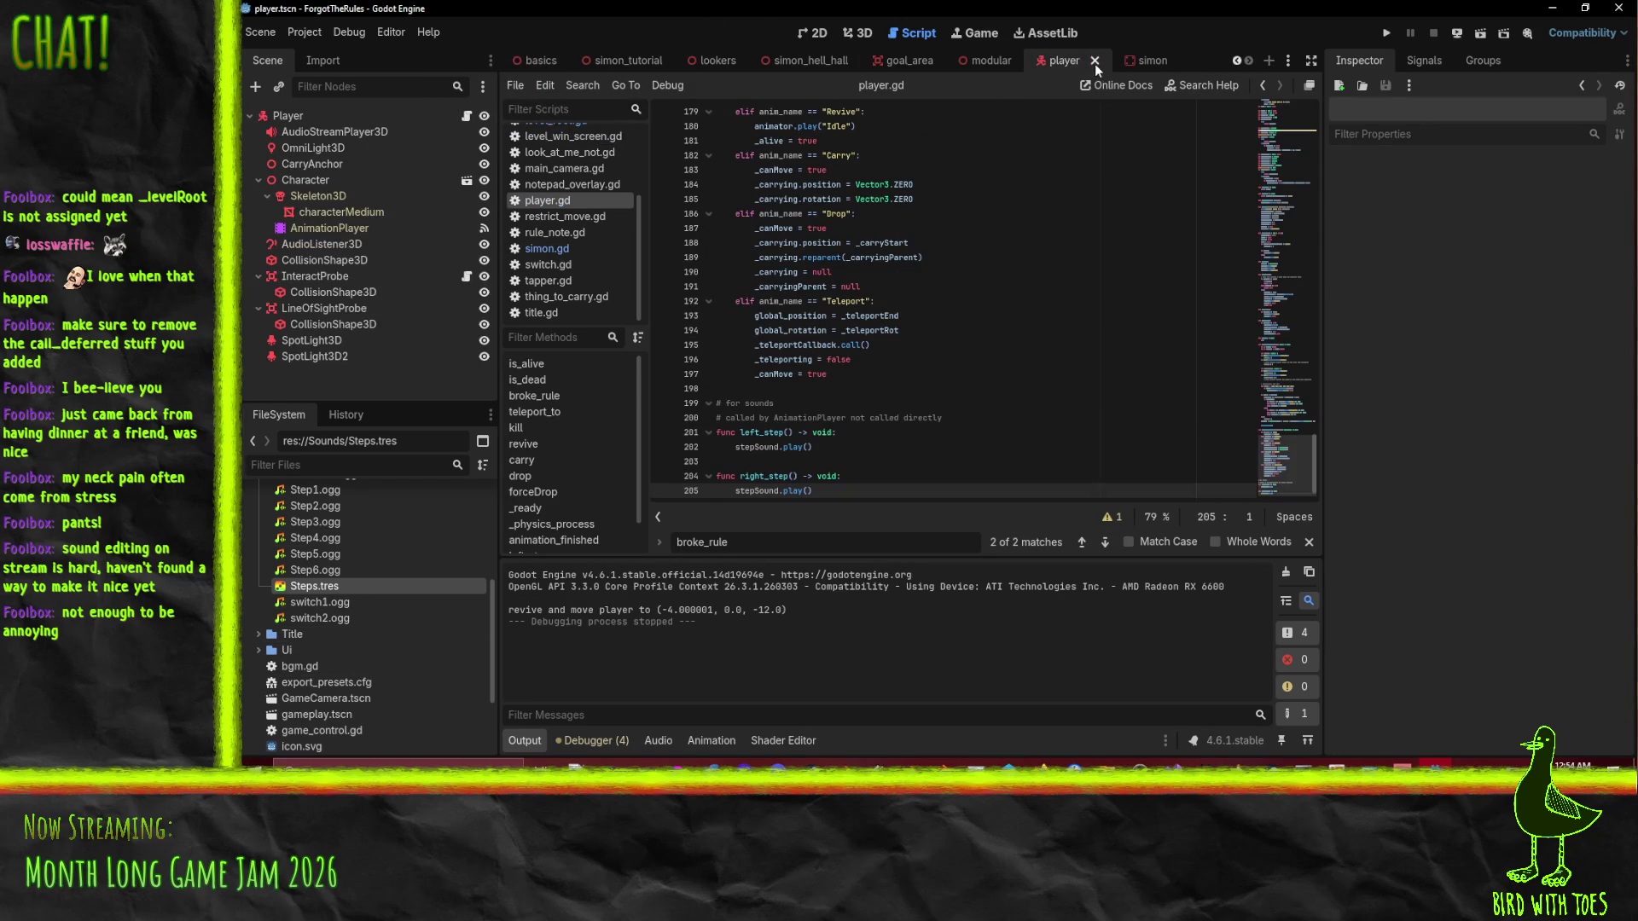
left_click(1095, 62)
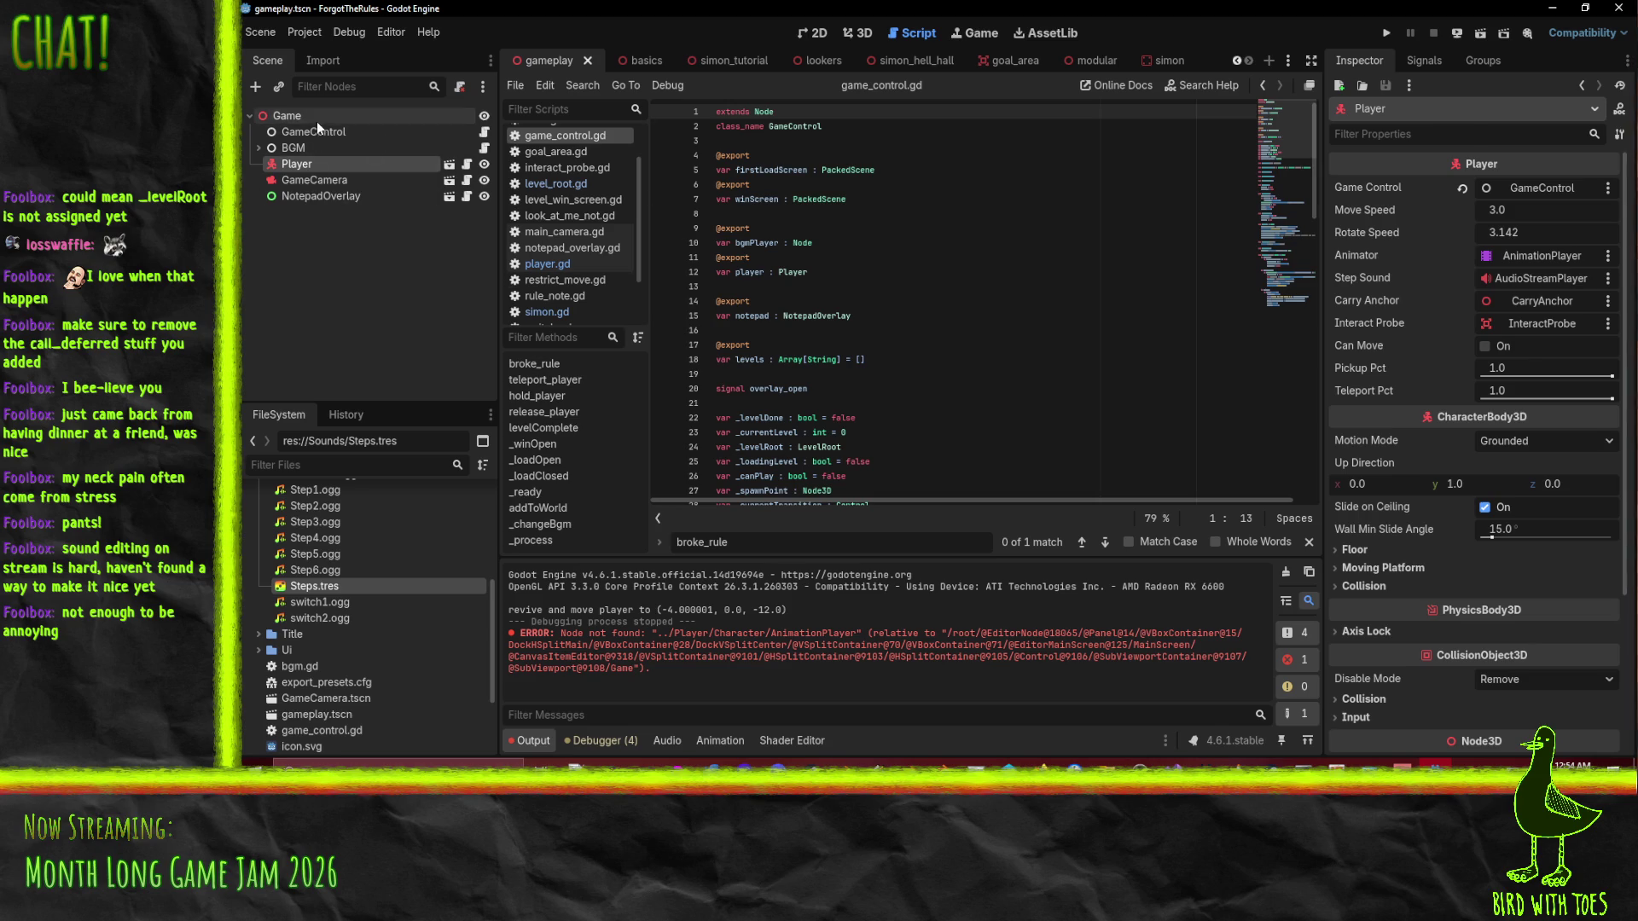
left_click(314, 131)
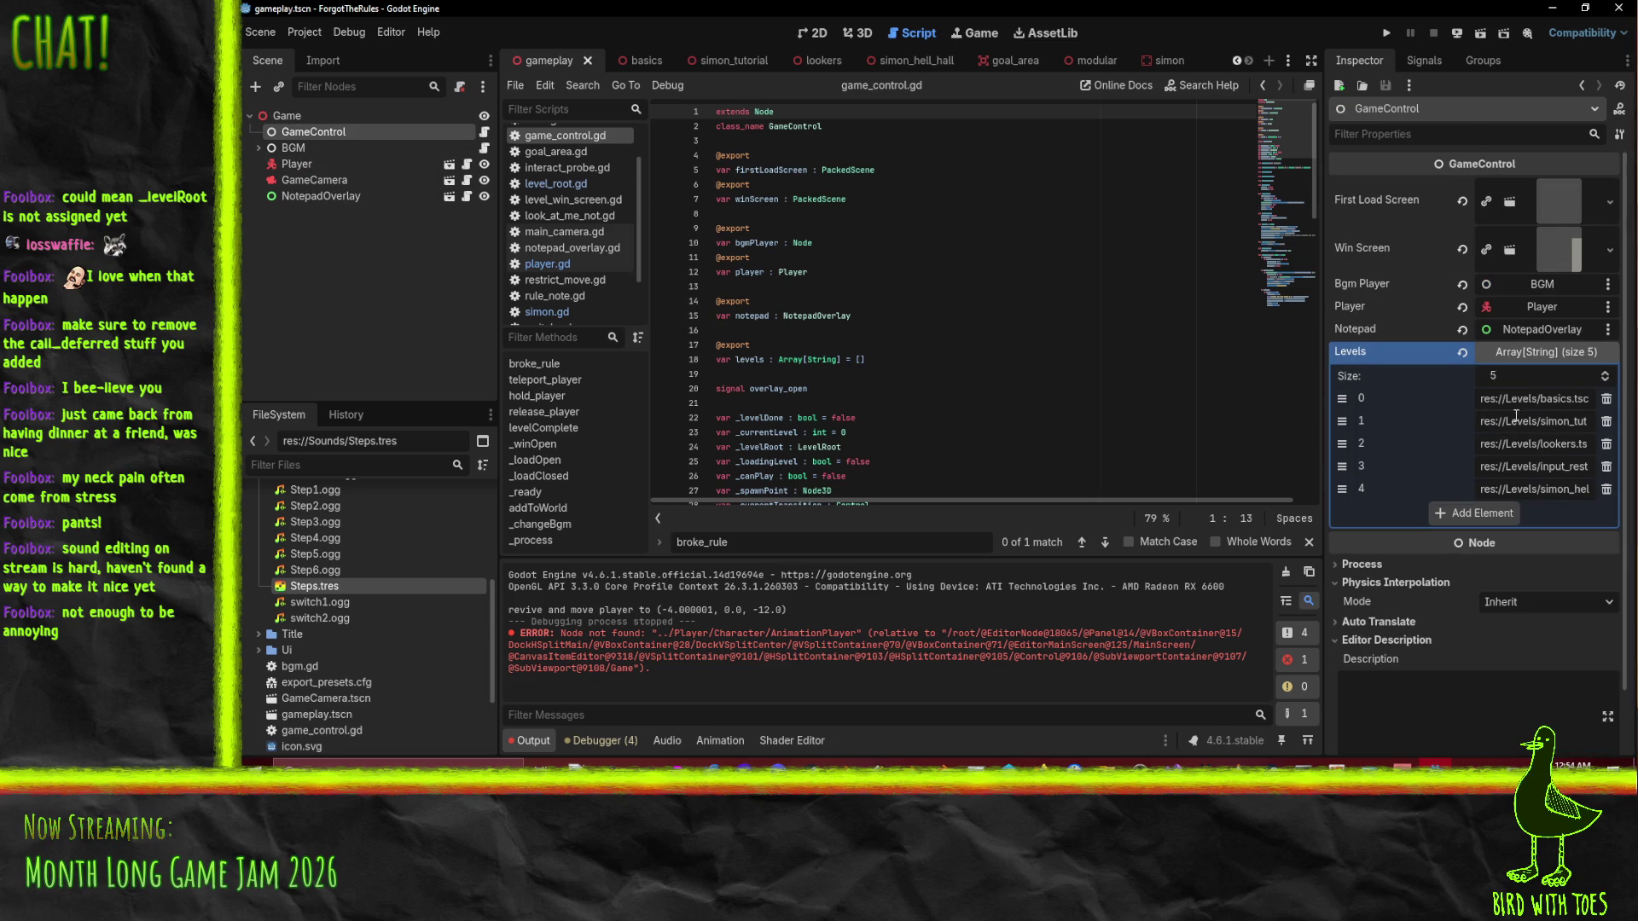
left_click_drag(1346, 422, 1342, 398)
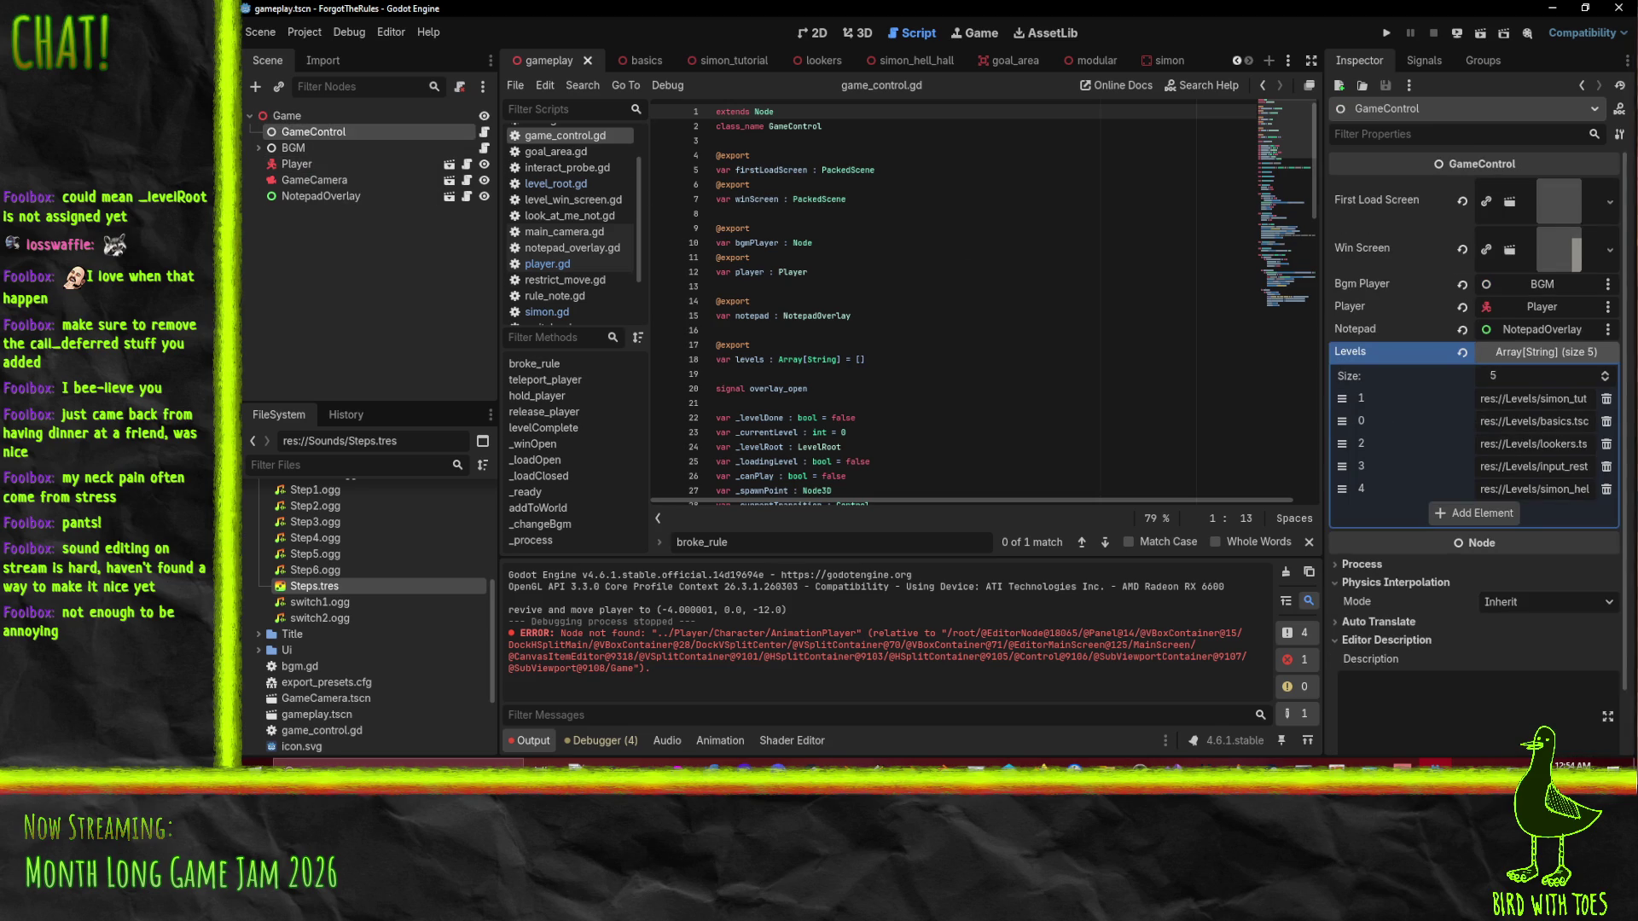
left_click(1393, 33)
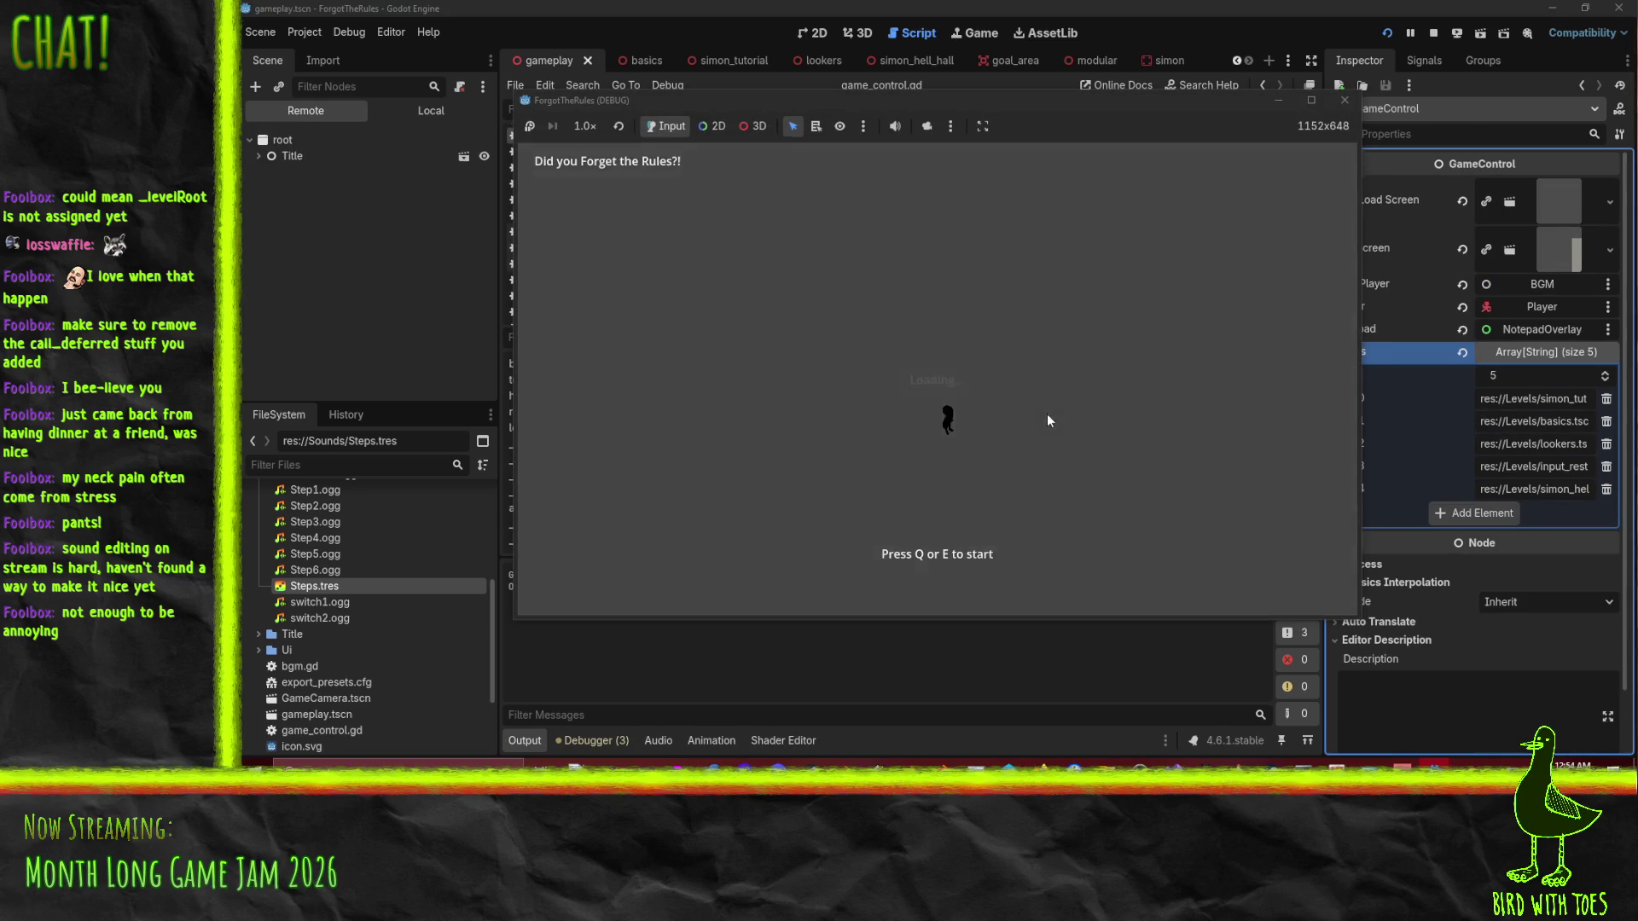
key("e")
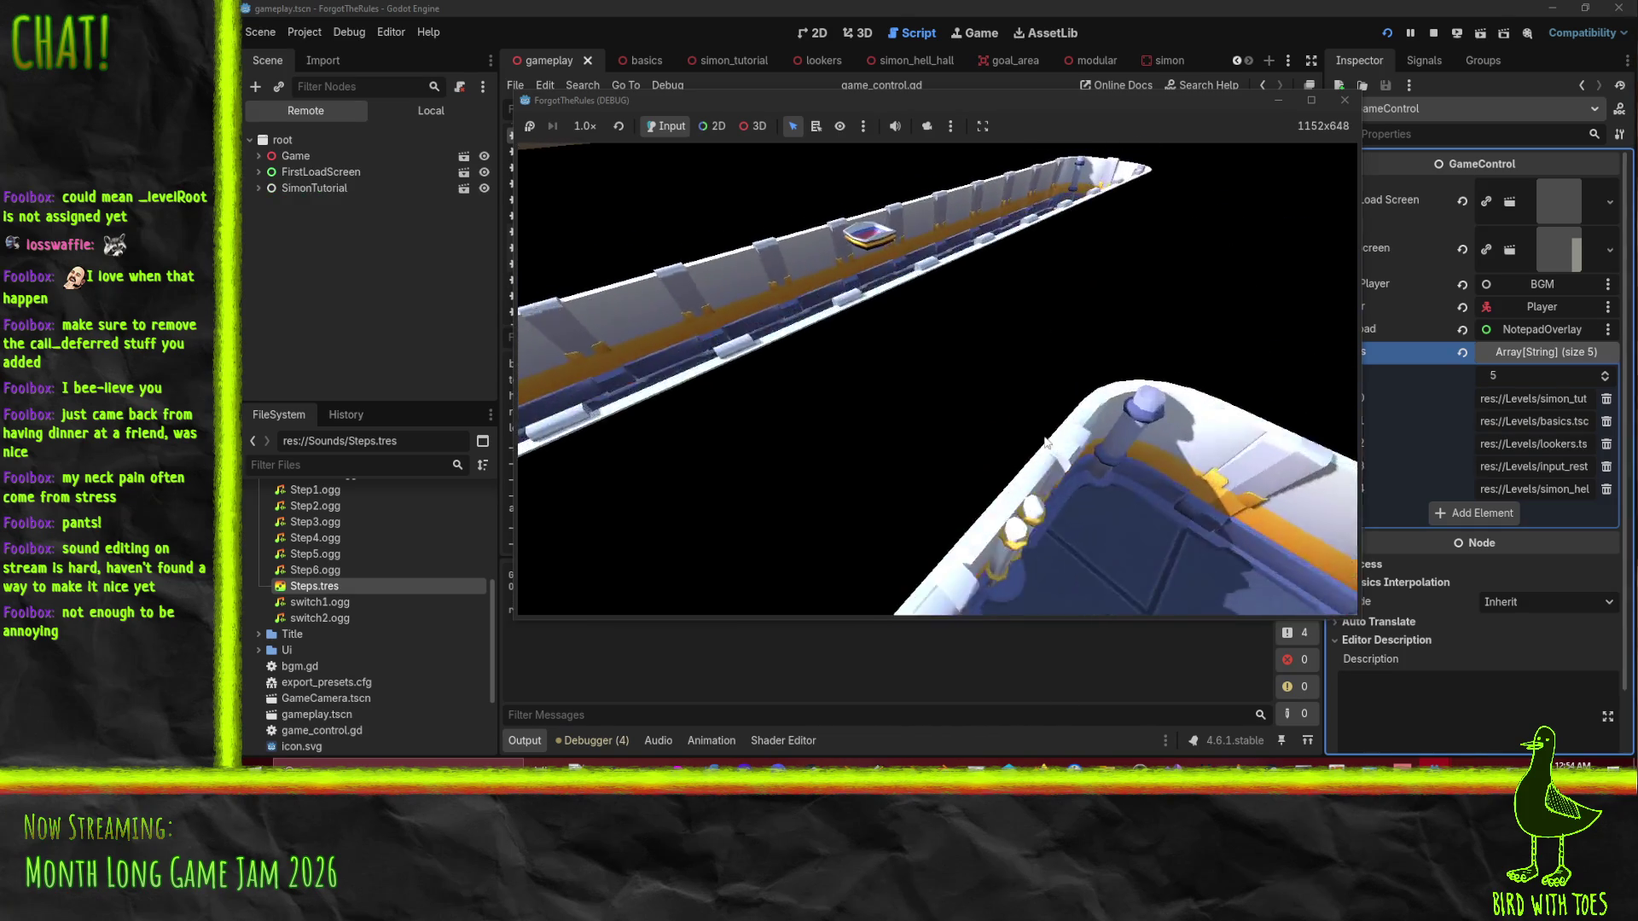
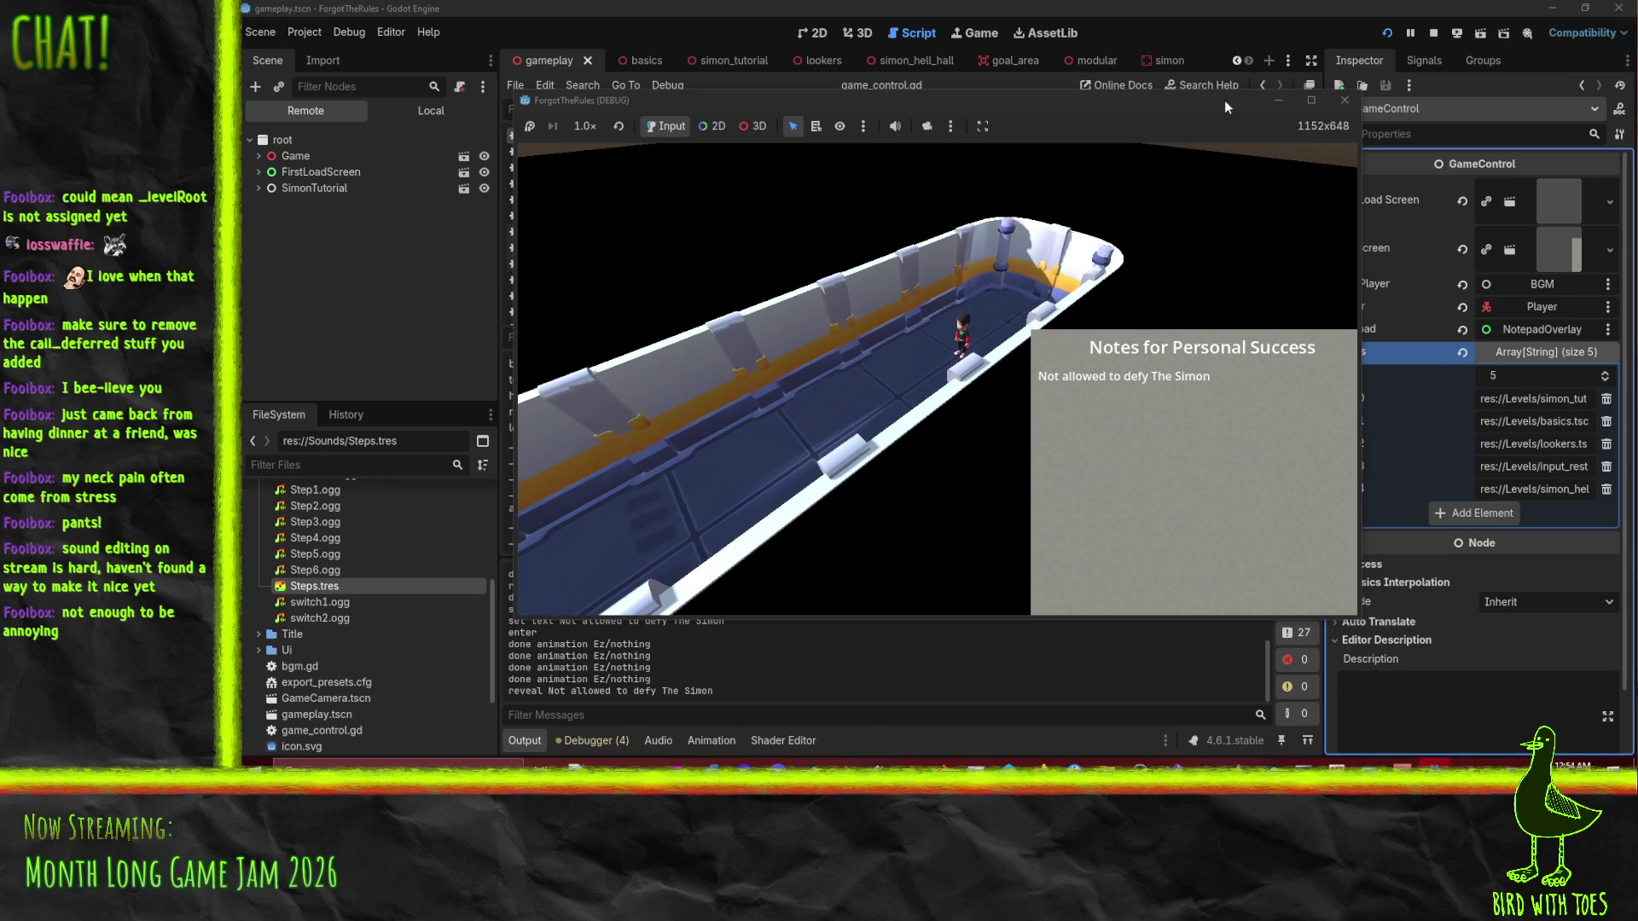
Stop the running game and search the current script for 'de'.
left_click(1344, 100)
scroll(904, 384, "down", 4)
key("ctrl+f")
type("de")
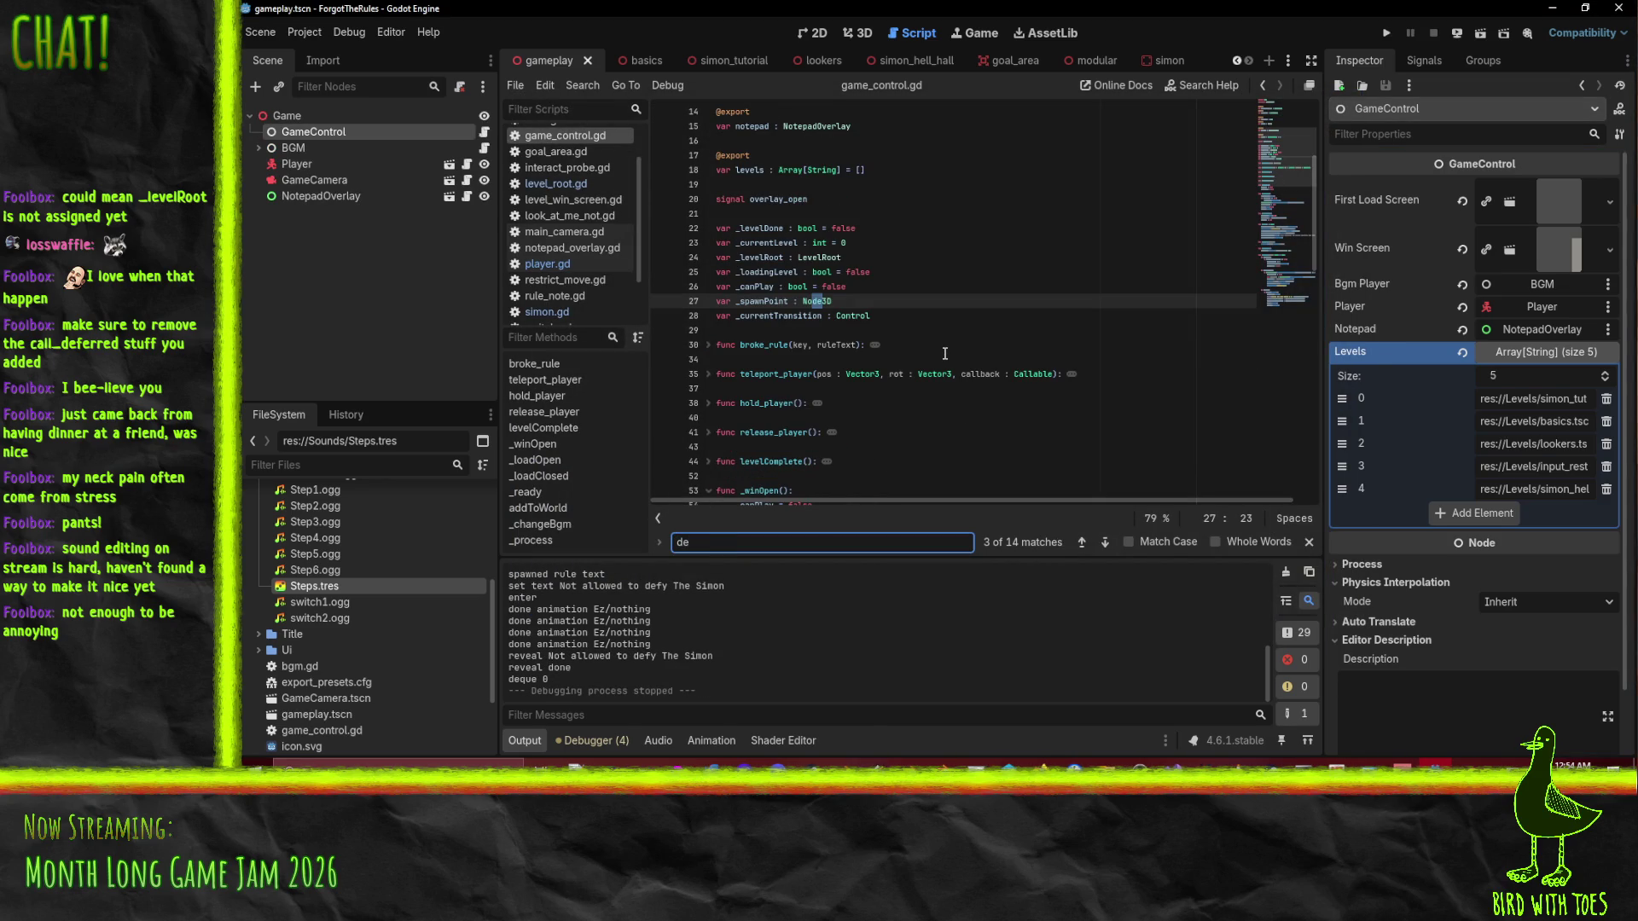
left_click(945, 355)
scroll(570, 278, "down", 2)
Open simon.gd, search it for 'simon', and select 'animator' on line 87.
left_click(570, 264)
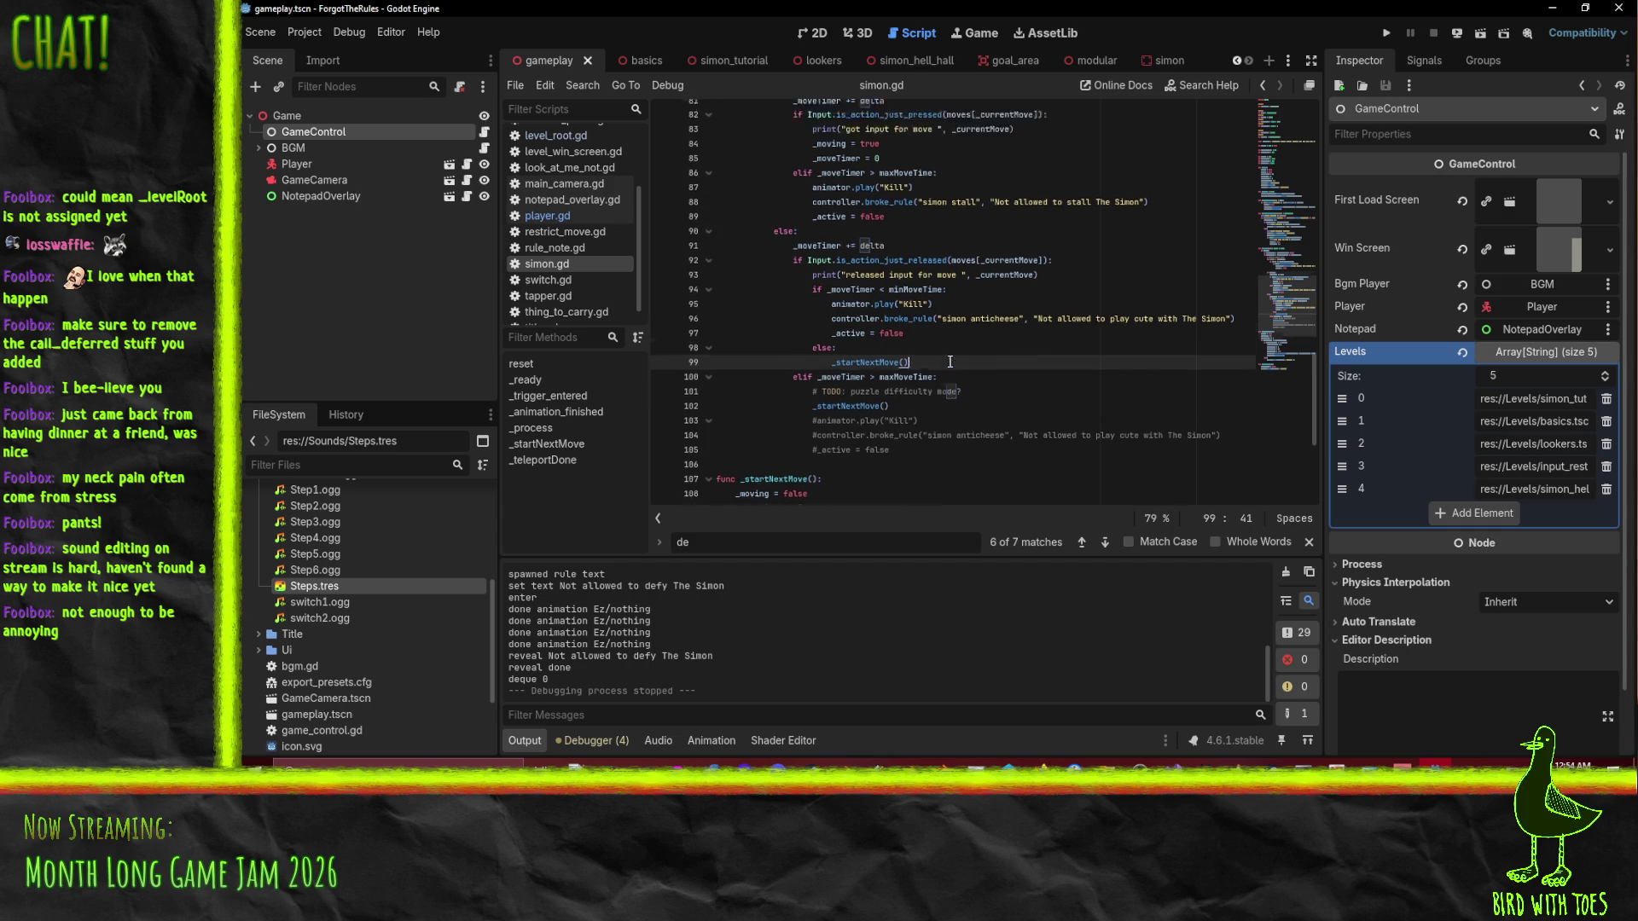
key("ctrl+f")
type("simon")
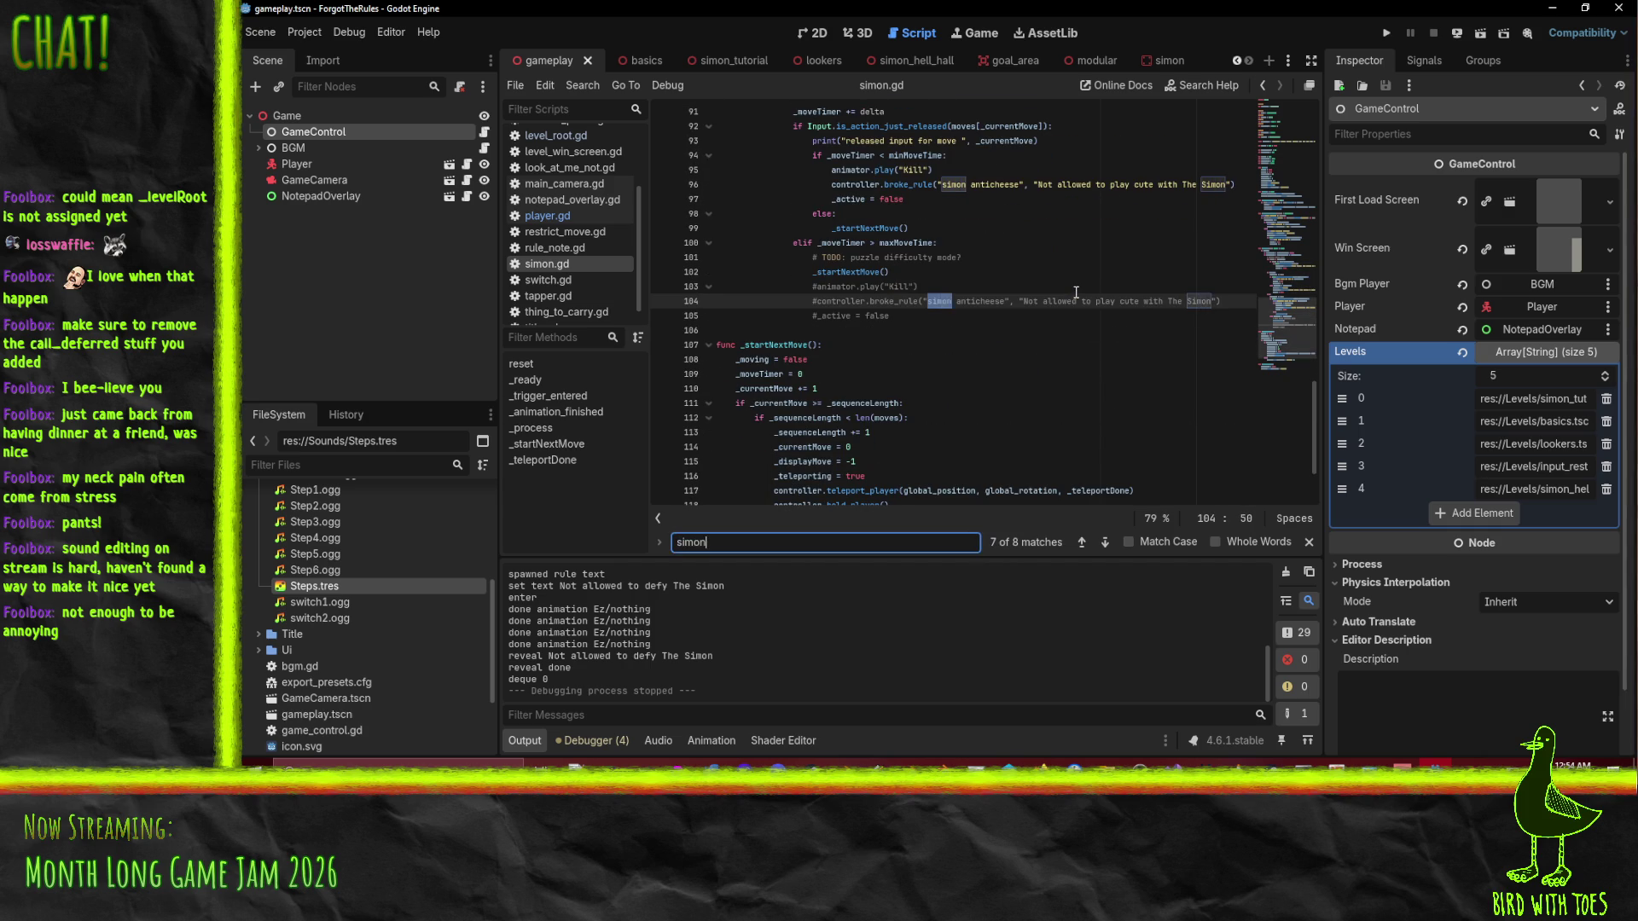
scroll(1007, 273, "up", 2)
scroll(1042, 285, "up", 2)
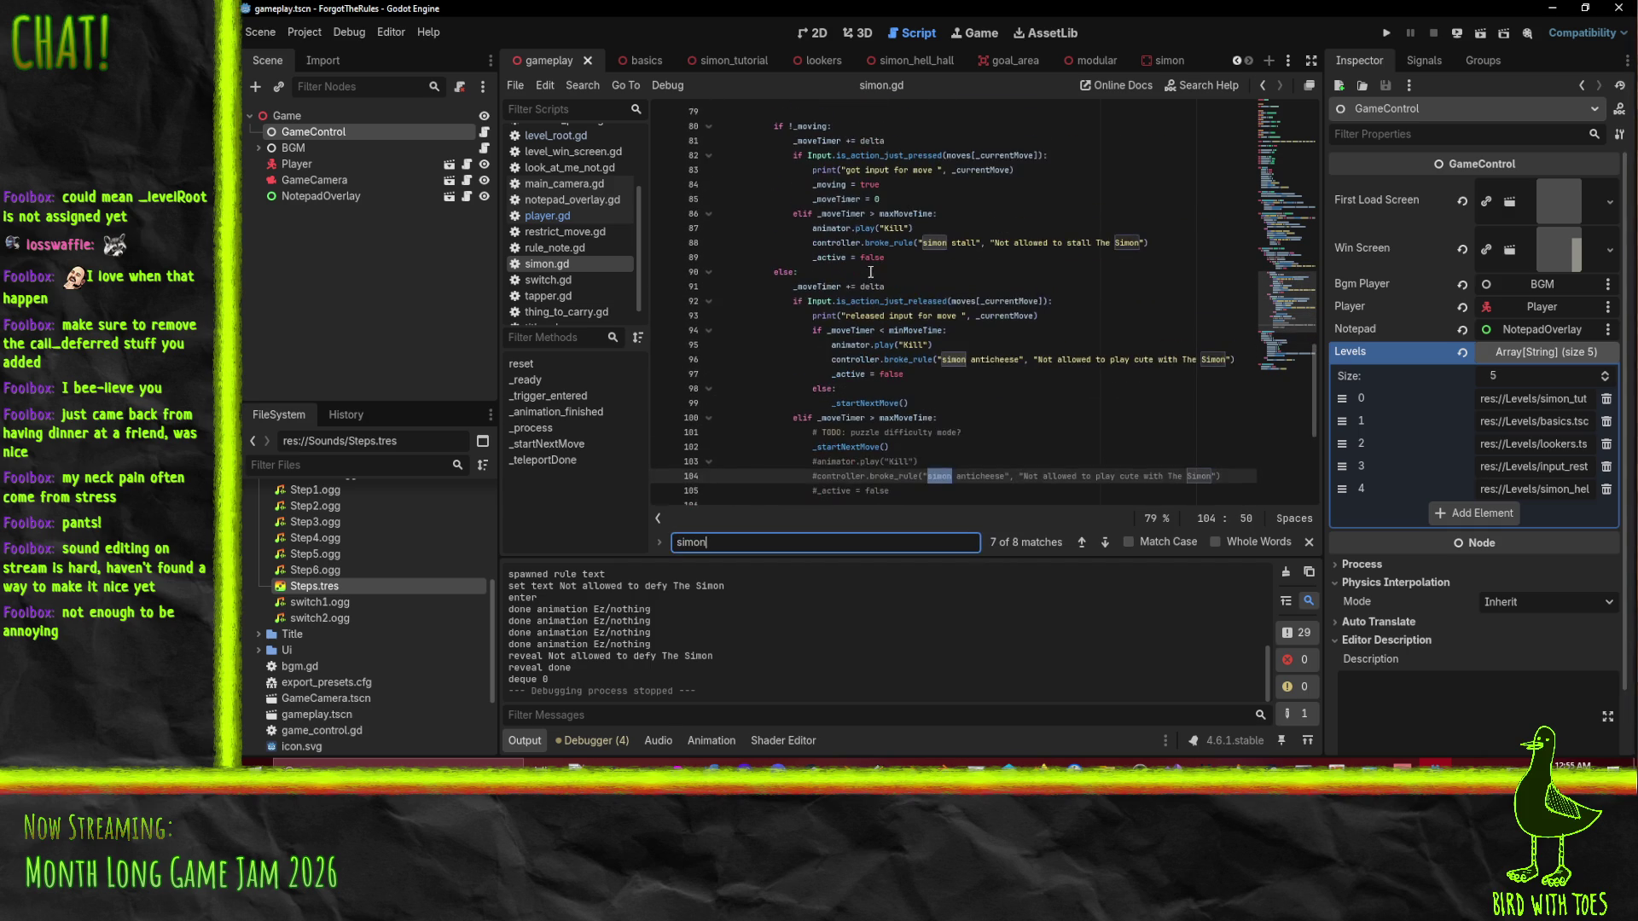
double_click(841, 228)
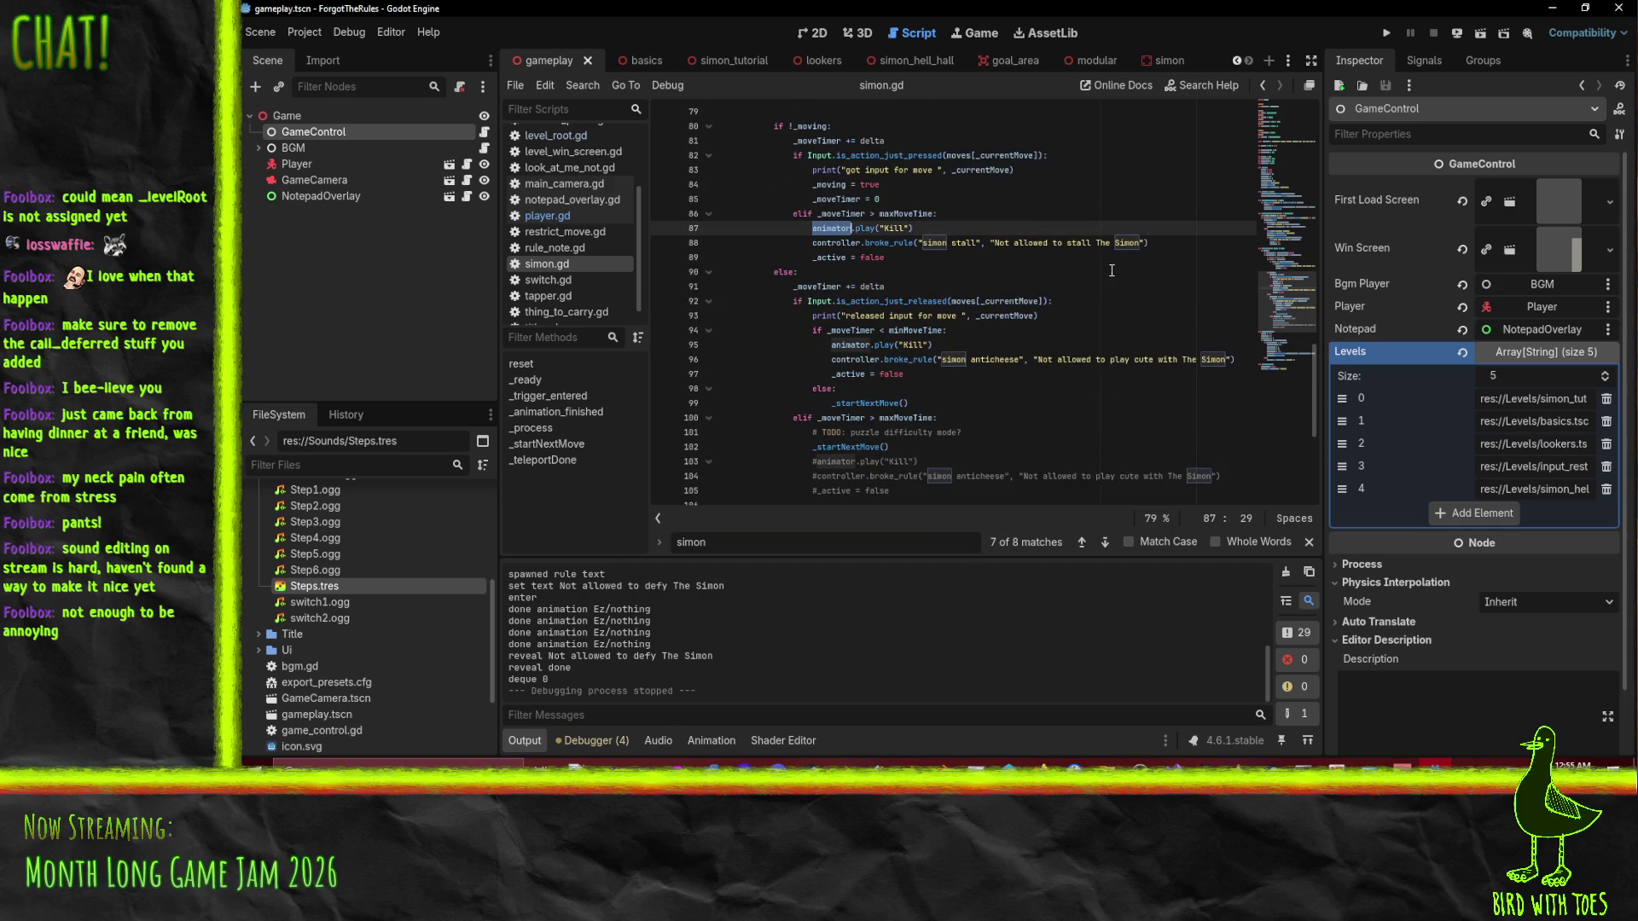
Scroll back through simon.gd and list the debugger's four script warnings.
scroll(1061, 268, "up", 1)
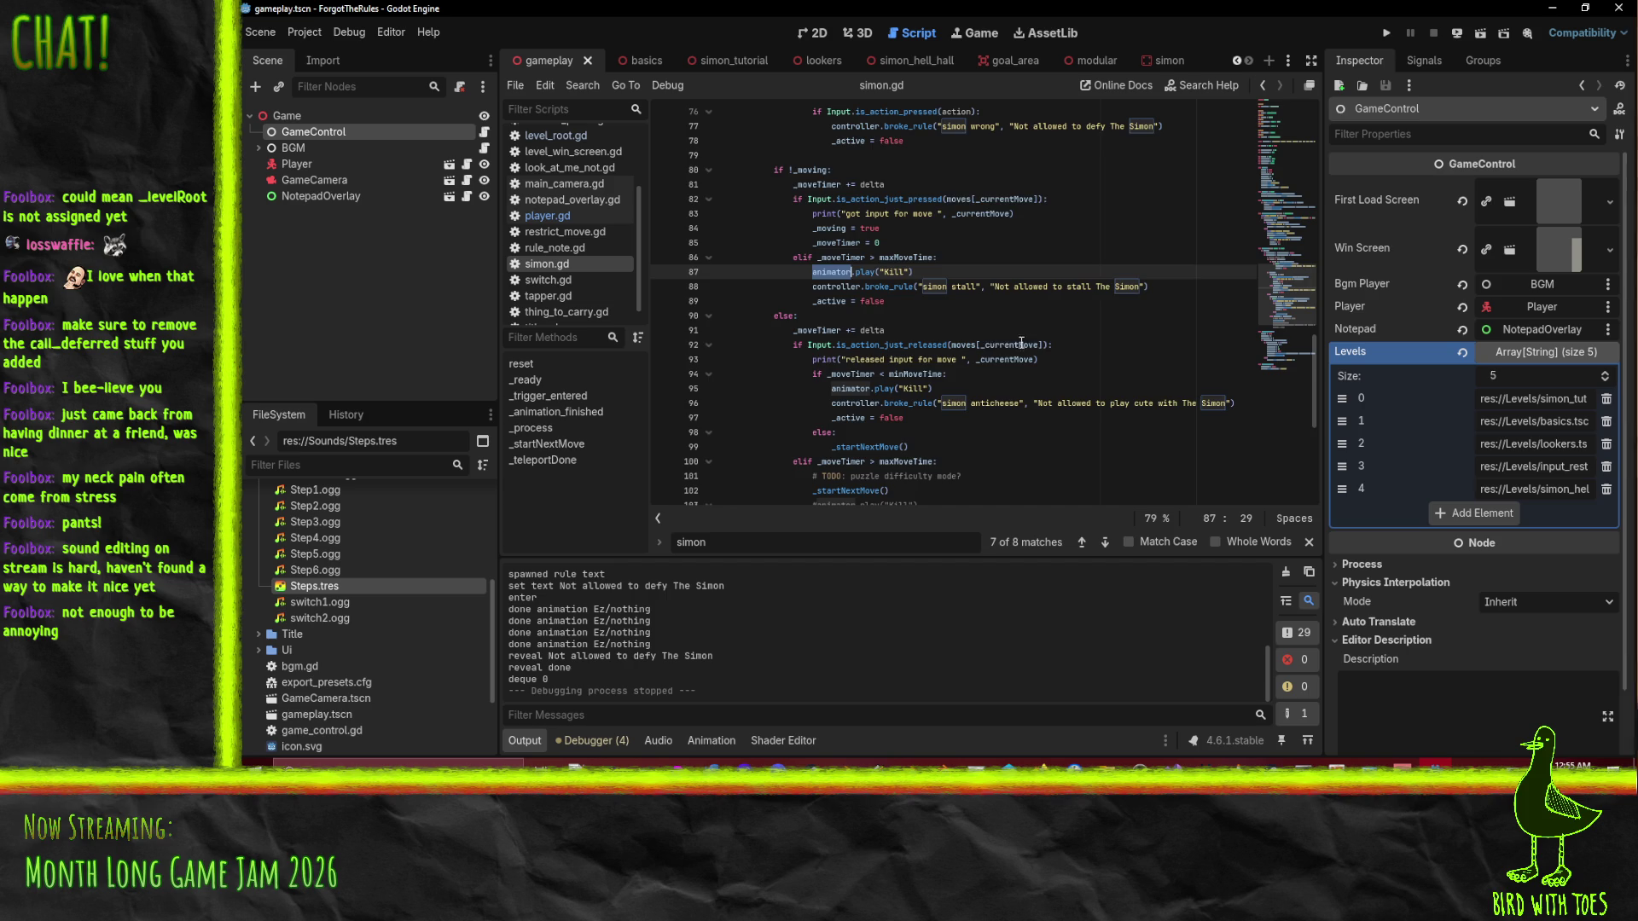
scroll(1008, 345, "up", 4)
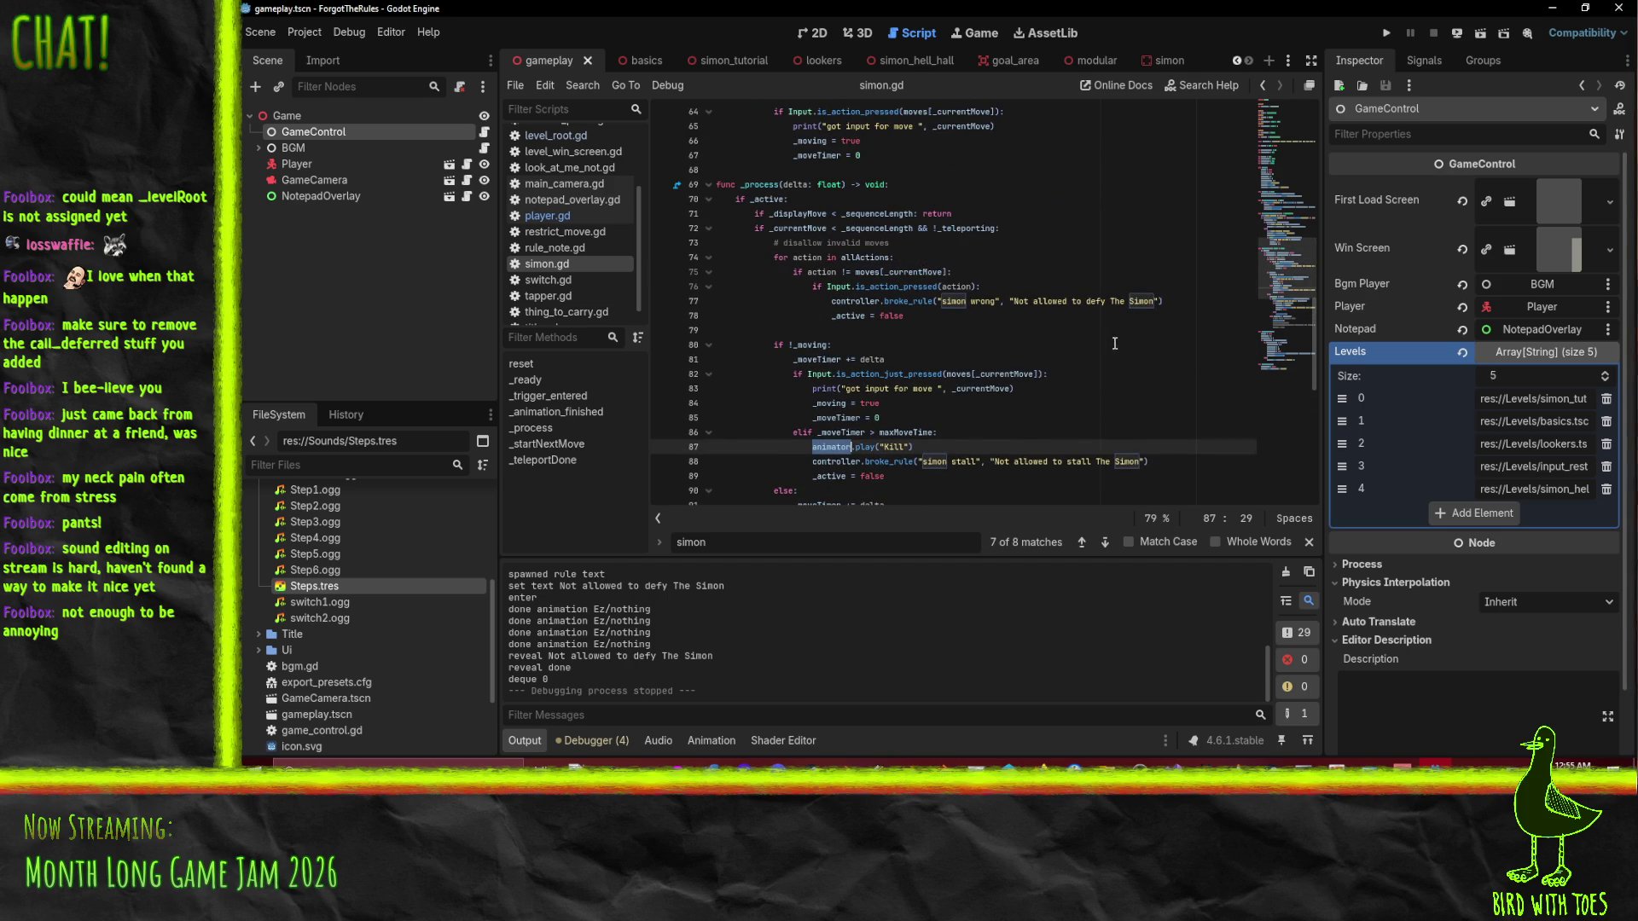
scroll(1112, 342, "down", 11)
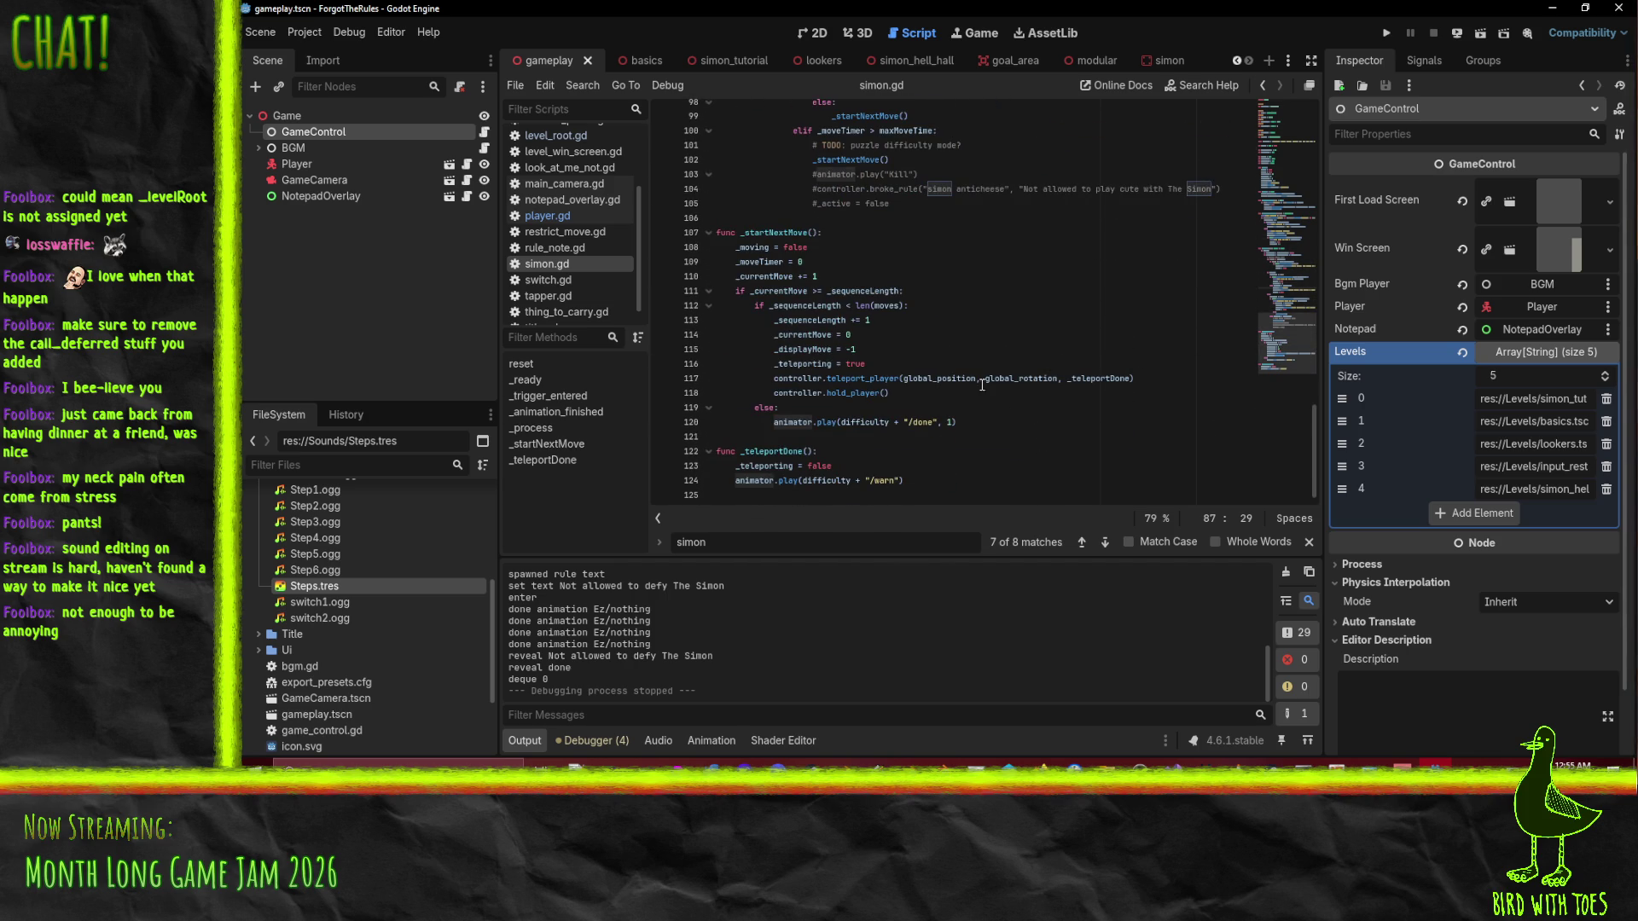
scroll(1015, 400, "up", 6)
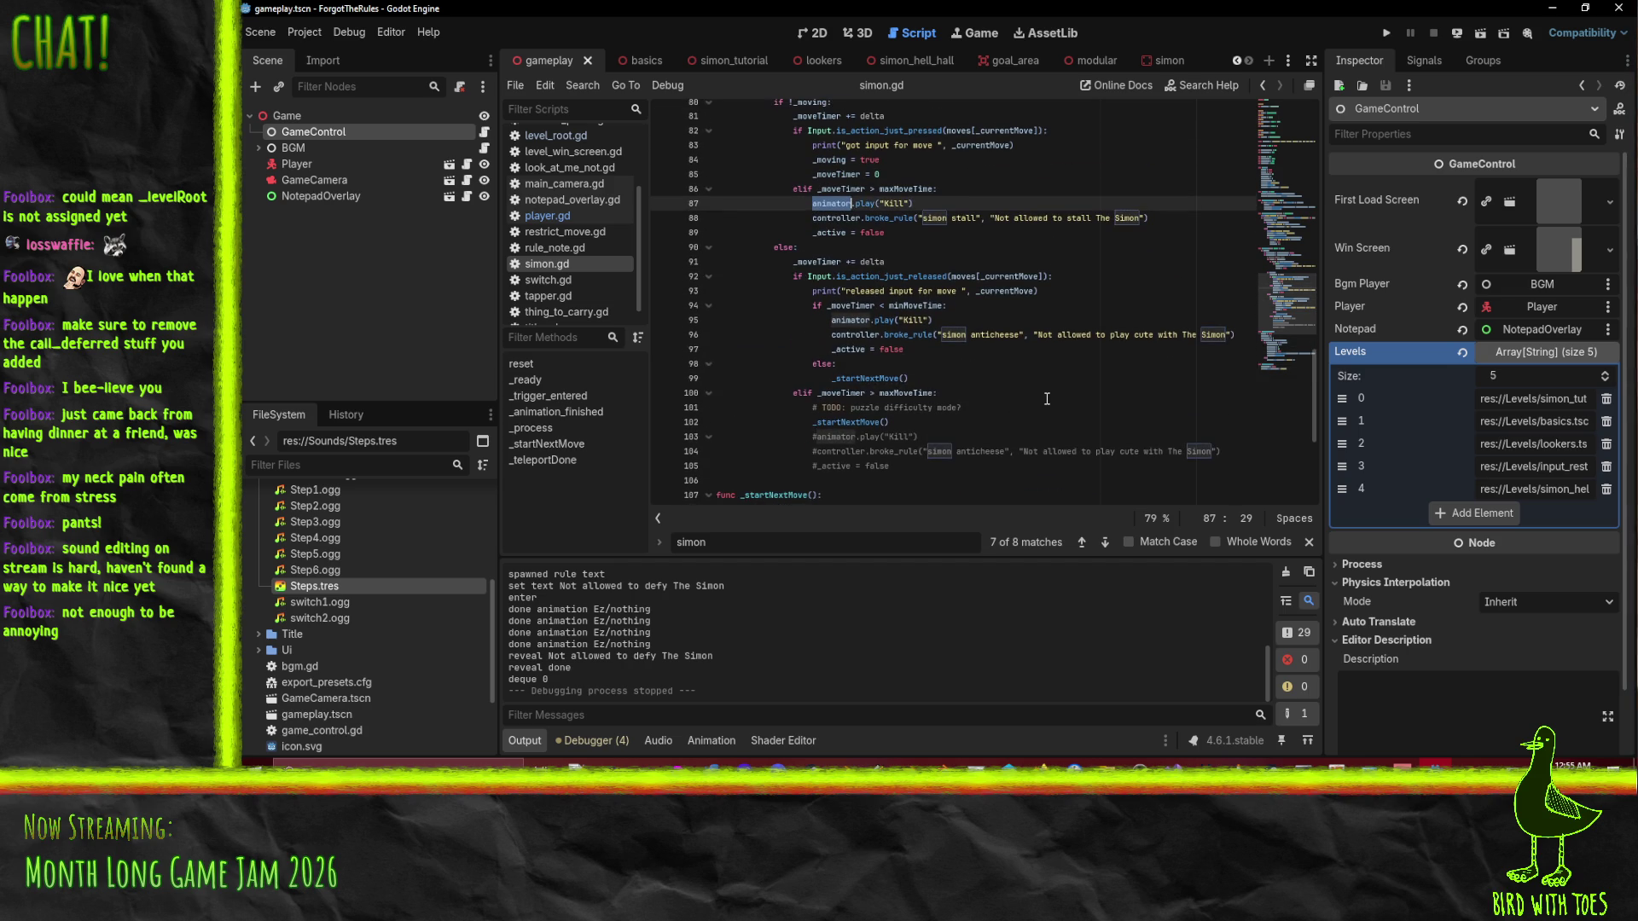
scroll(1047, 398, "up", 2)
scroll(1046, 398, "up", 1)
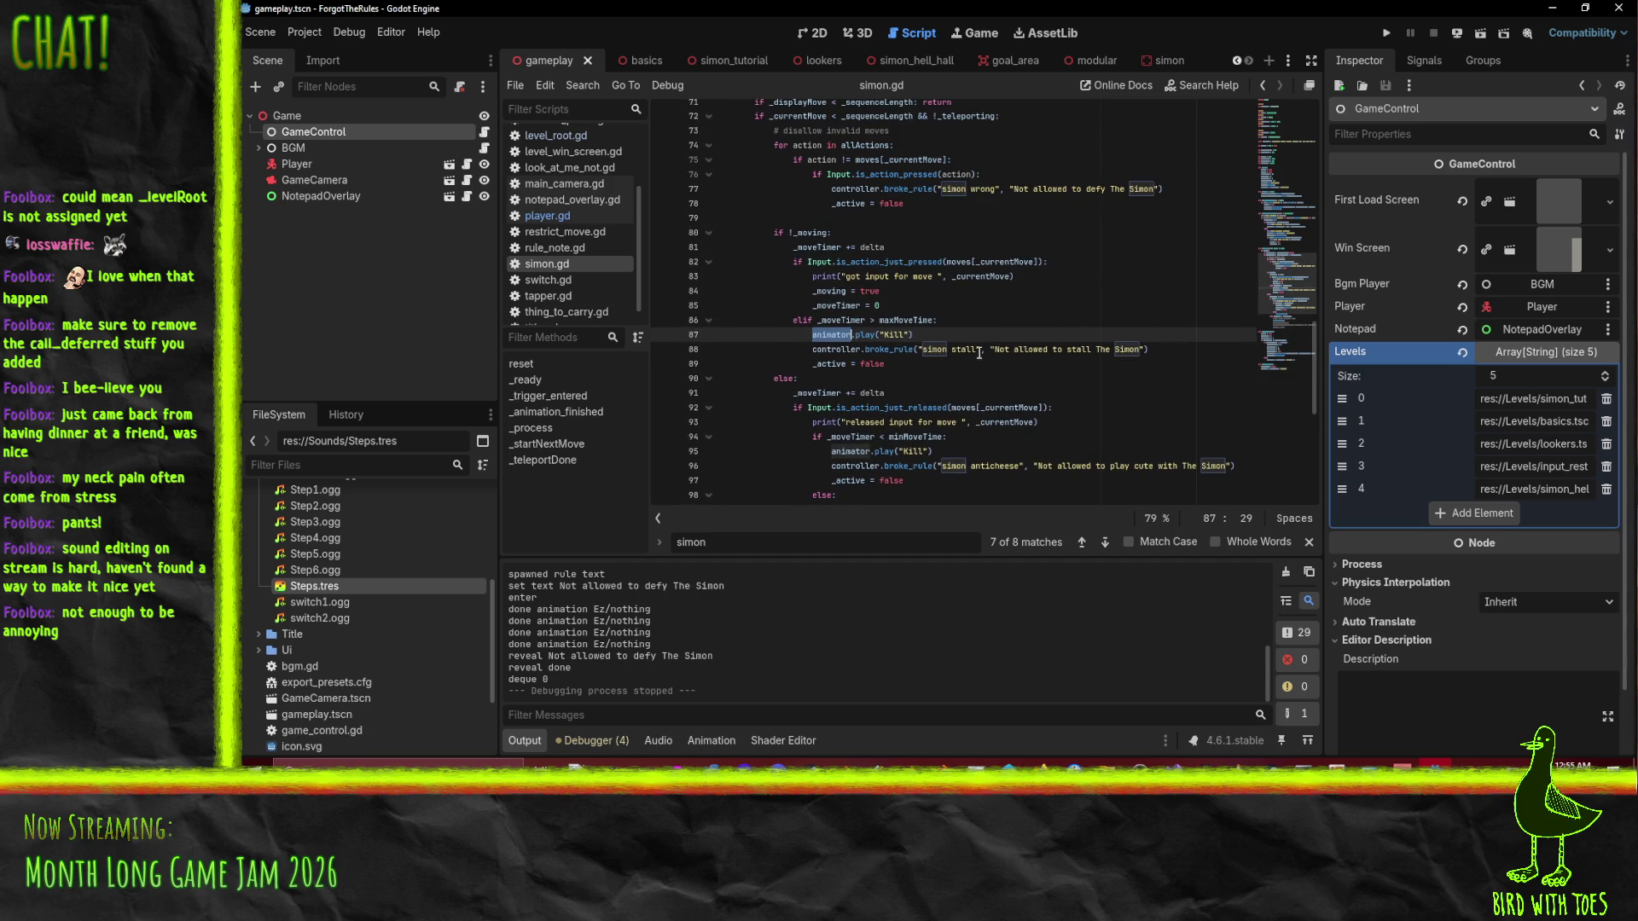
scroll(979, 352, "up", 2)
left_click(597, 739)
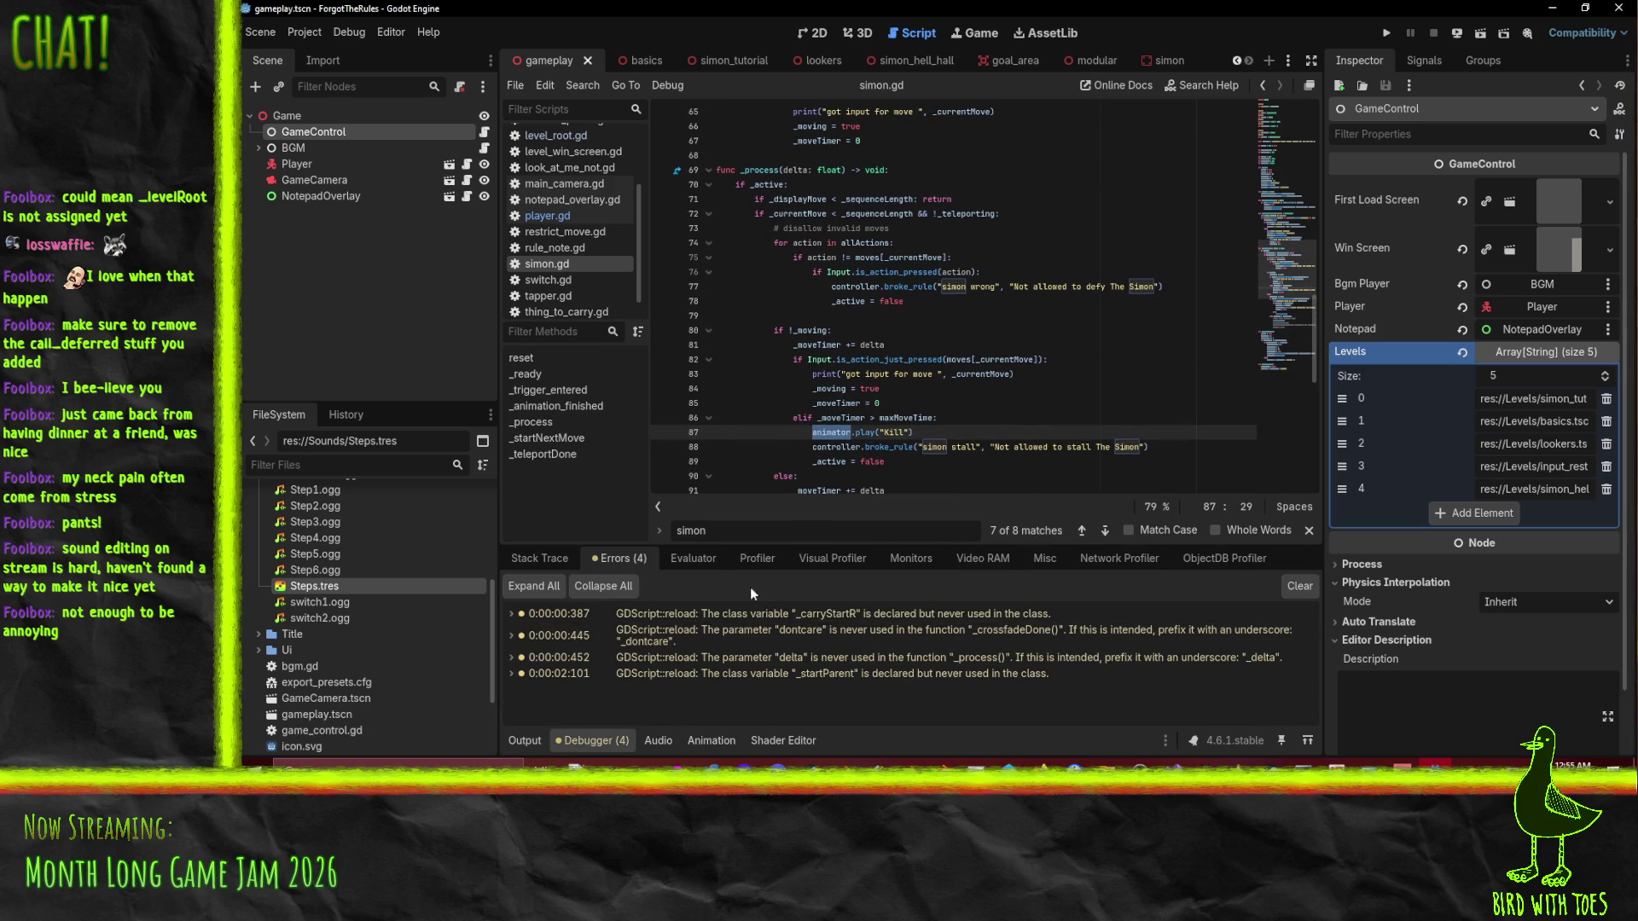
Scroll simon.gd to the animator.play("Kill") calls on lines 87 and 95.
scroll(1029, 458, "down", 2)
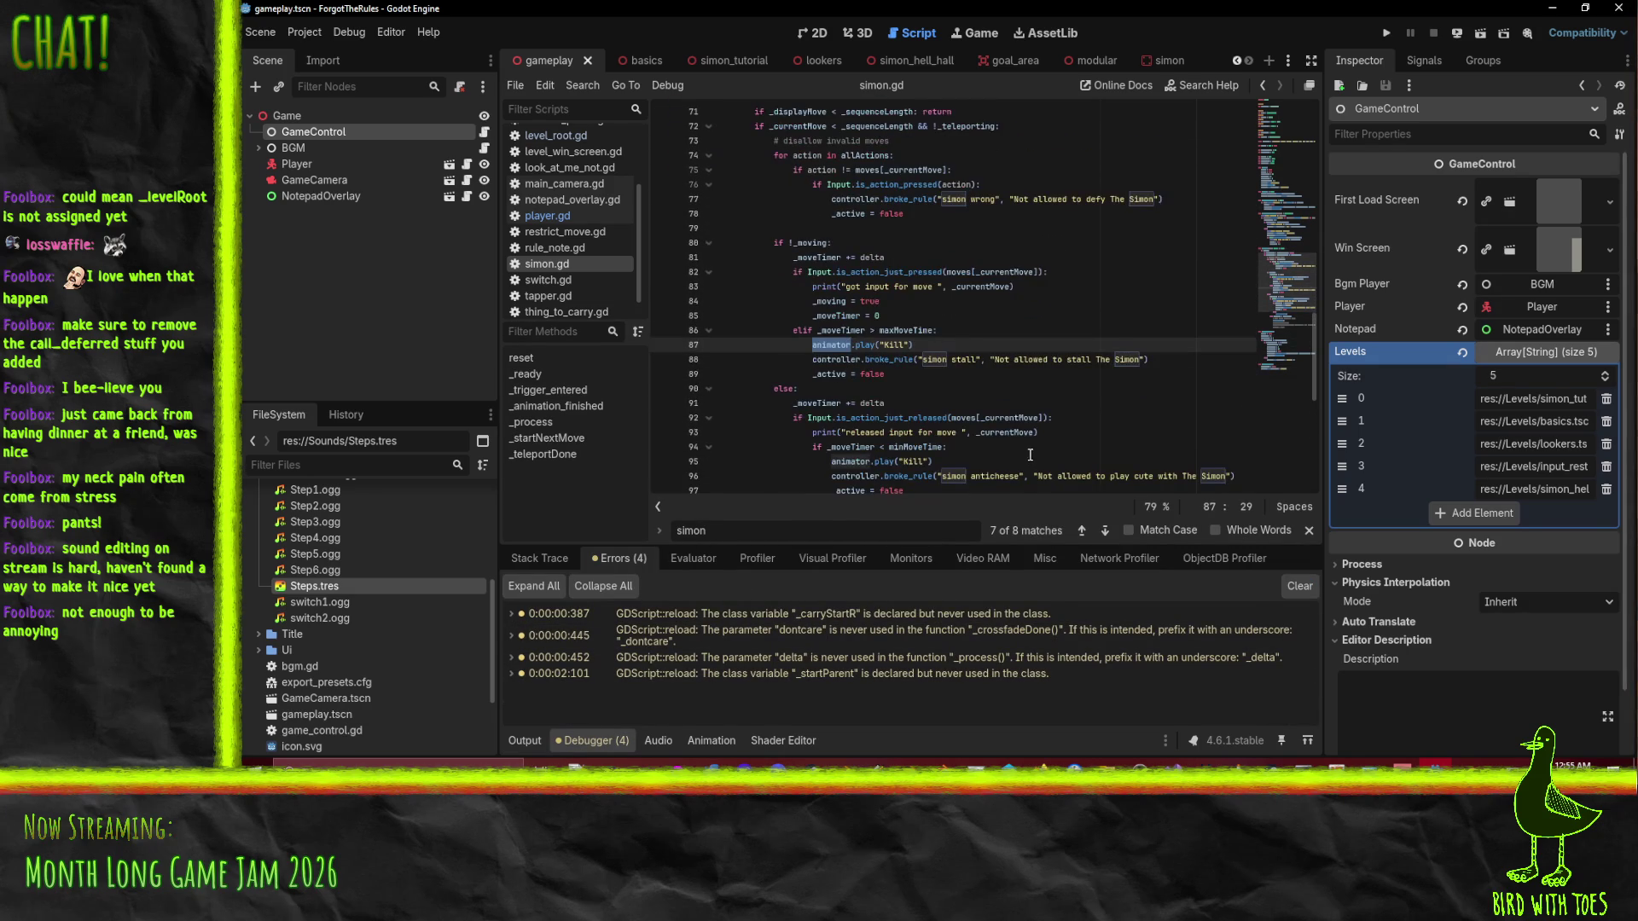
scroll(1057, 377, "down", 1)
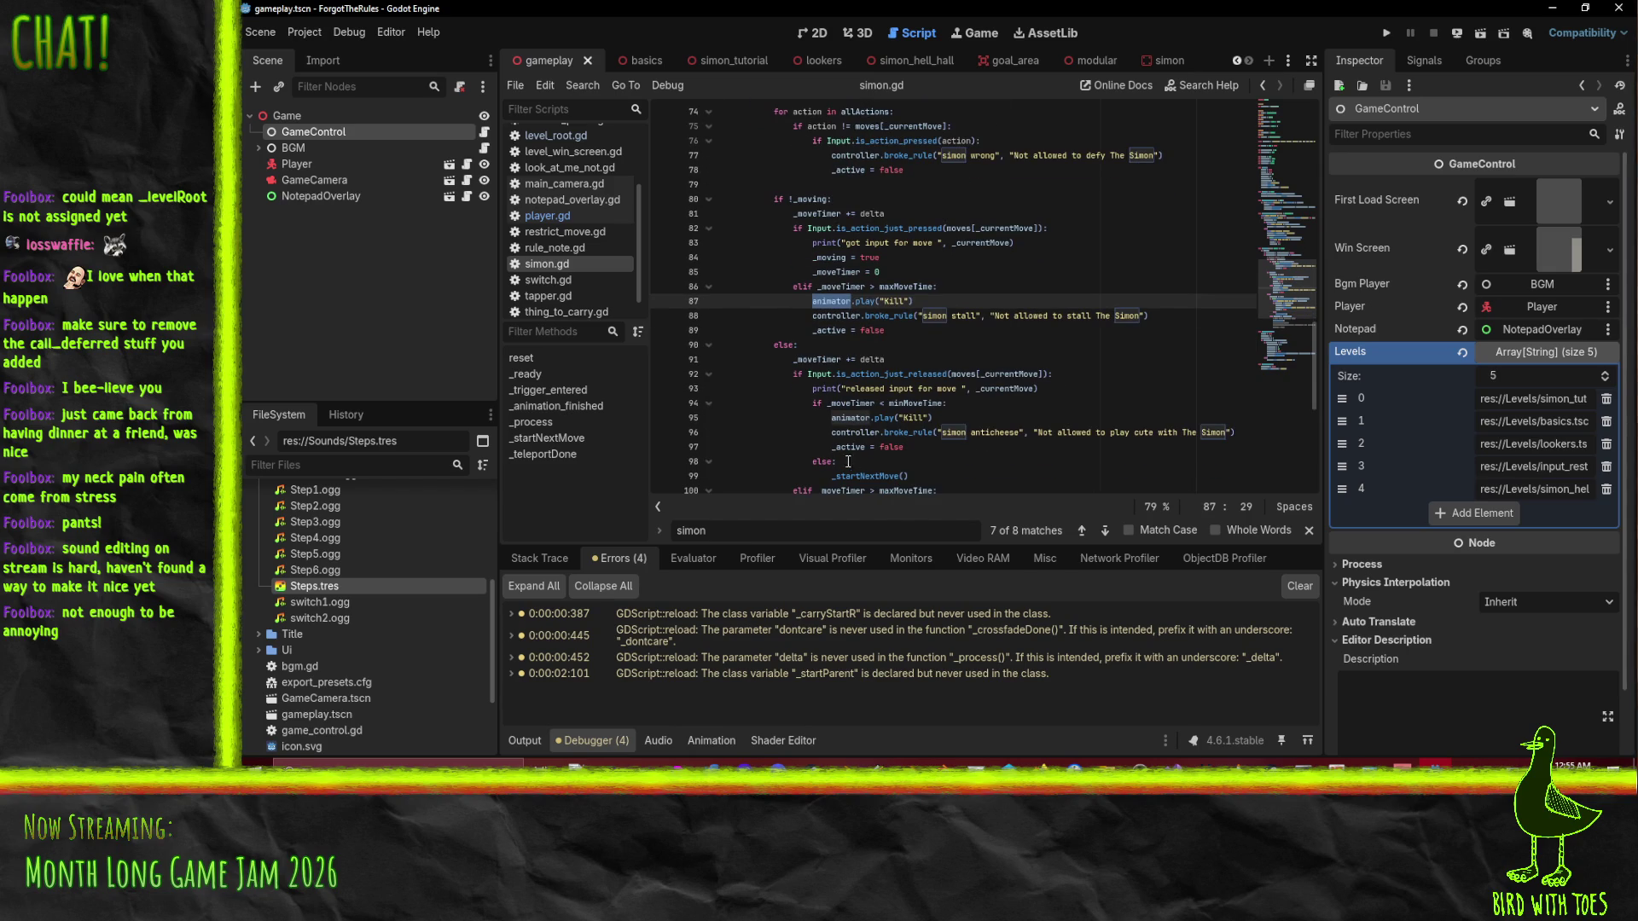
scroll(850, 463, "up", 11)
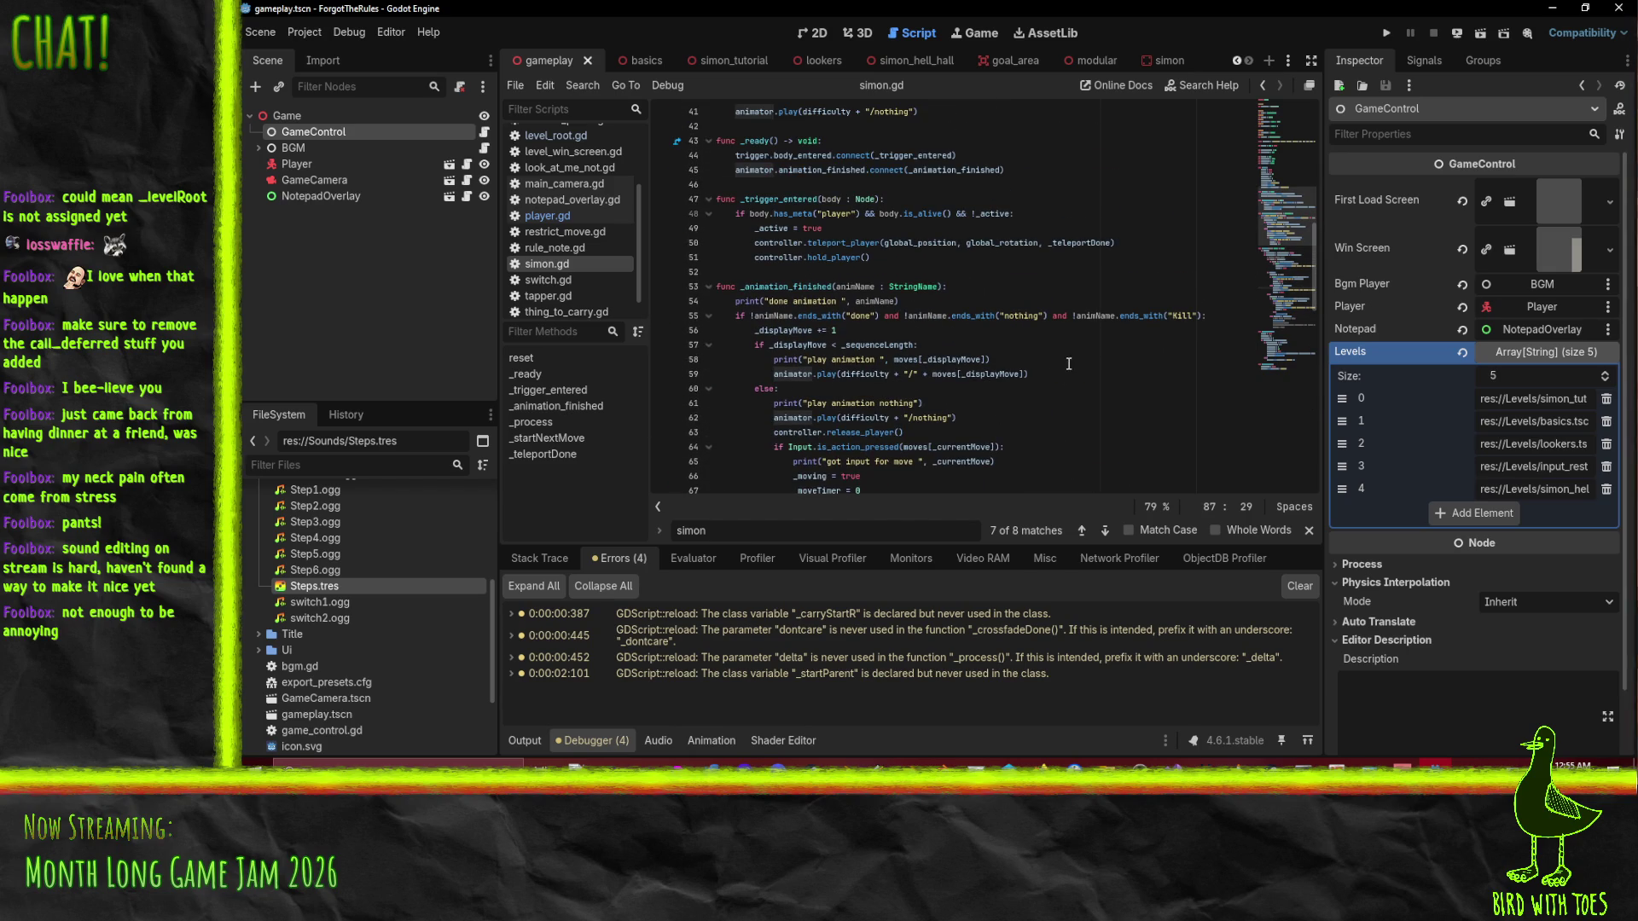
scroll(1070, 362, "up", 3)
scroll(1082, 353, "up", 1)
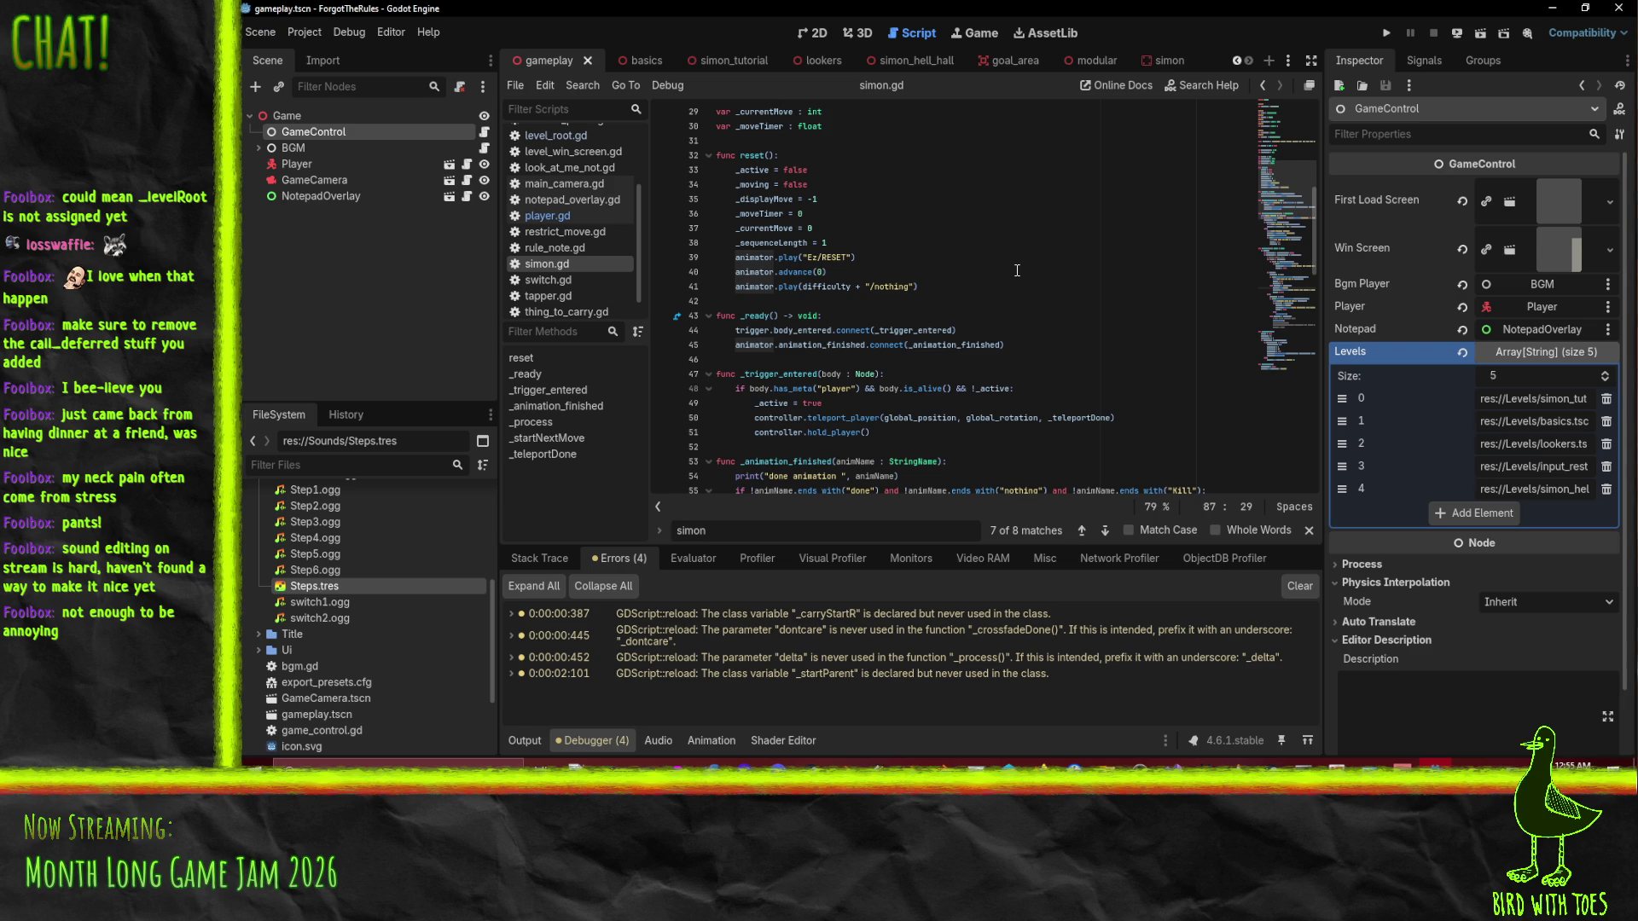
scroll(1128, 369, "down", 15)
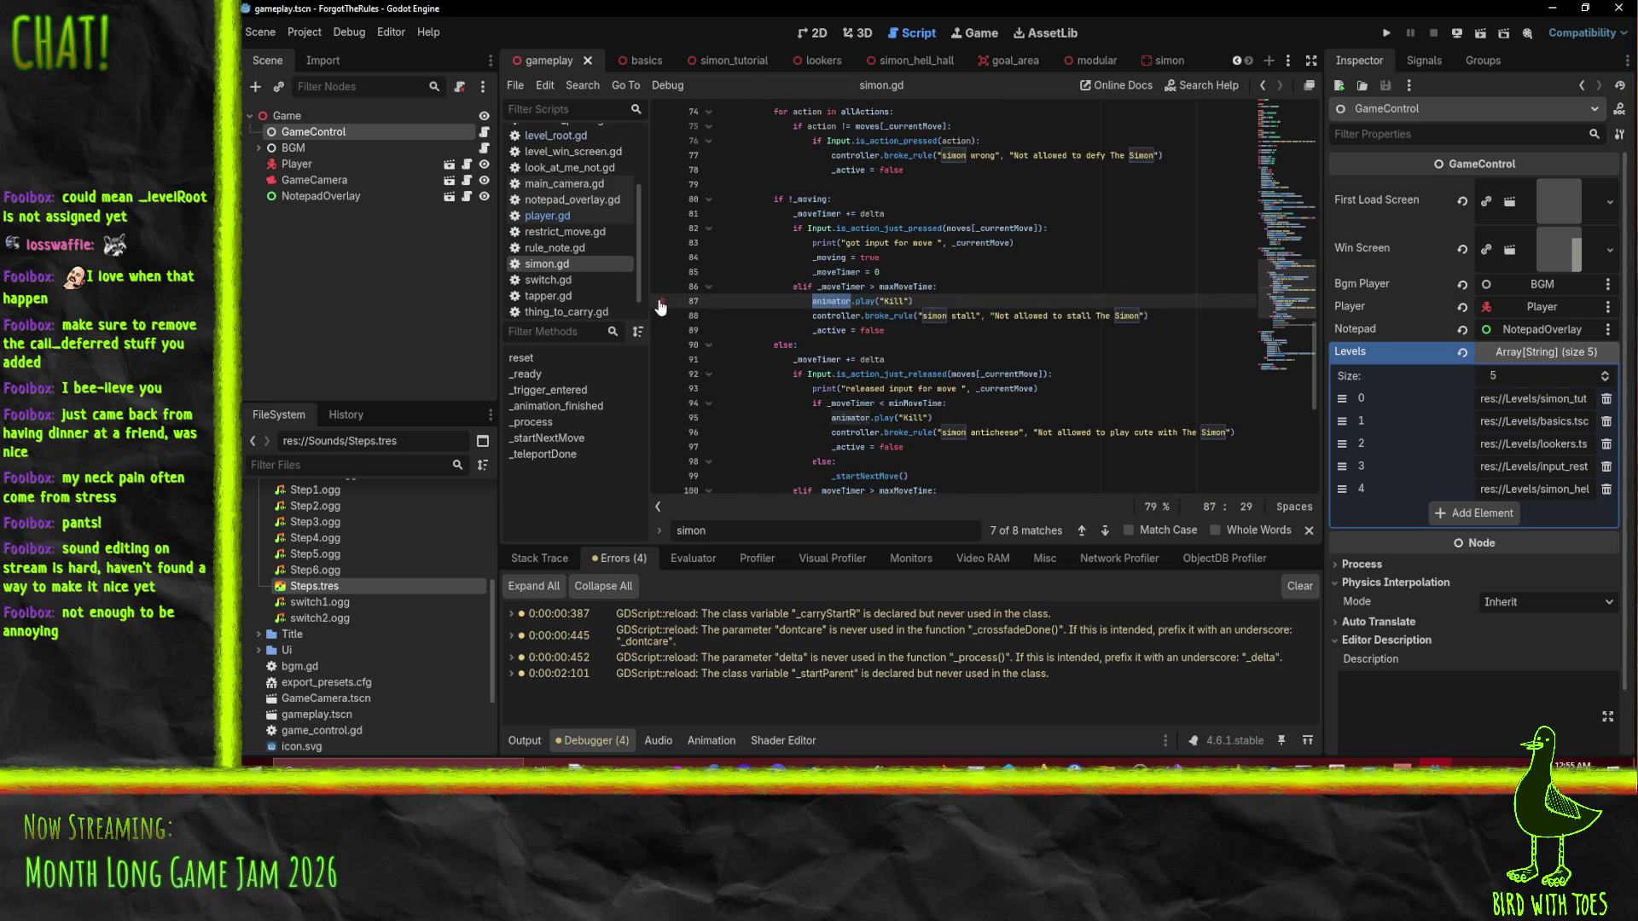
scroll(768, 328, "down", 2)
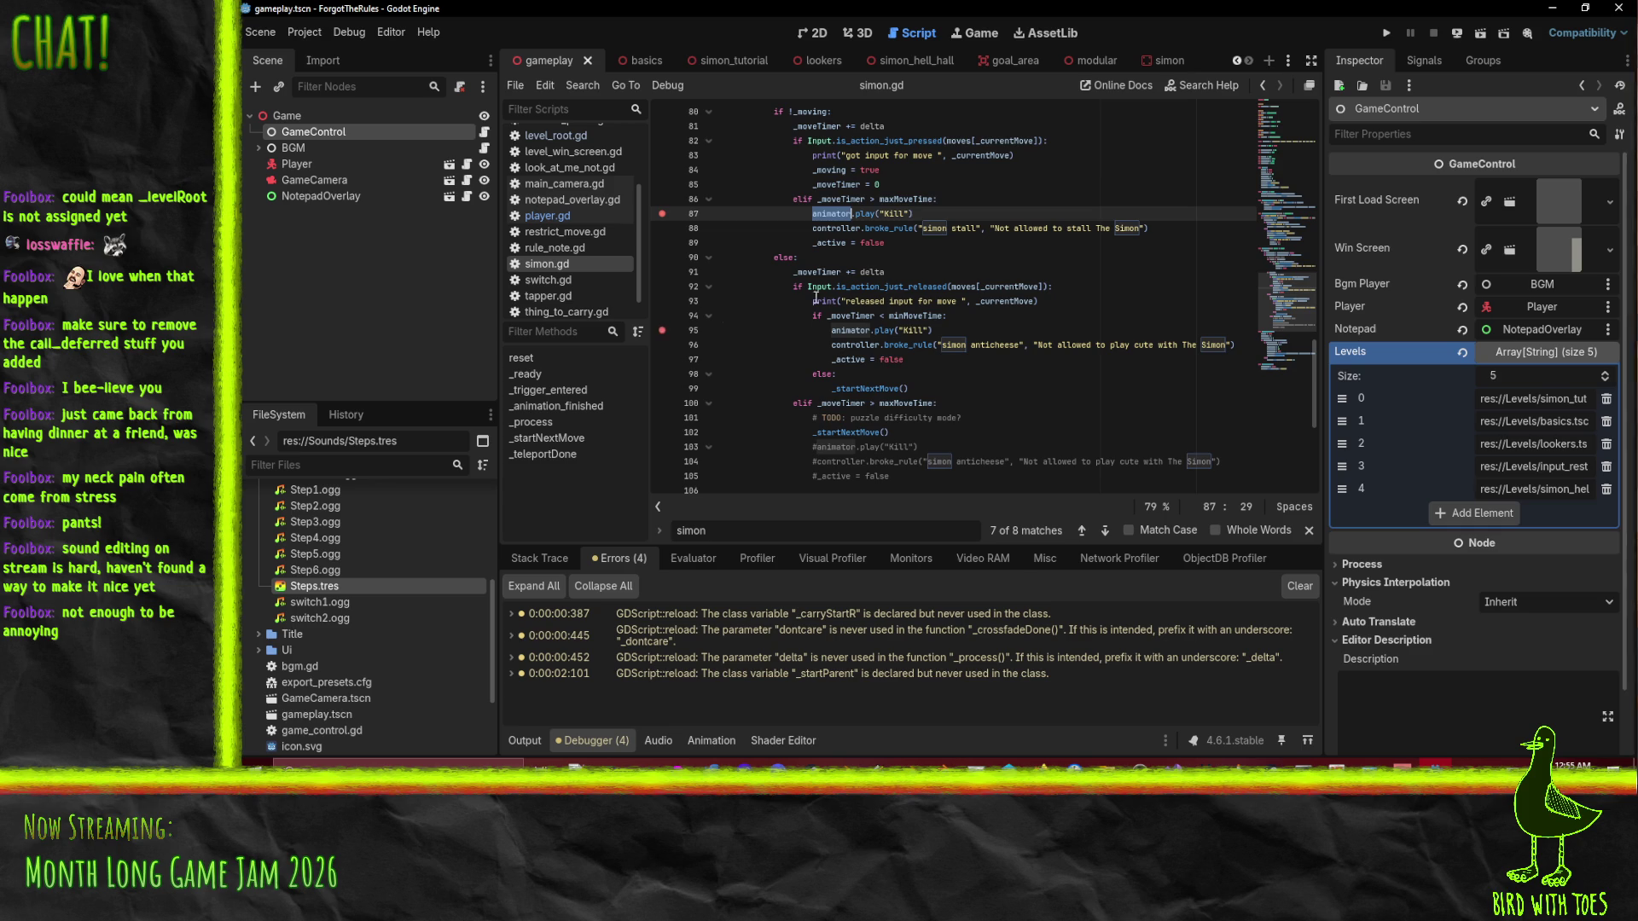
Play-test the Simon level, stop it, and review the 'Not allowed to defy The Simon' log.
left_click(1382, 36)
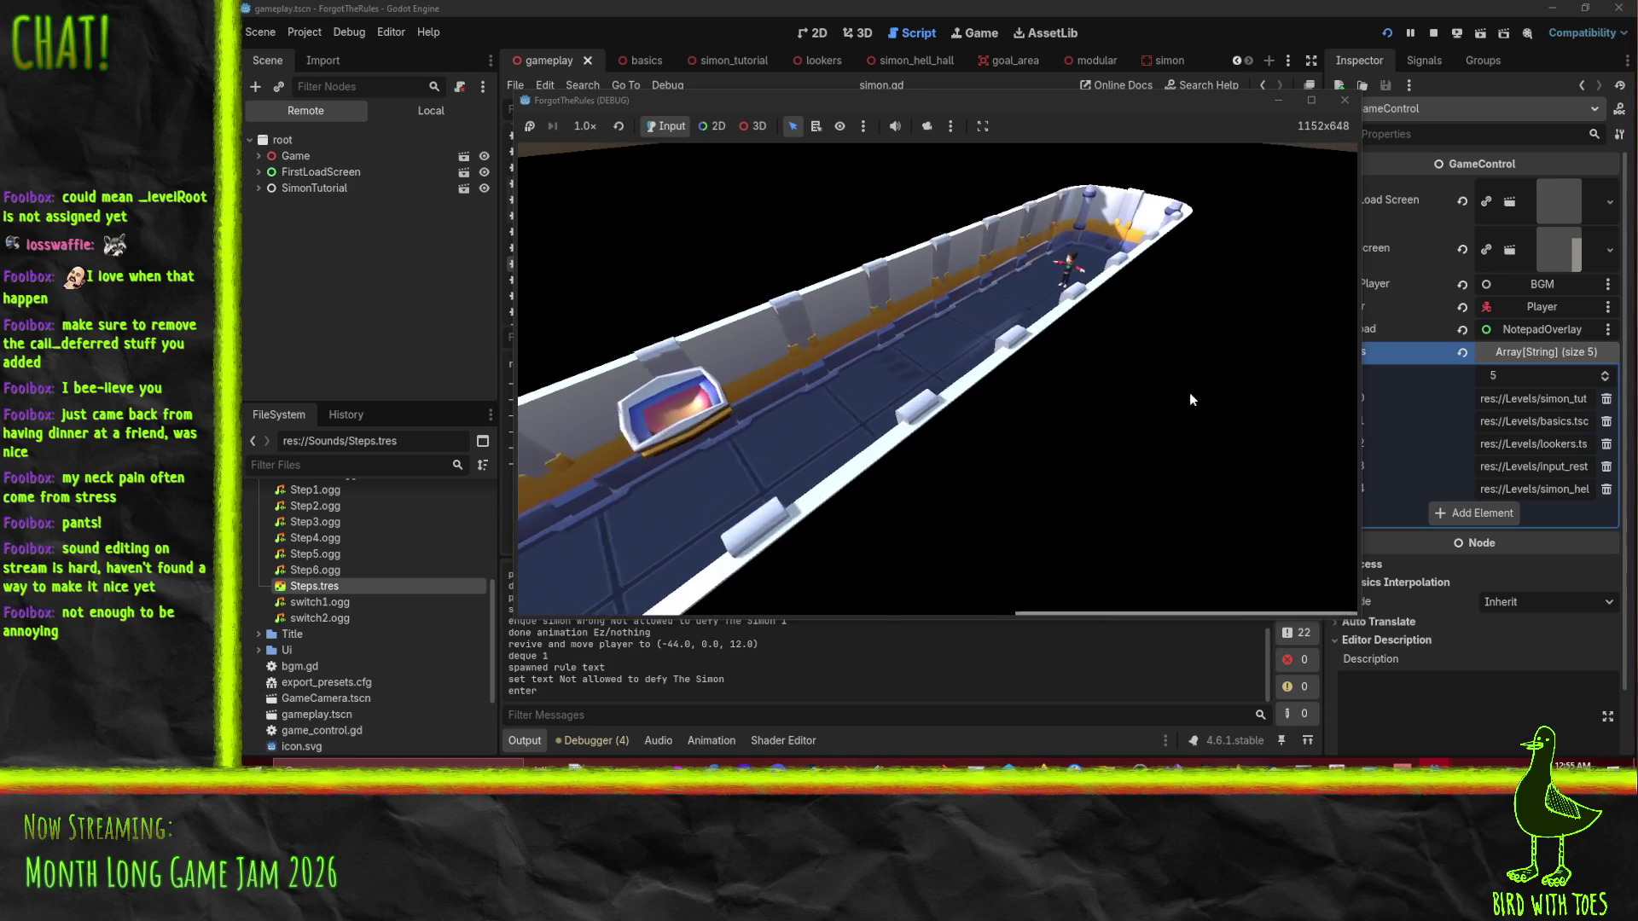
left_click(1433, 32)
scroll(686, 672, "up", 5)
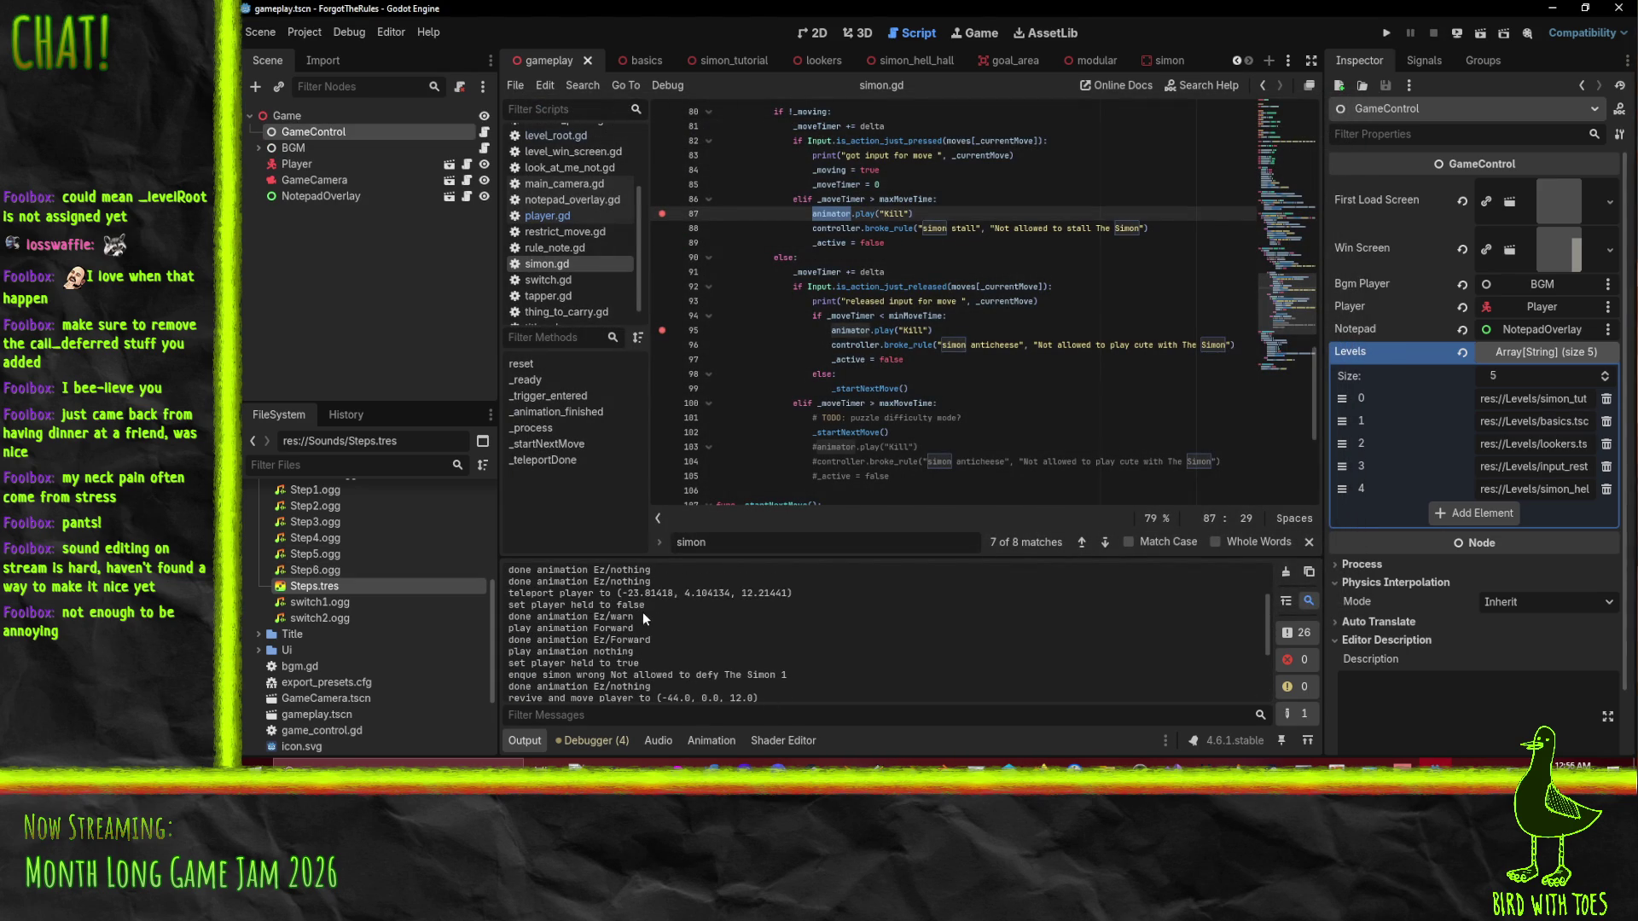
scroll(651, 613, "down", 5)
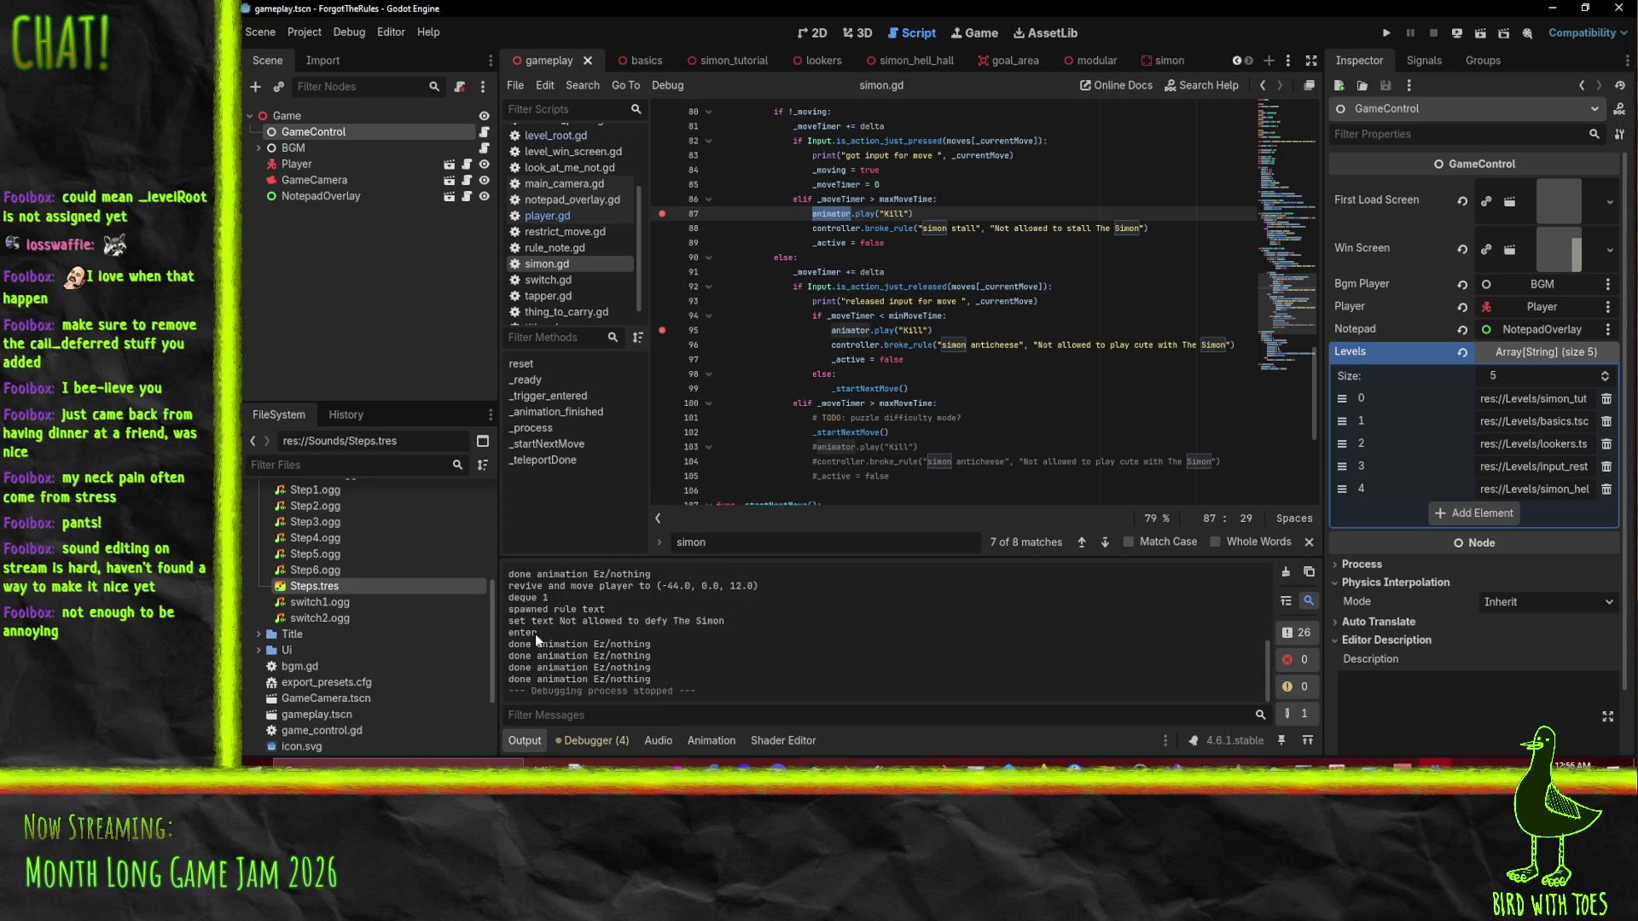
left_click_drag(536, 633, 509, 633)
Inspect the test run's messages in the output log.
double_click(511, 646)
left_click(650, 651)
scroll(799, 421, "up", 10)
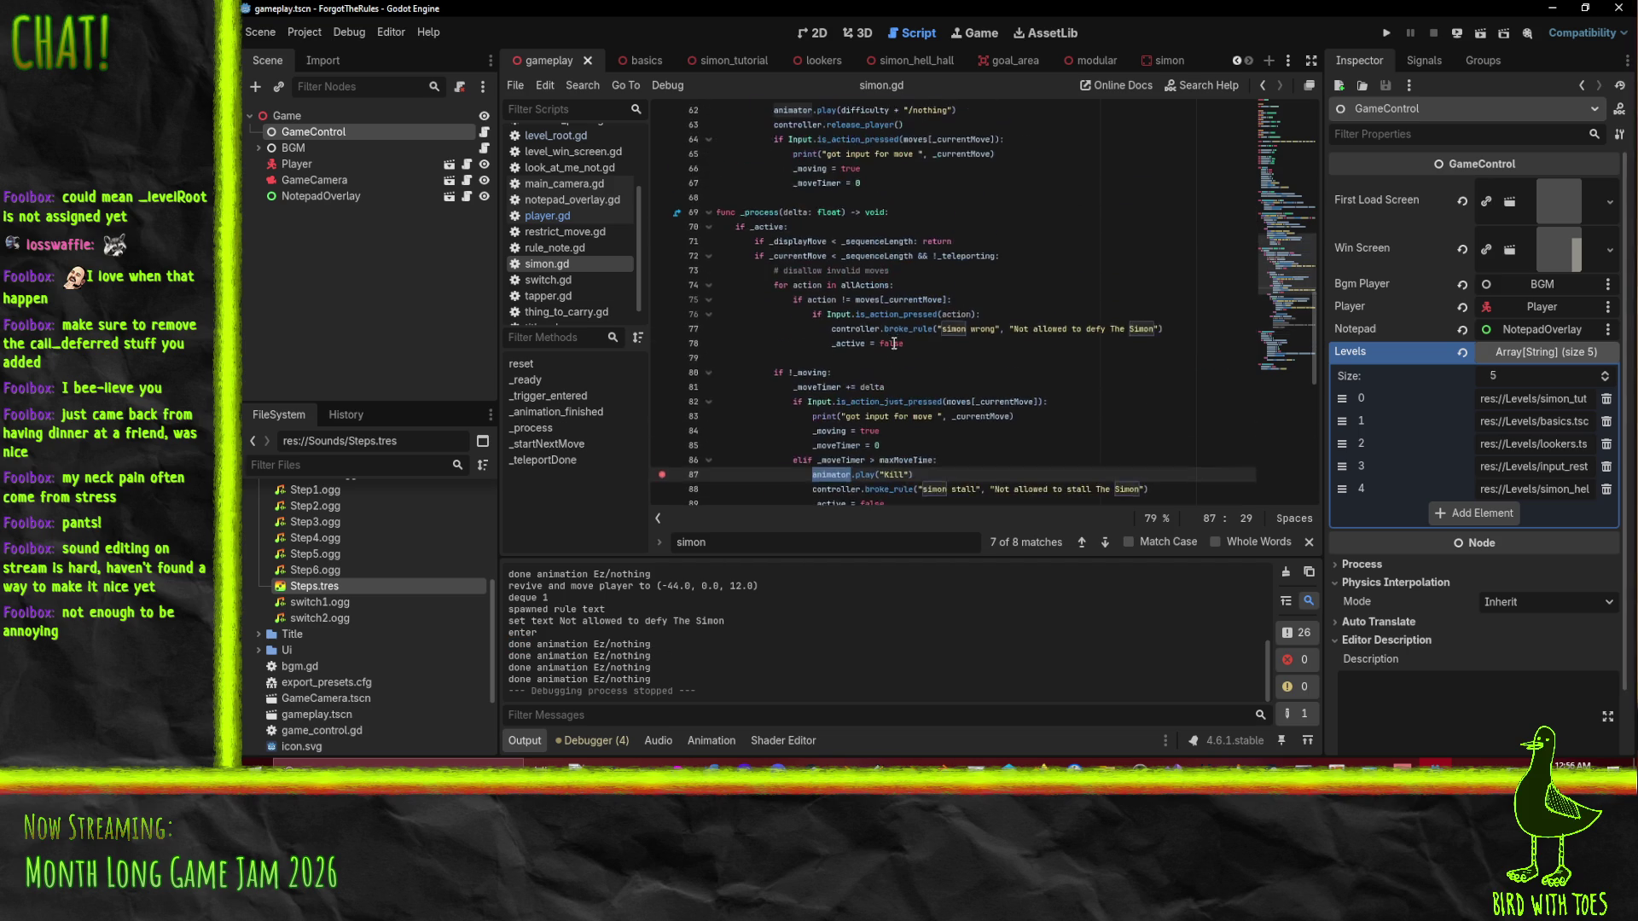
scroll(1066, 302, "up", 1)
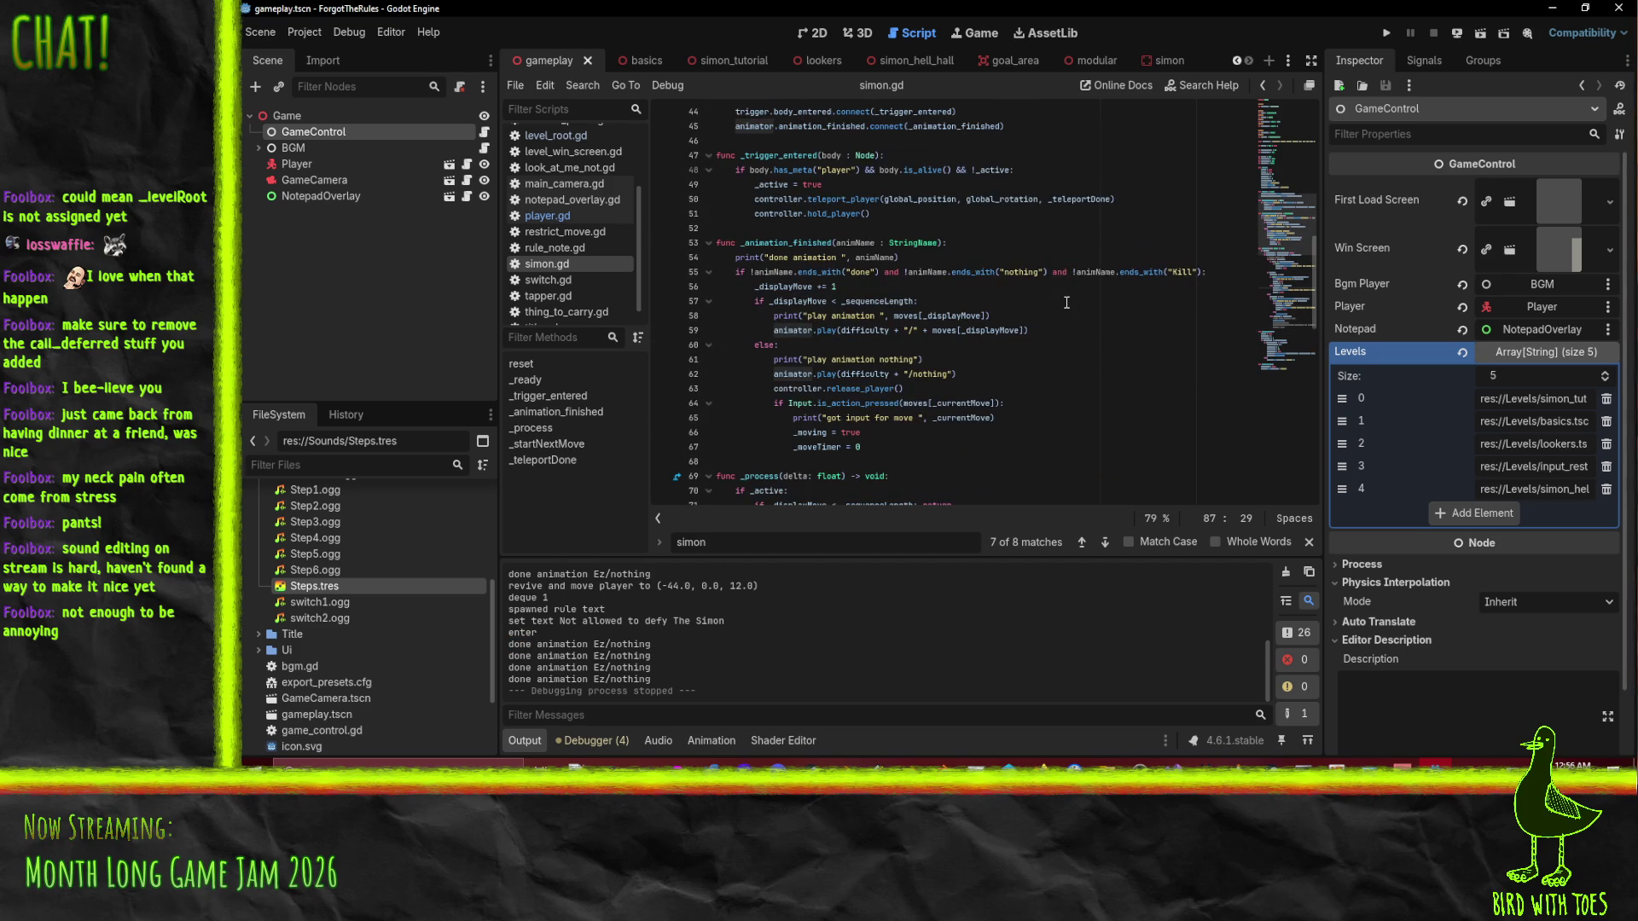
scroll(1066, 303, "up", 3)
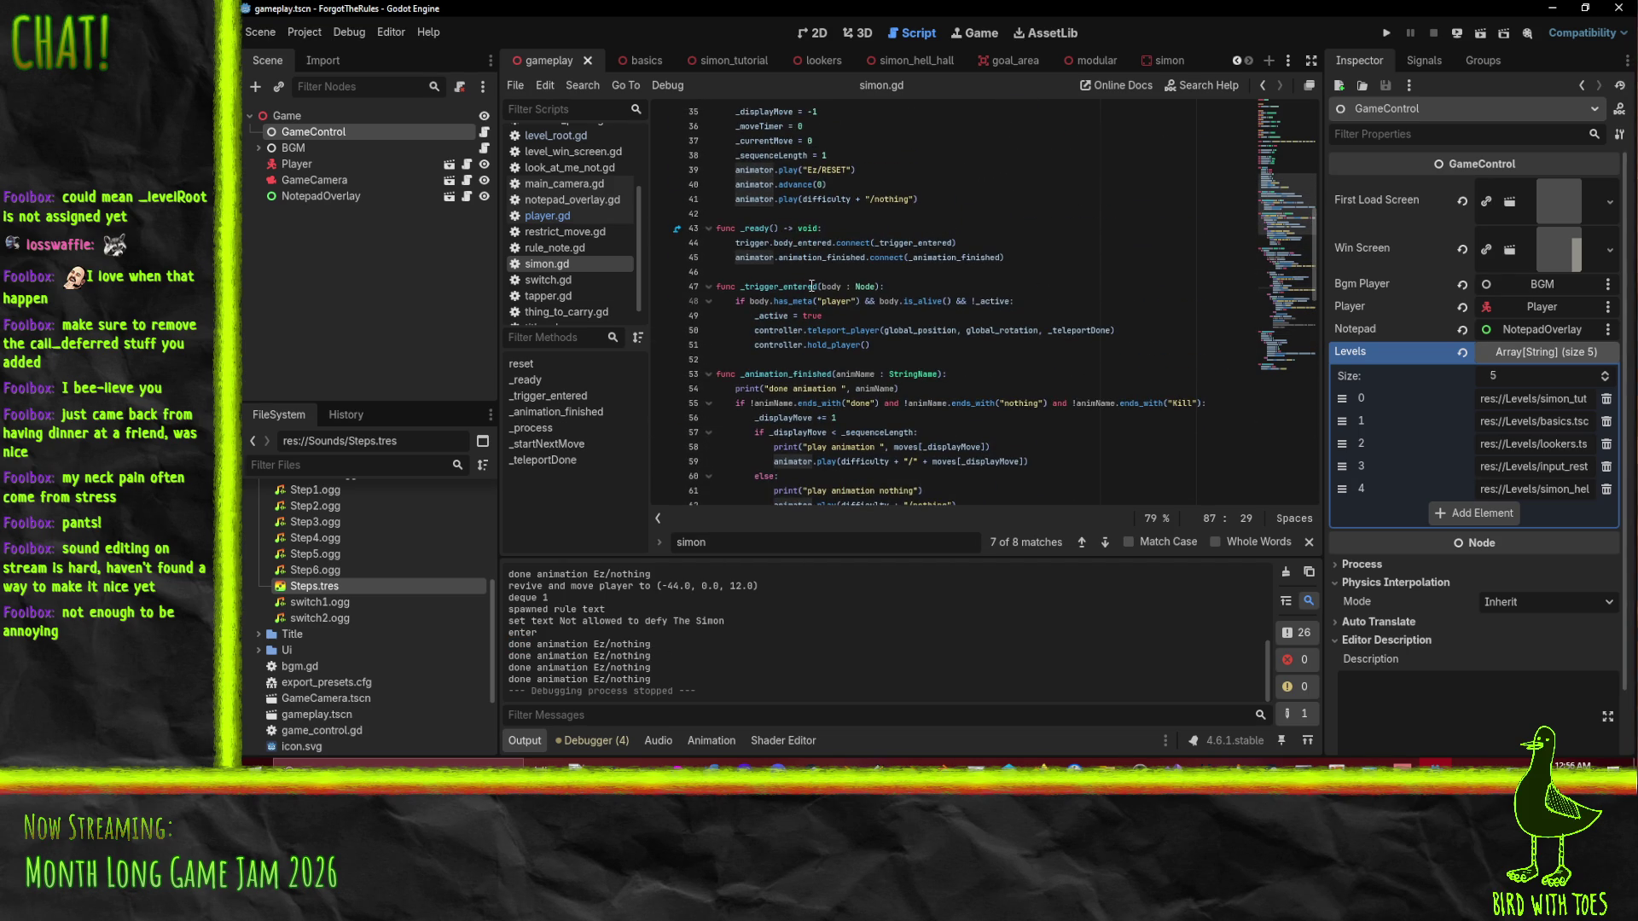
Scroll simon.gd to the stall check and place the caret at the end of line 87.
scroll(964, 309, "up", 5)
scroll(964, 309, "down", 4)
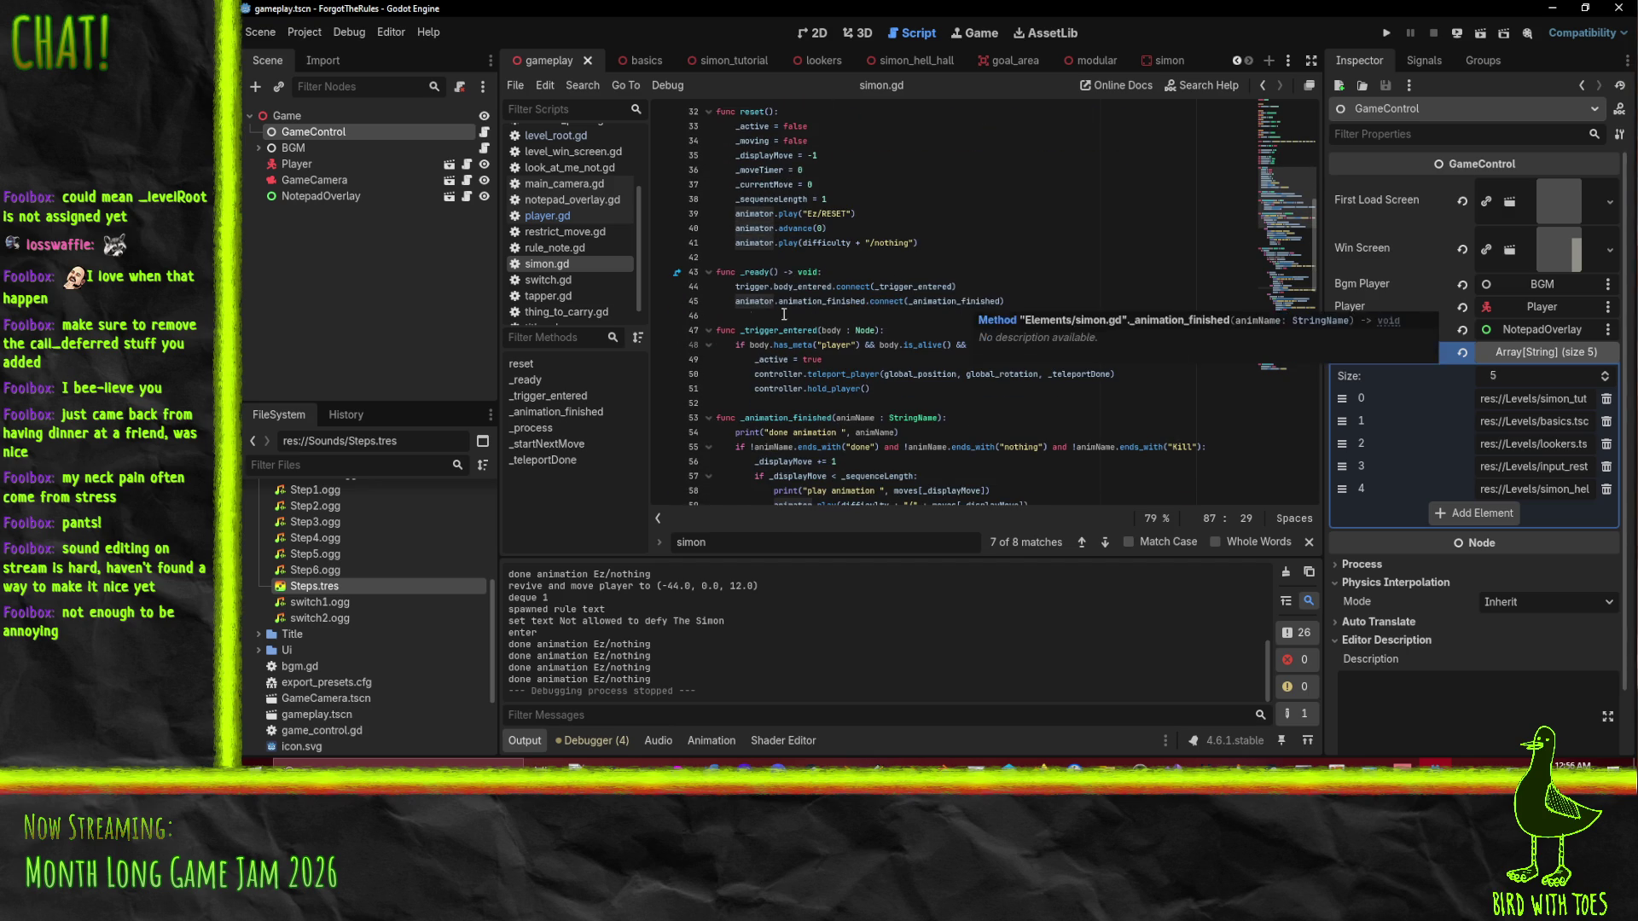
scroll(876, 364, "down", 8)
scroll(876, 364, "down", 9)
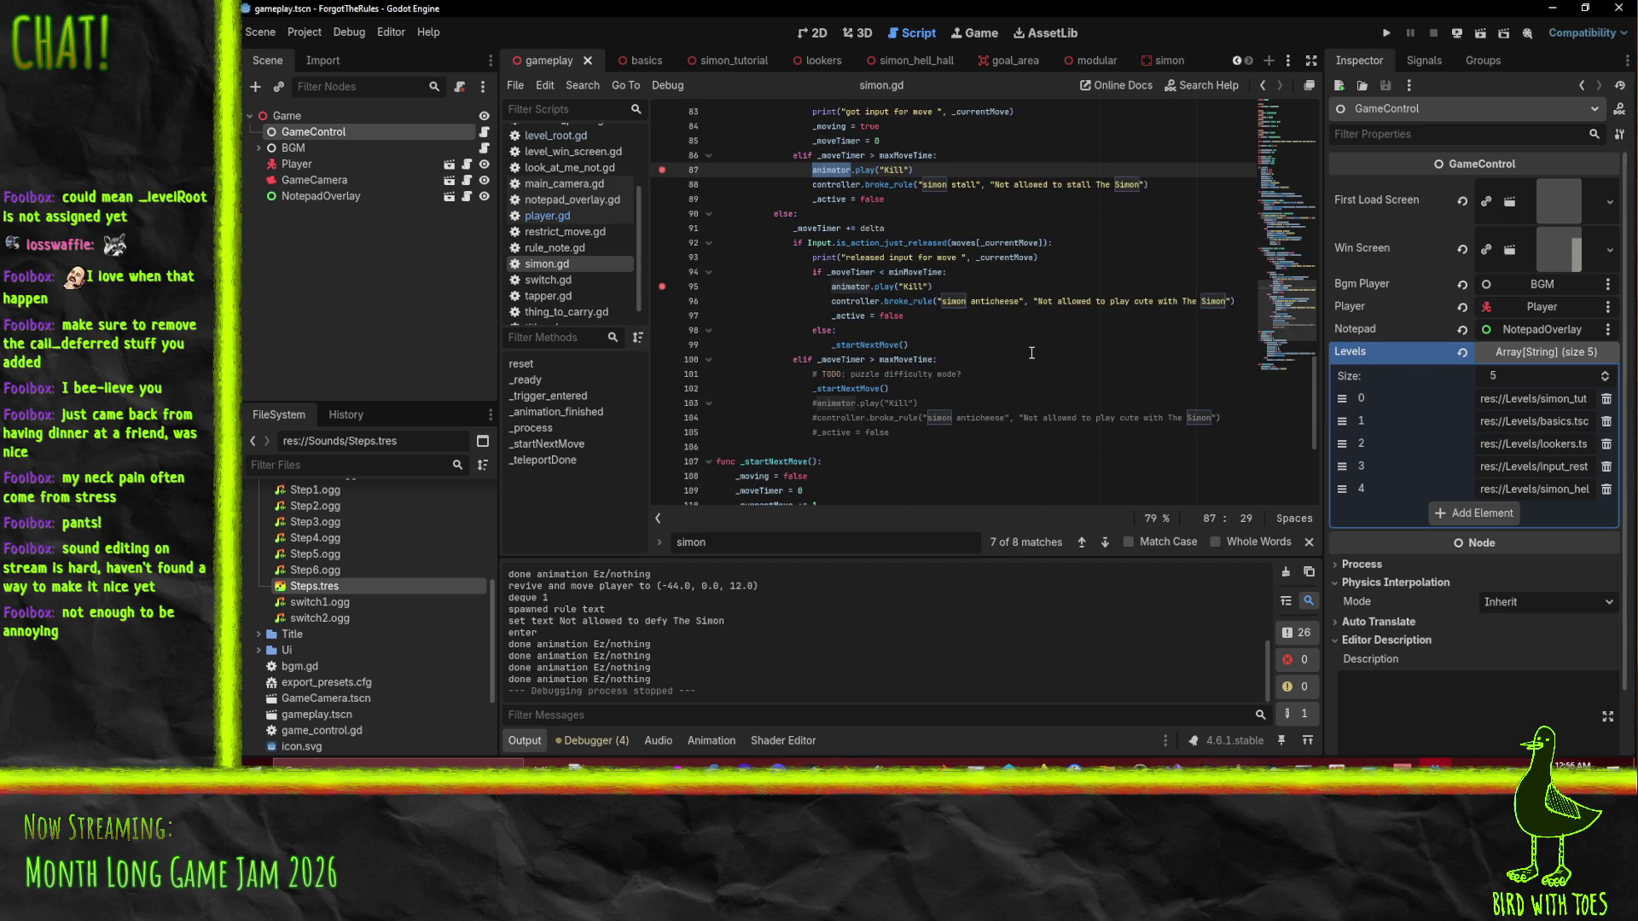
scroll(1031, 353, "down", 4)
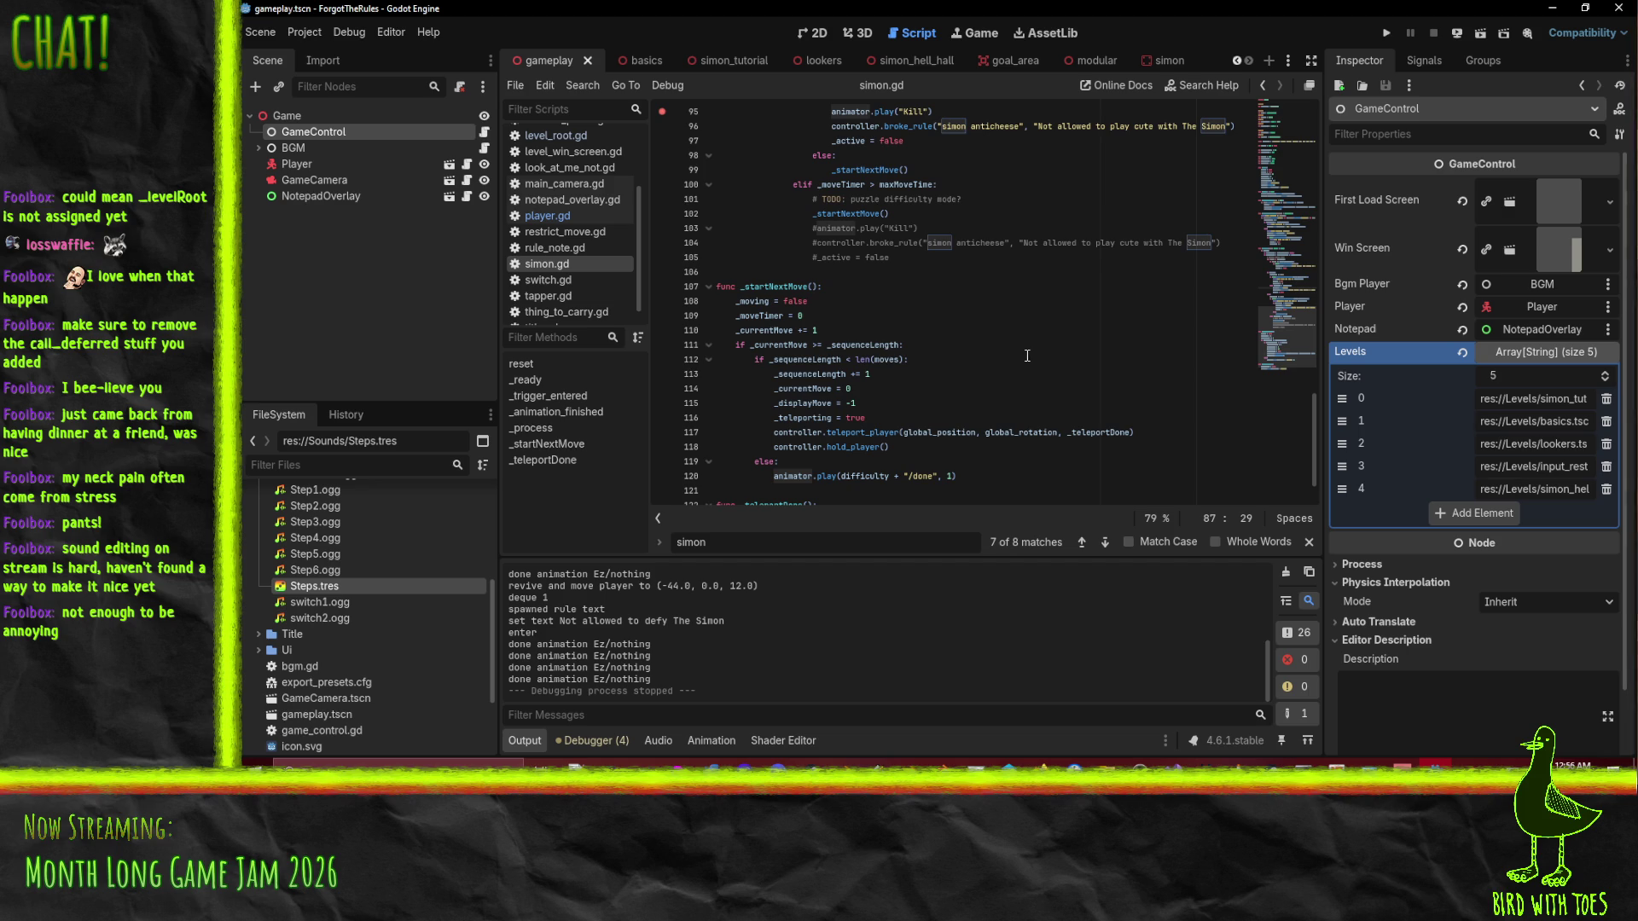
scroll(1028, 355, "down", 1)
scroll(1026, 355, "up", 17)
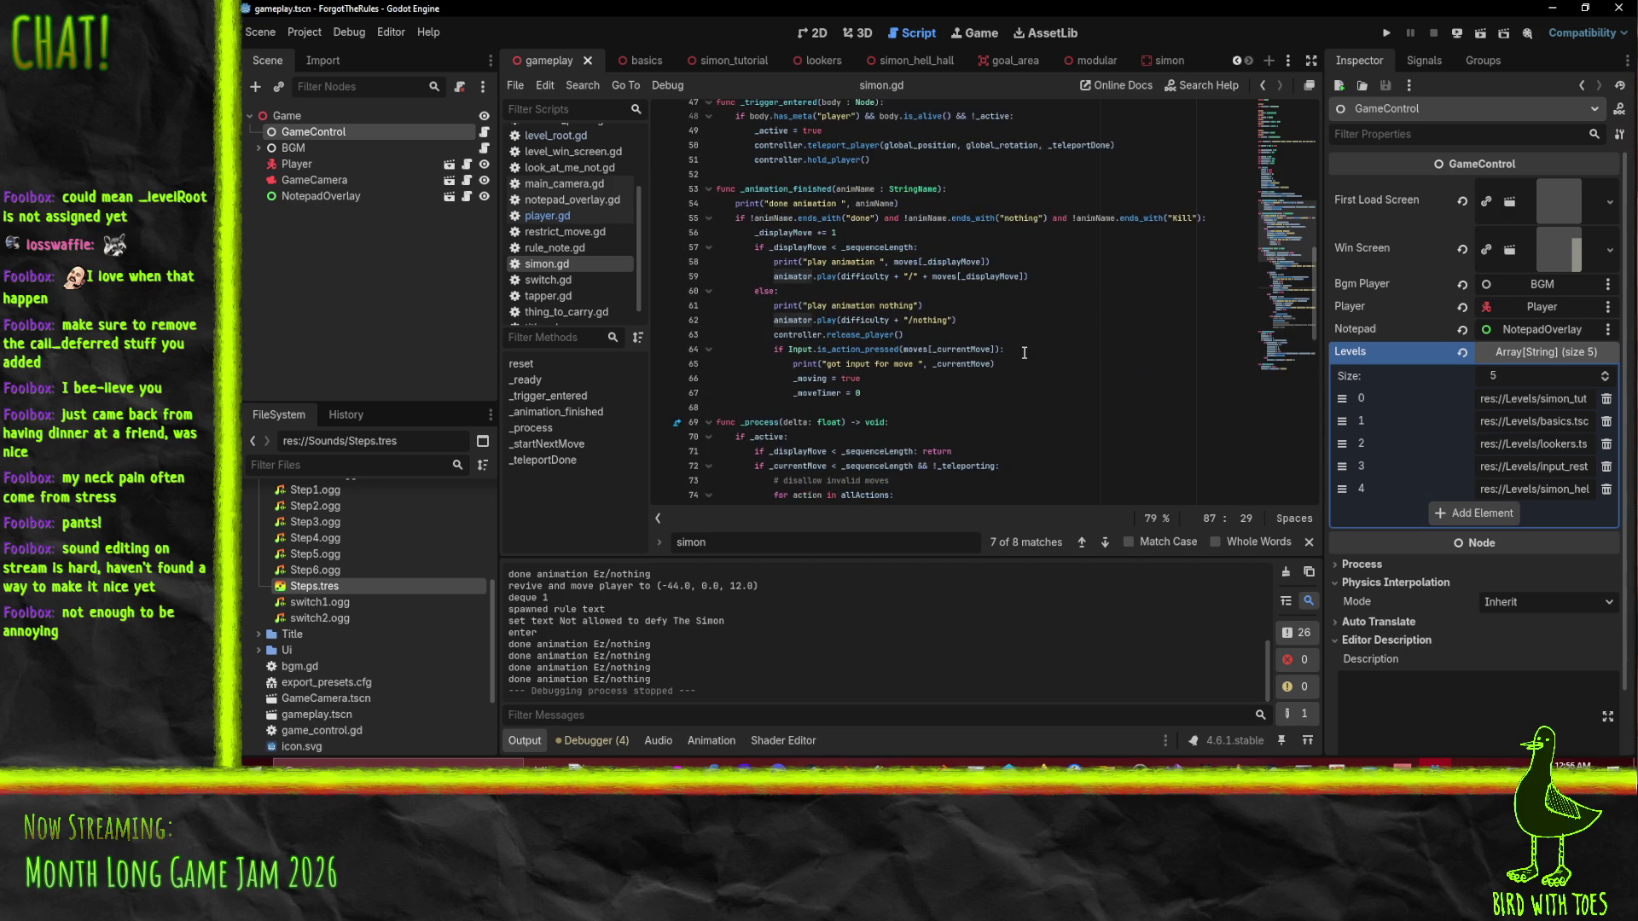
scroll(1024, 352, "down", 8)
left_click(985, 340)
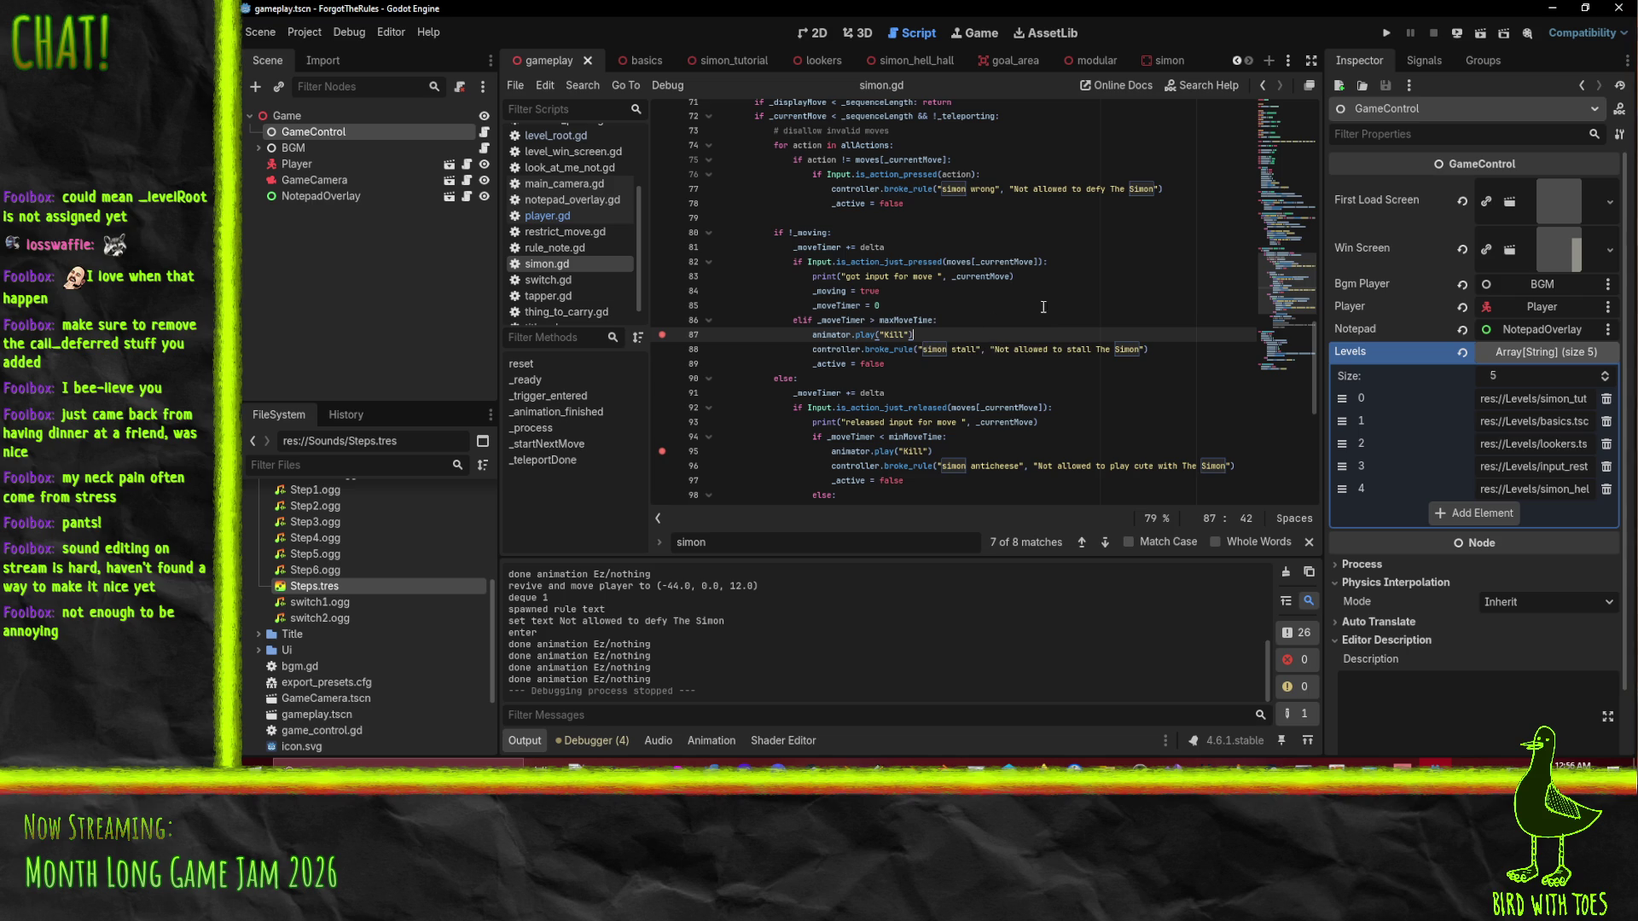
Copy the animator.play("Kill") line into the wrong-input branch with matching indentation.
key("Left")
key("Left")
key("Left")
key("ctrl+c")
key("Up")
key("Up")
key("Up")
key("ctrl+v")
key("Up")
key("Tab")
Run the game, start from the title screen, walk the player forward, then stop.
left_click(1383, 32)
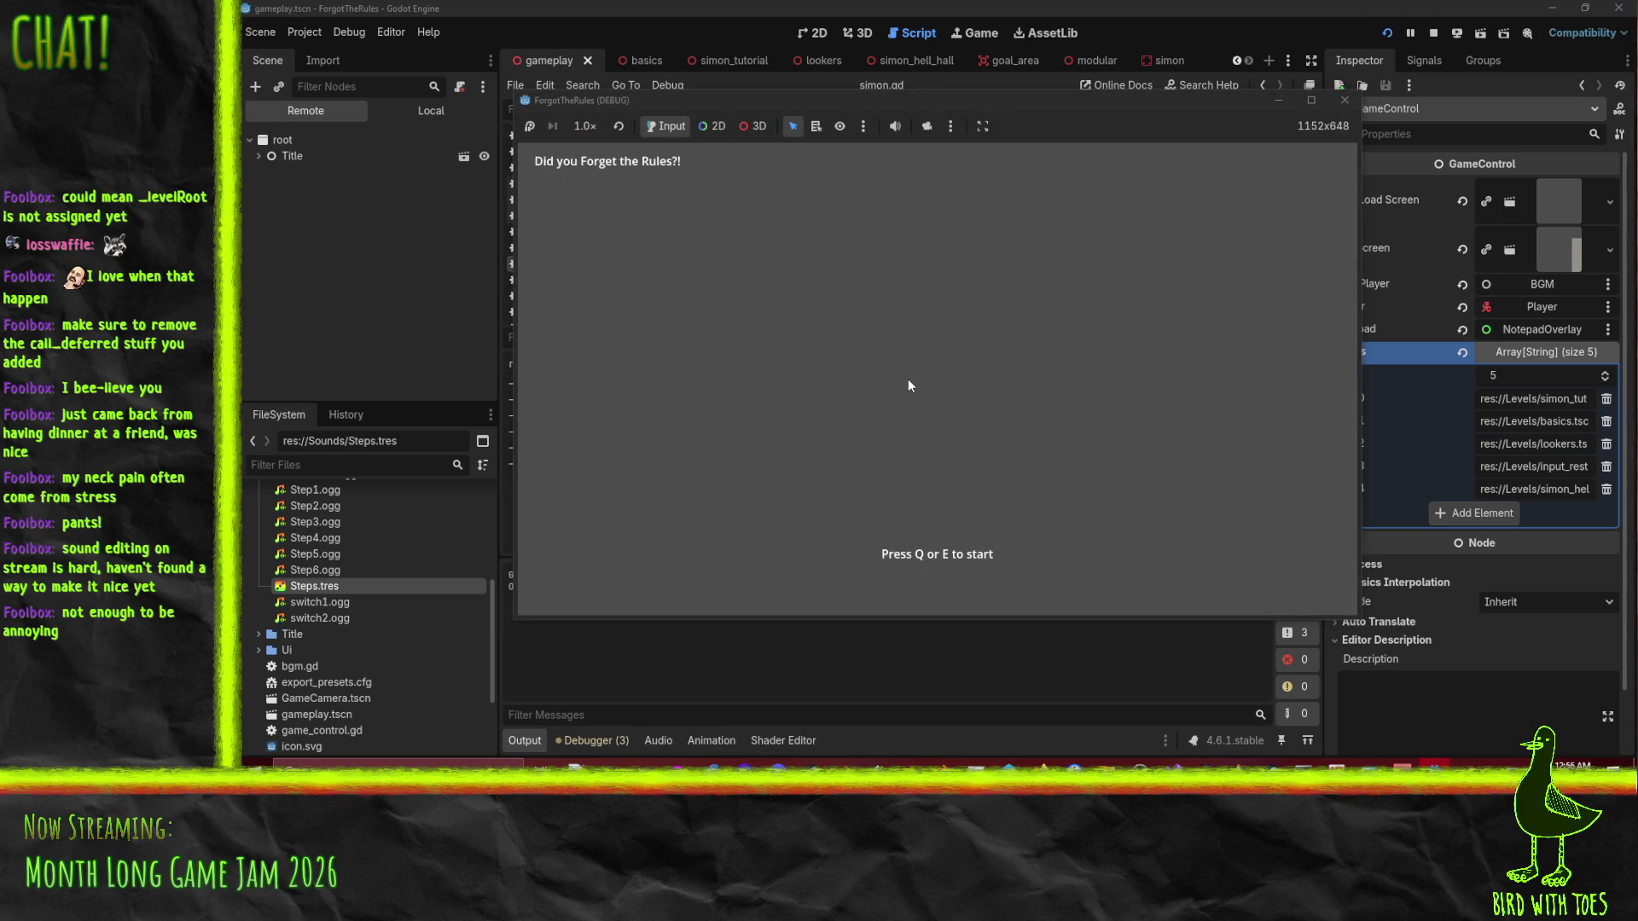
key("q")
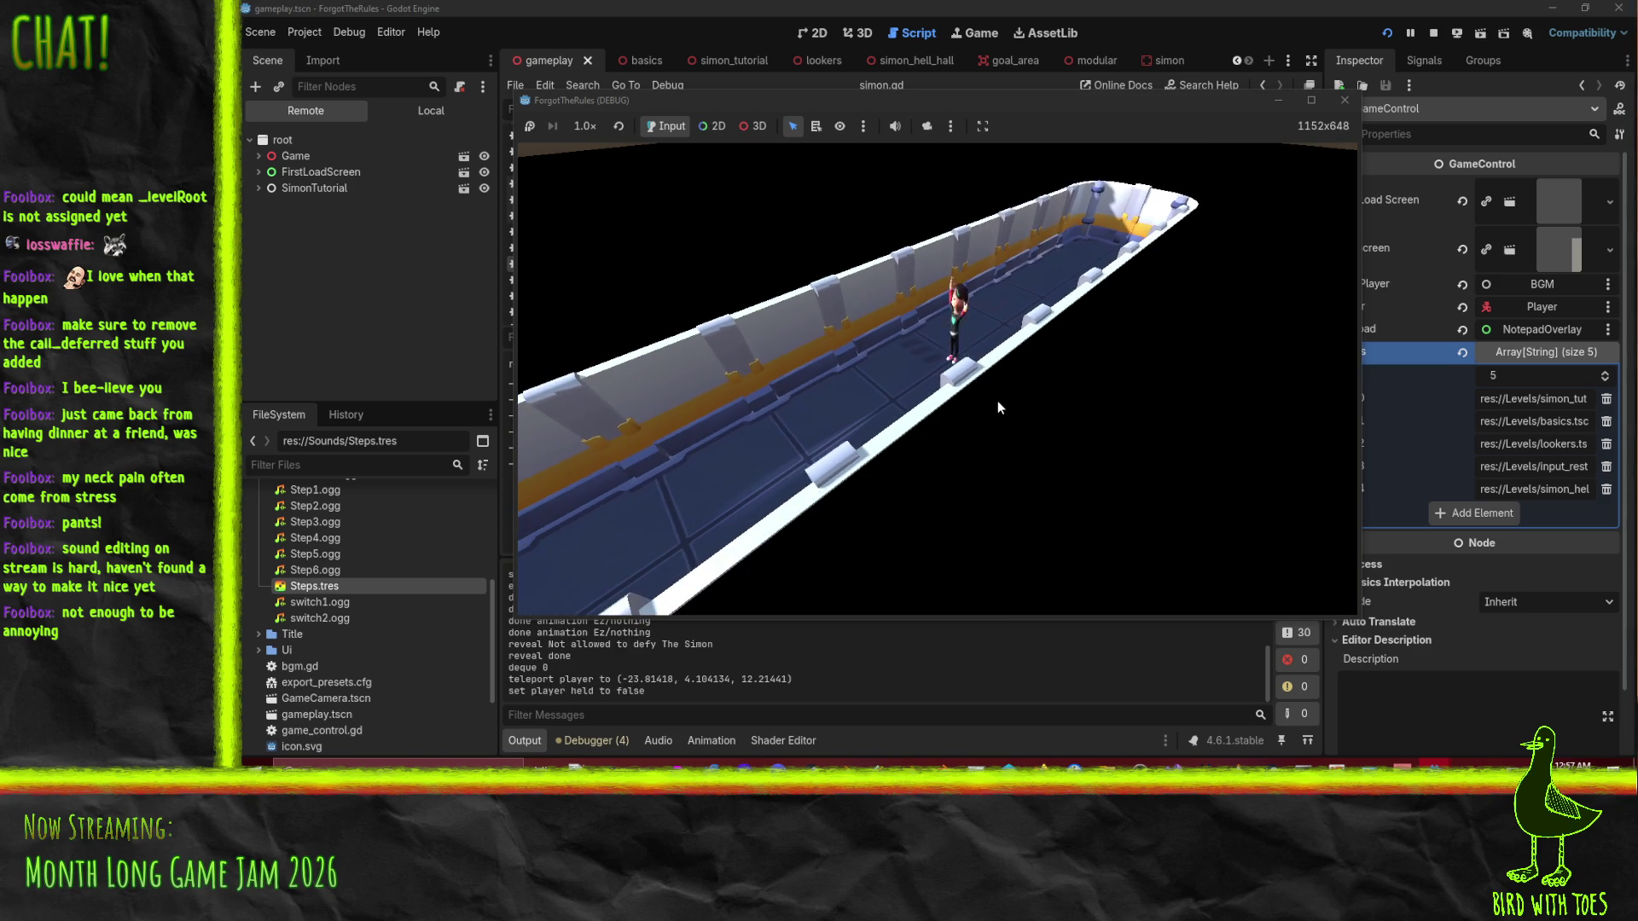
key("w")
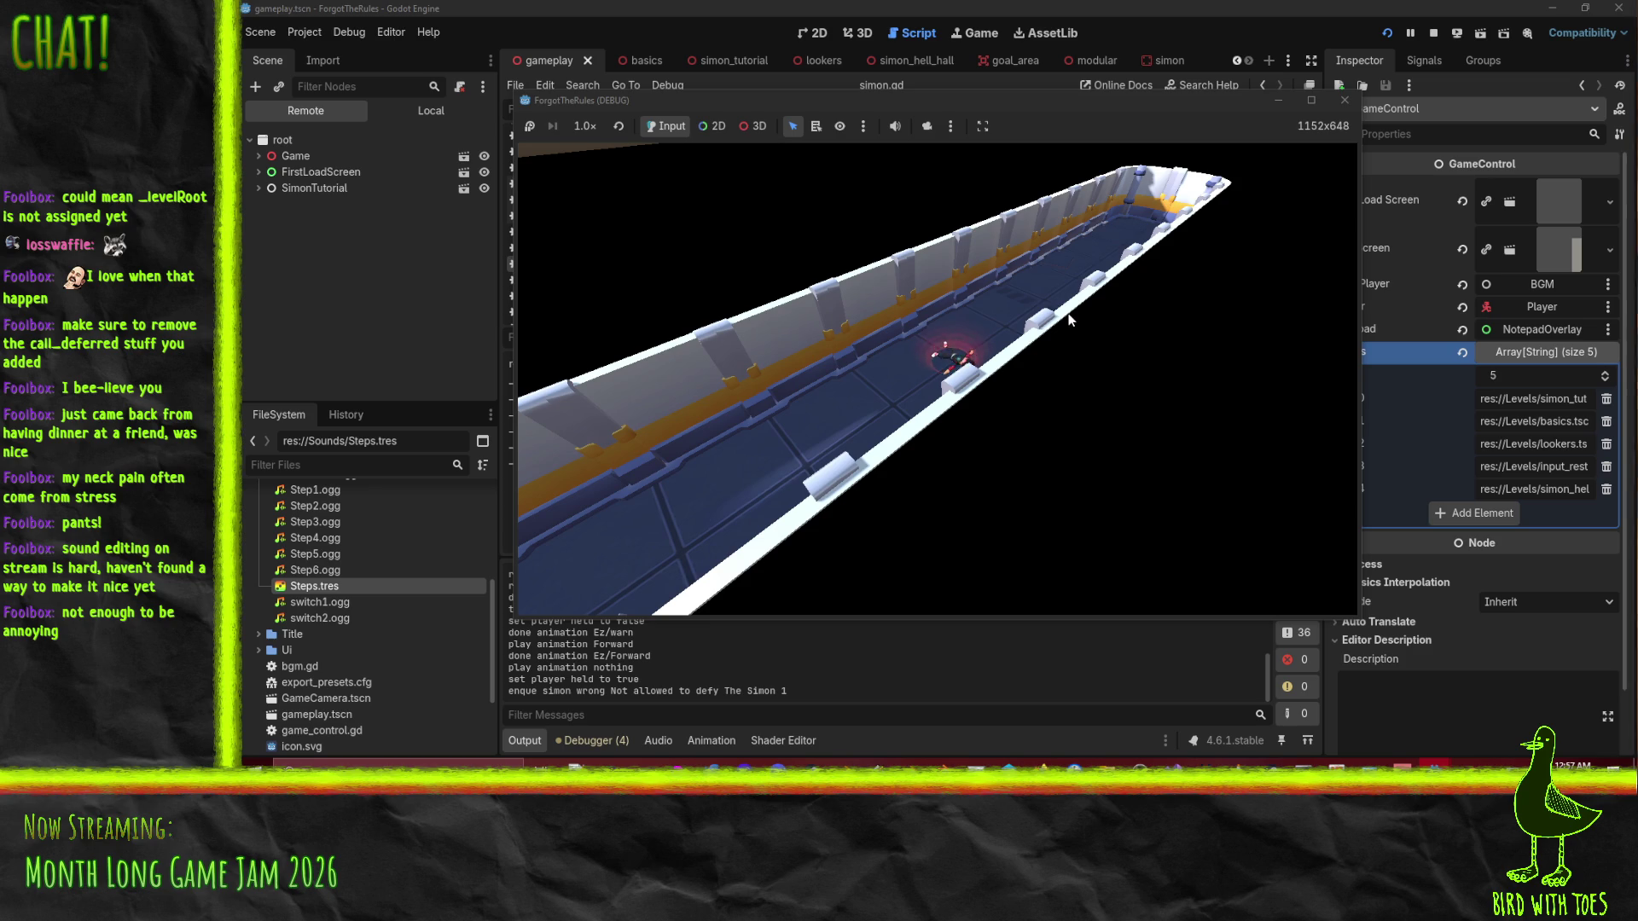
left_click(1433, 32)
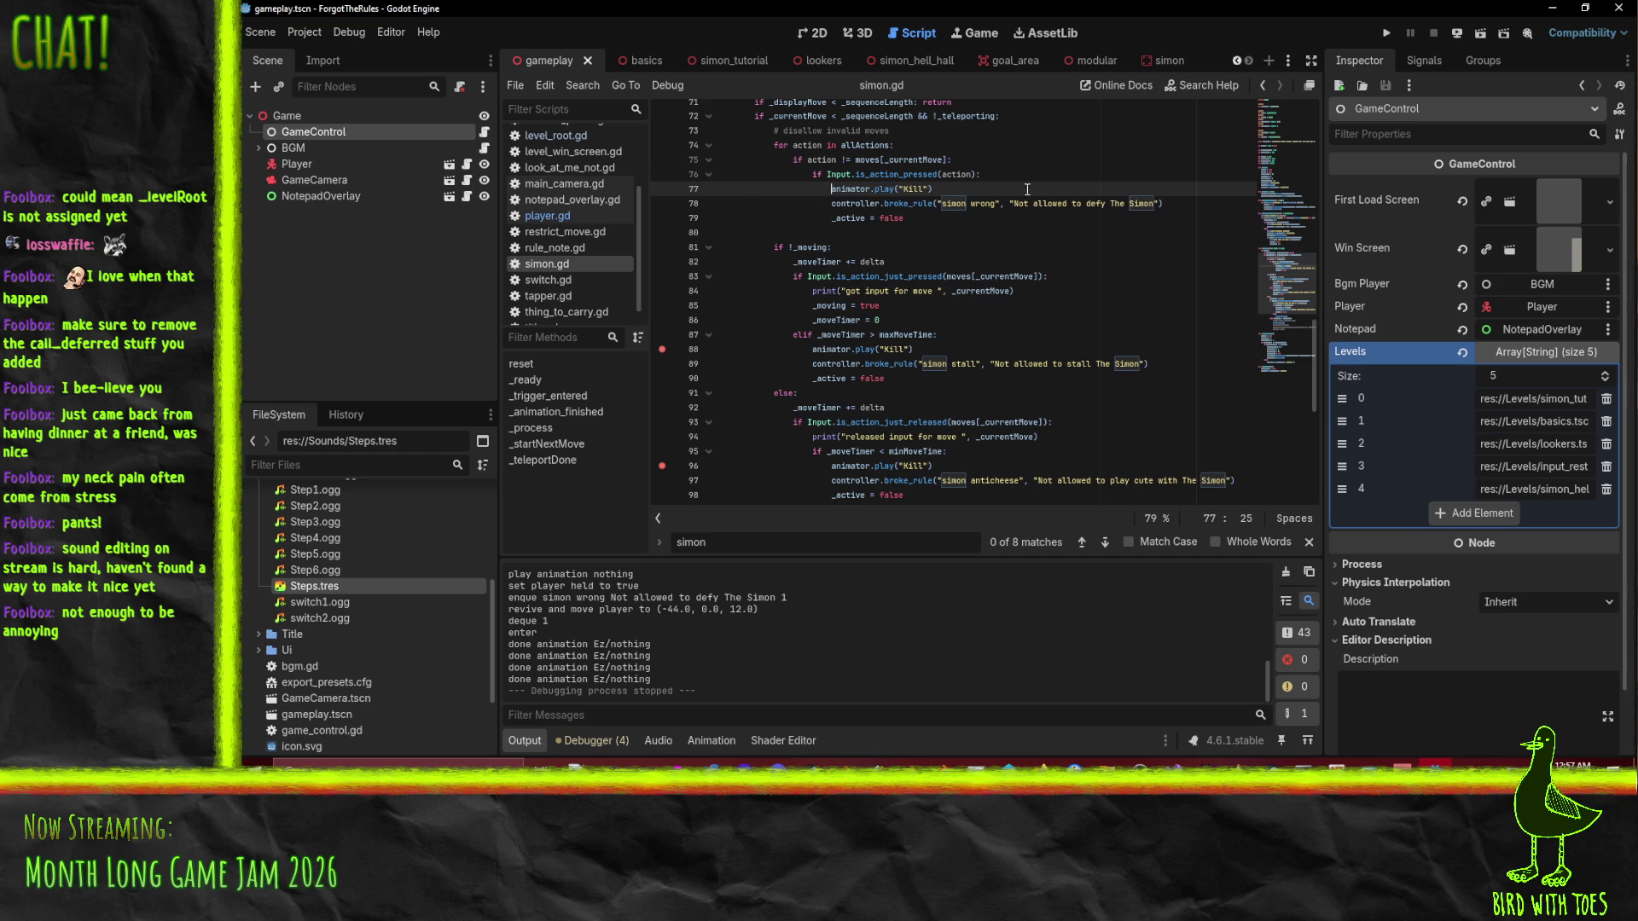
Switch to the simon scene, load the RESET animation, and inspect the SimonPad key at 0.0.
scroll(992, 329, "up", 3)
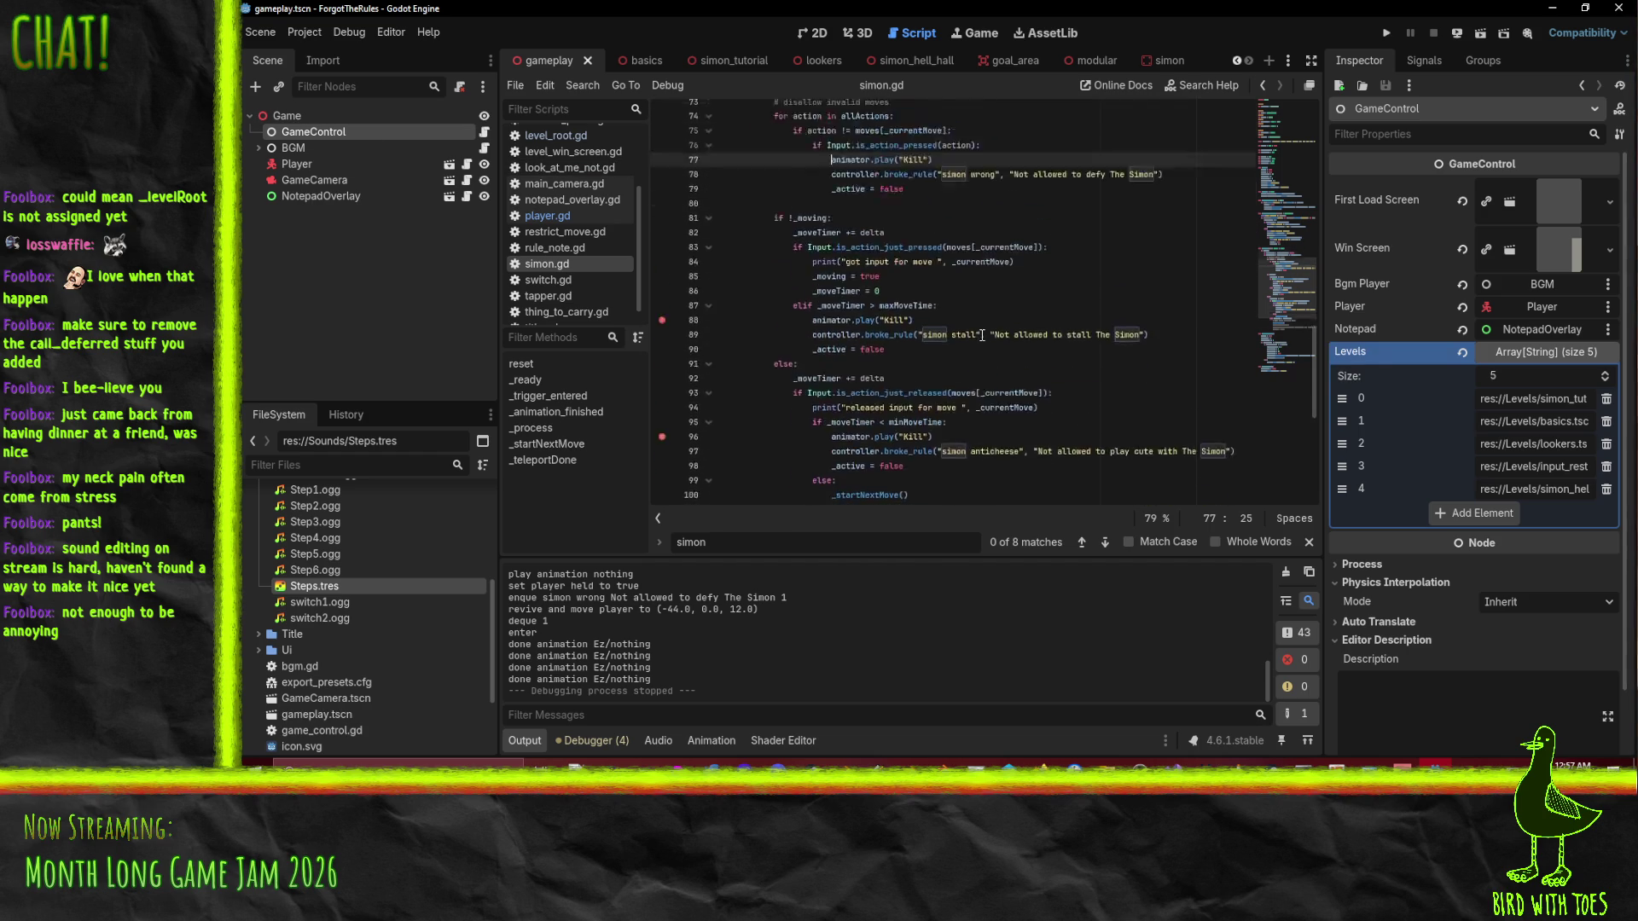
left_click(1165, 59)
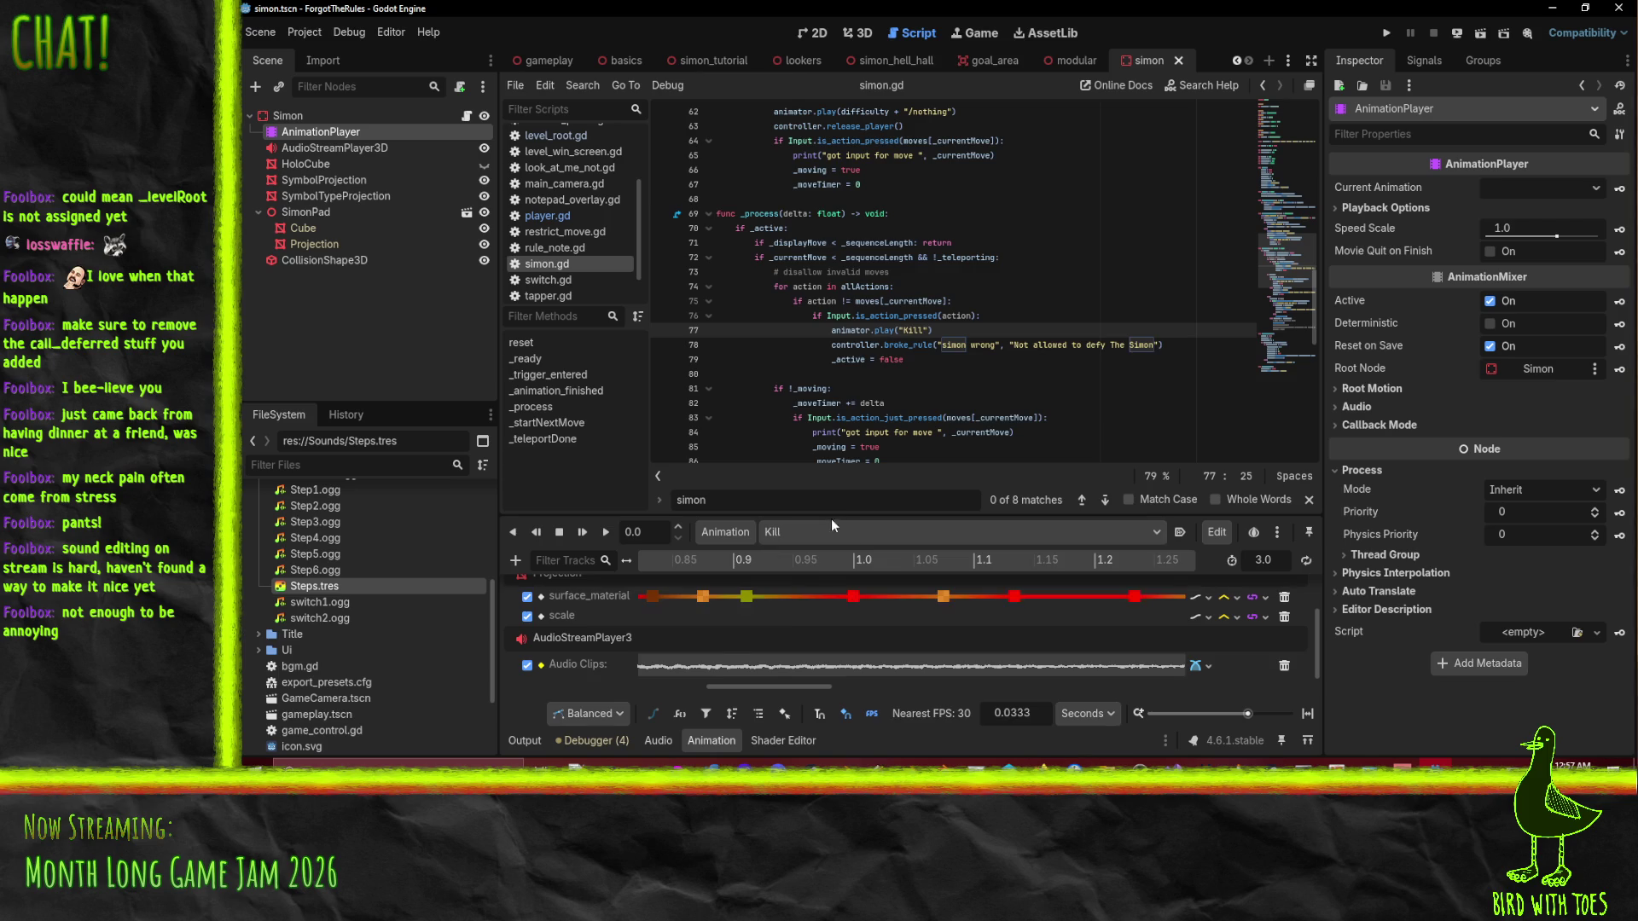
left_click(854, 531)
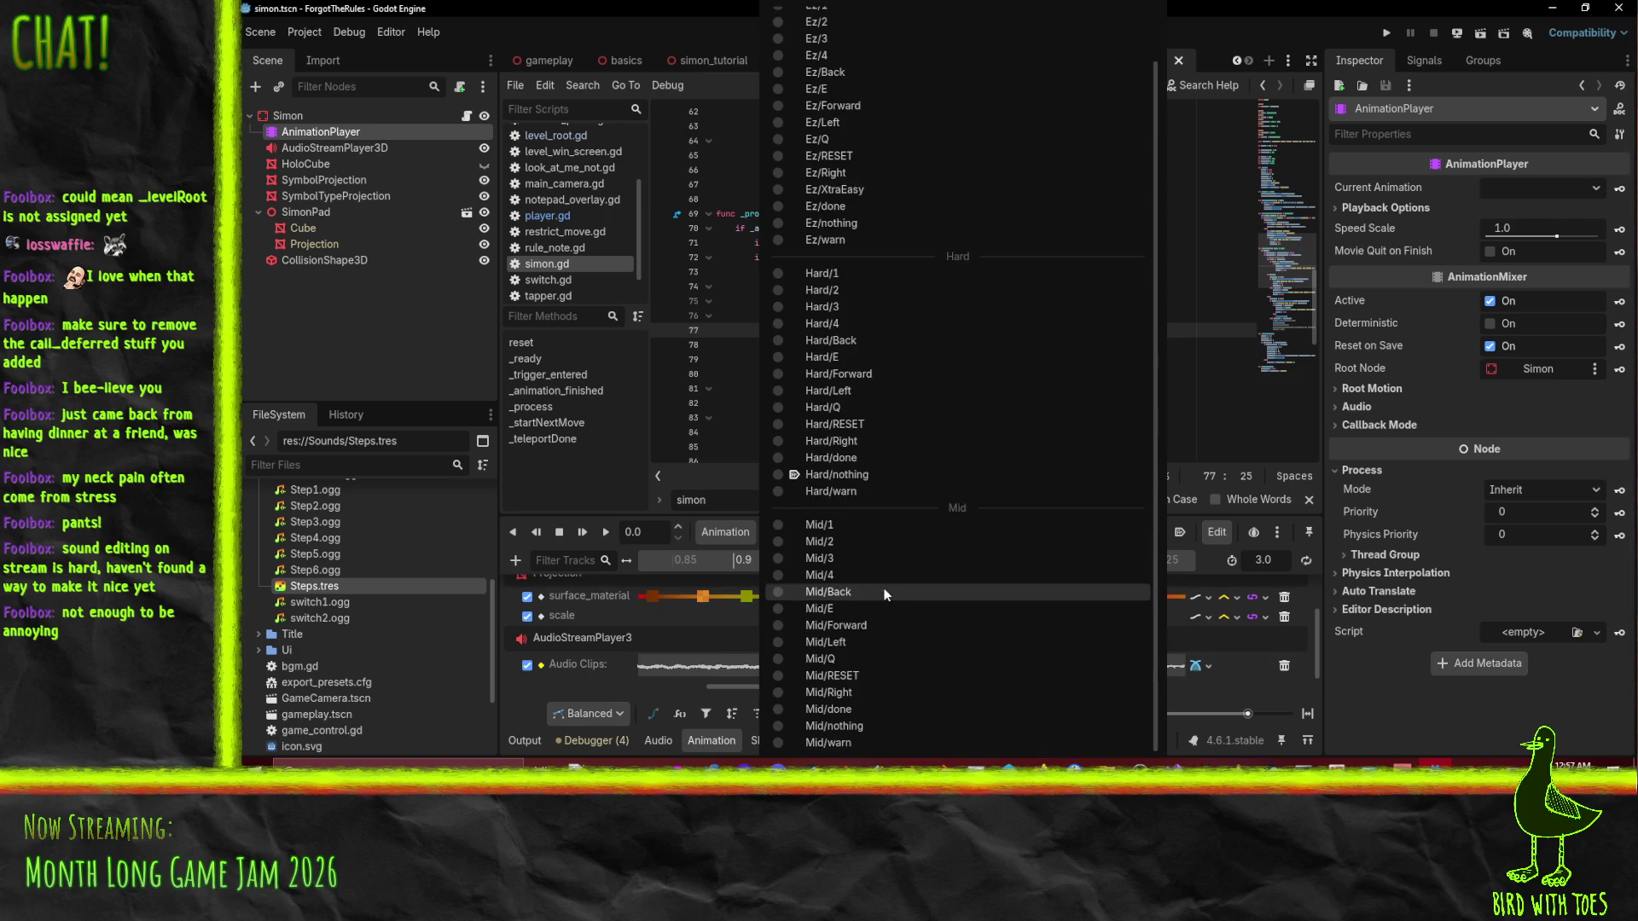
left_click(820, 30)
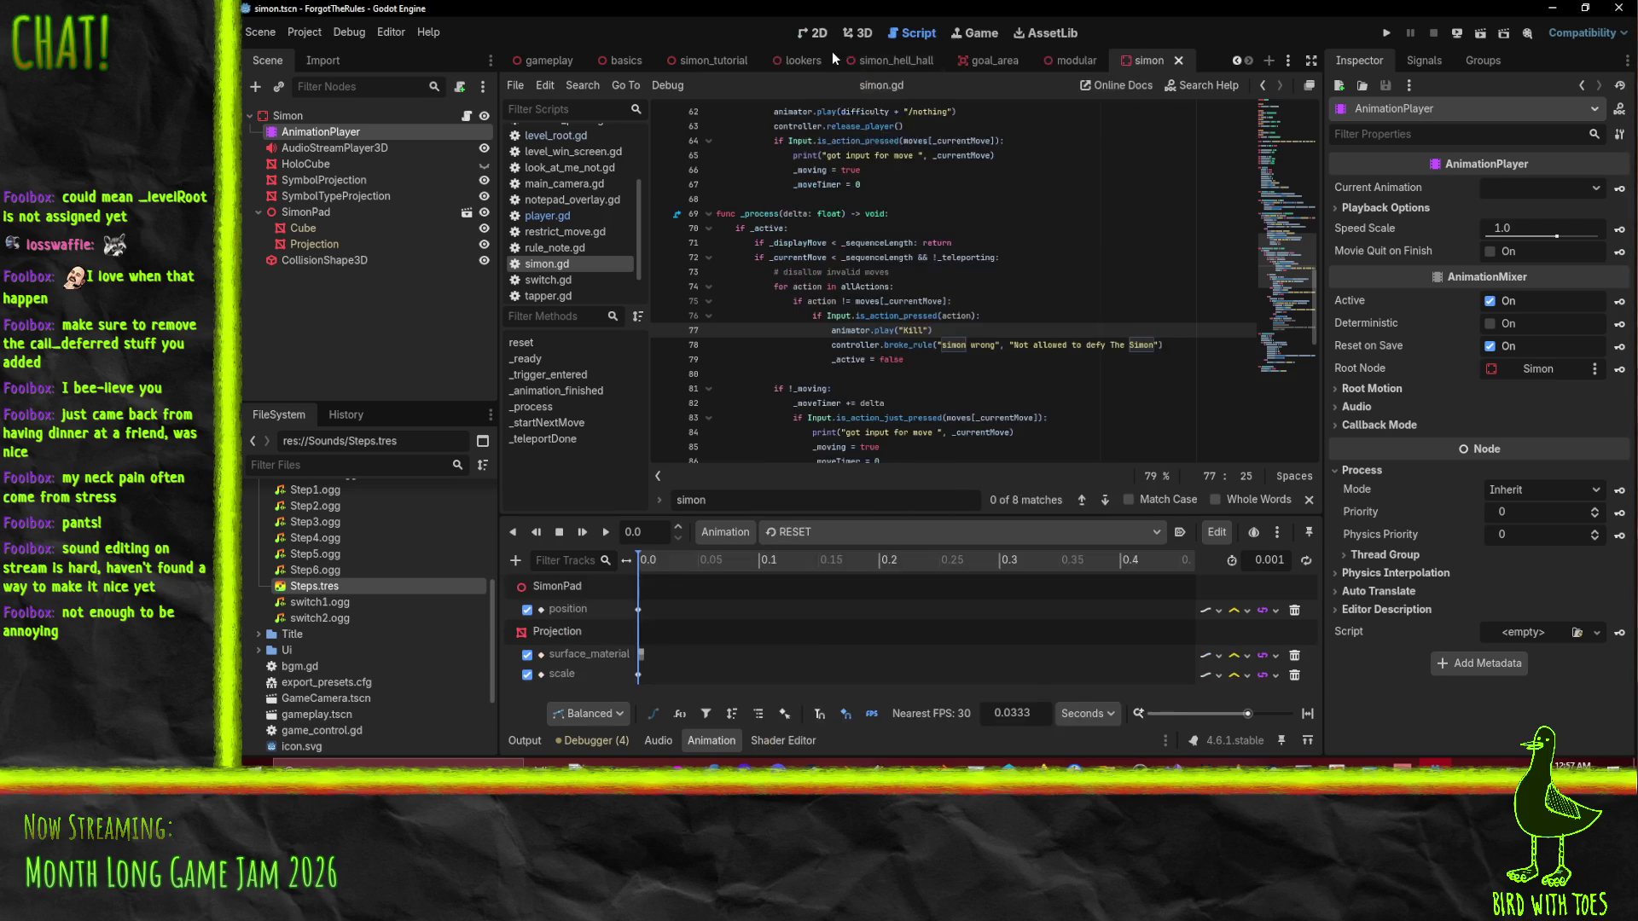
left_click(637, 610)
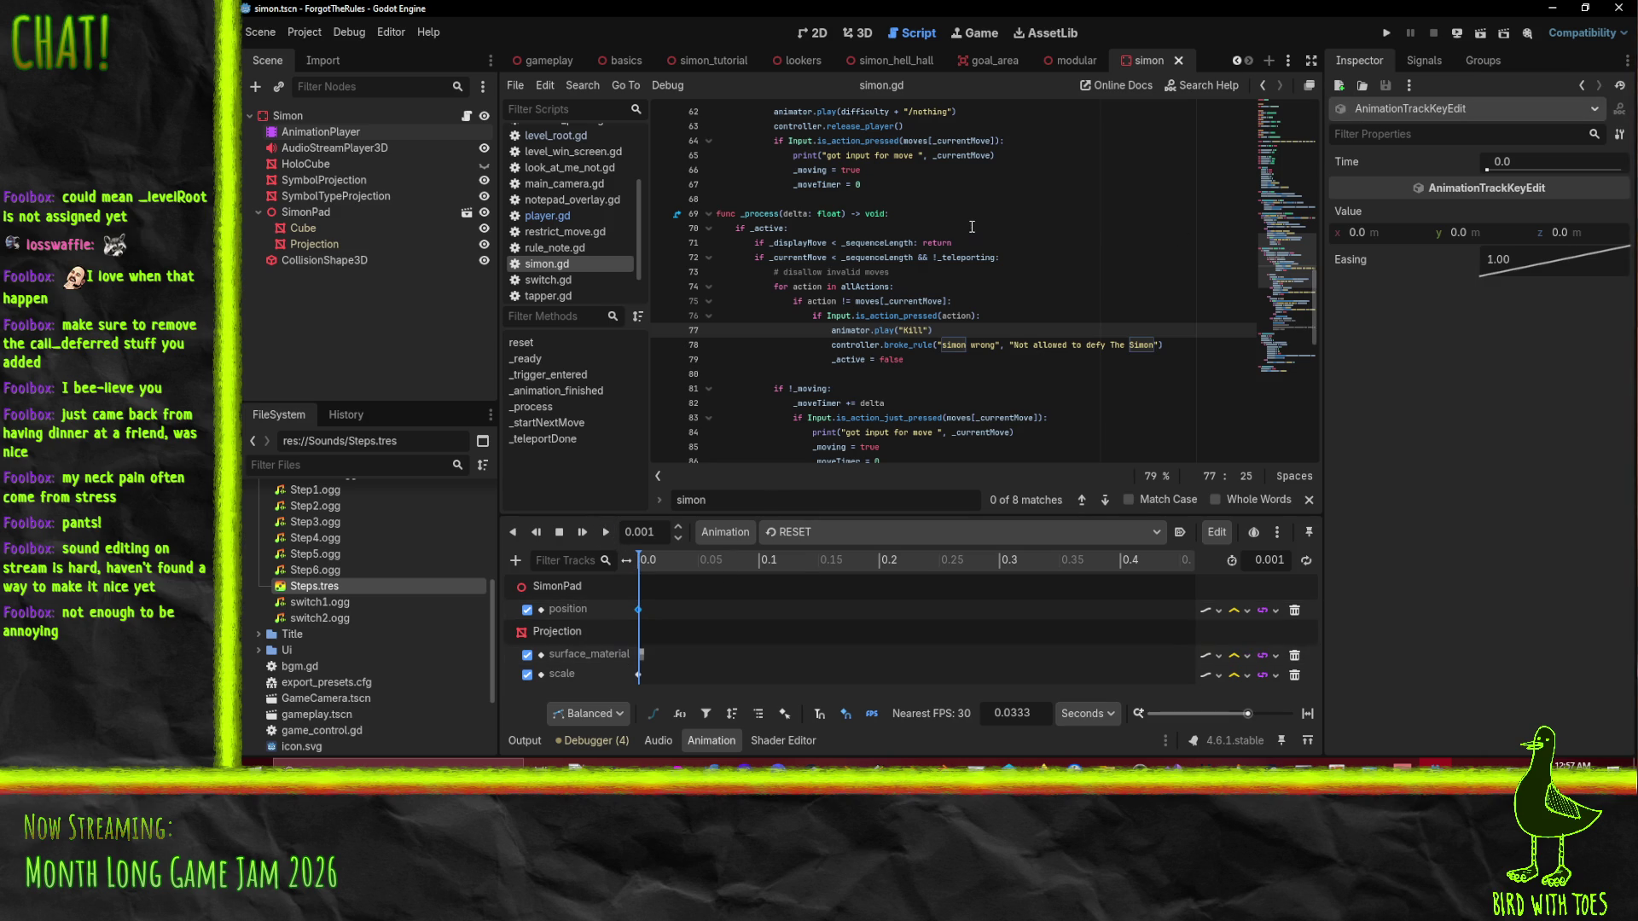
Go to the RESET animation call in simon.gd's reset() and review the animation list.
scroll(971, 227, "up", 2)
scroll(971, 227, "up", 10)
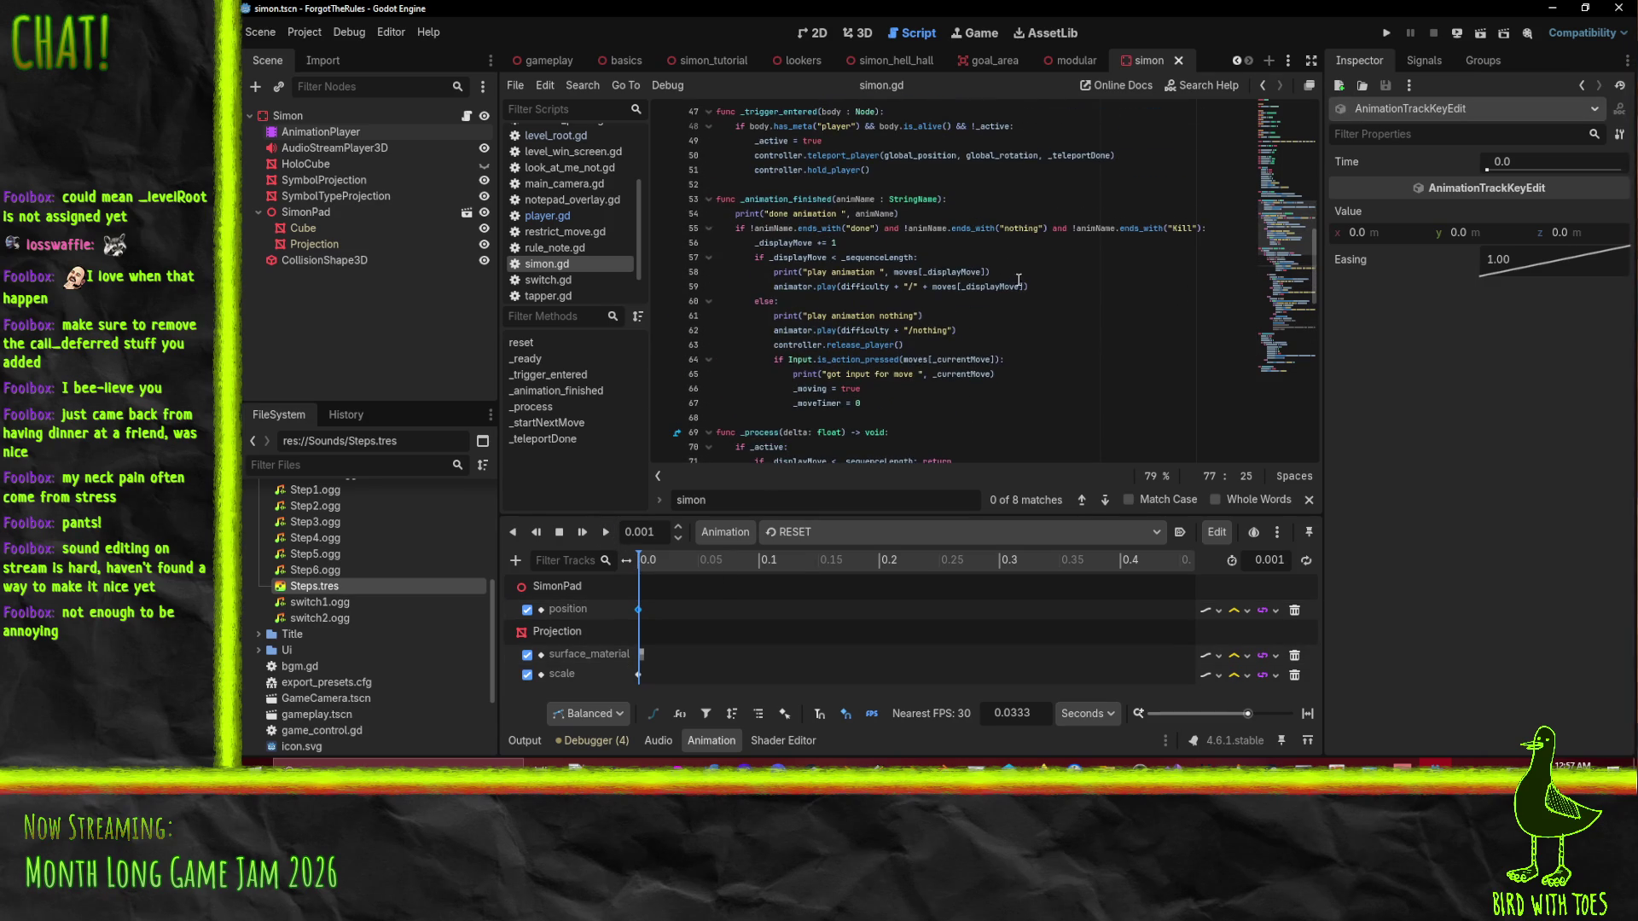
left_click(879, 301)
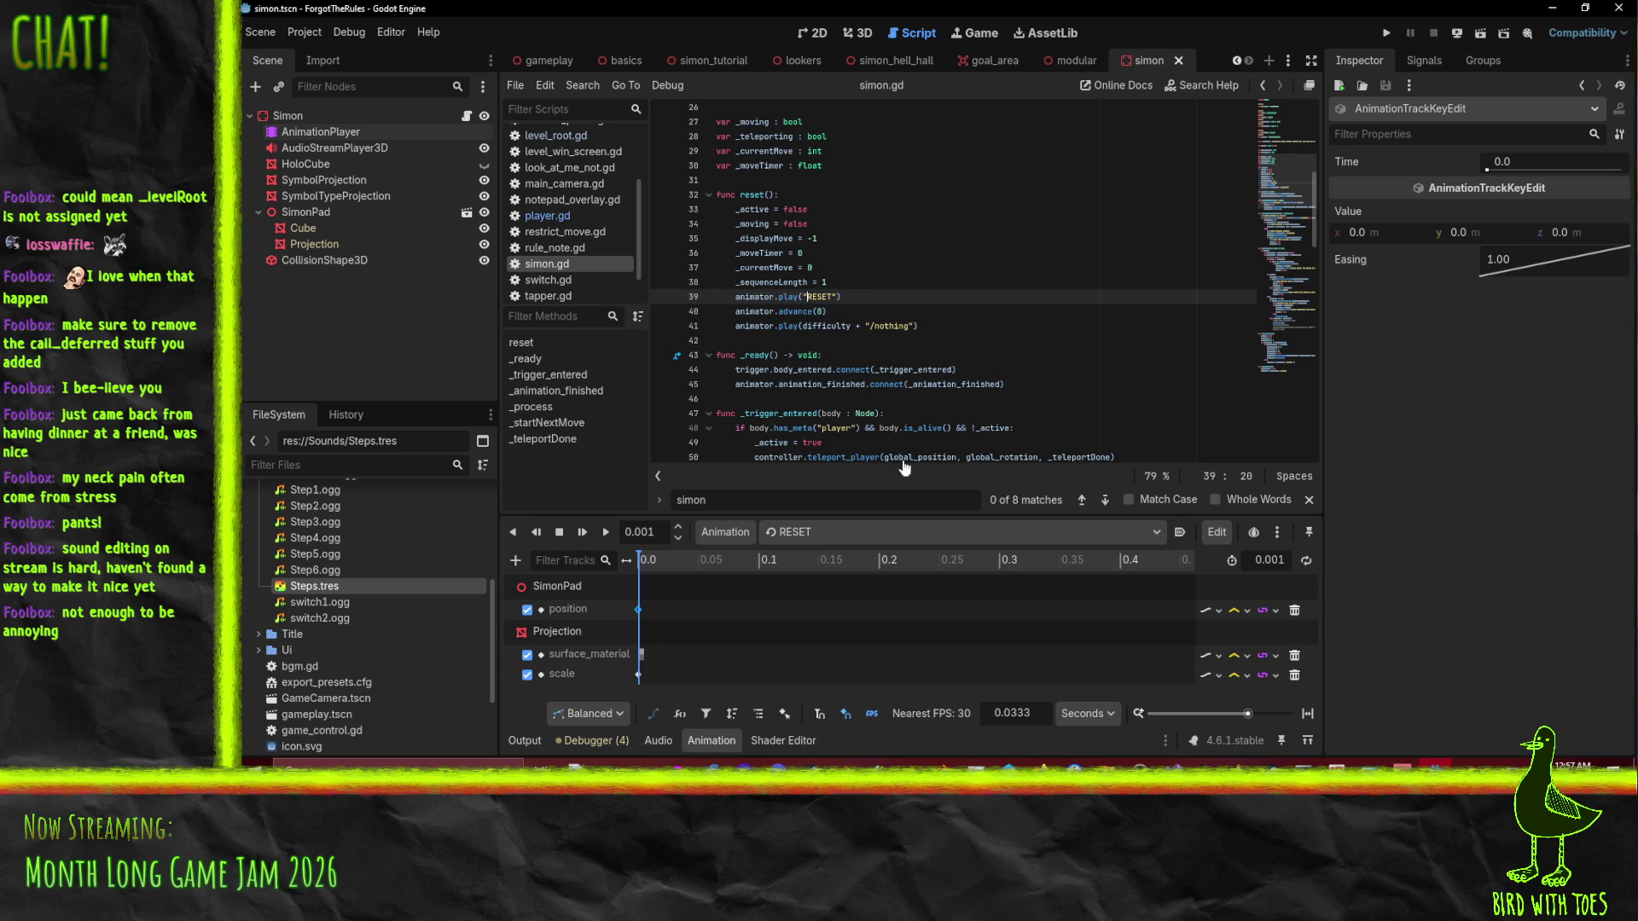
left_click(858, 535)
scroll(928, 658, "down", 2)
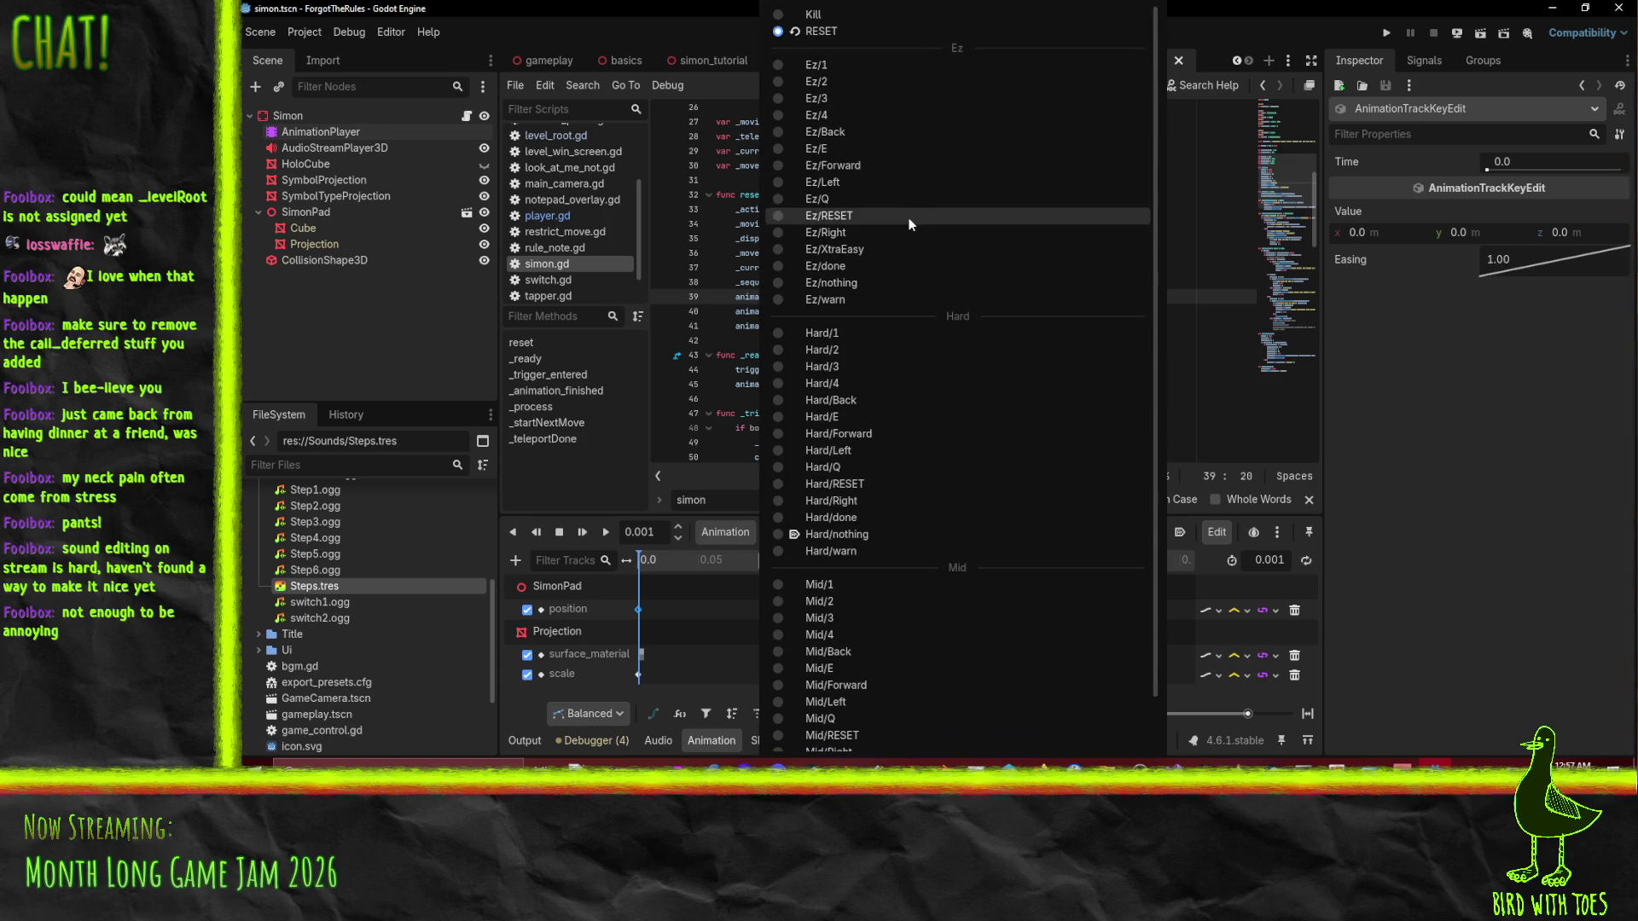
left_click(1219, 227)
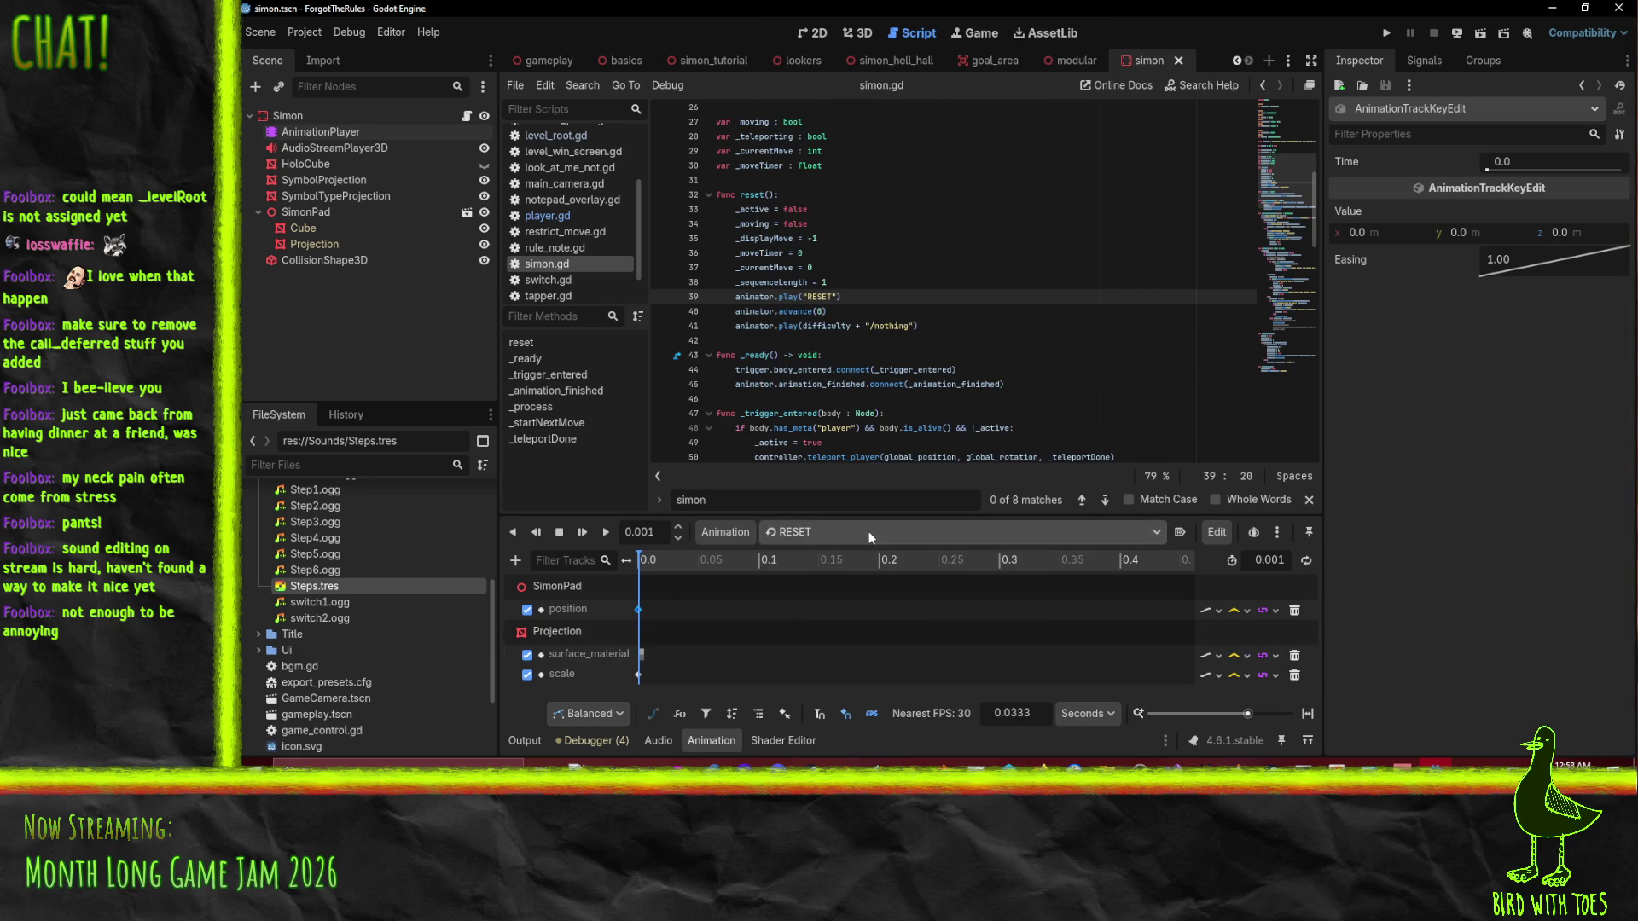
Load Ez/RESET, enlarge the track area, and box-select all keys at 0.0.
left_click(868, 530)
left_click(893, 215)
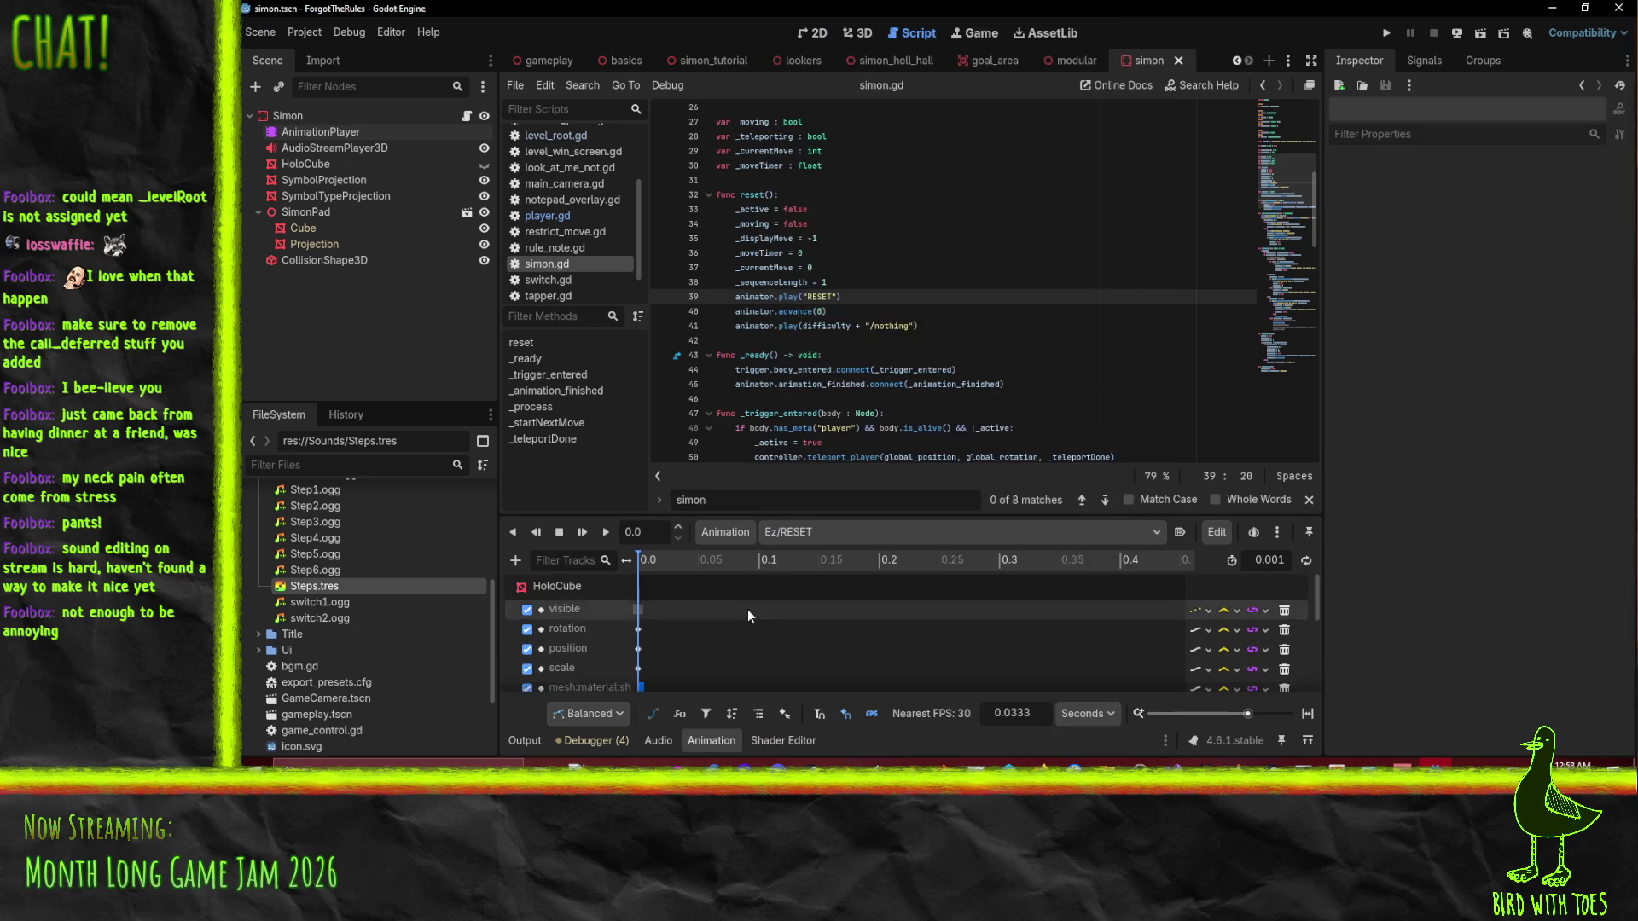
scroll(748, 612, "up", 2)
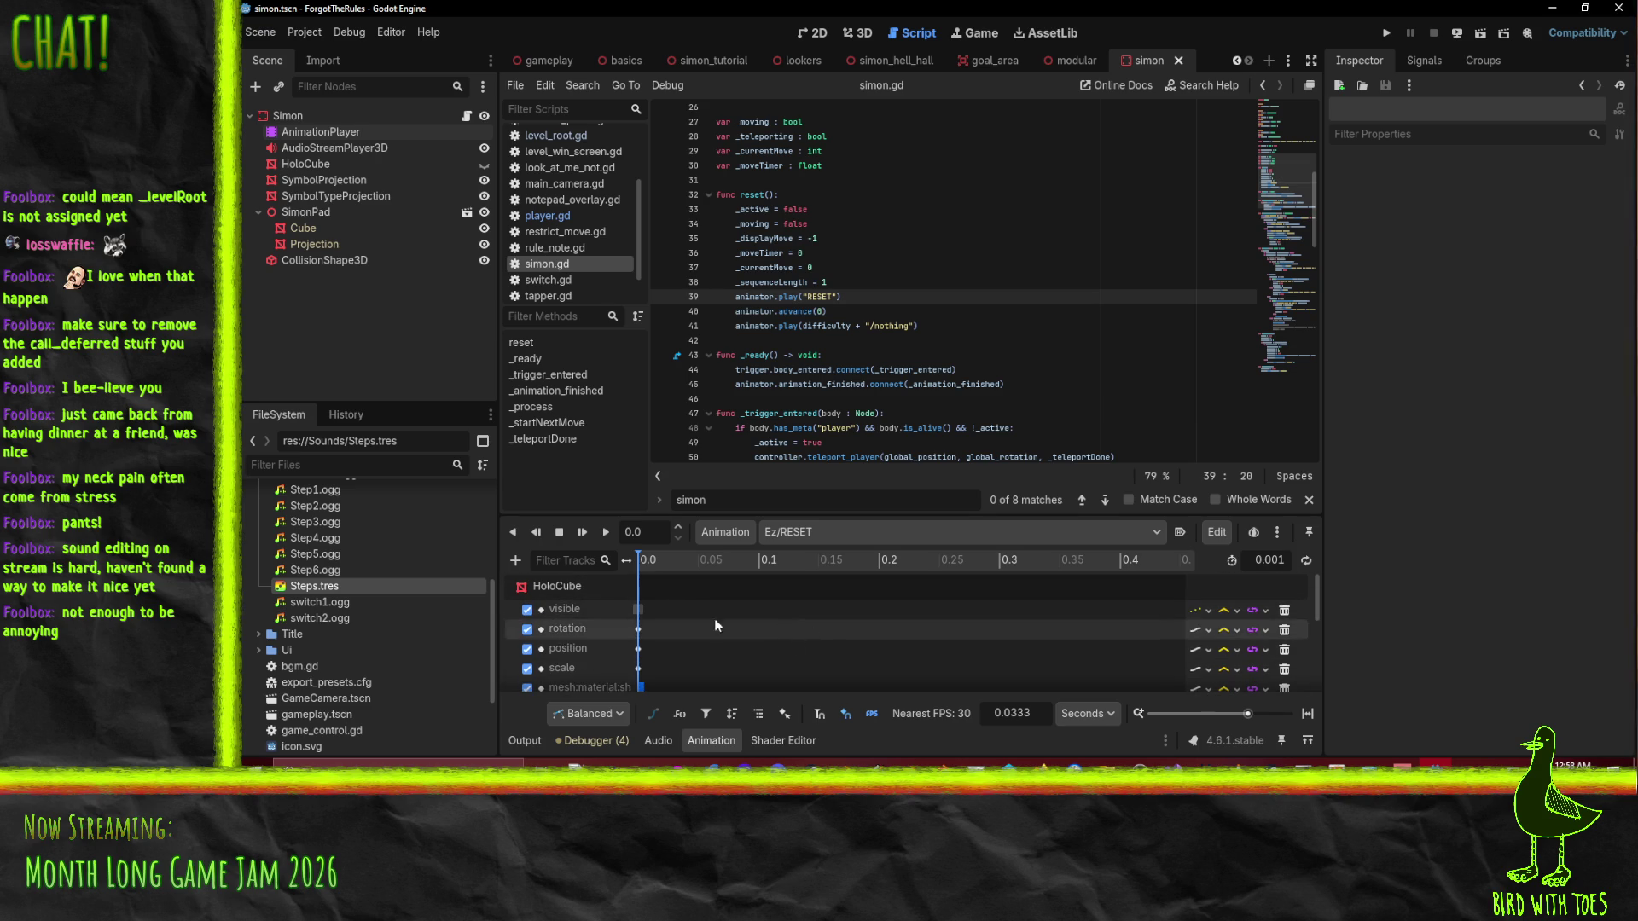
left_click_drag(682, 593, 616, 689)
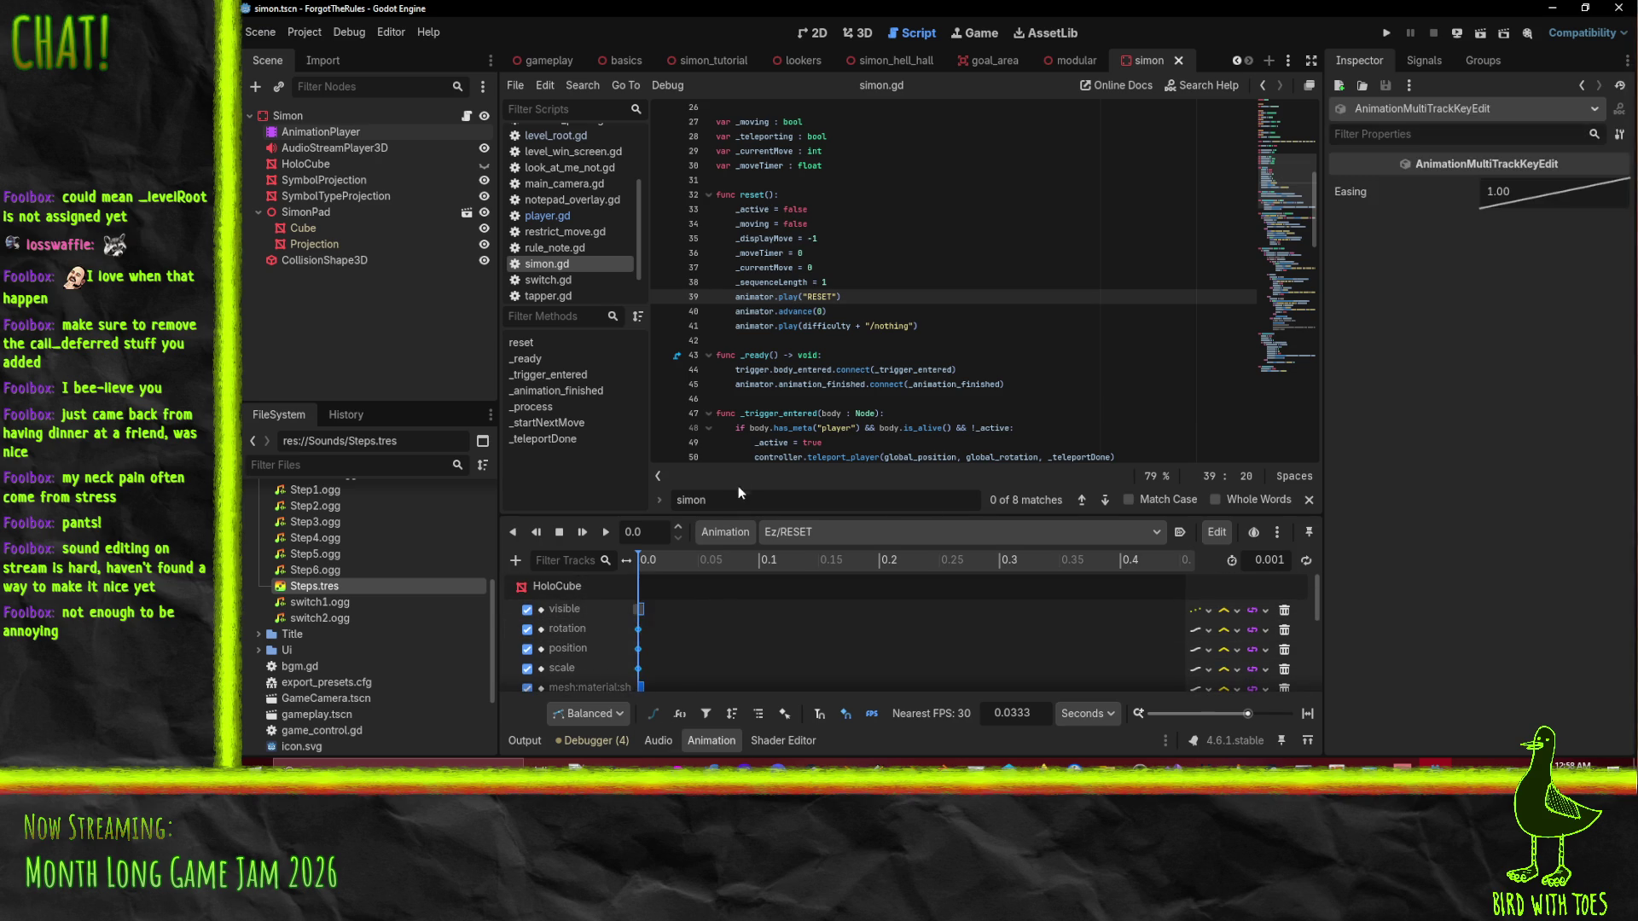
mouse_move(765, 515)
left_mouse_down()
mouse_move(788, 175)
mouse_move(799, 266)
left_mouse_up()
left_click_drag(696, 689, 593, 326)
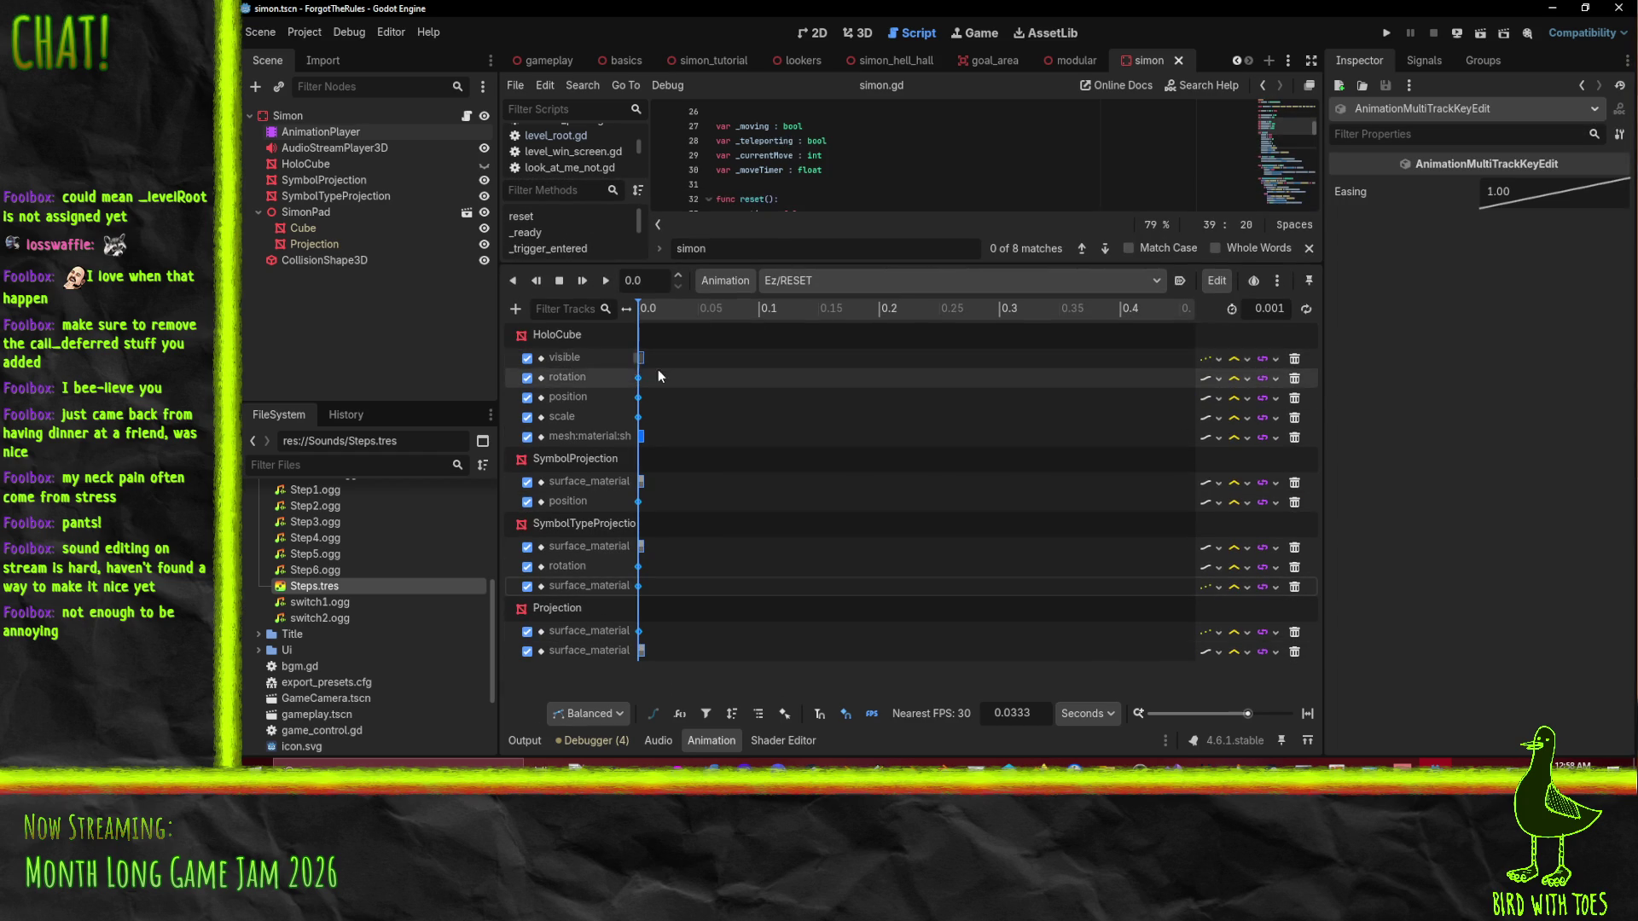
Switch to RESET and check the key options on the SimonPad position track.
left_click(829, 281)
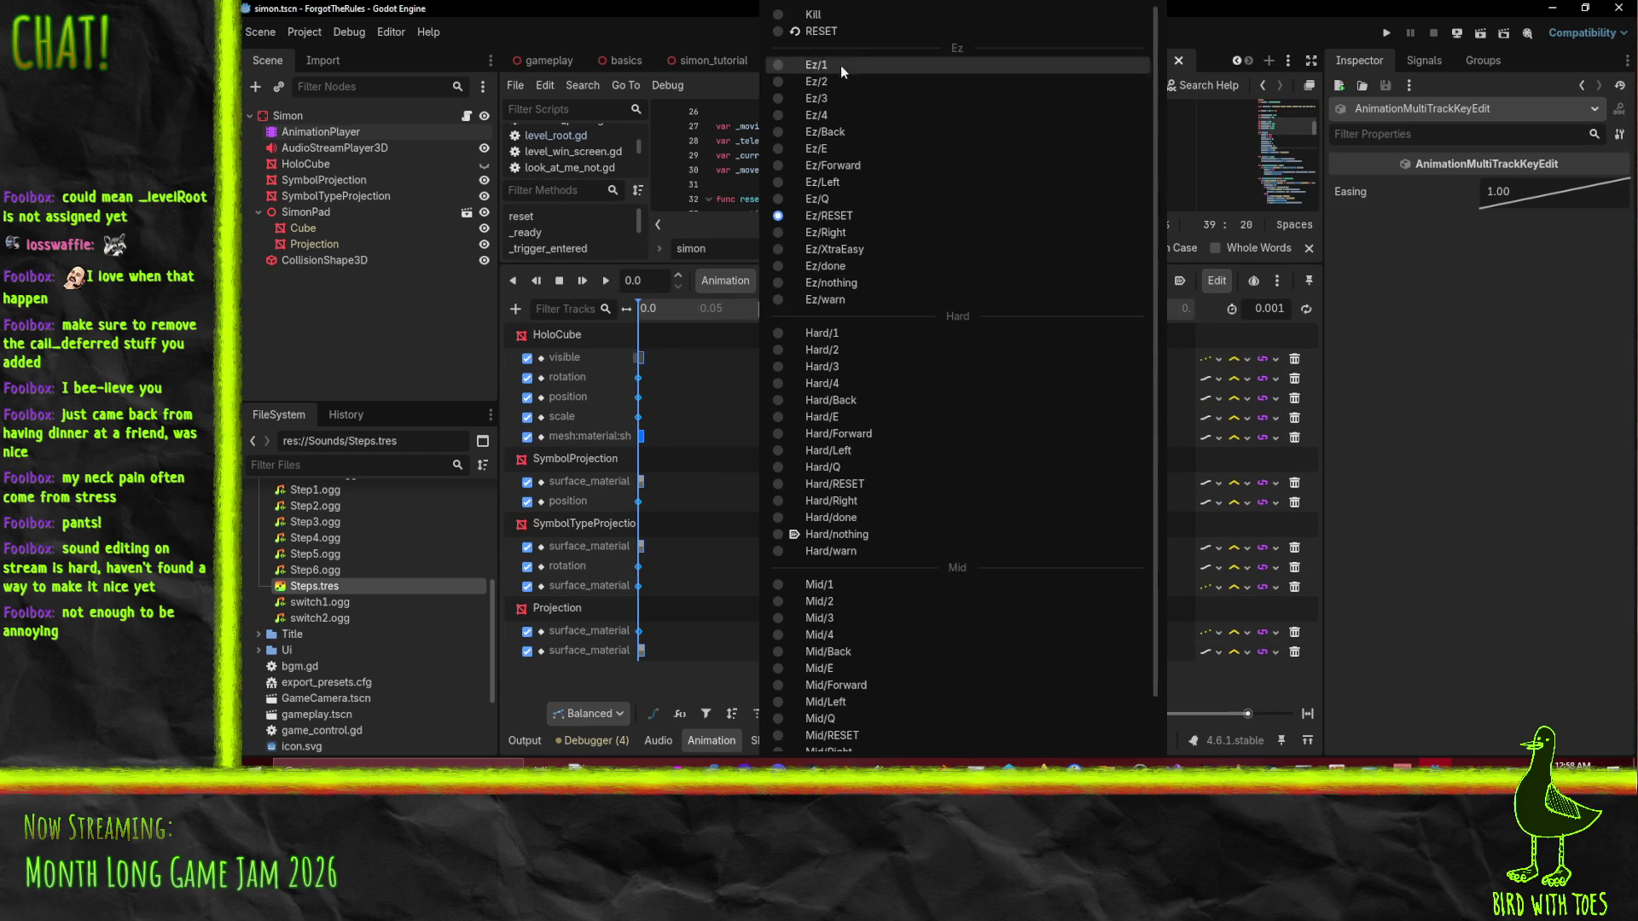
left_click(821, 31)
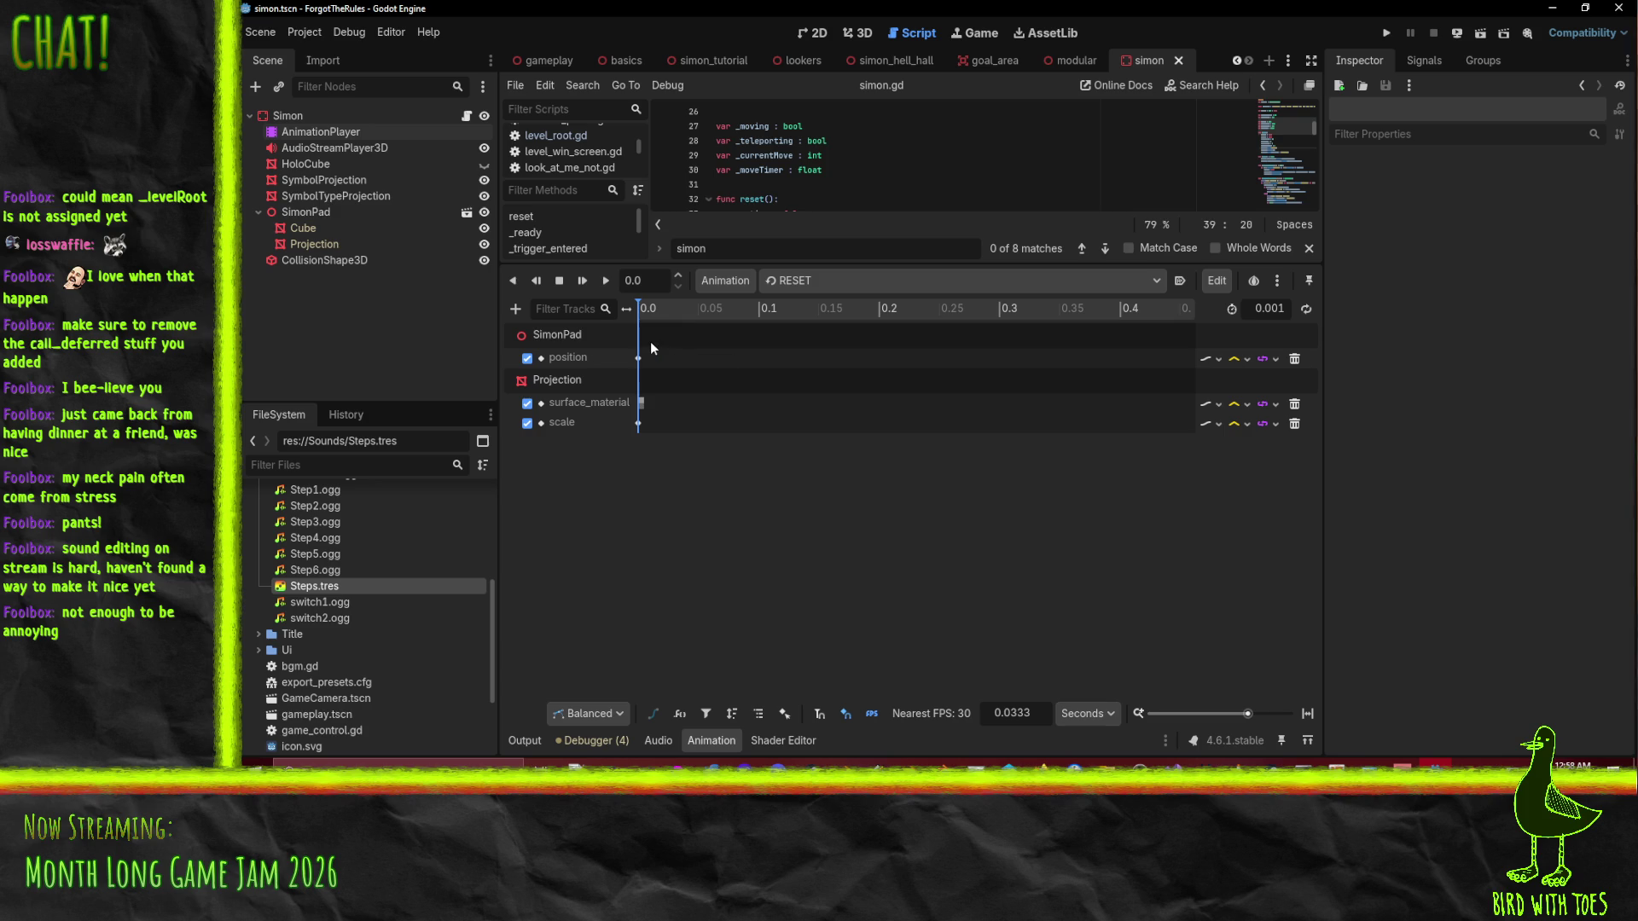
right_click(698, 356)
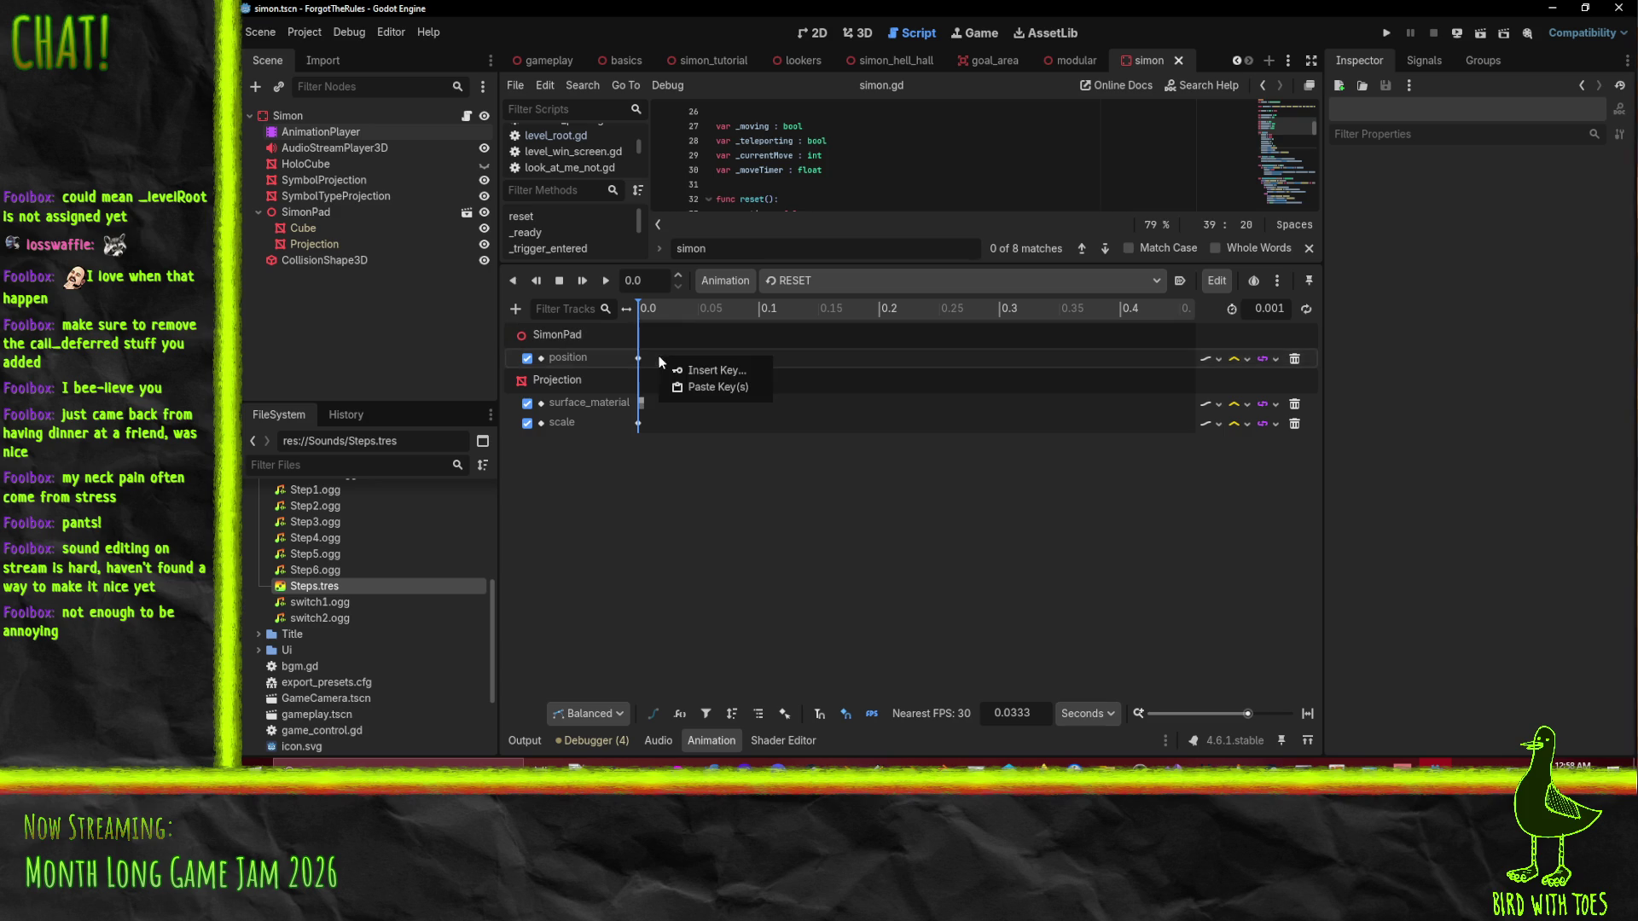
left_click(694, 326)
right_click(694, 356)
left_click(727, 388)
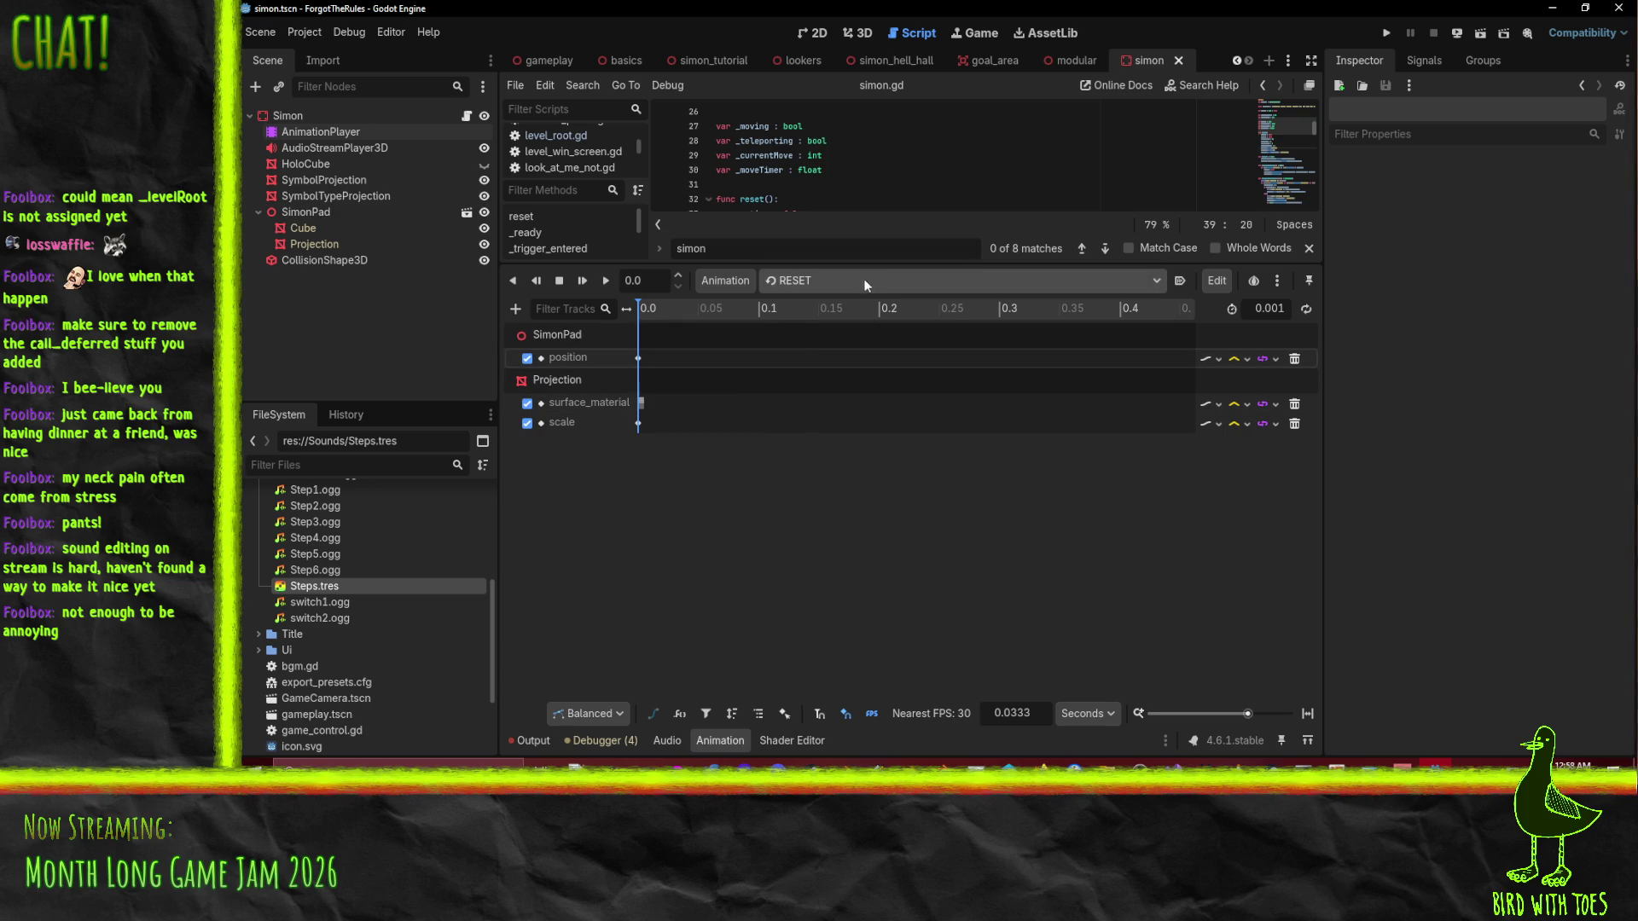
Copy Ez/RESET's keys at 0.0 and try pasting them into the RESET animation.
left_click(870, 279)
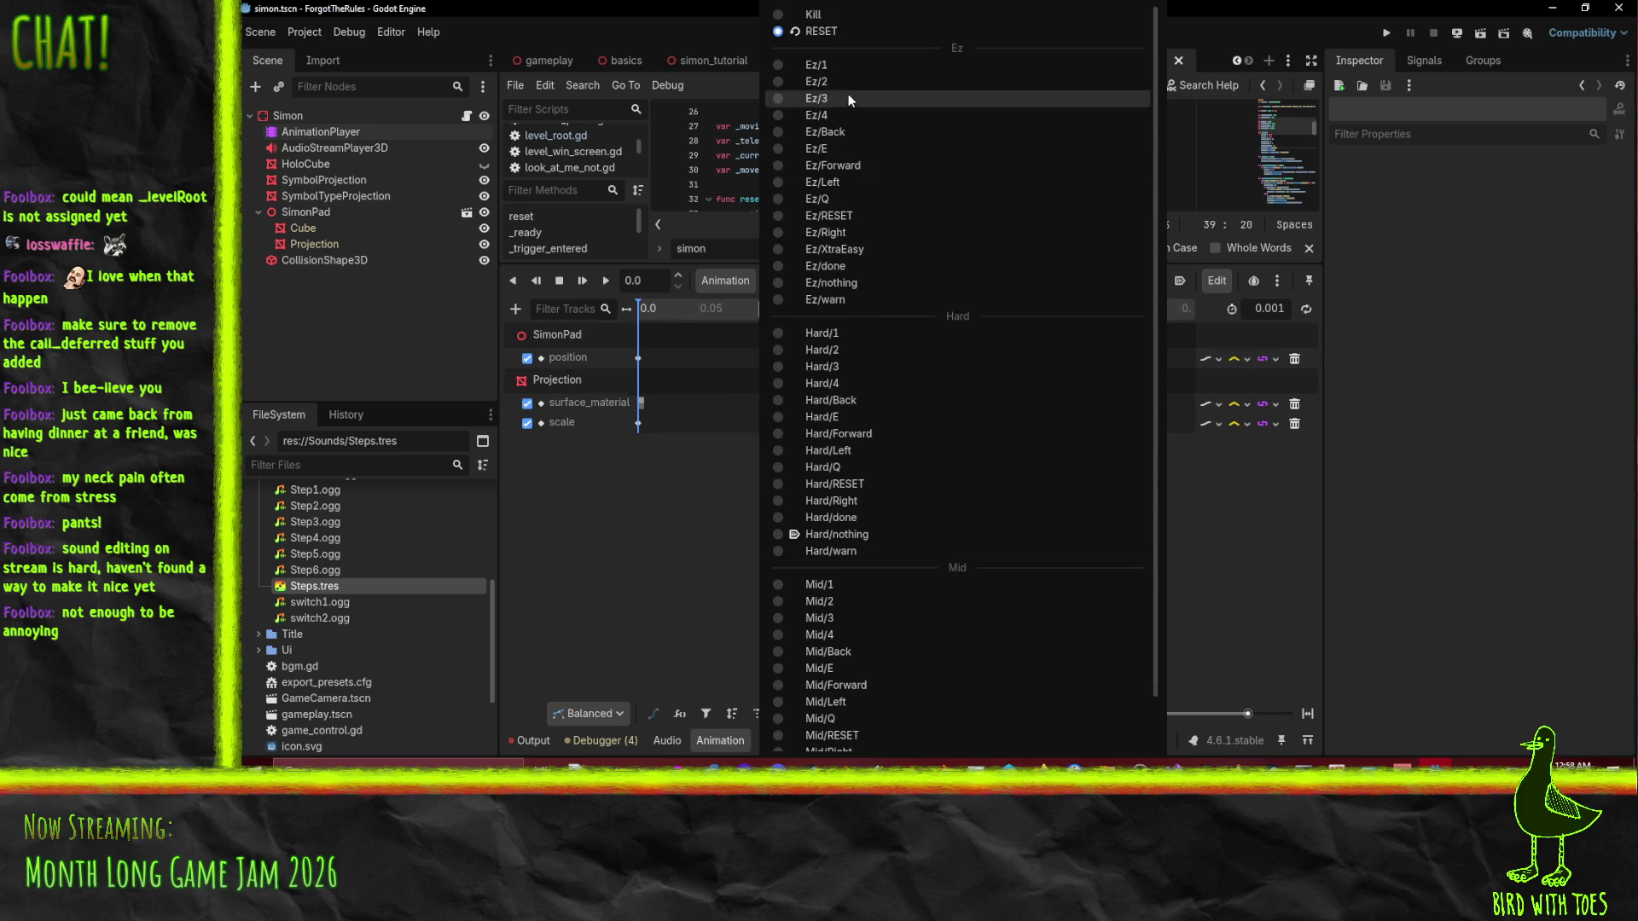
left_click(865, 215)
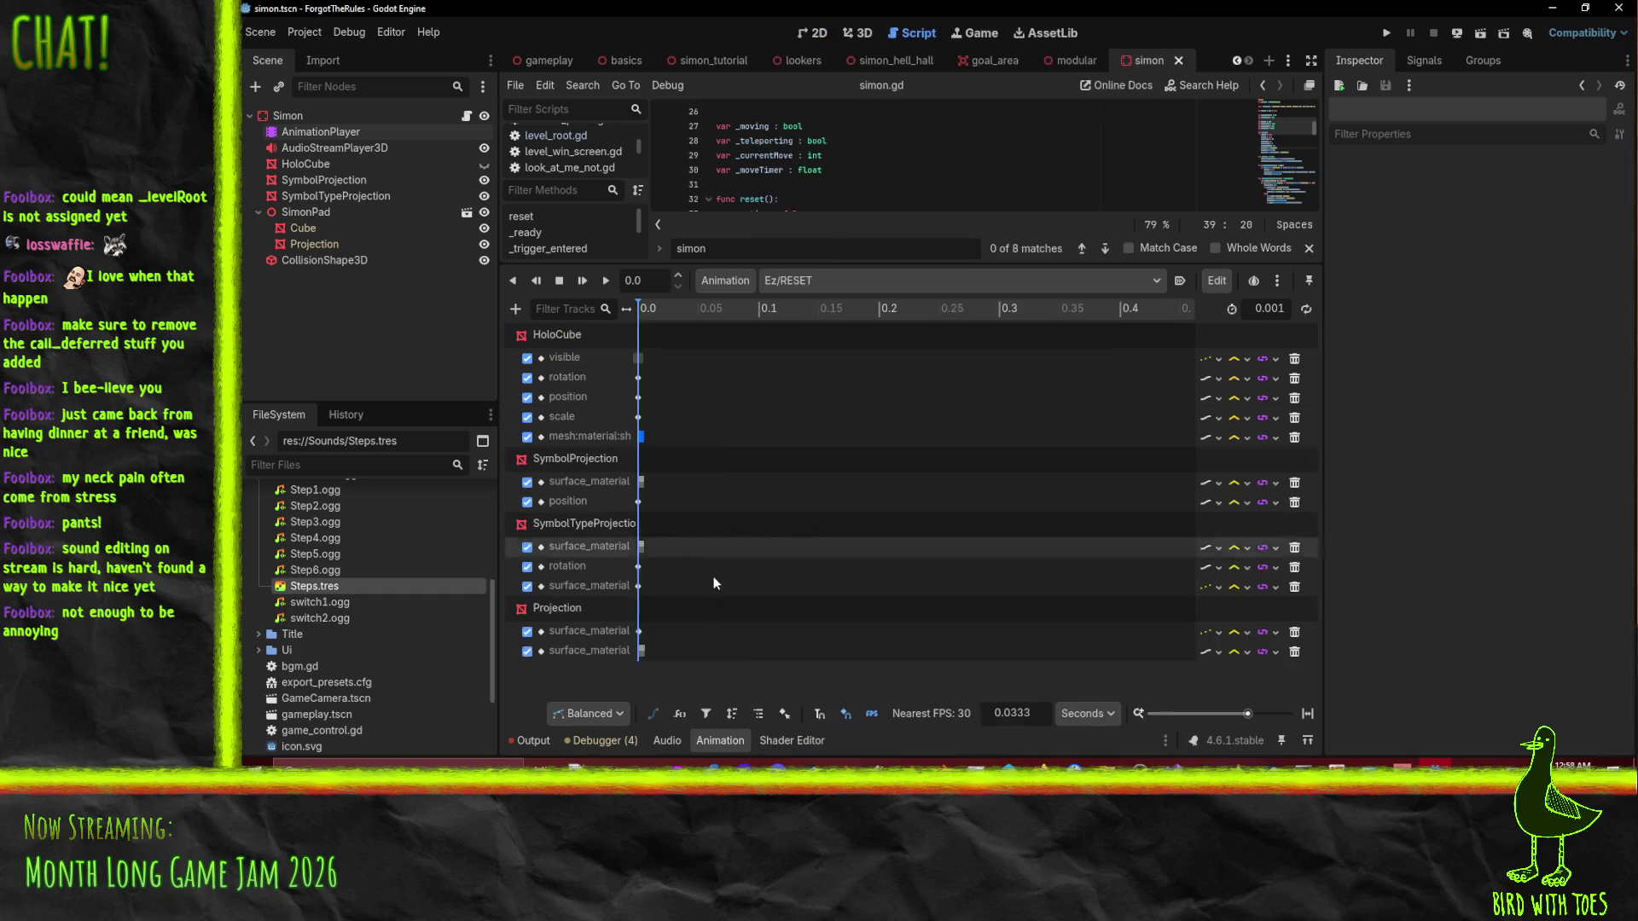
left_click_drag(693, 670, 610, 238)
right_click(642, 365)
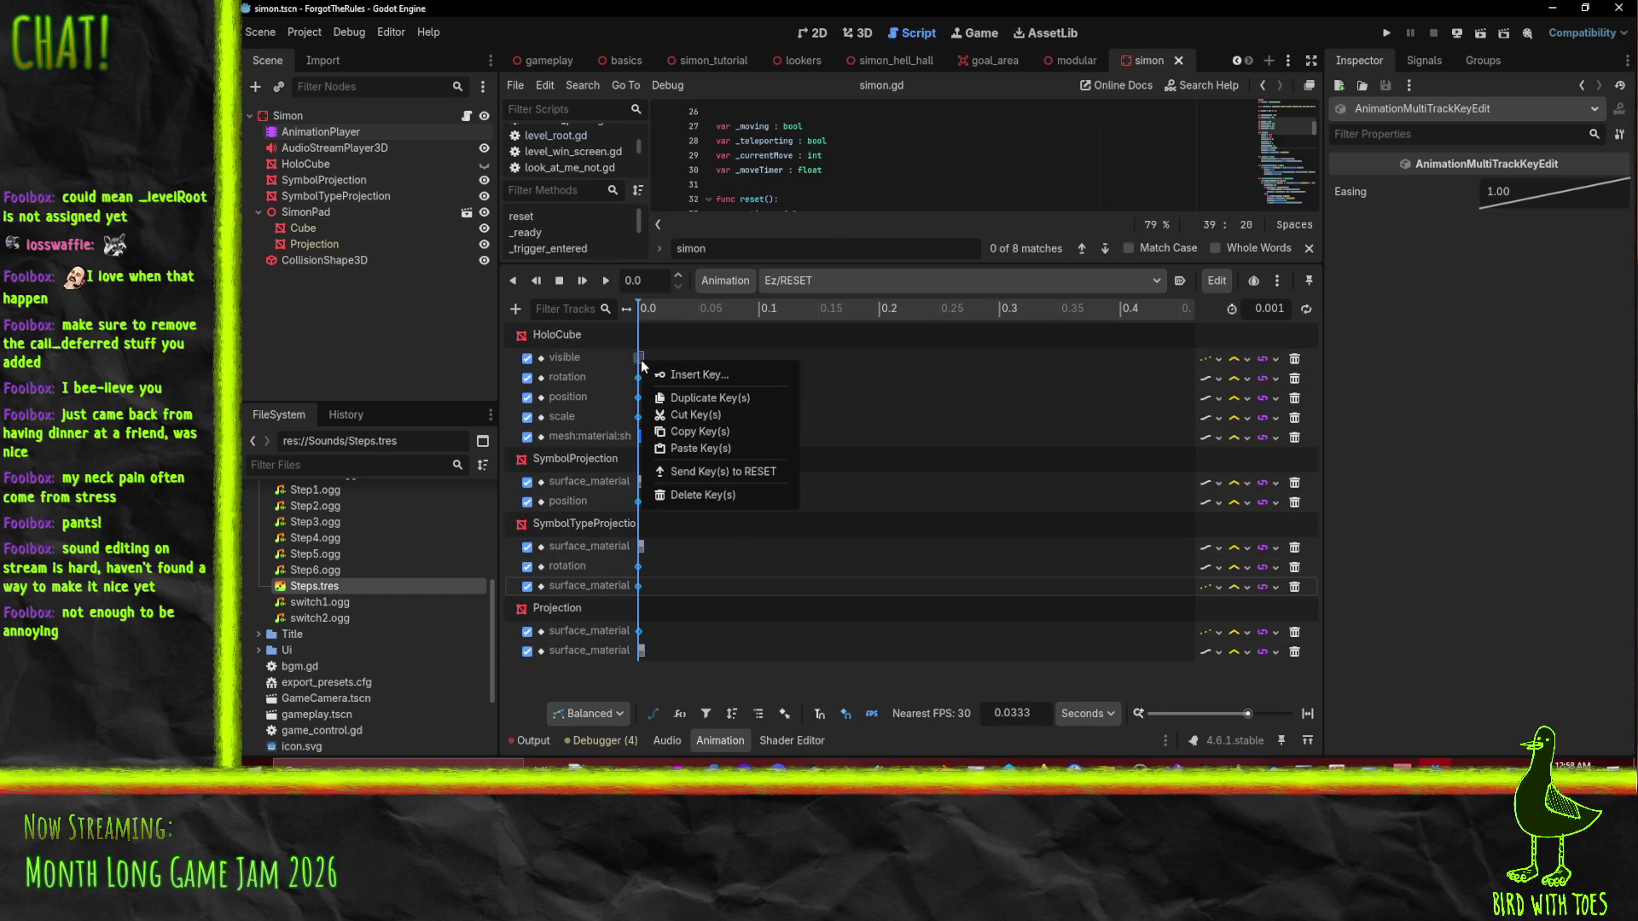
left_click(750, 430)
left_click(802, 282)
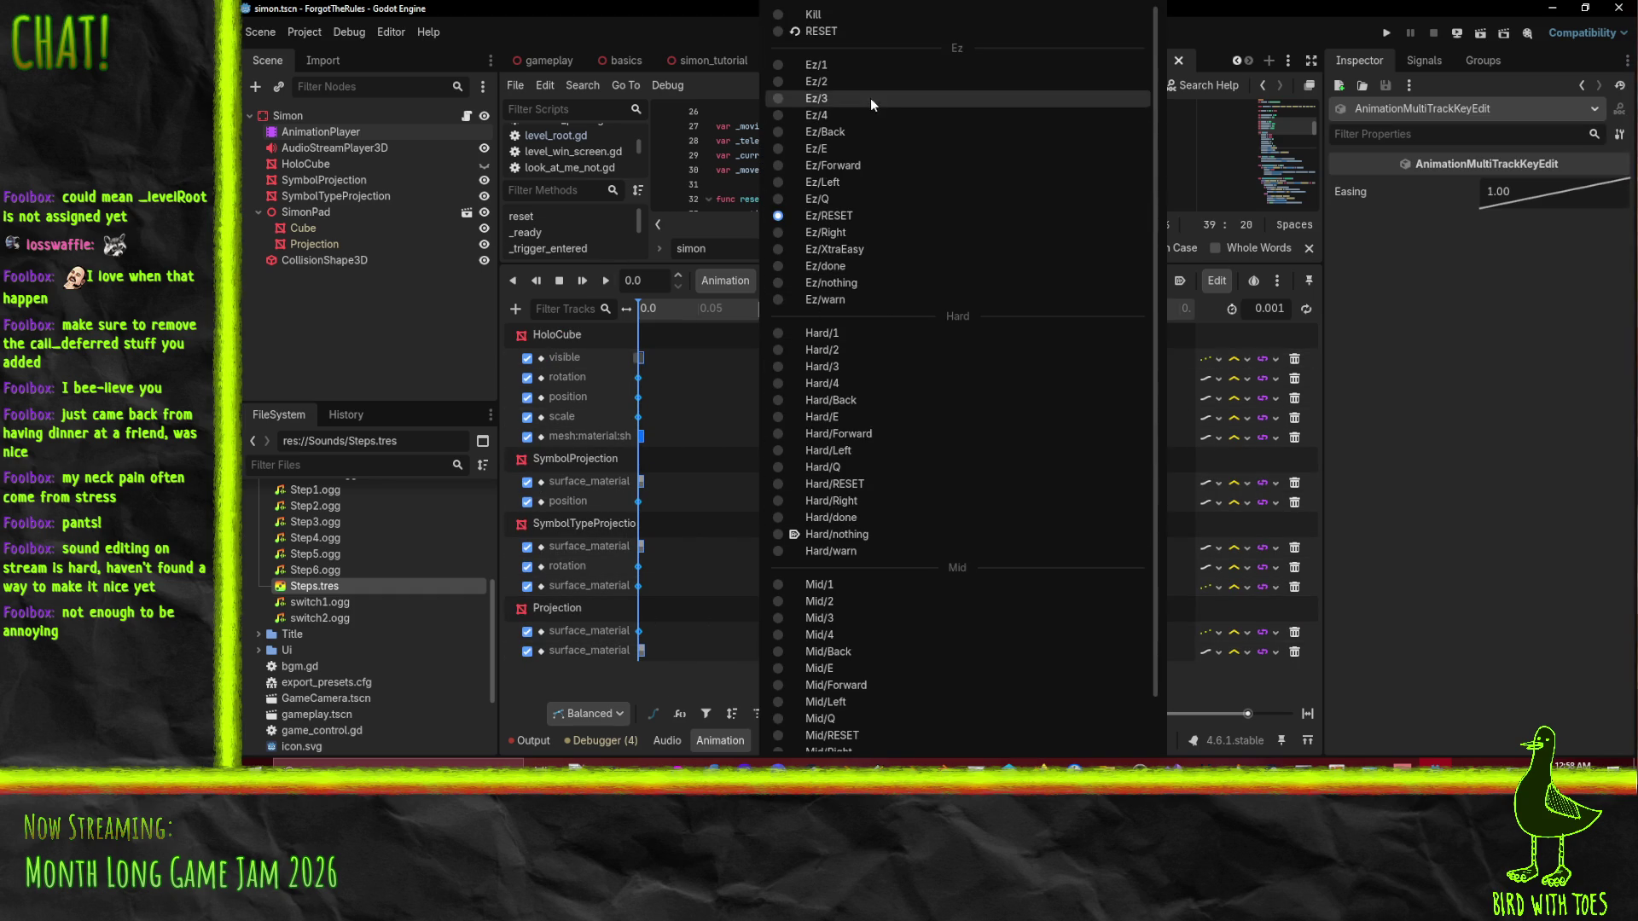
left_click(853, 32)
right_click(665, 411)
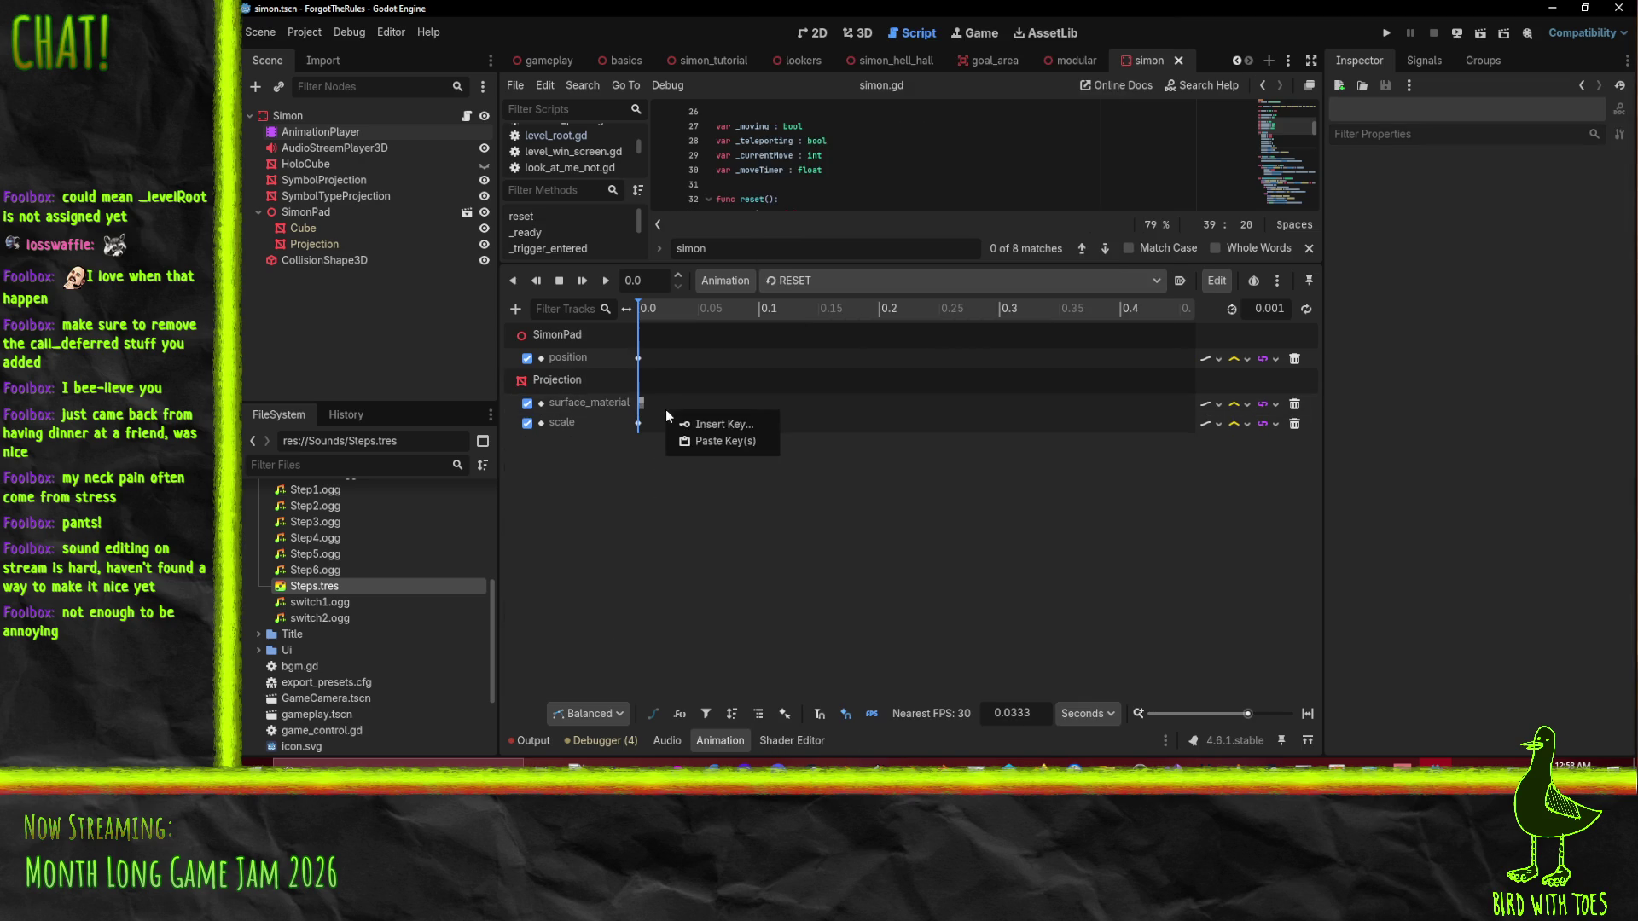
left_click(710, 444)
right_click(705, 425)
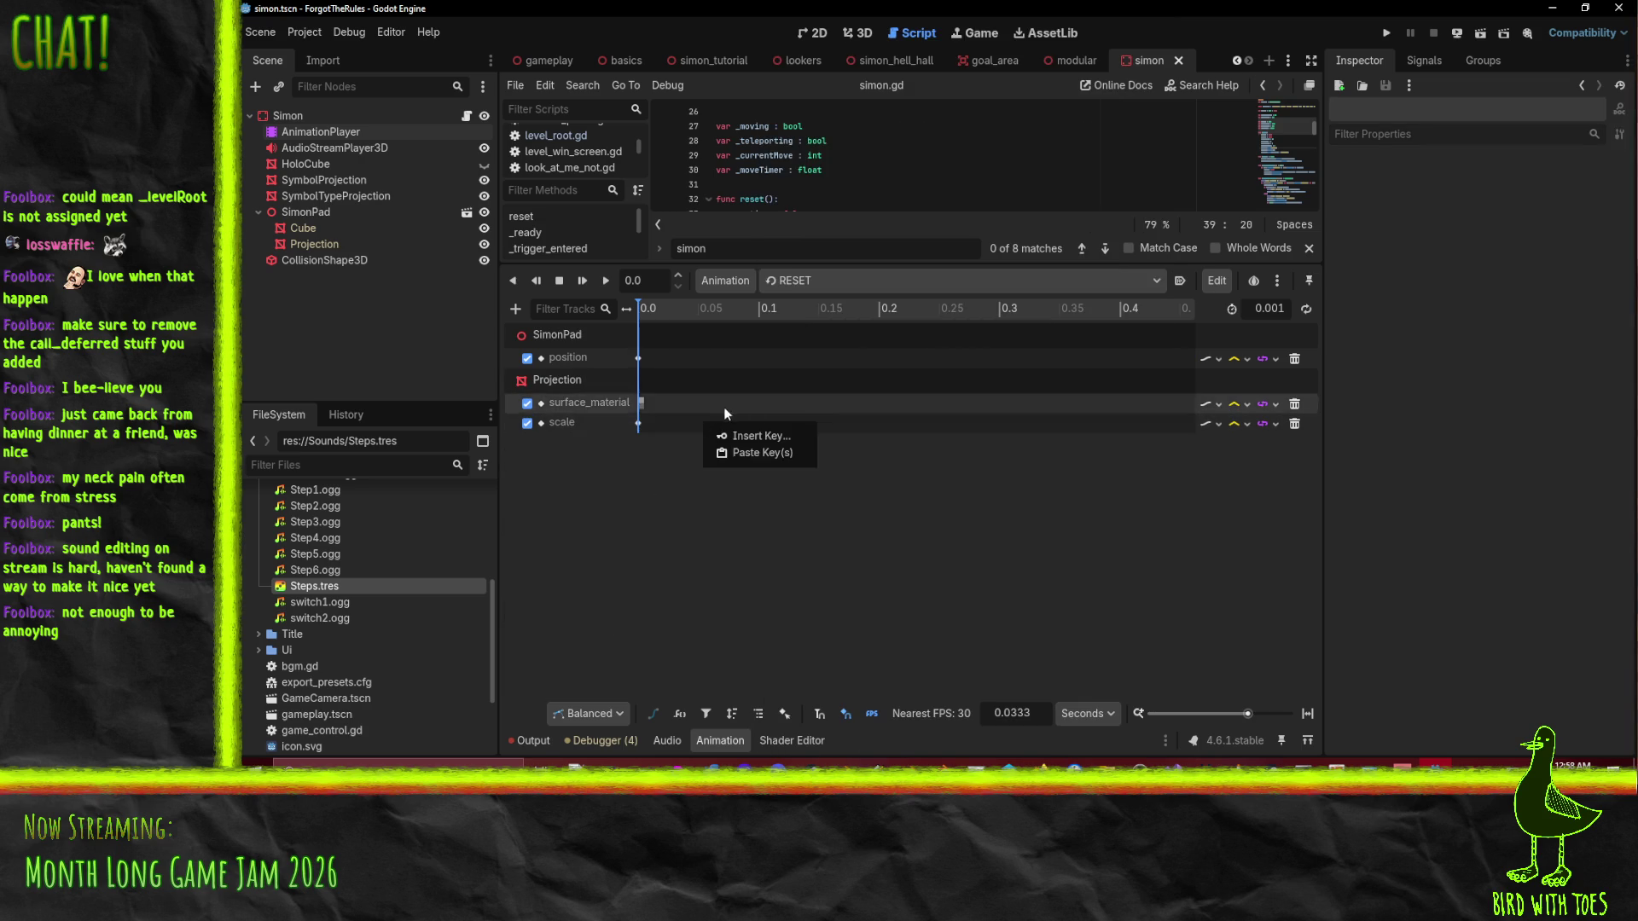
left_click(616, 492)
Send Ez/RESET's starting keys to RESET, then view the RESET animation.
left_click(838, 281)
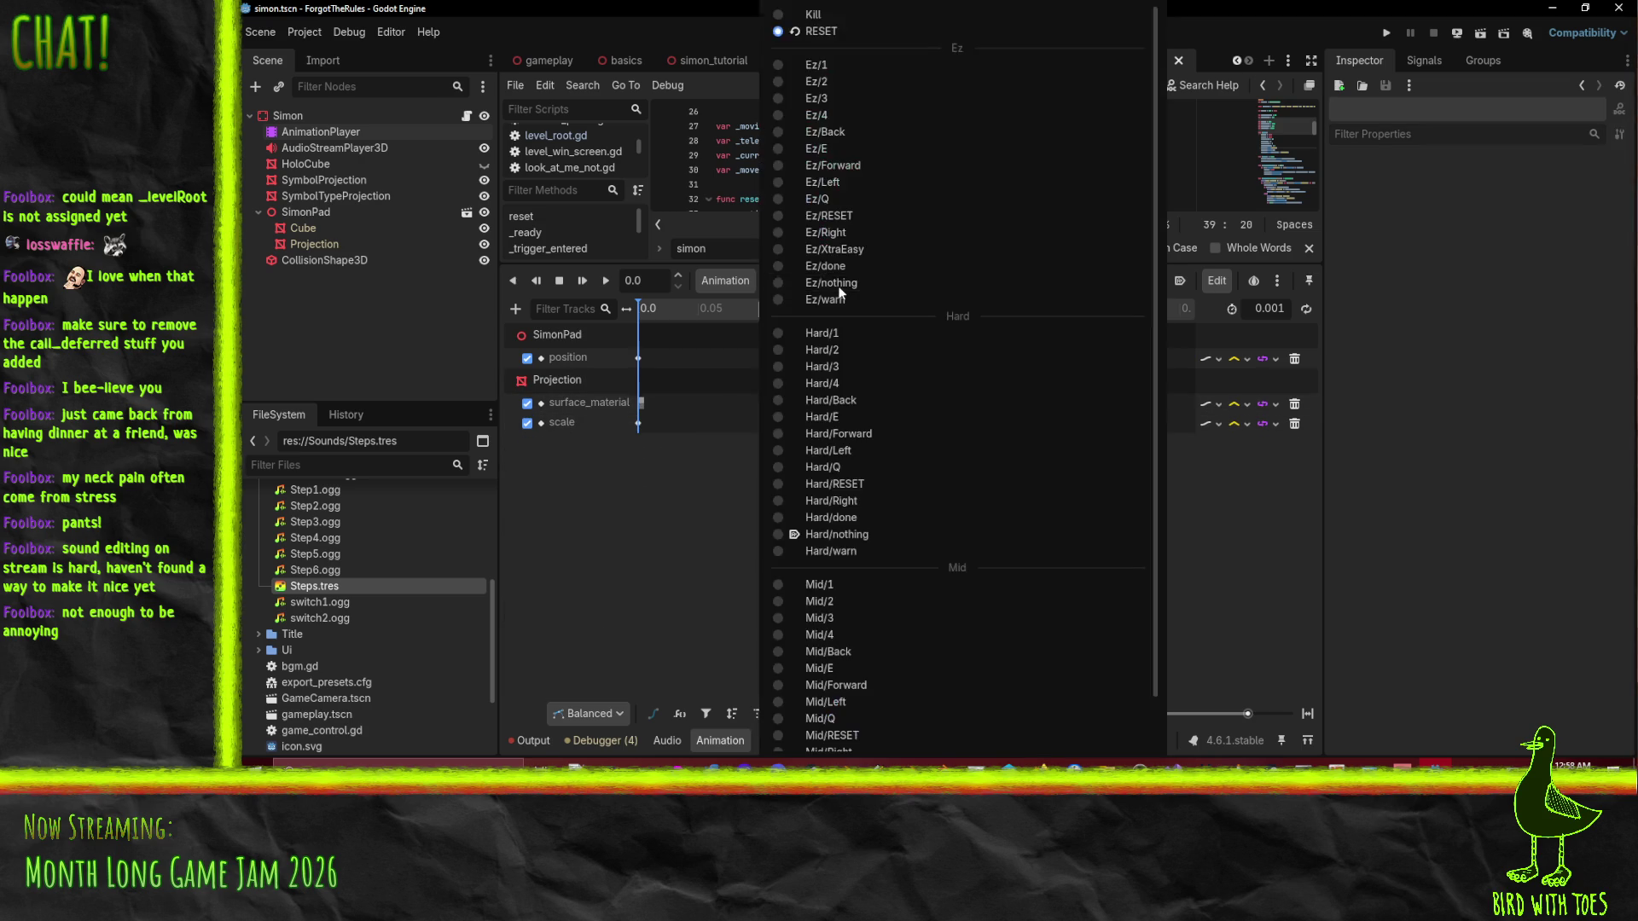
left_click(828, 216)
left_click_drag(719, 662, 636, 351)
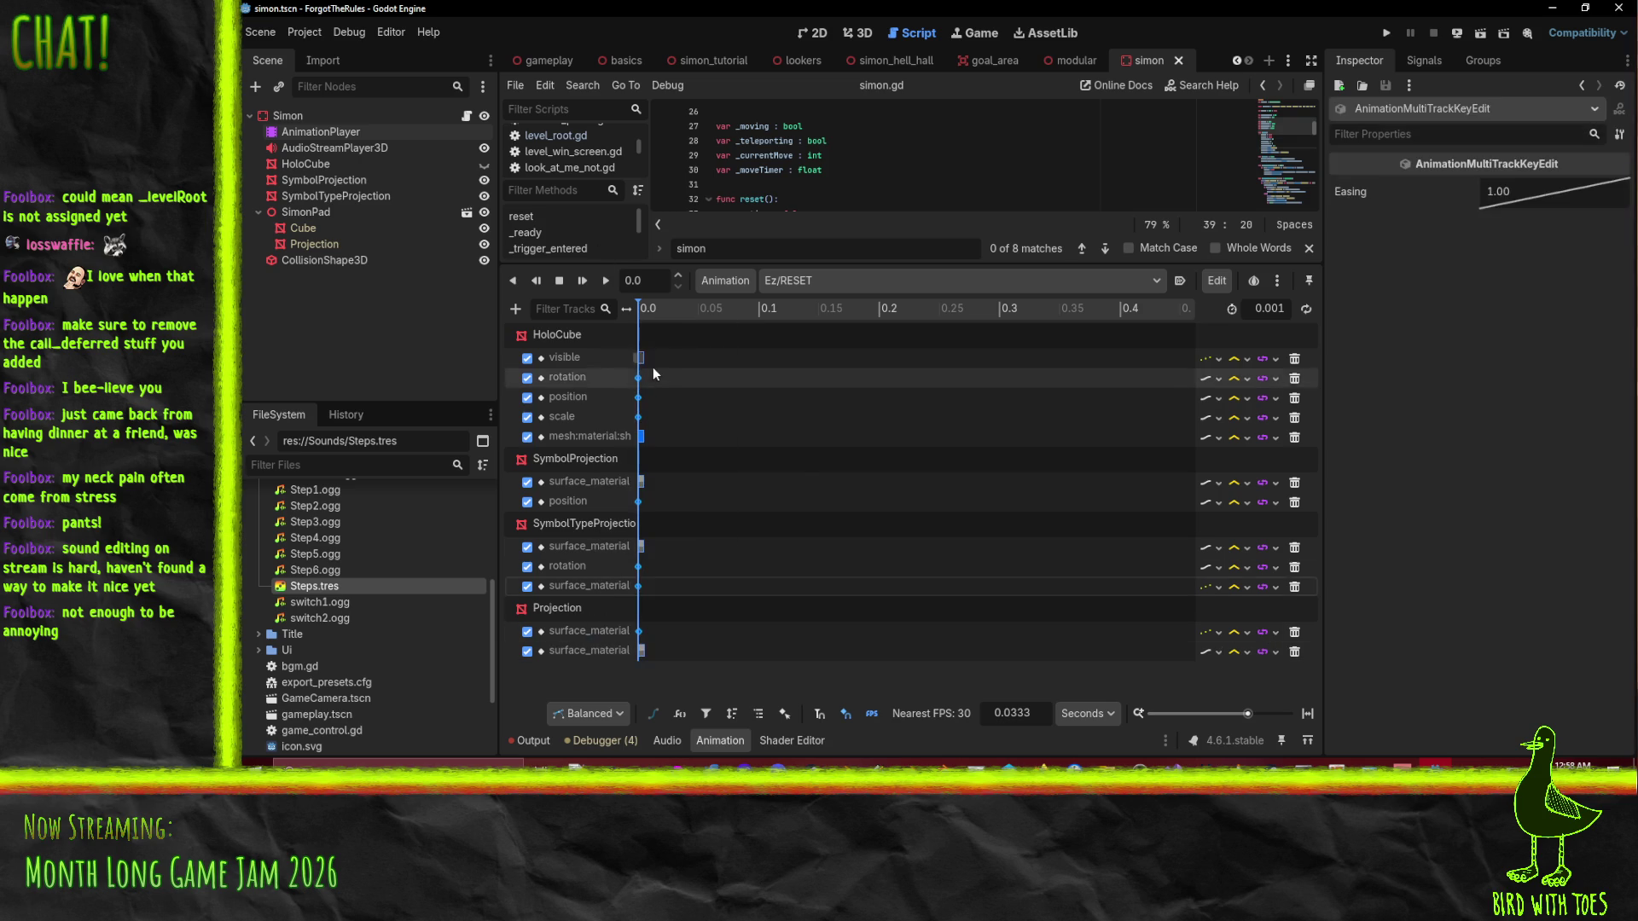
right_click(645, 356)
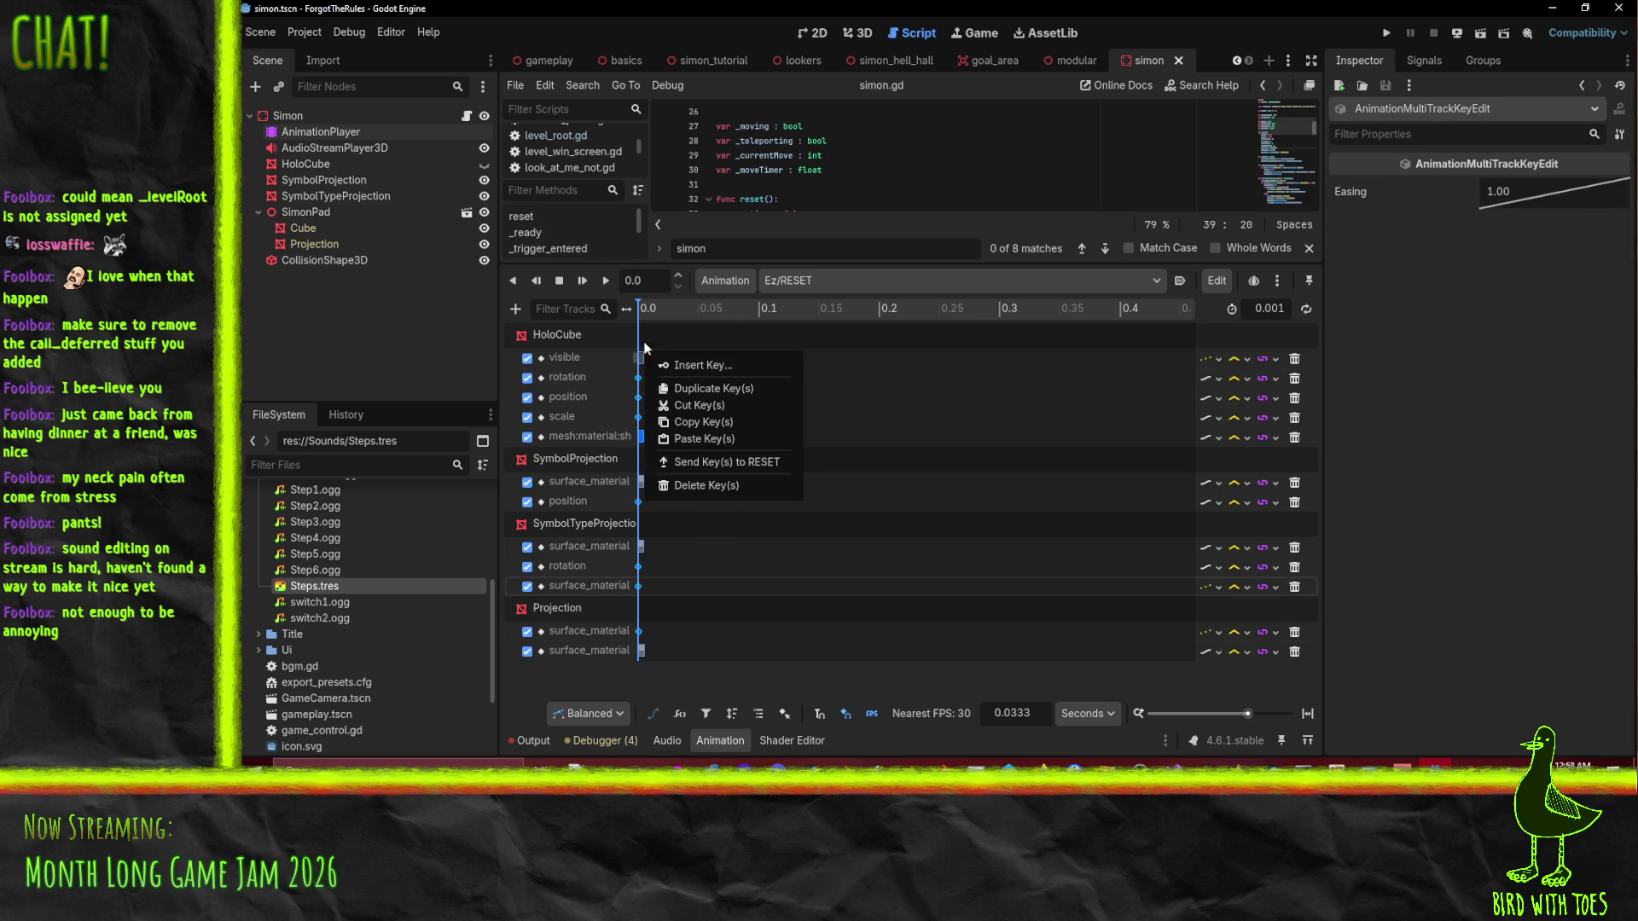
left_click(729, 464)
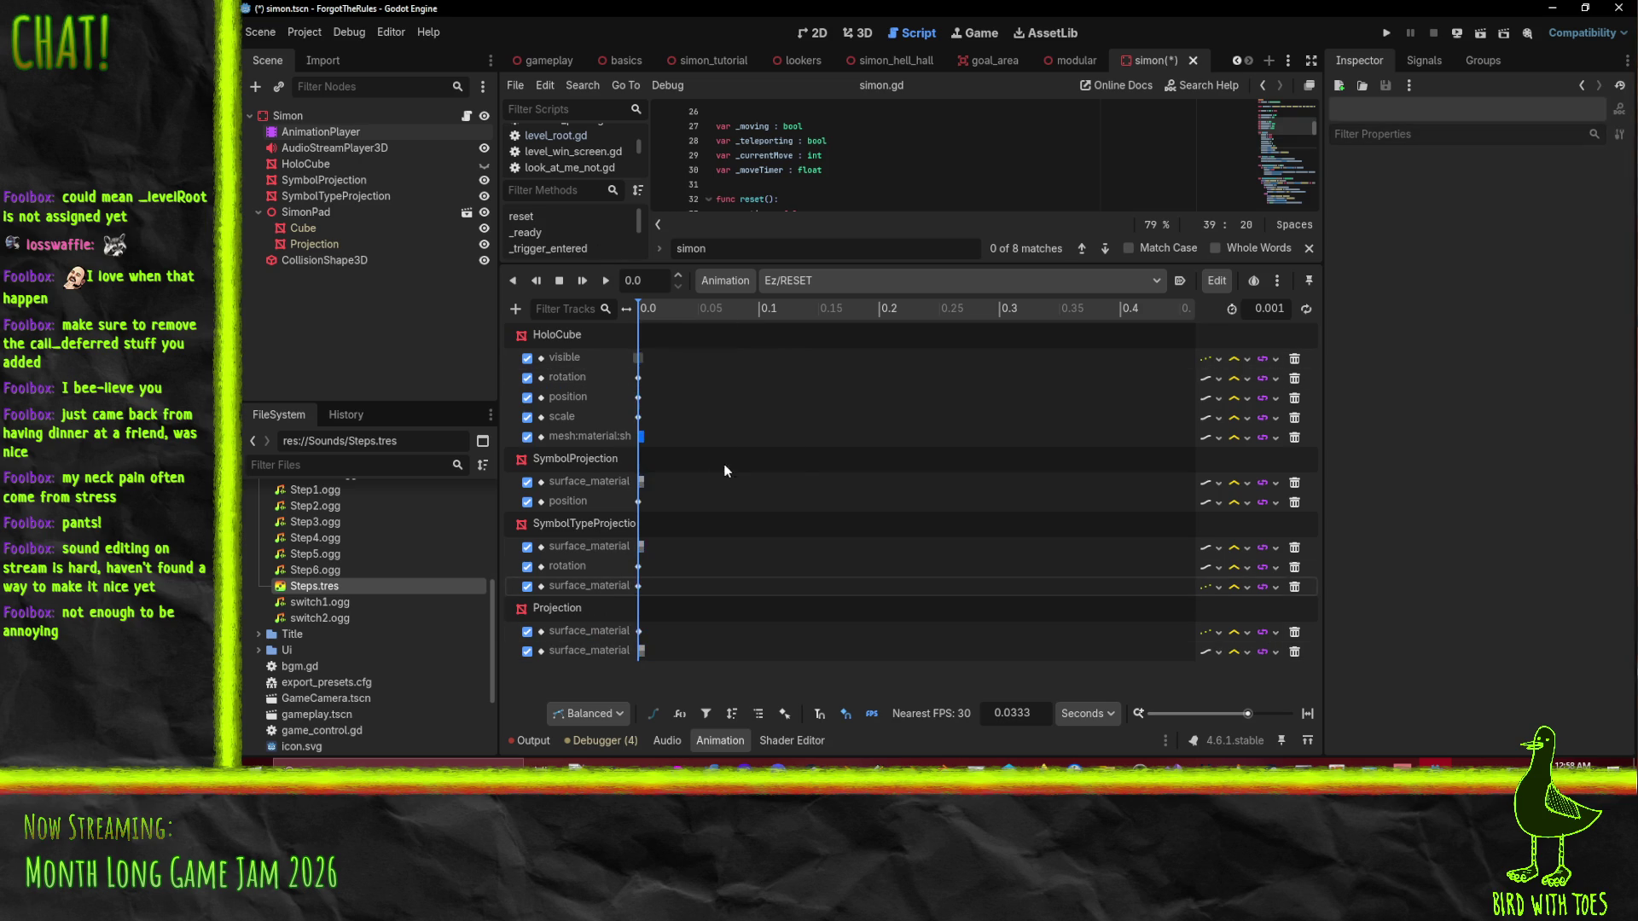
left_click(822, 279)
left_click(853, 31)
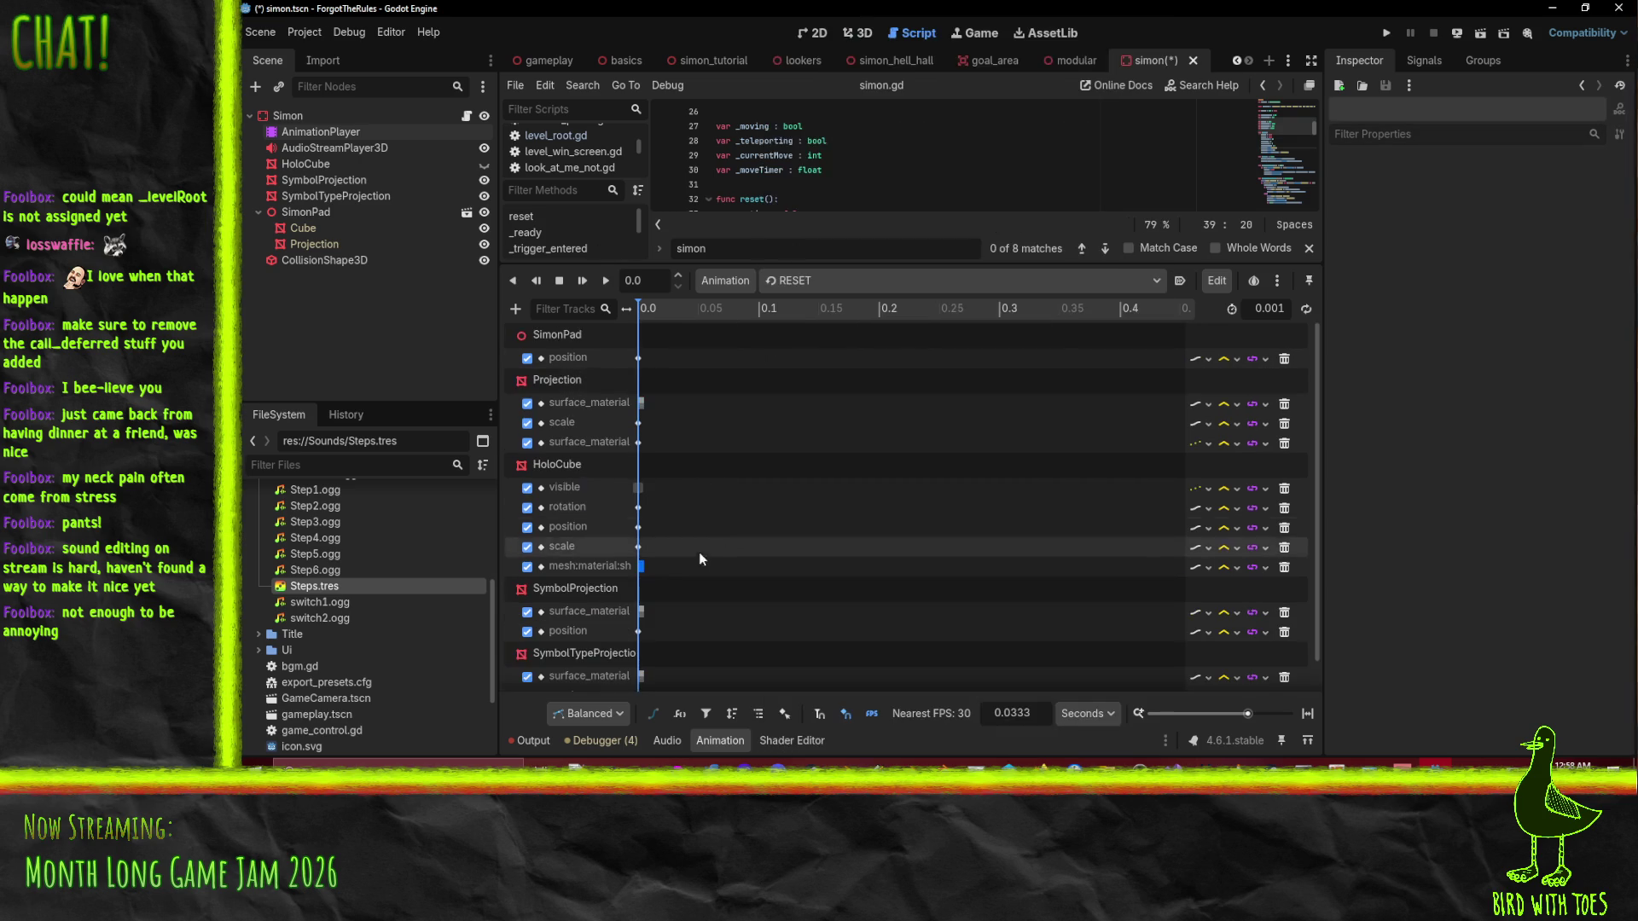
Save the simon scene, enlarge the code view, and run the game past the title screen.
key("ctrl+s")
left_click_drag(795, 264, 795, 501)
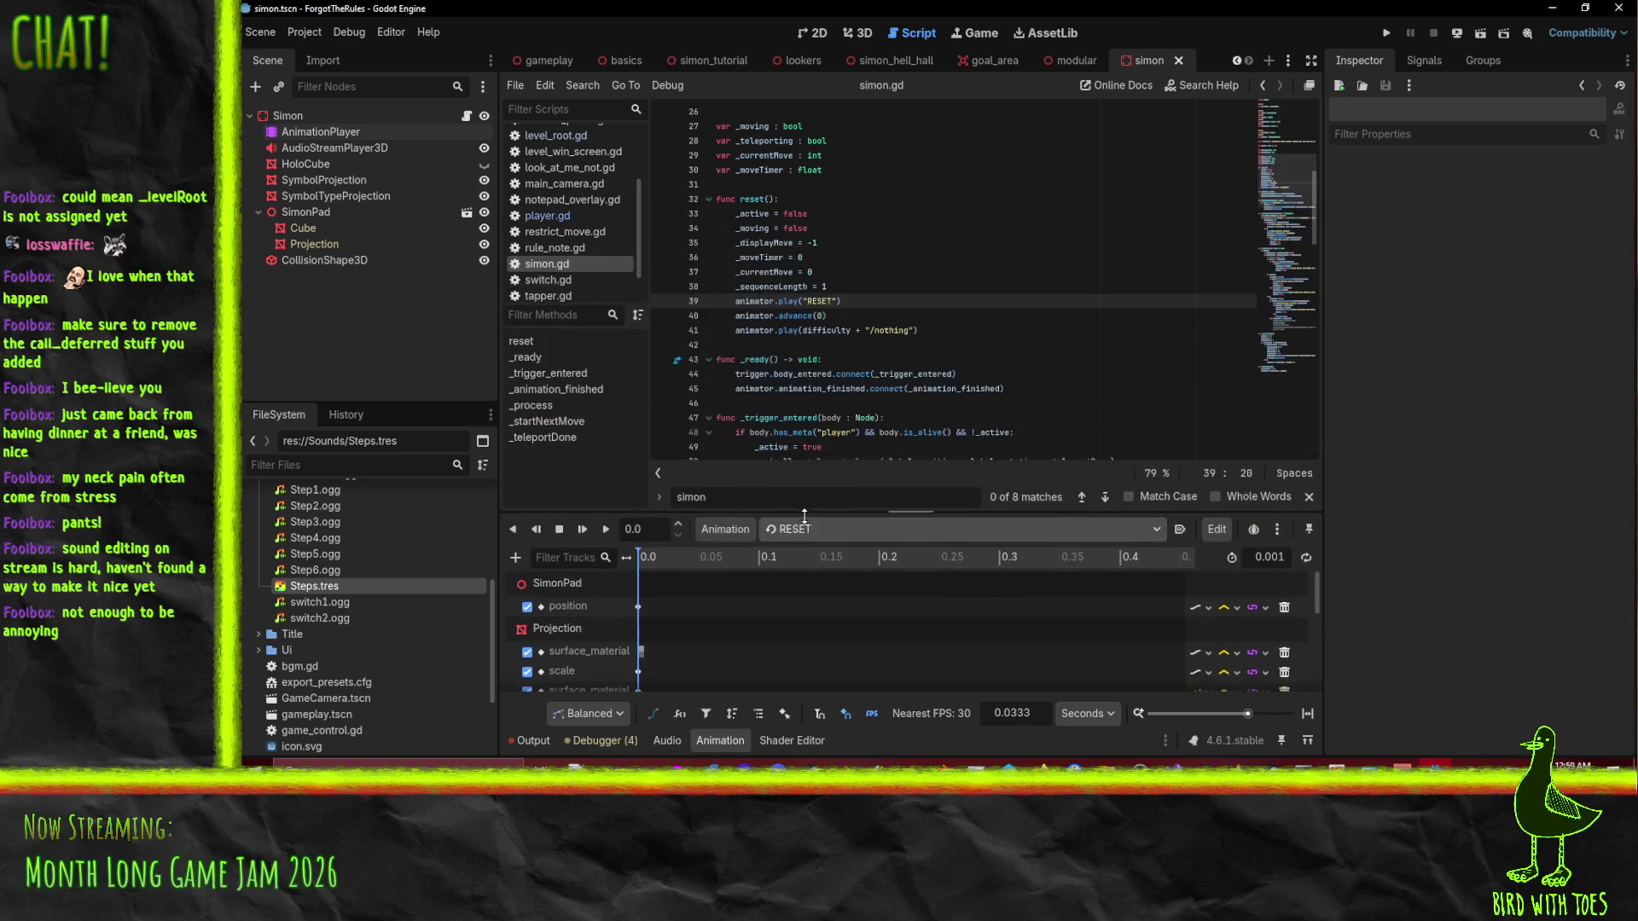
left_click(1381, 33)
key("q")
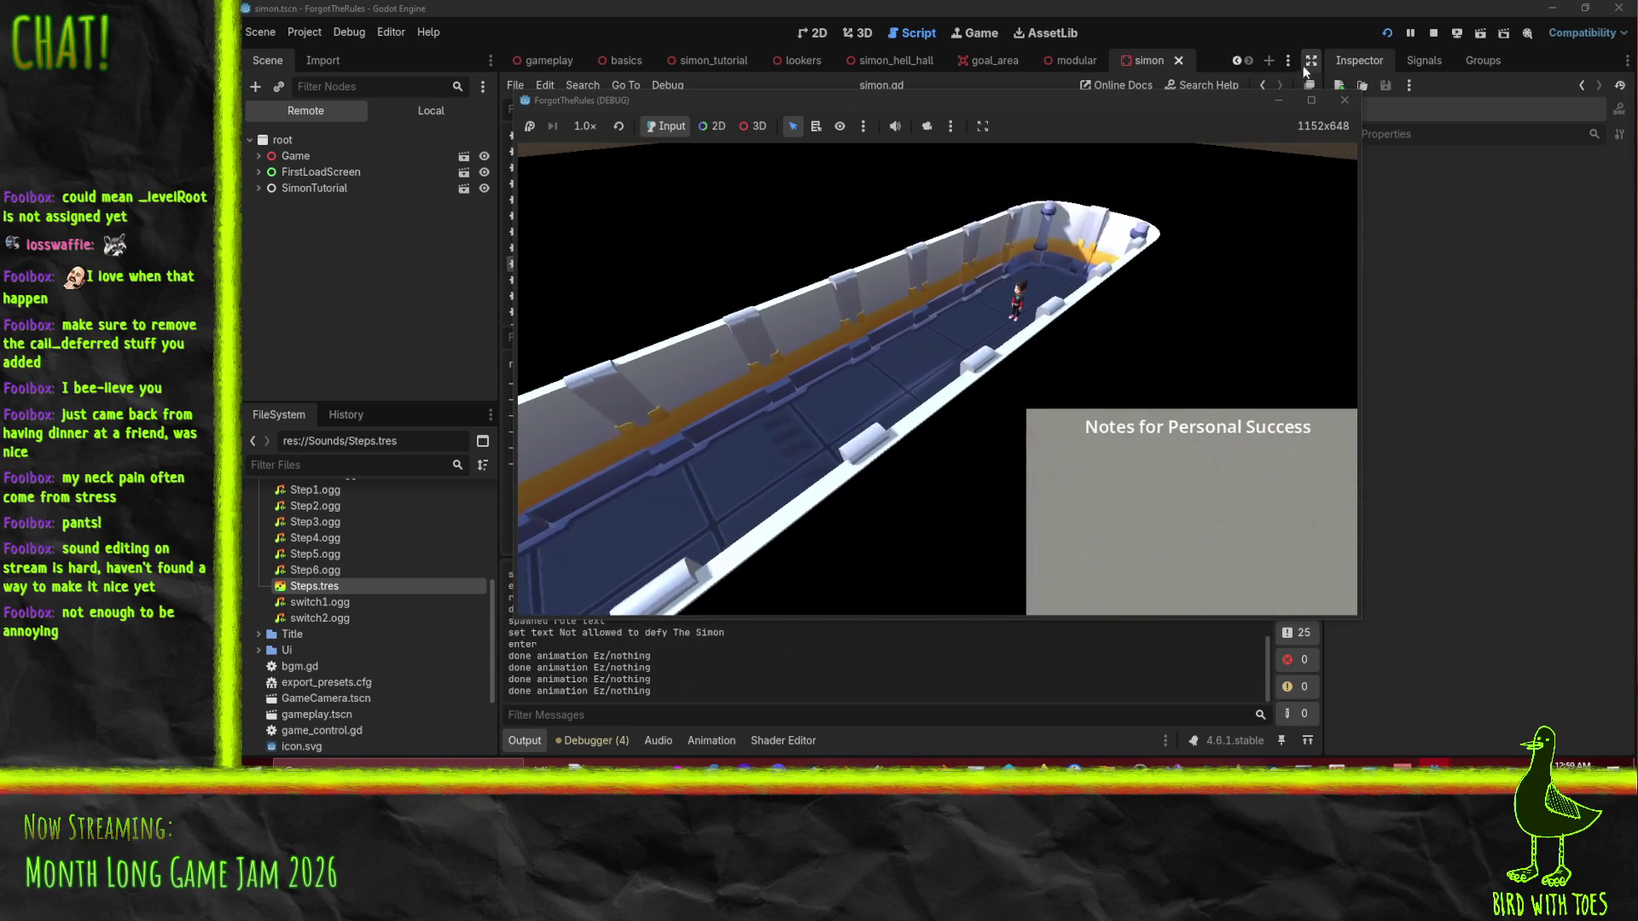
Stop the test run, switch via simon_tutorial back to simon, and show it in 3D.
left_click(1434, 33)
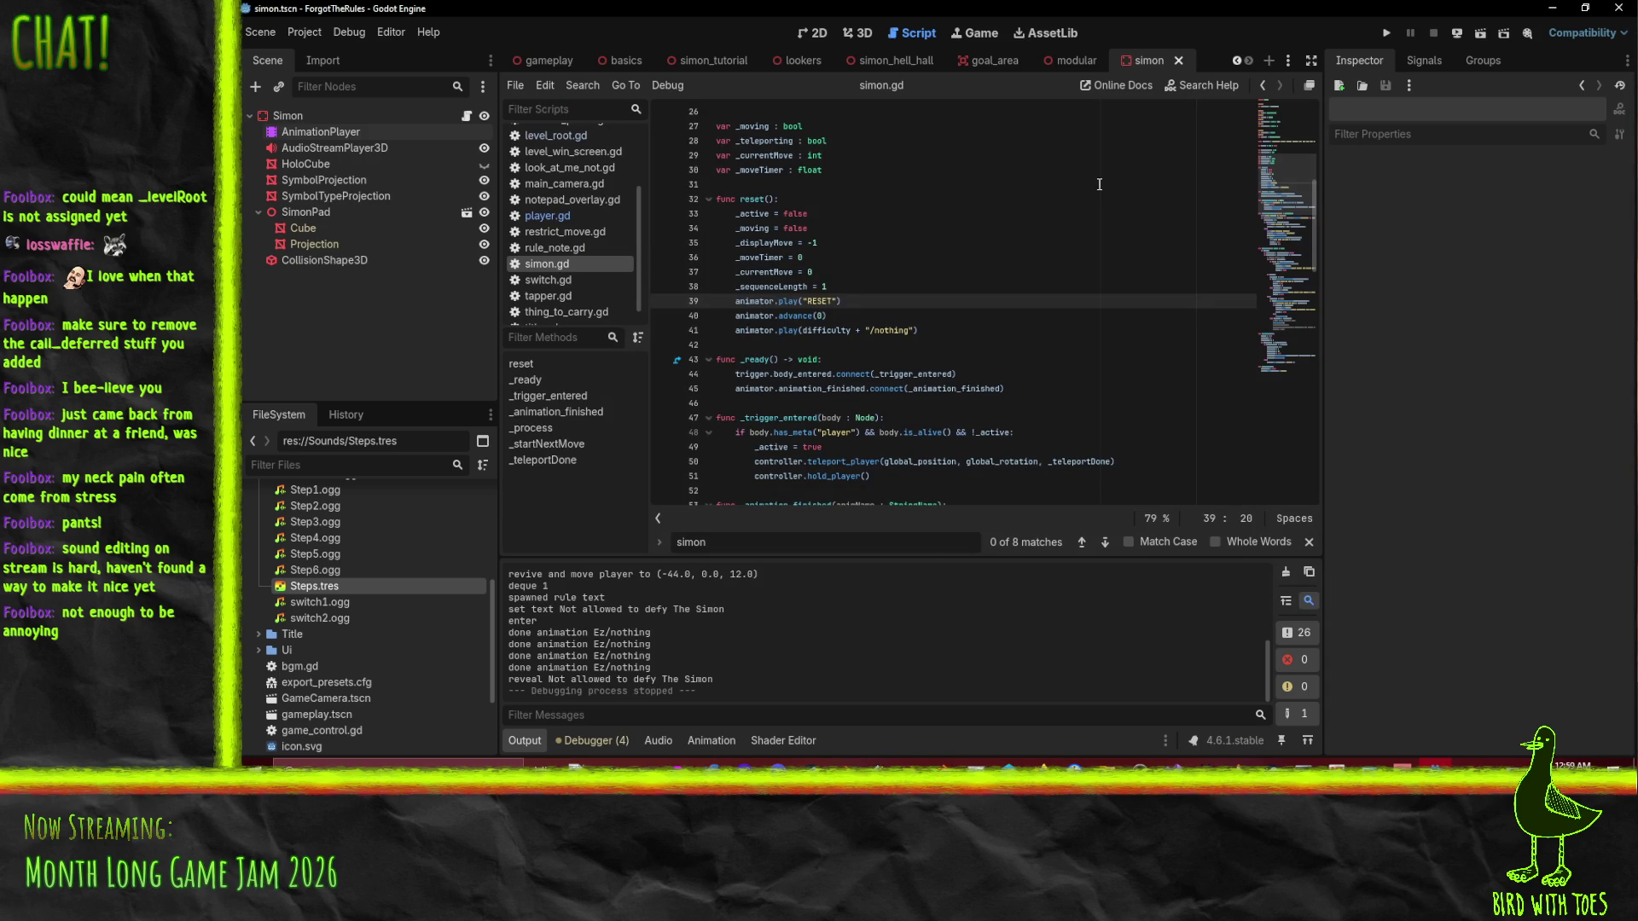
left_click(700, 61)
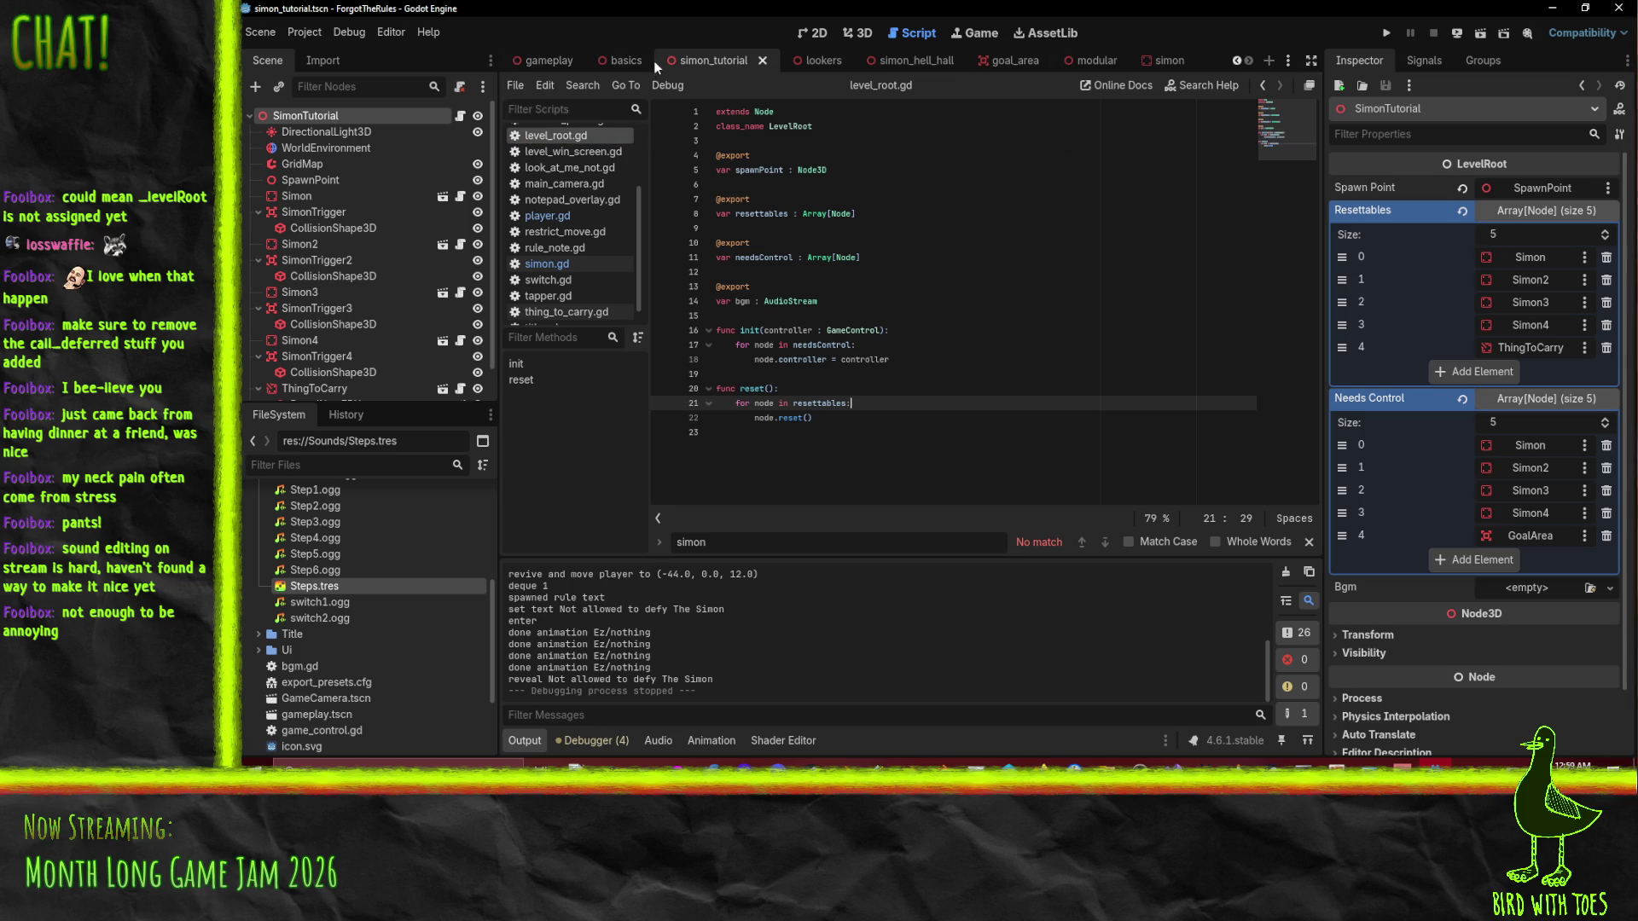
left_click(1167, 61)
left_click(857, 32)
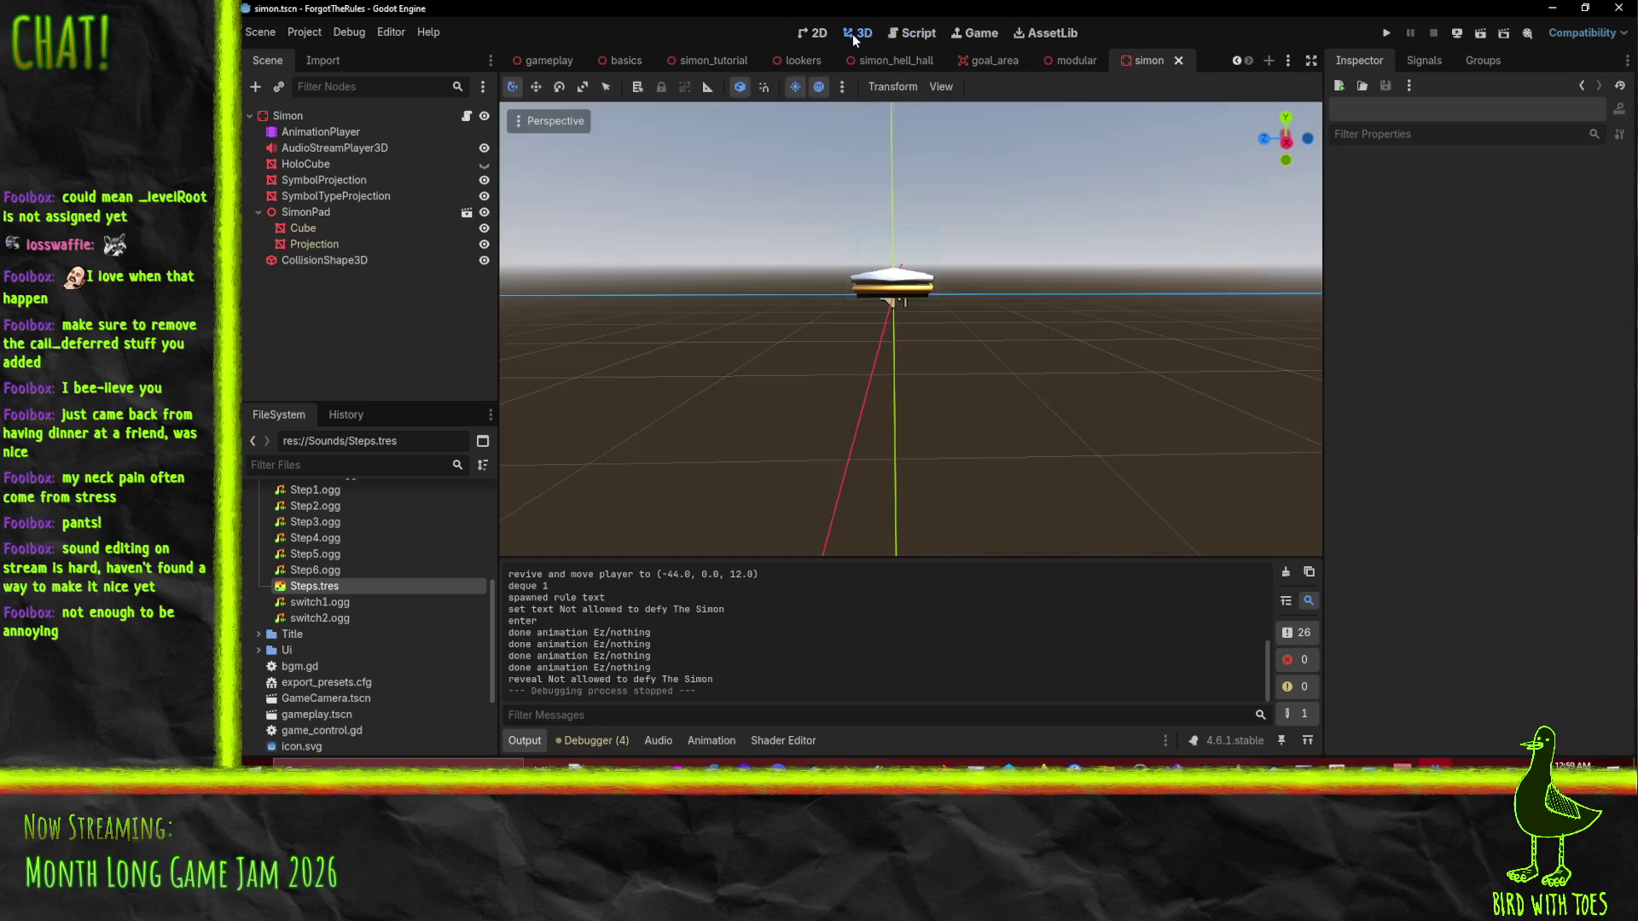
In the Kill animation, set the SimonPad position key at 0.1 s to y -4.0.
left_click(296, 134)
left_click(797, 517)
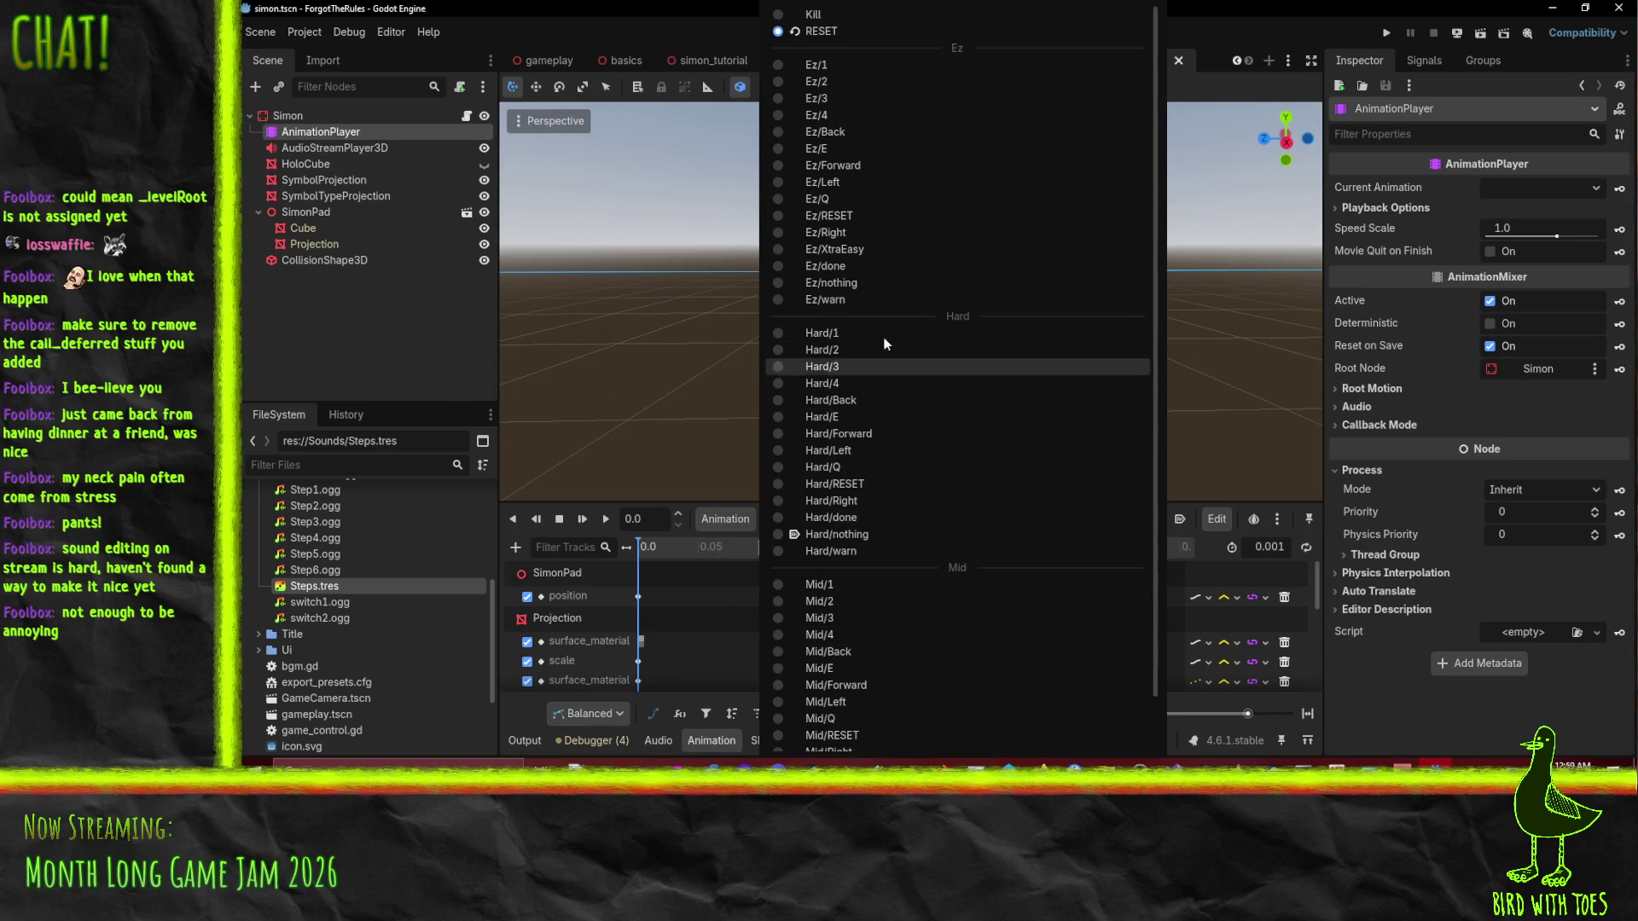
left_click(855, 17)
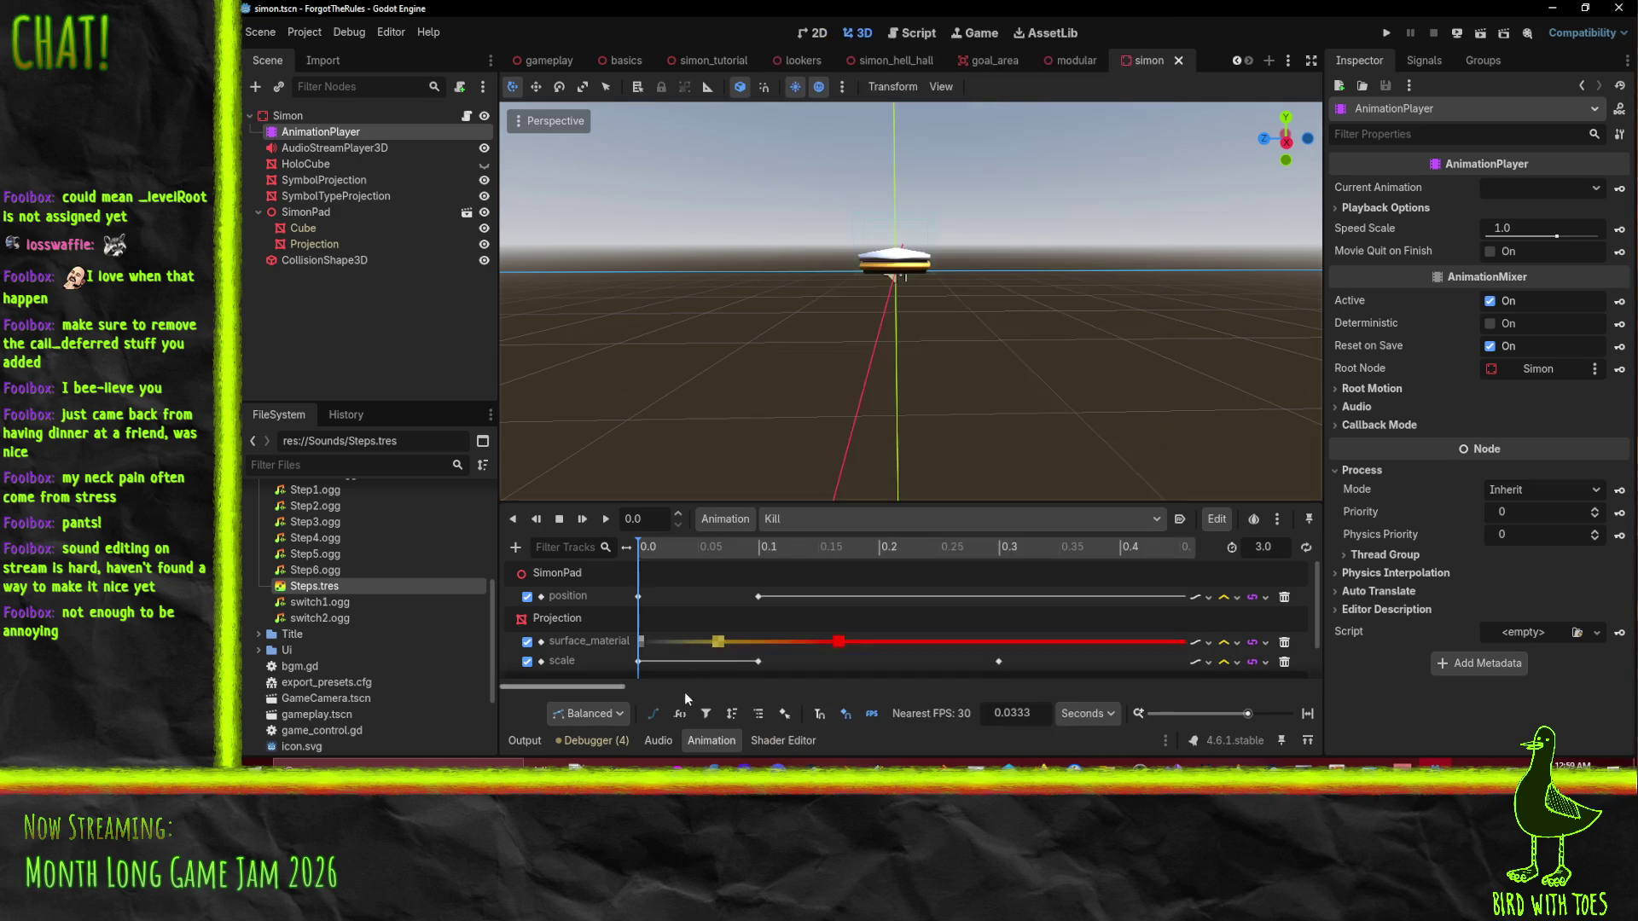
left_click(758, 596)
left_click(1467, 236)
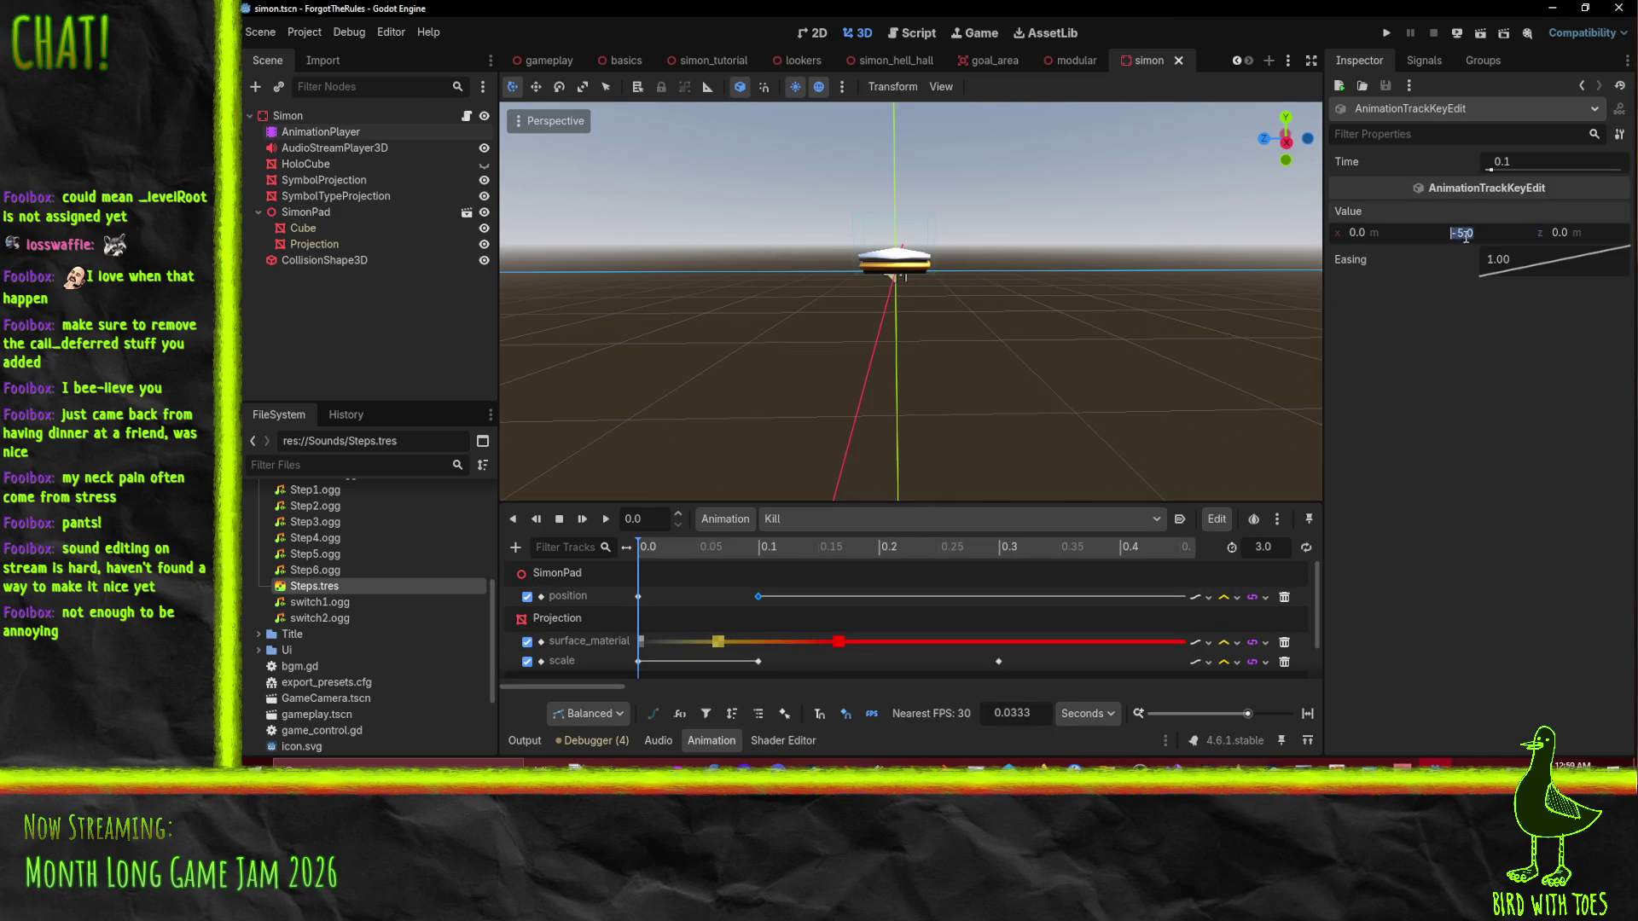
type("-4")
key("Return")
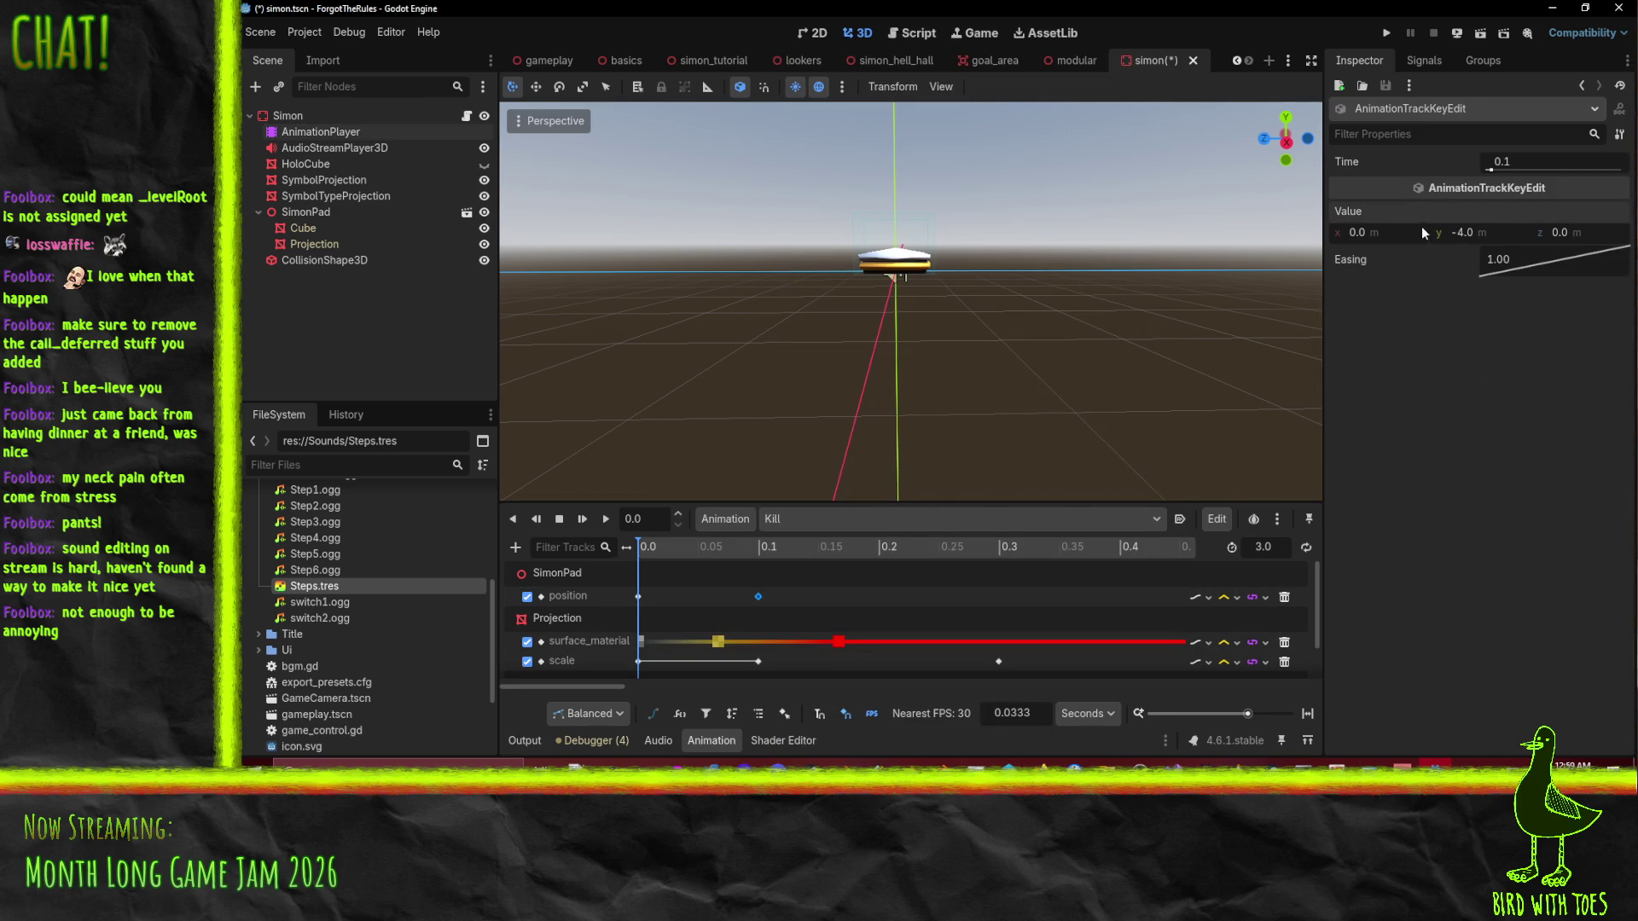
Set the SimonPad position key at 2.0 s to y -4.0 and run the game.
scroll(827, 617, "right", 9)
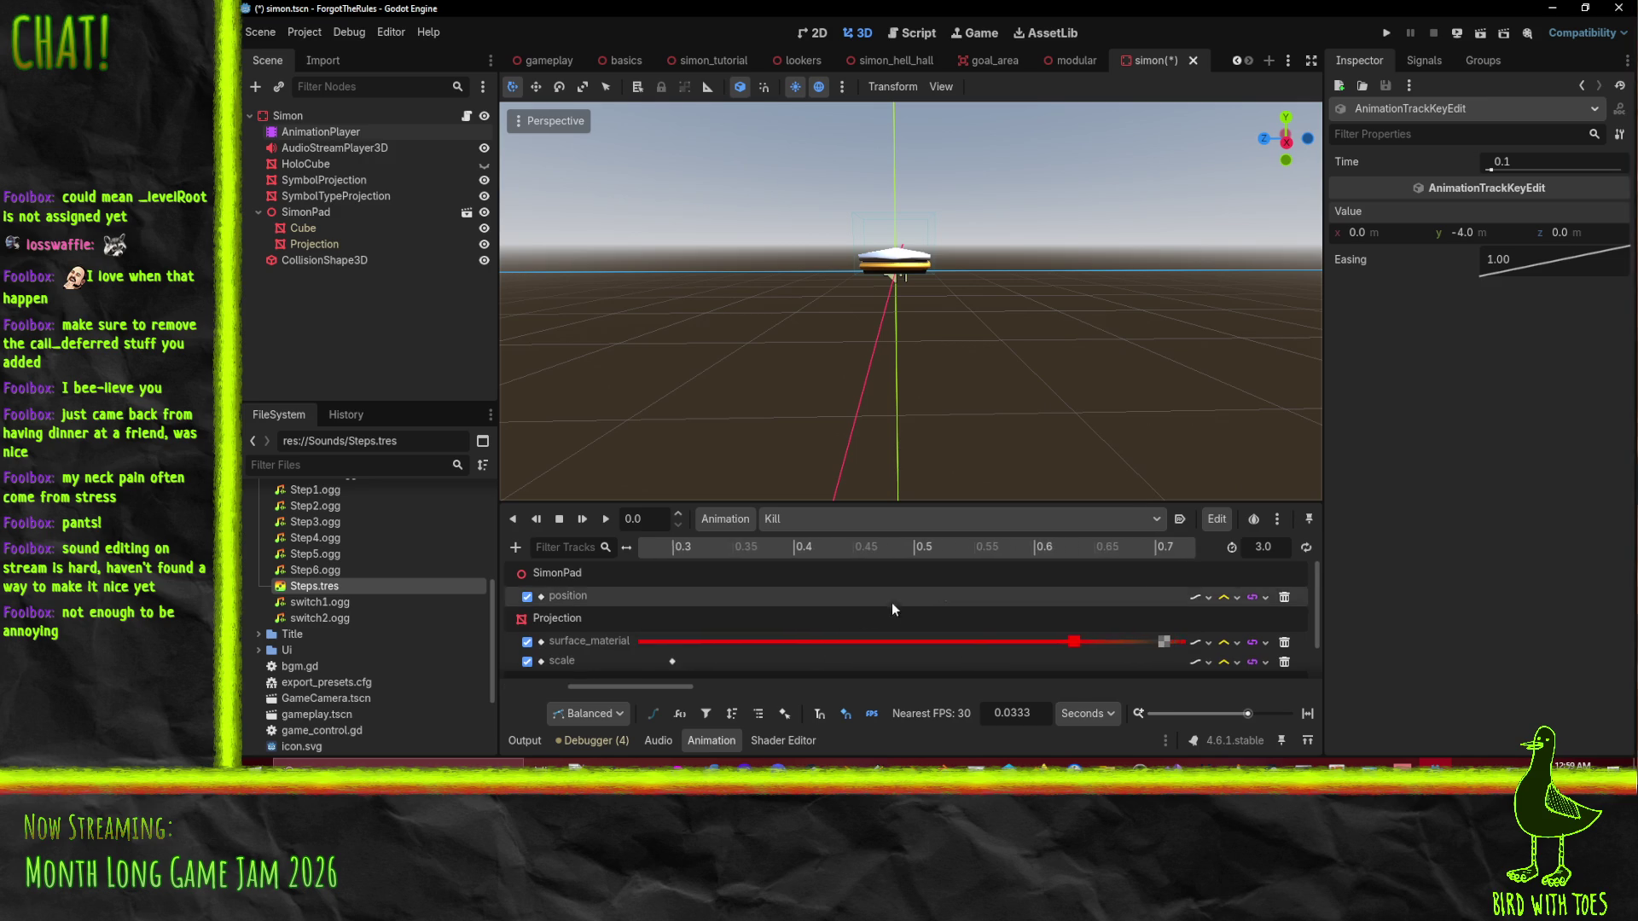
scroll(961, 631, "right", 9)
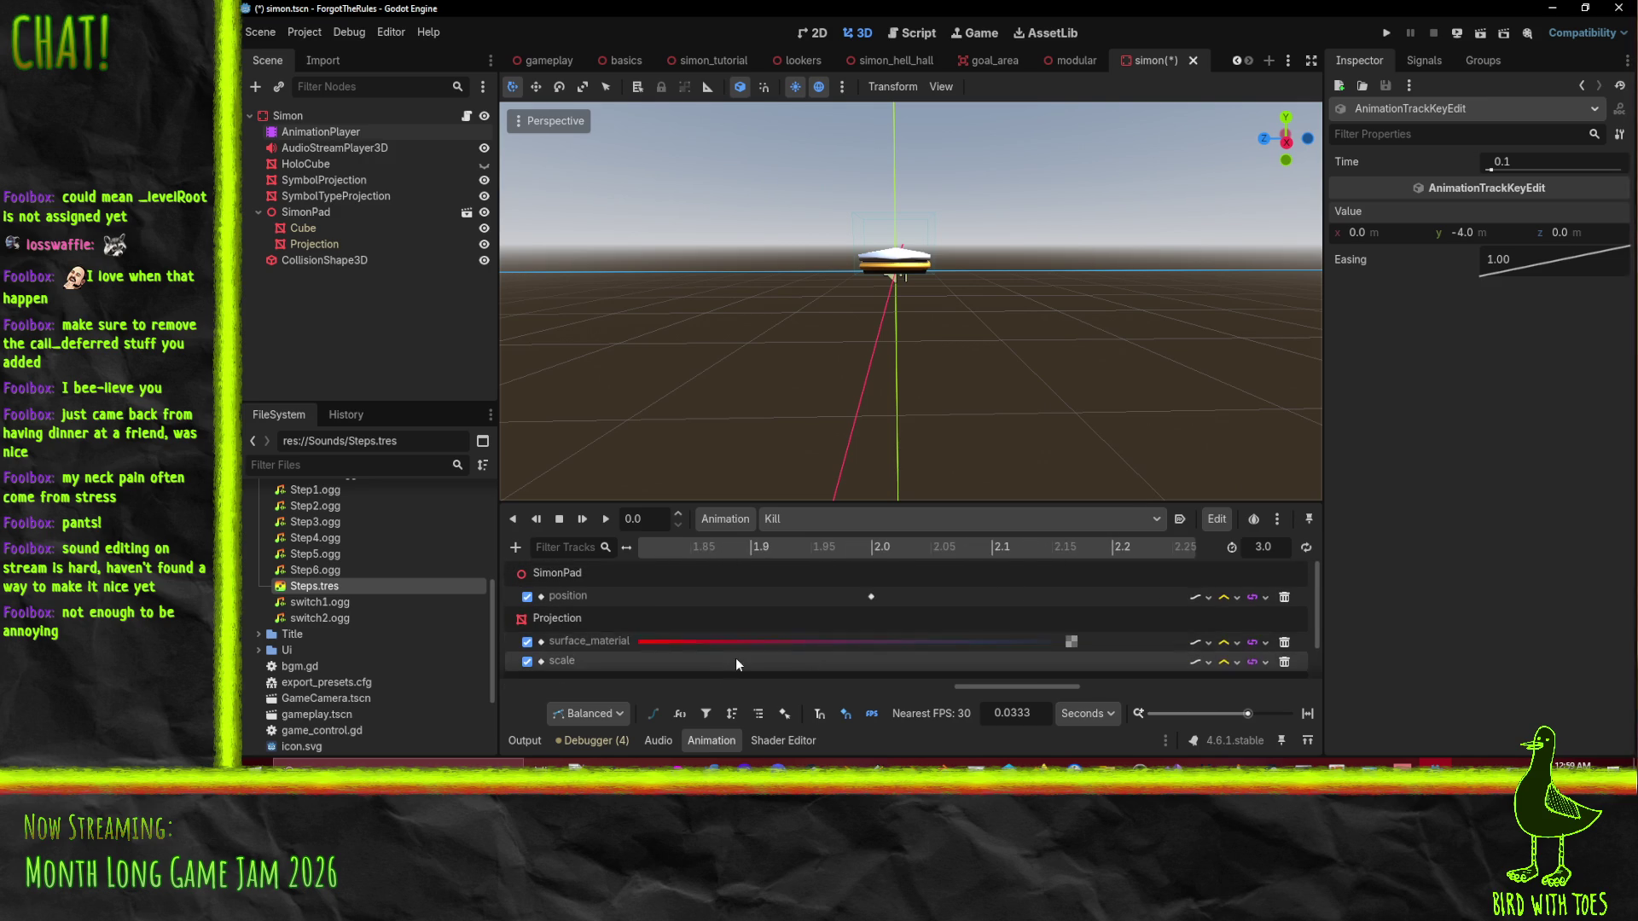
left_click(864, 606)
left_click(871, 597)
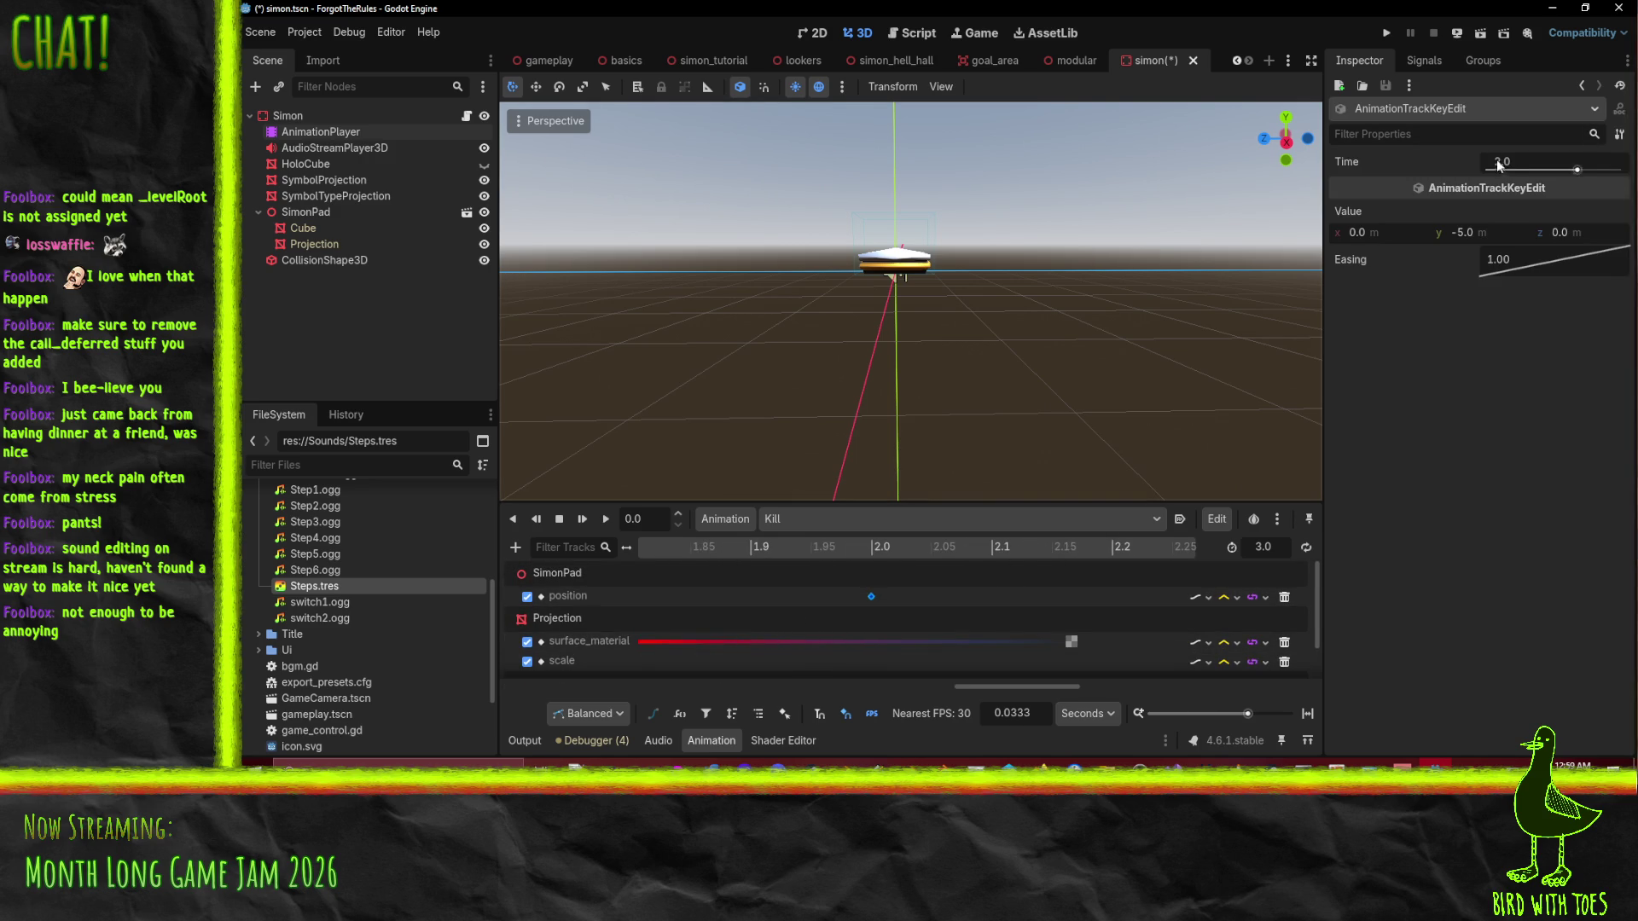
left_click(1467, 232)
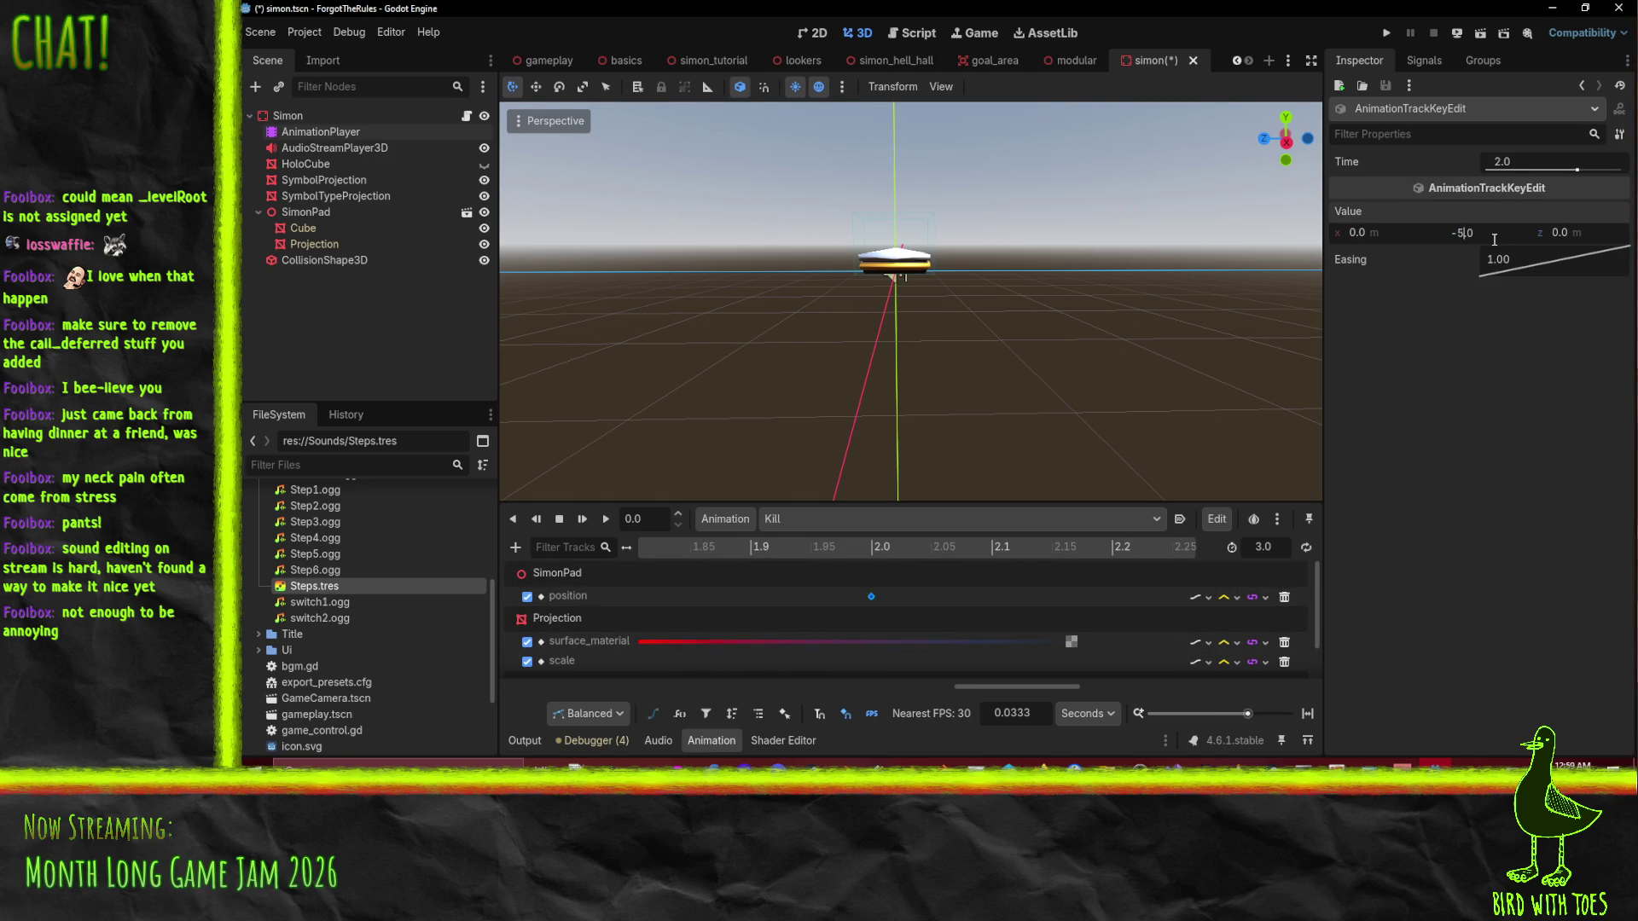
type("-4")
left_click(1386, 33)
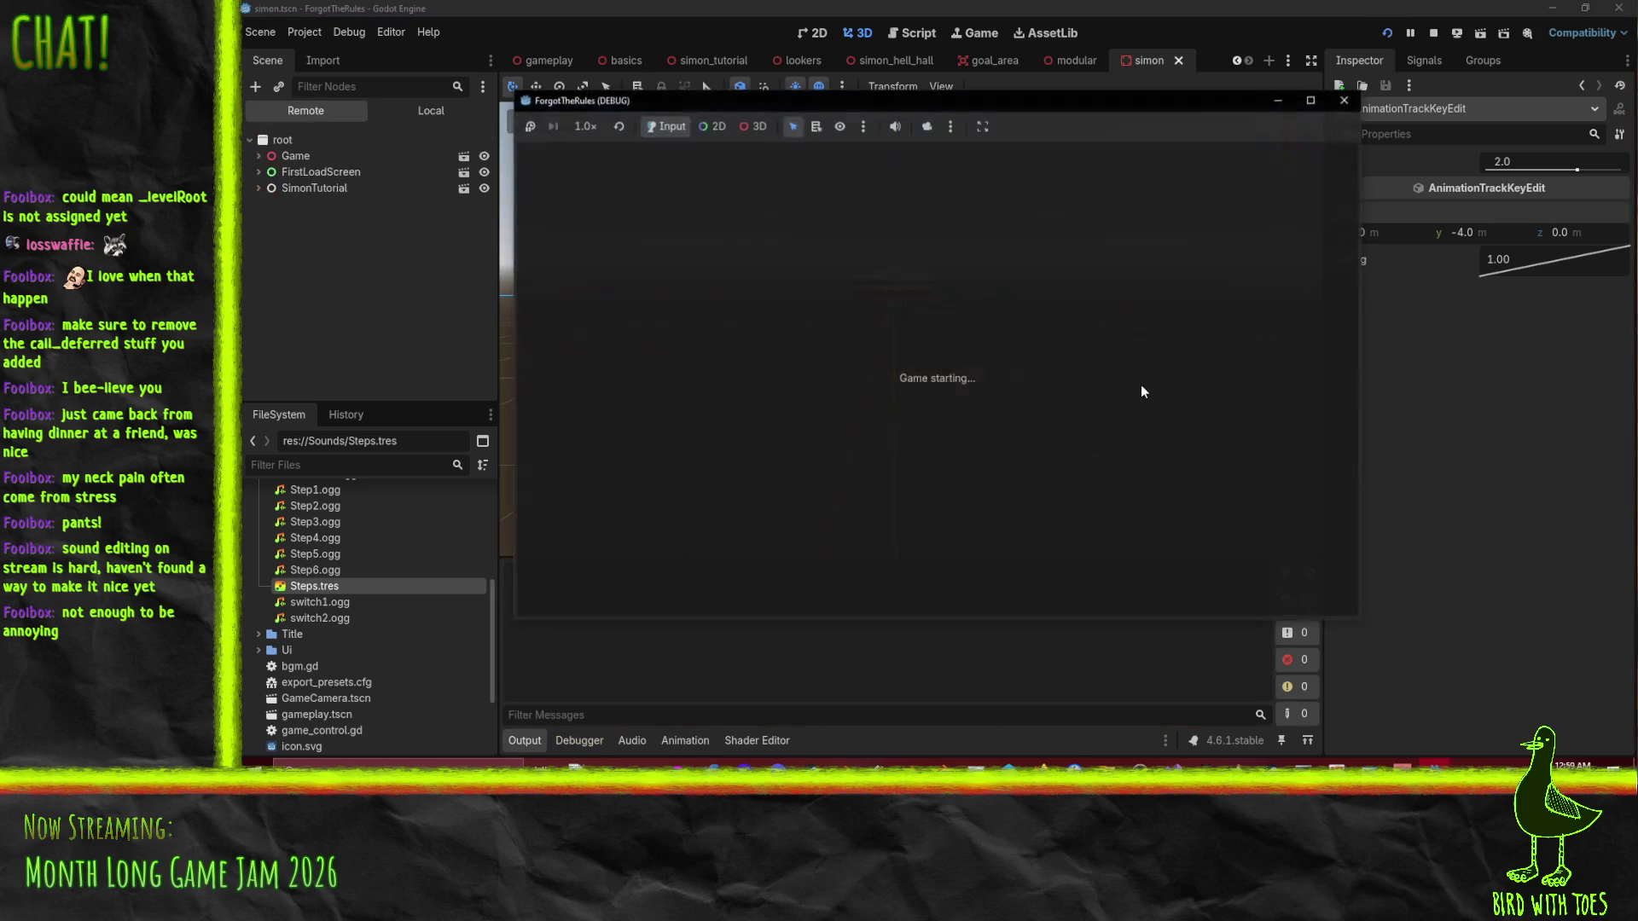
Play into the Simon level, send an Up move, stop the game, and orbit above the pad.
left_click(1144, 411)
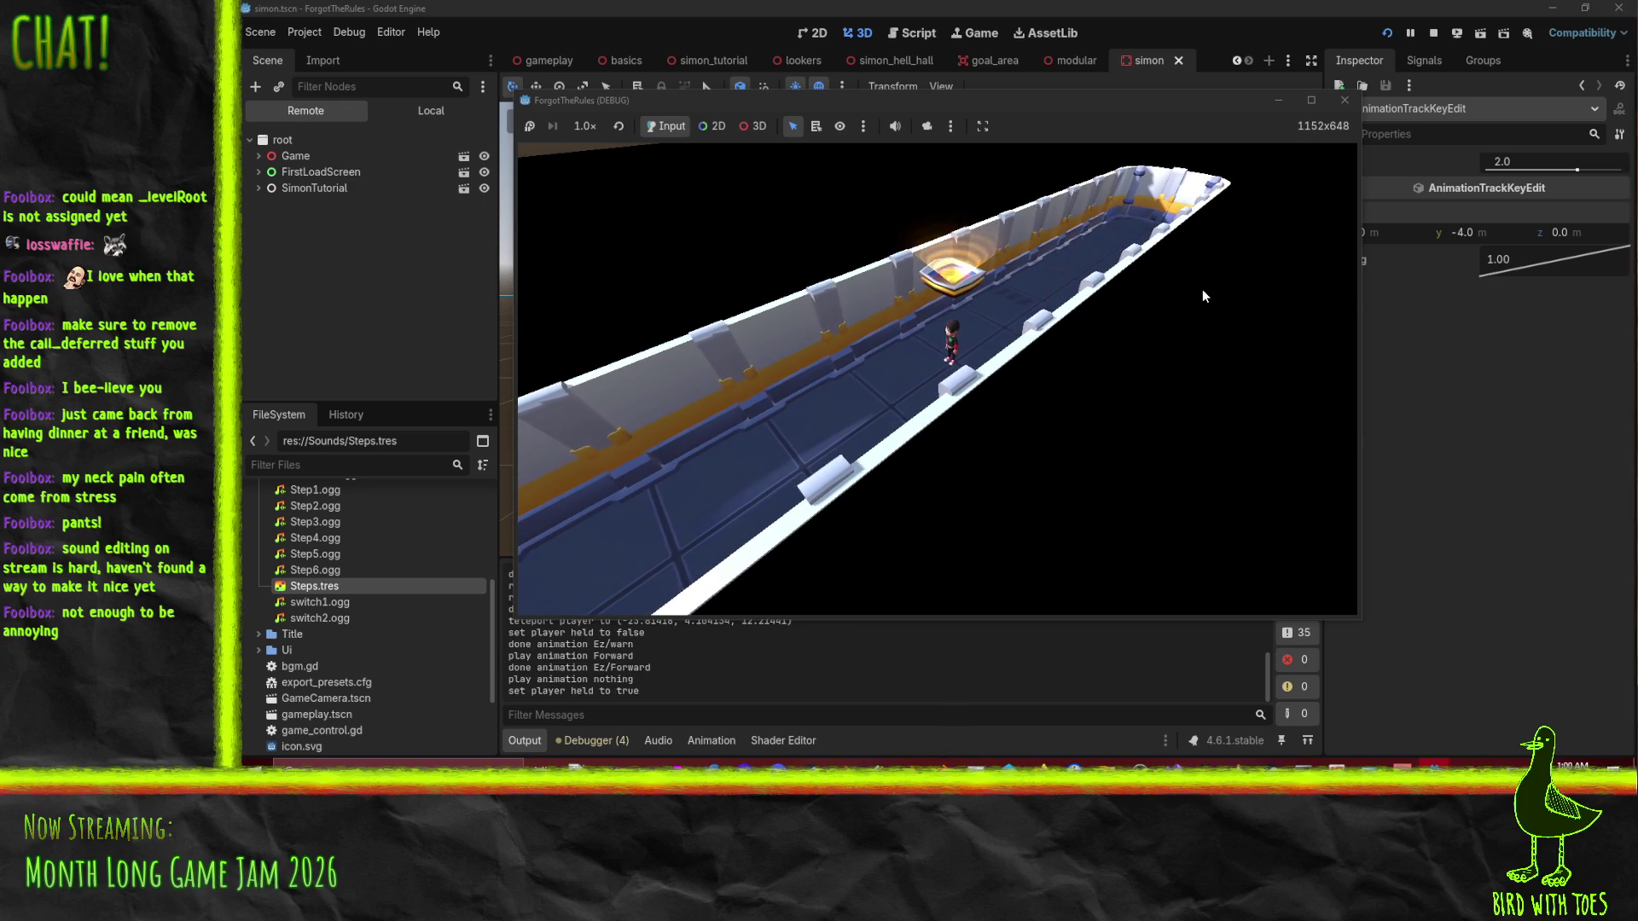
key("Up")
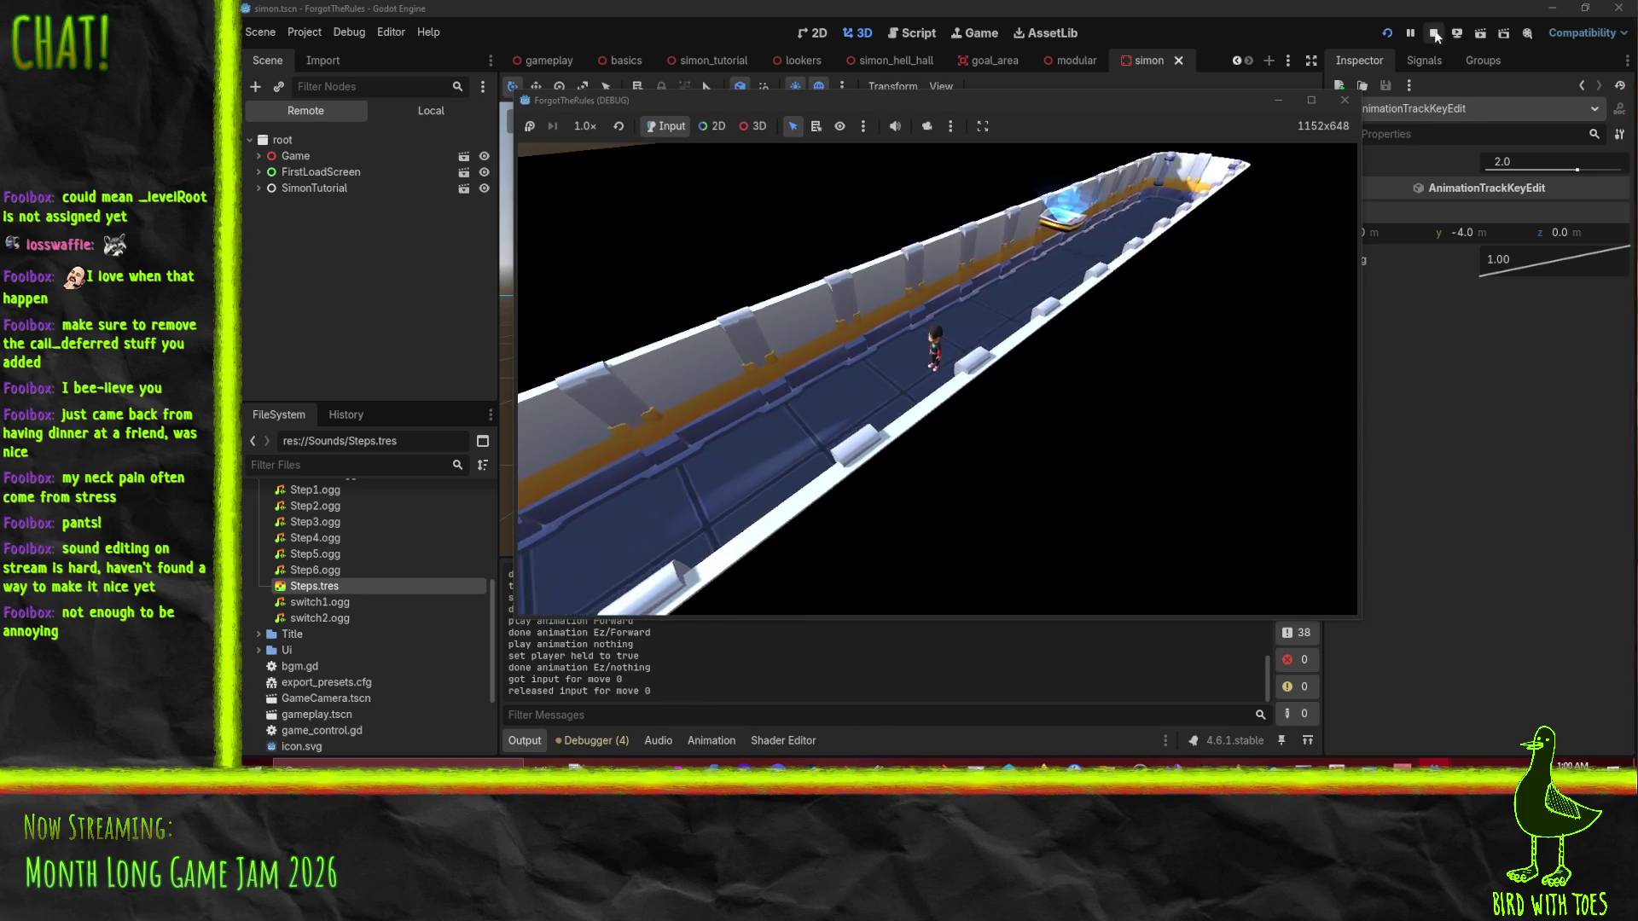
left_click(1433, 32)
mouse_move(919, 373)
left_mouse_down()
mouse_move(969, 348)
mouse_move(1026, 429)
left_mouse_up()
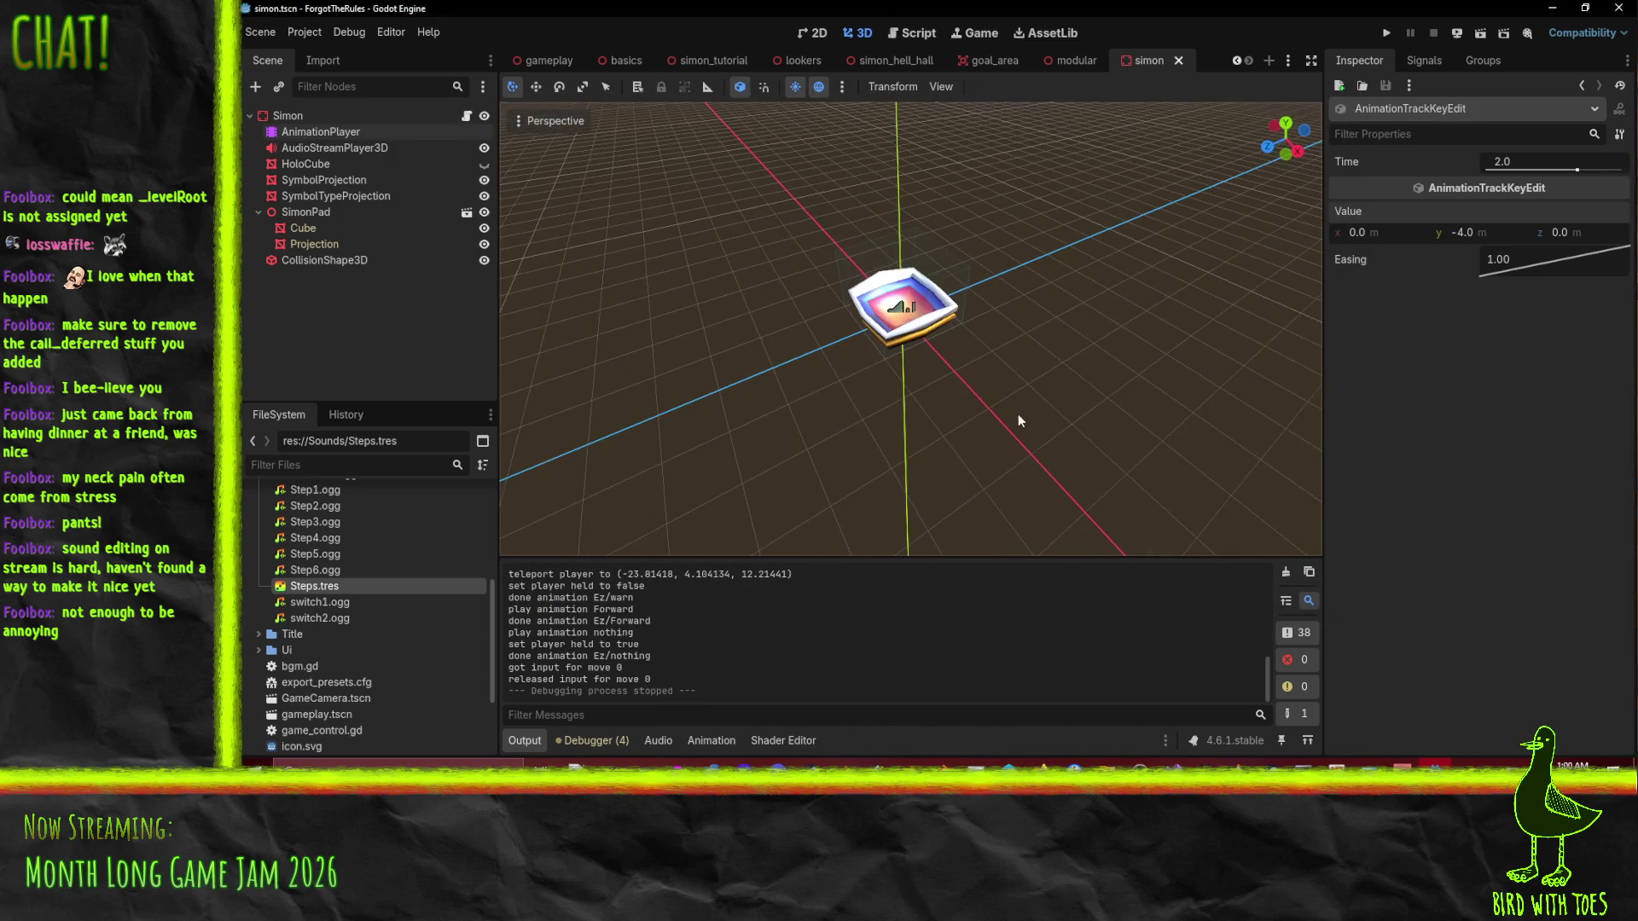
Make the Projection node's Holo material local to the scene and save.
left_click(314, 243)
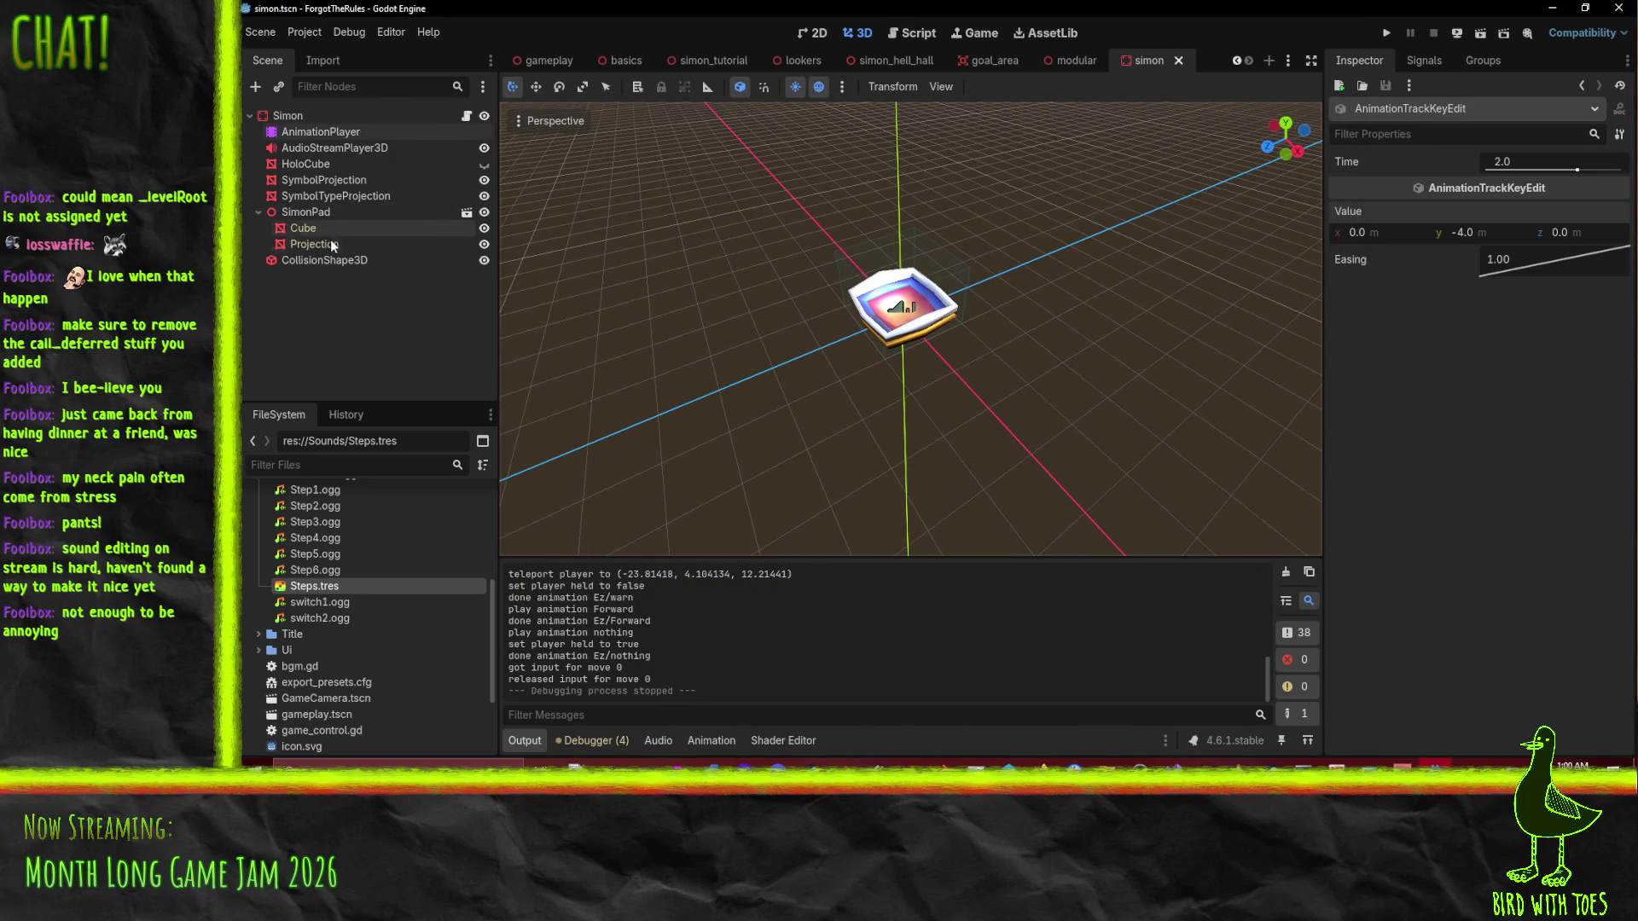
scroll(1467, 220, "up", 5)
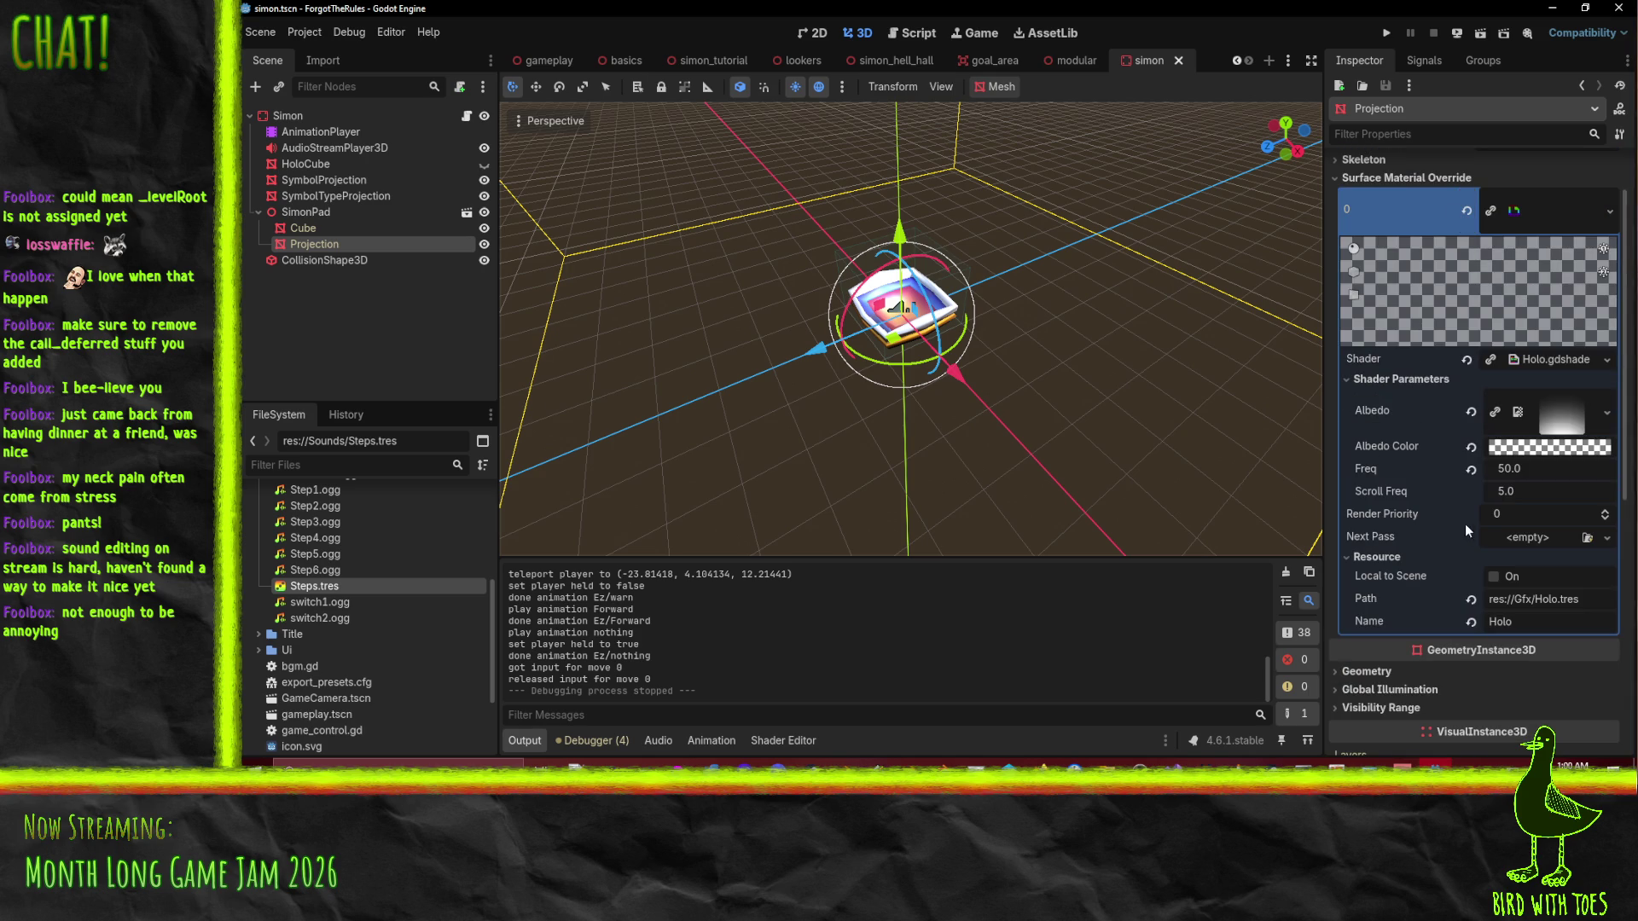
left_click(1607, 361)
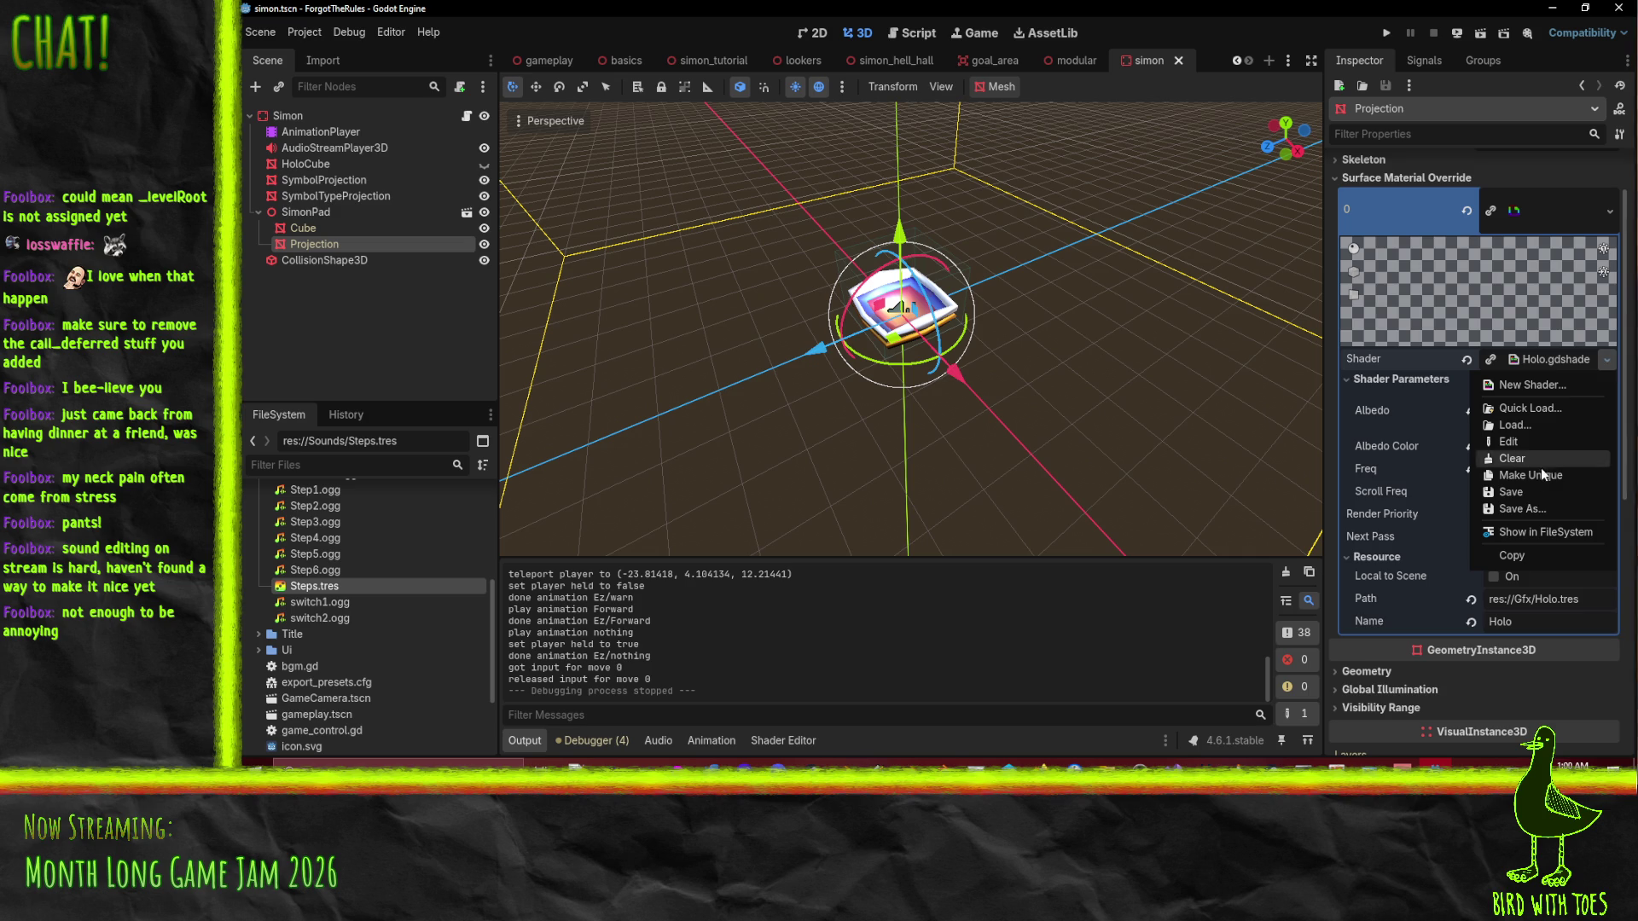
left_click(1386, 515)
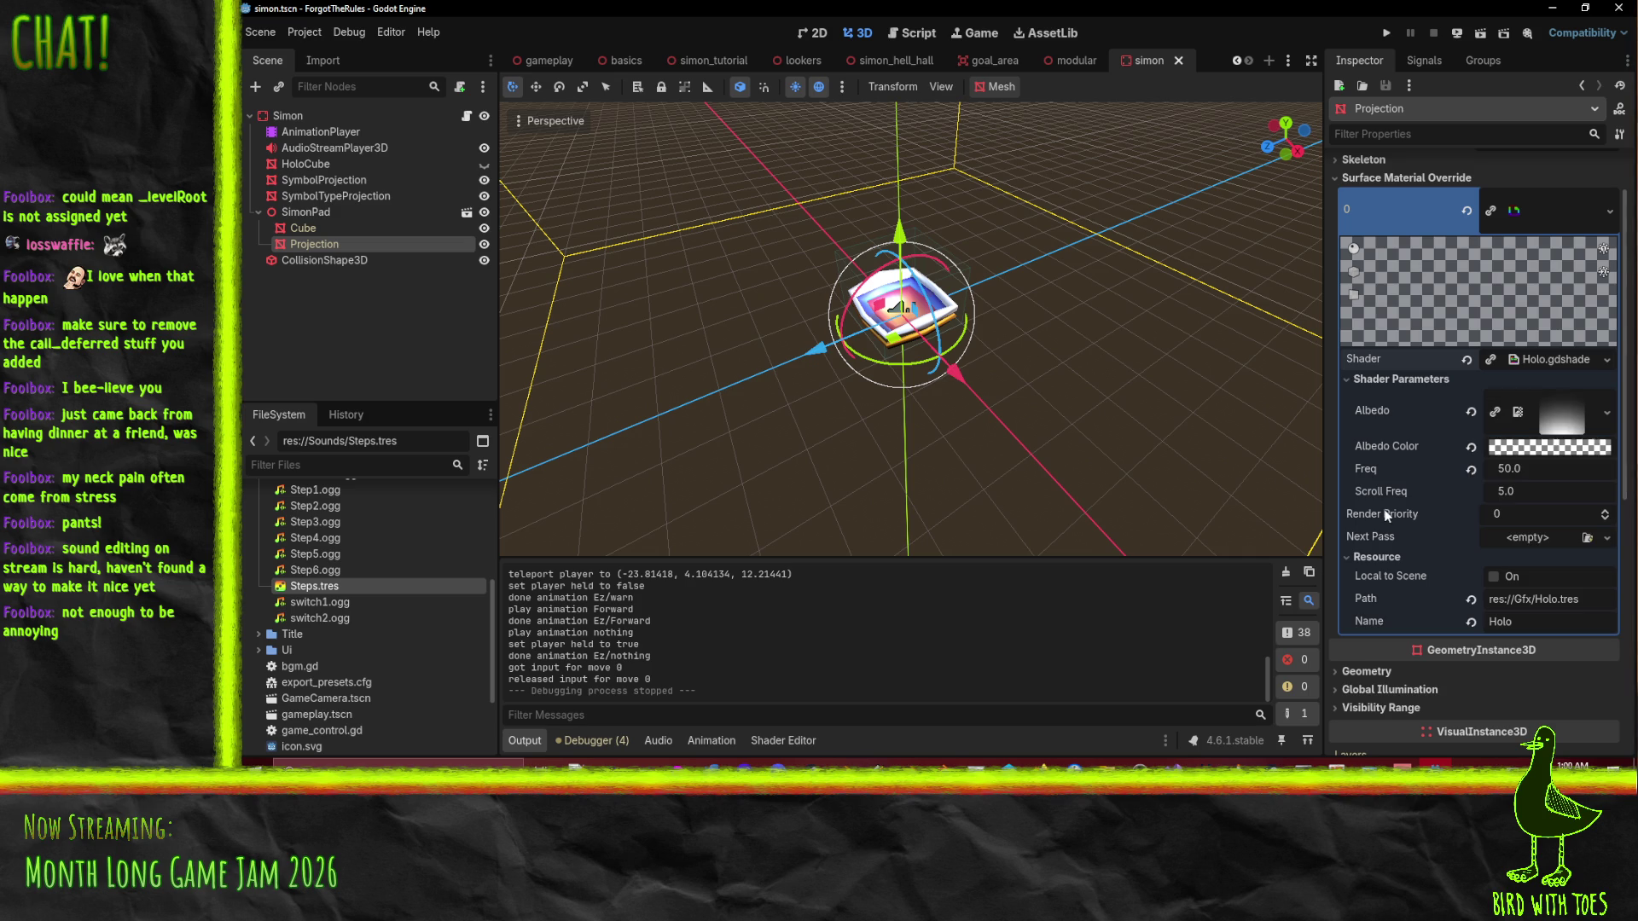
left_click(1493, 577)
key("ctrl+s")
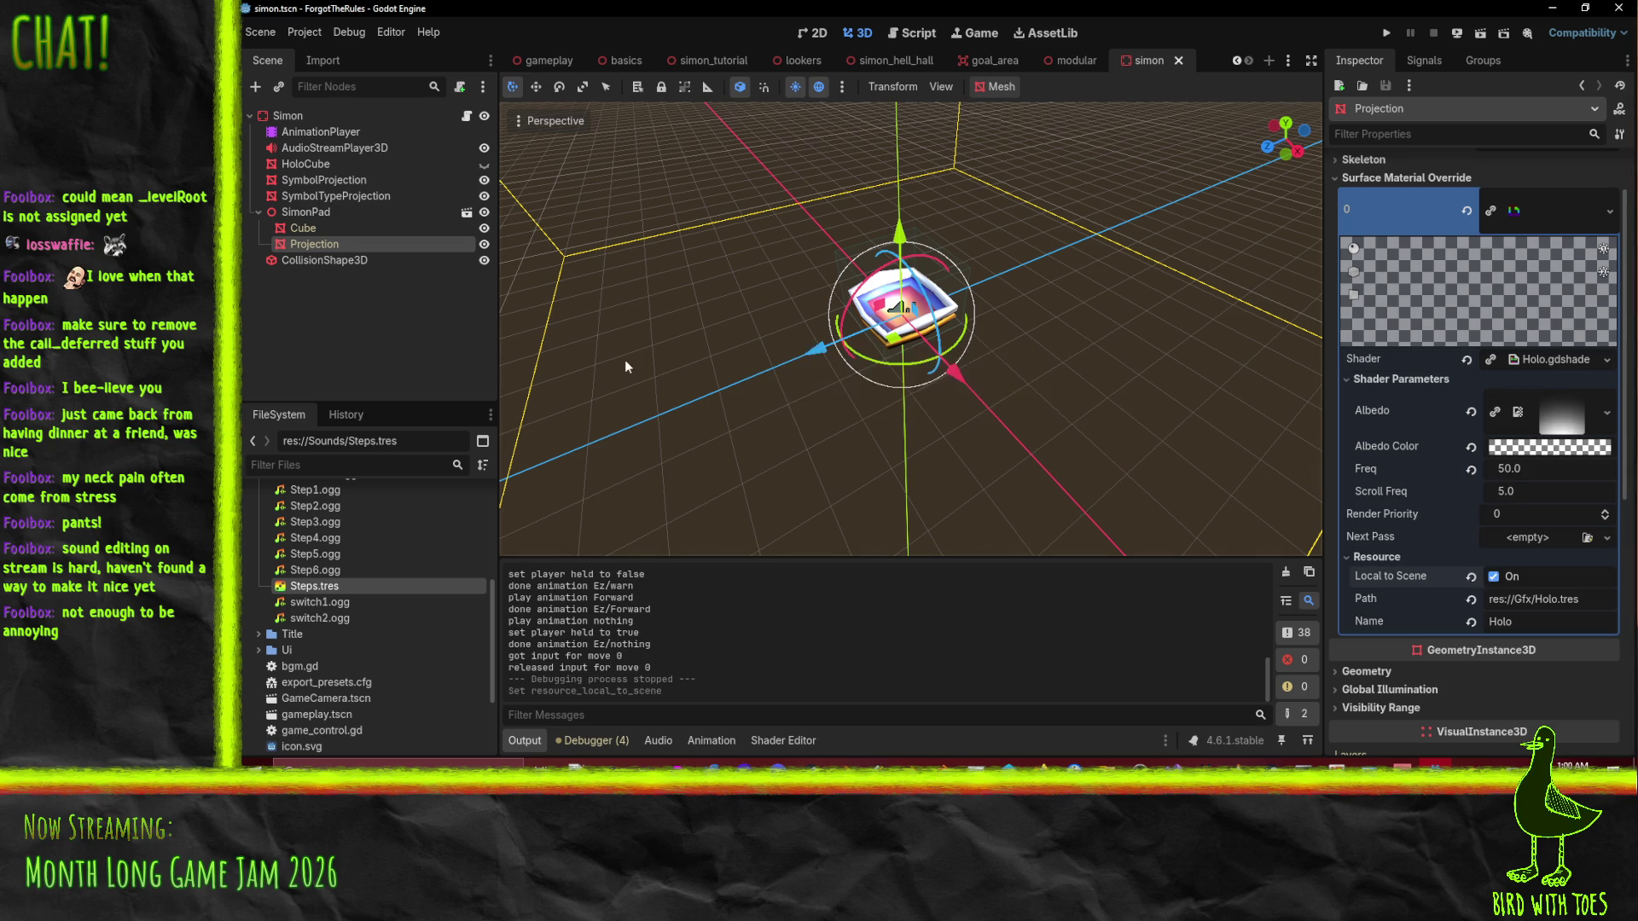
Inspect the Cube mesh's Glass and Body surface materials.
left_click(331, 232)
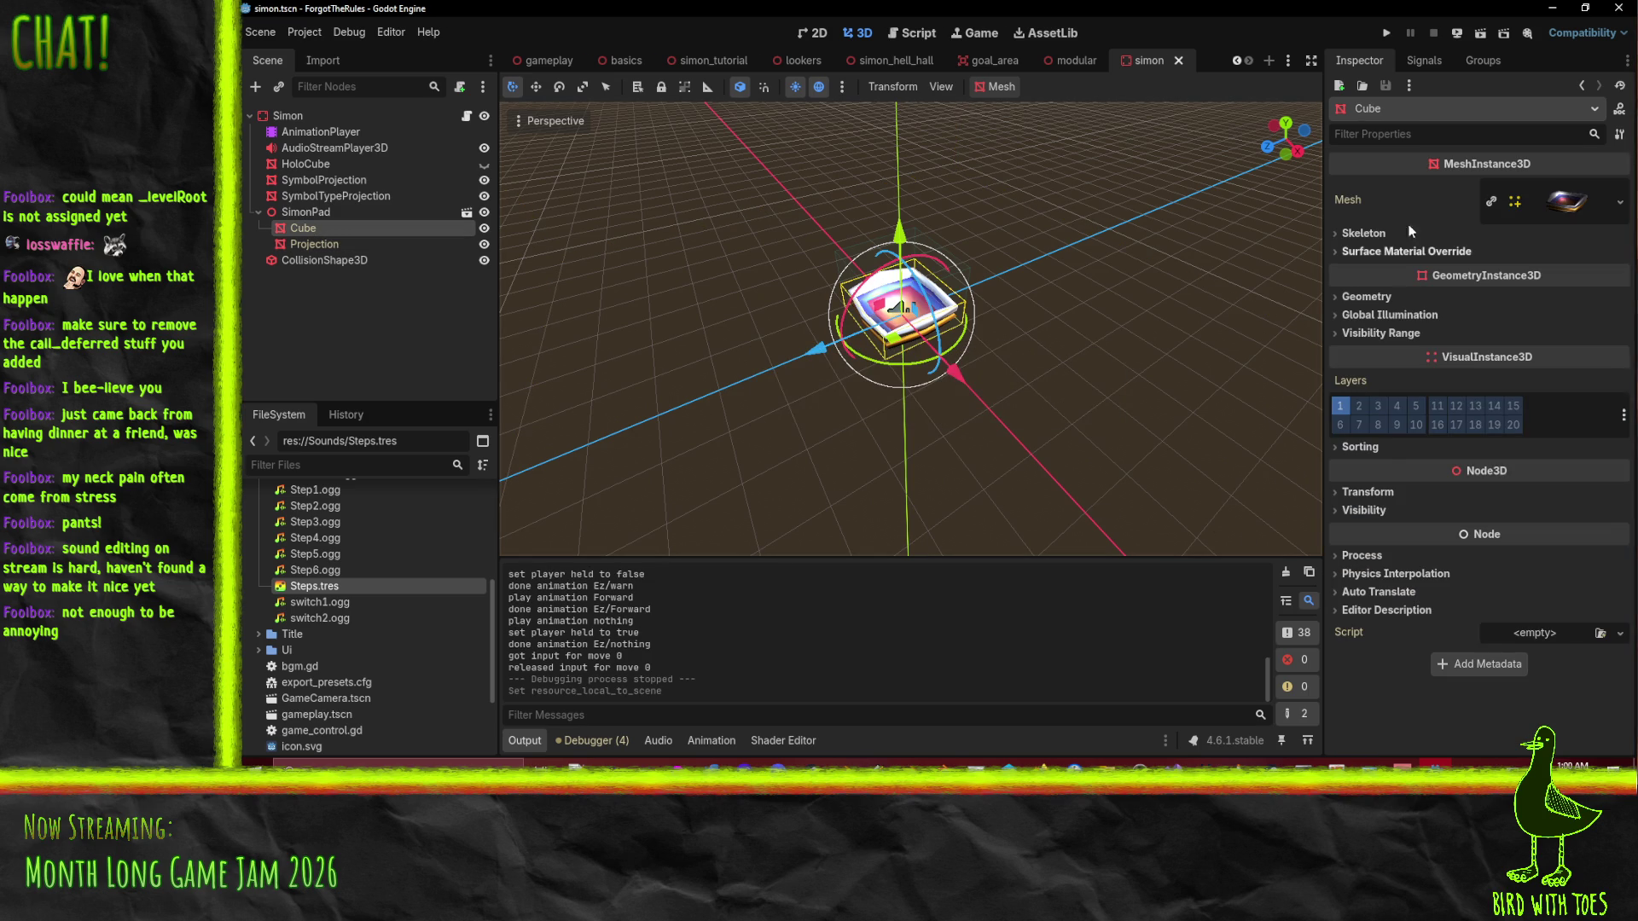
left_click(1407, 251)
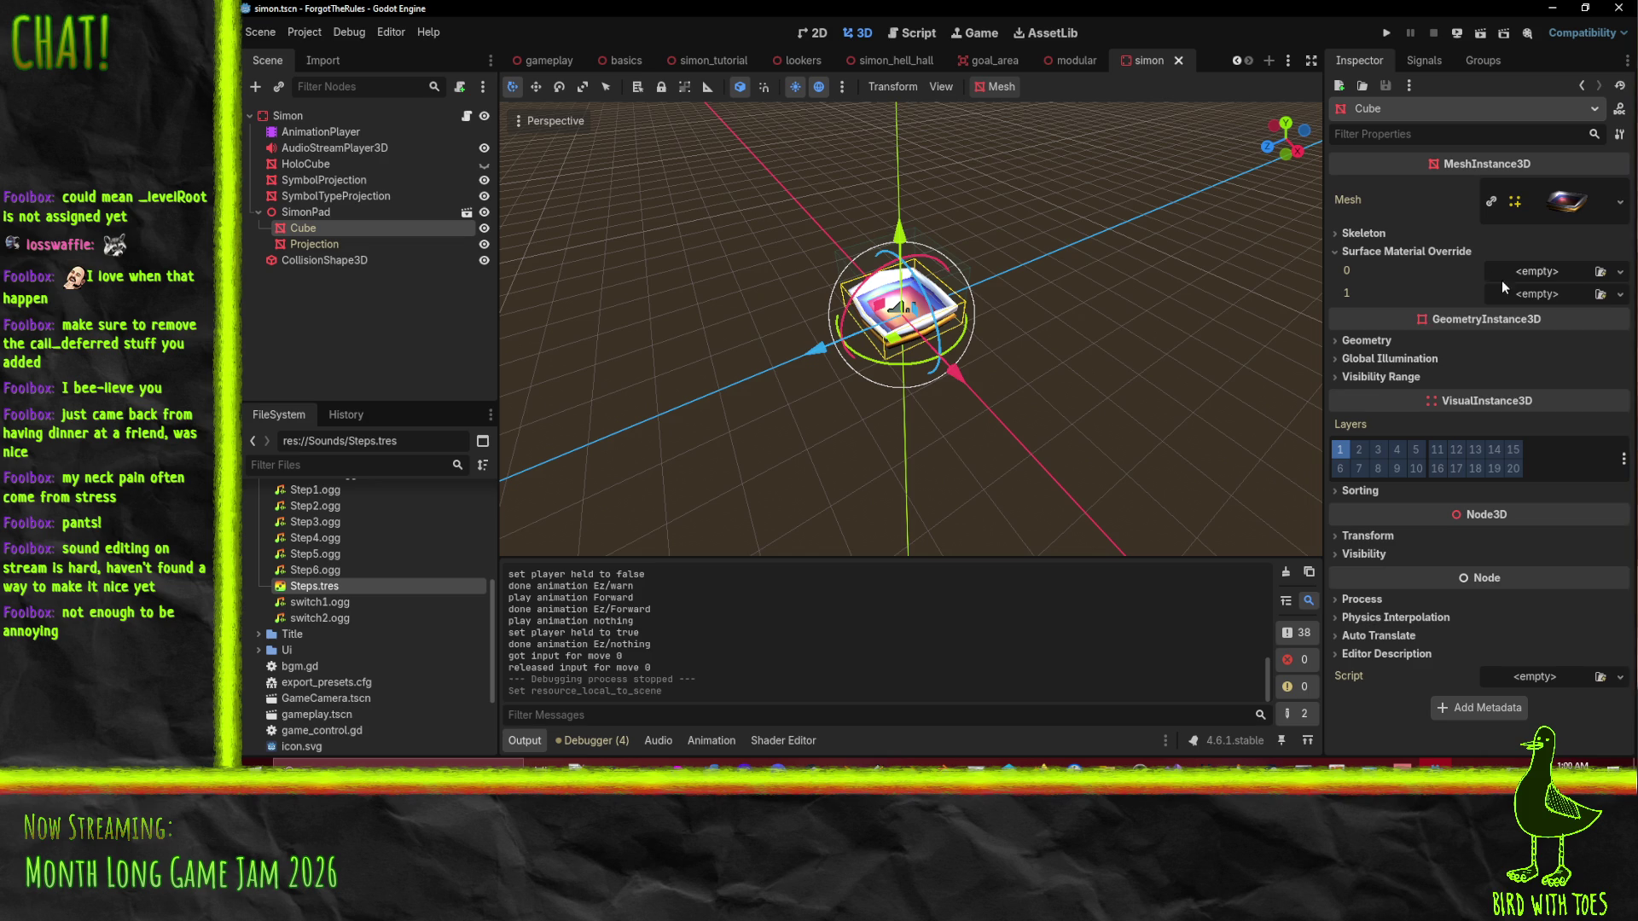
left_click(1555, 201)
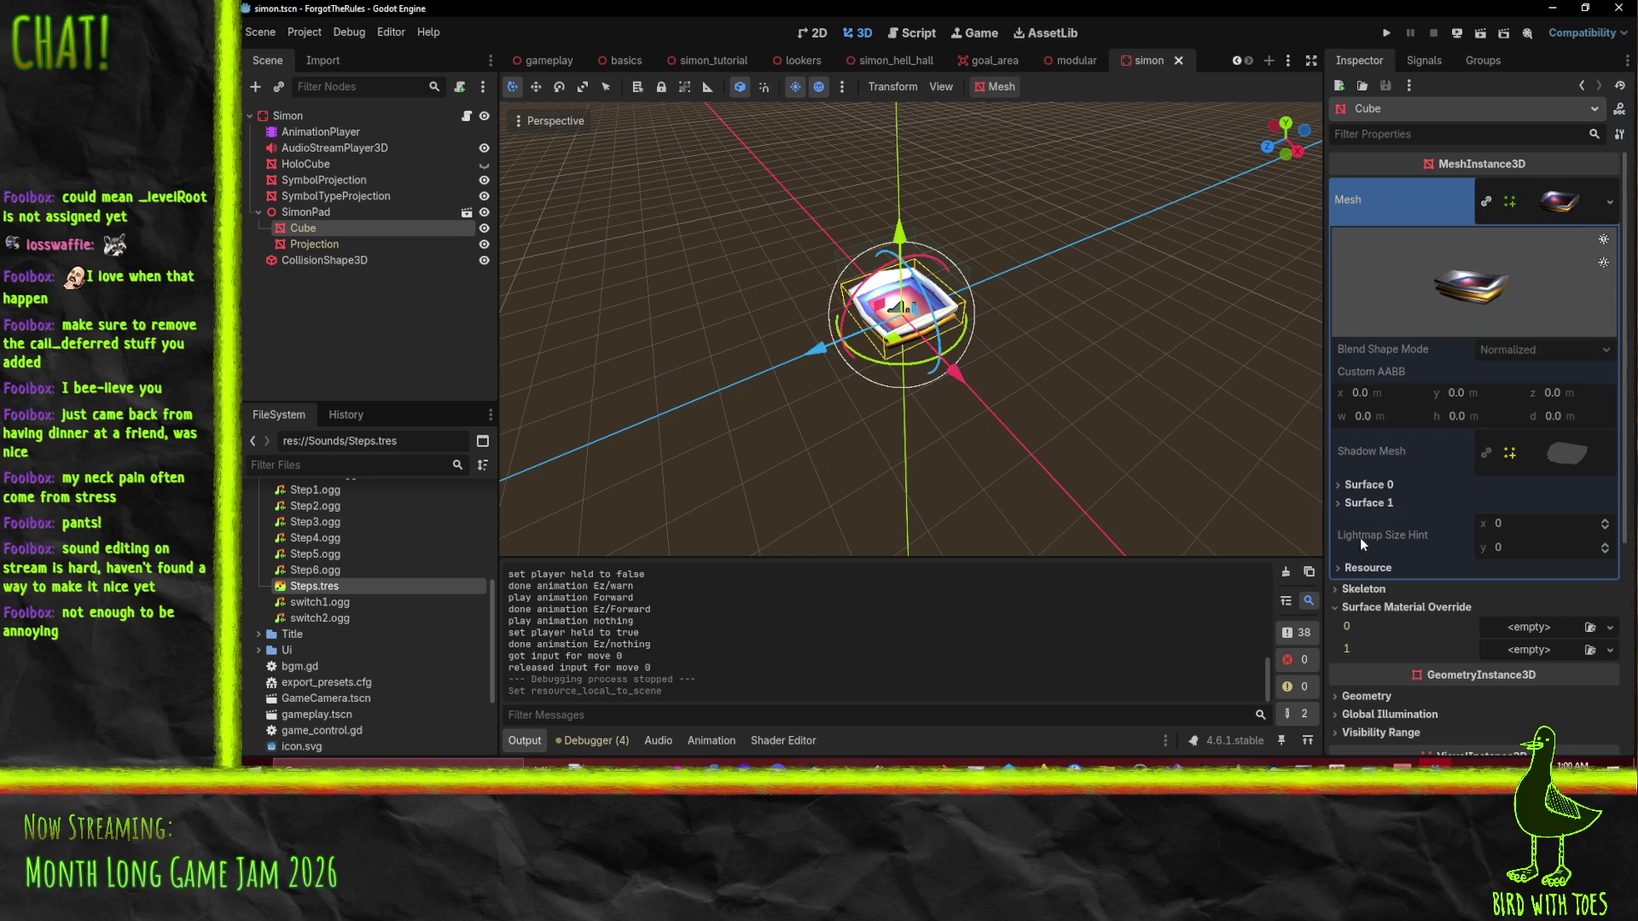
left_click(1384, 504)
left_click(1374, 485)
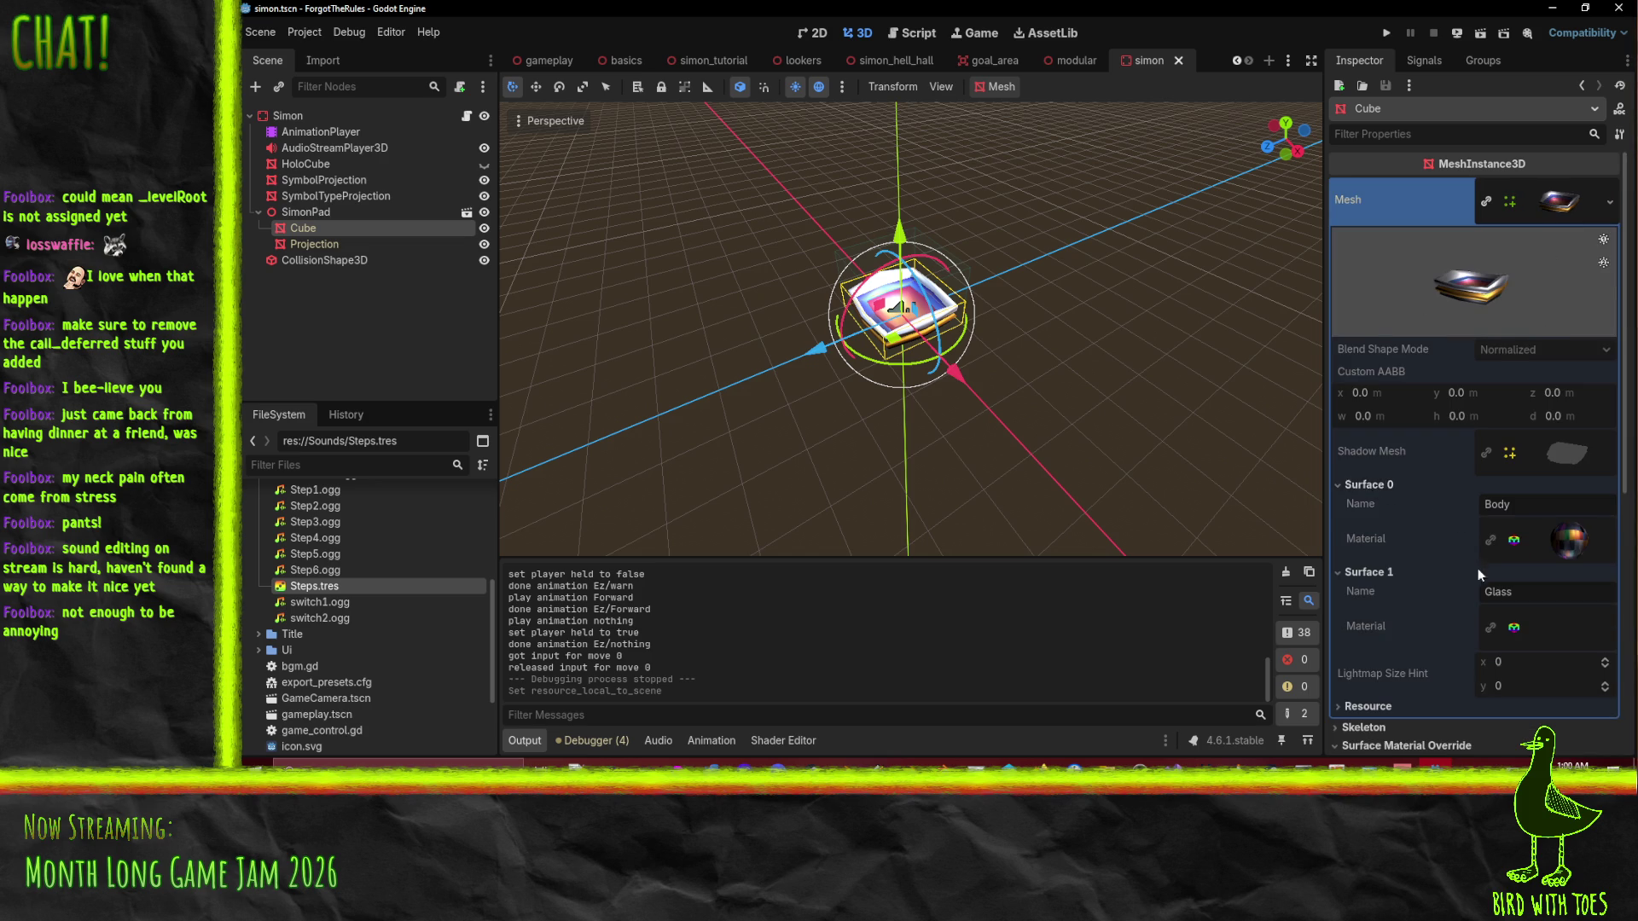
scroll(1482, 565, "down", 2)
left_click(1547, 486)
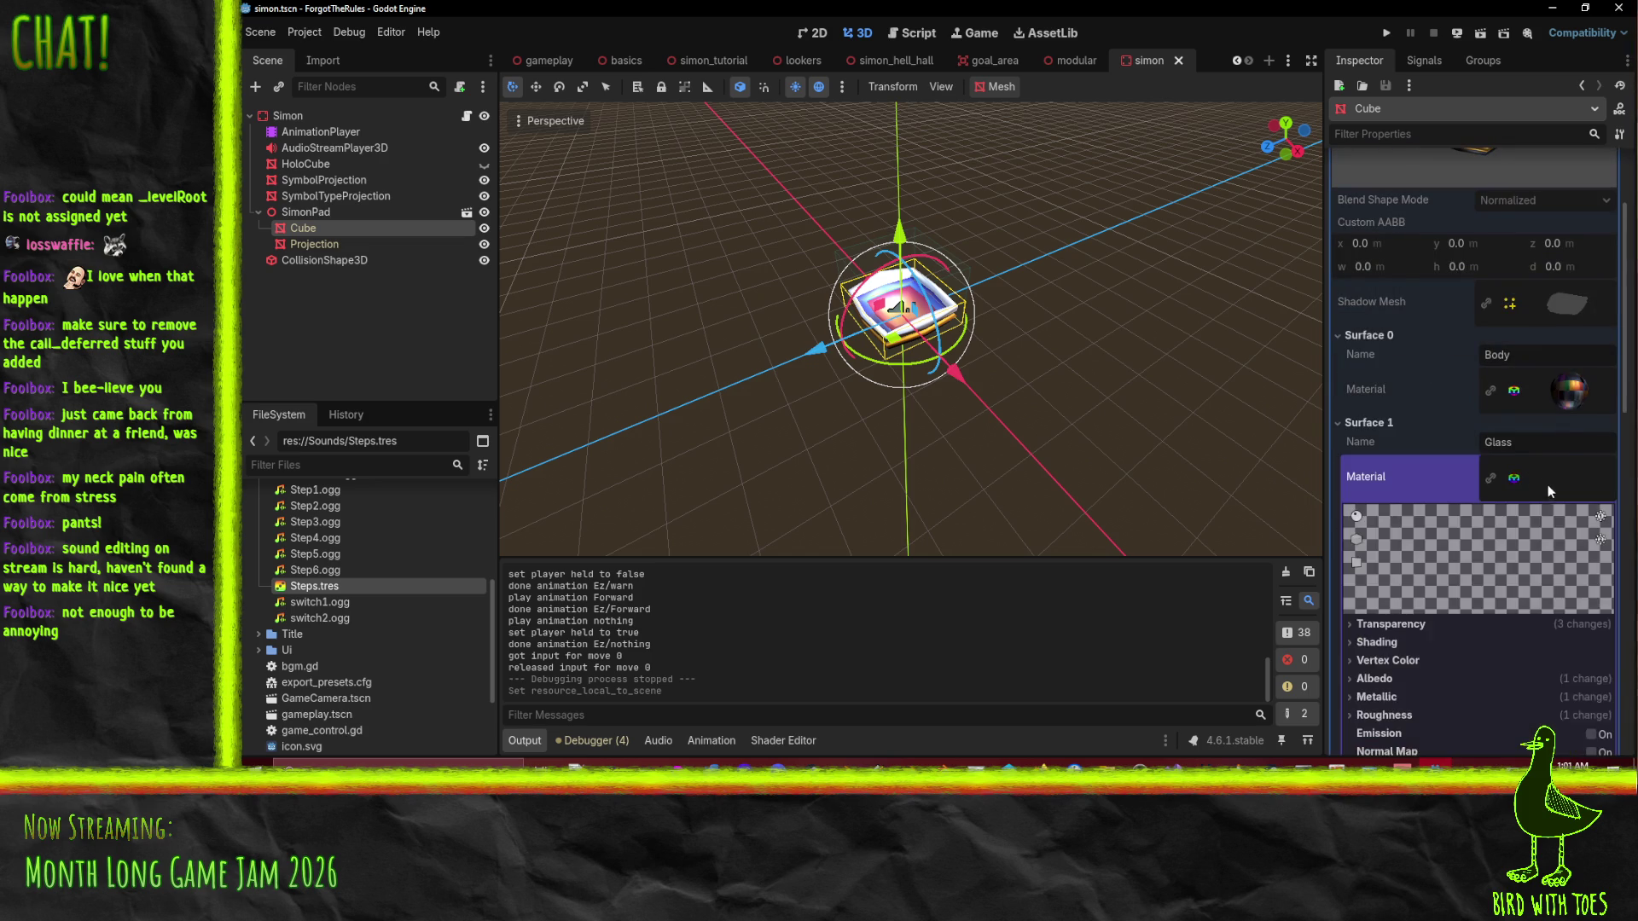
left_click(1544, 389)
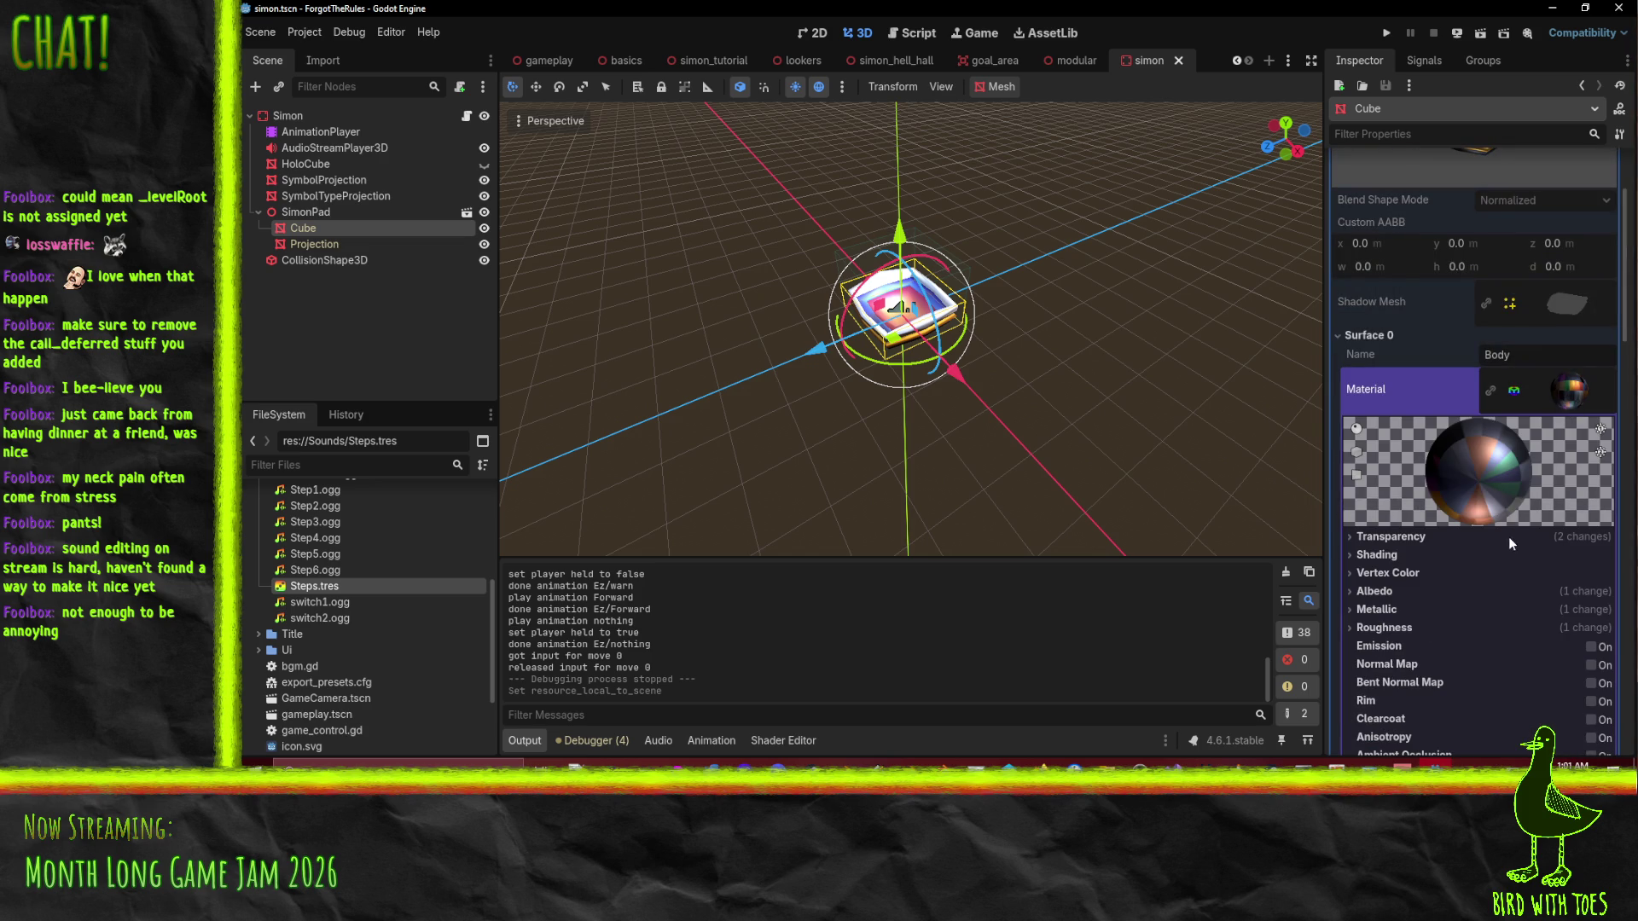
Select HoloCube to review its HoloSS.gdshader material with Freq 150.0 and Scroll Freq 5.0.
left_click_drag(1189, 426, 1017, 401)
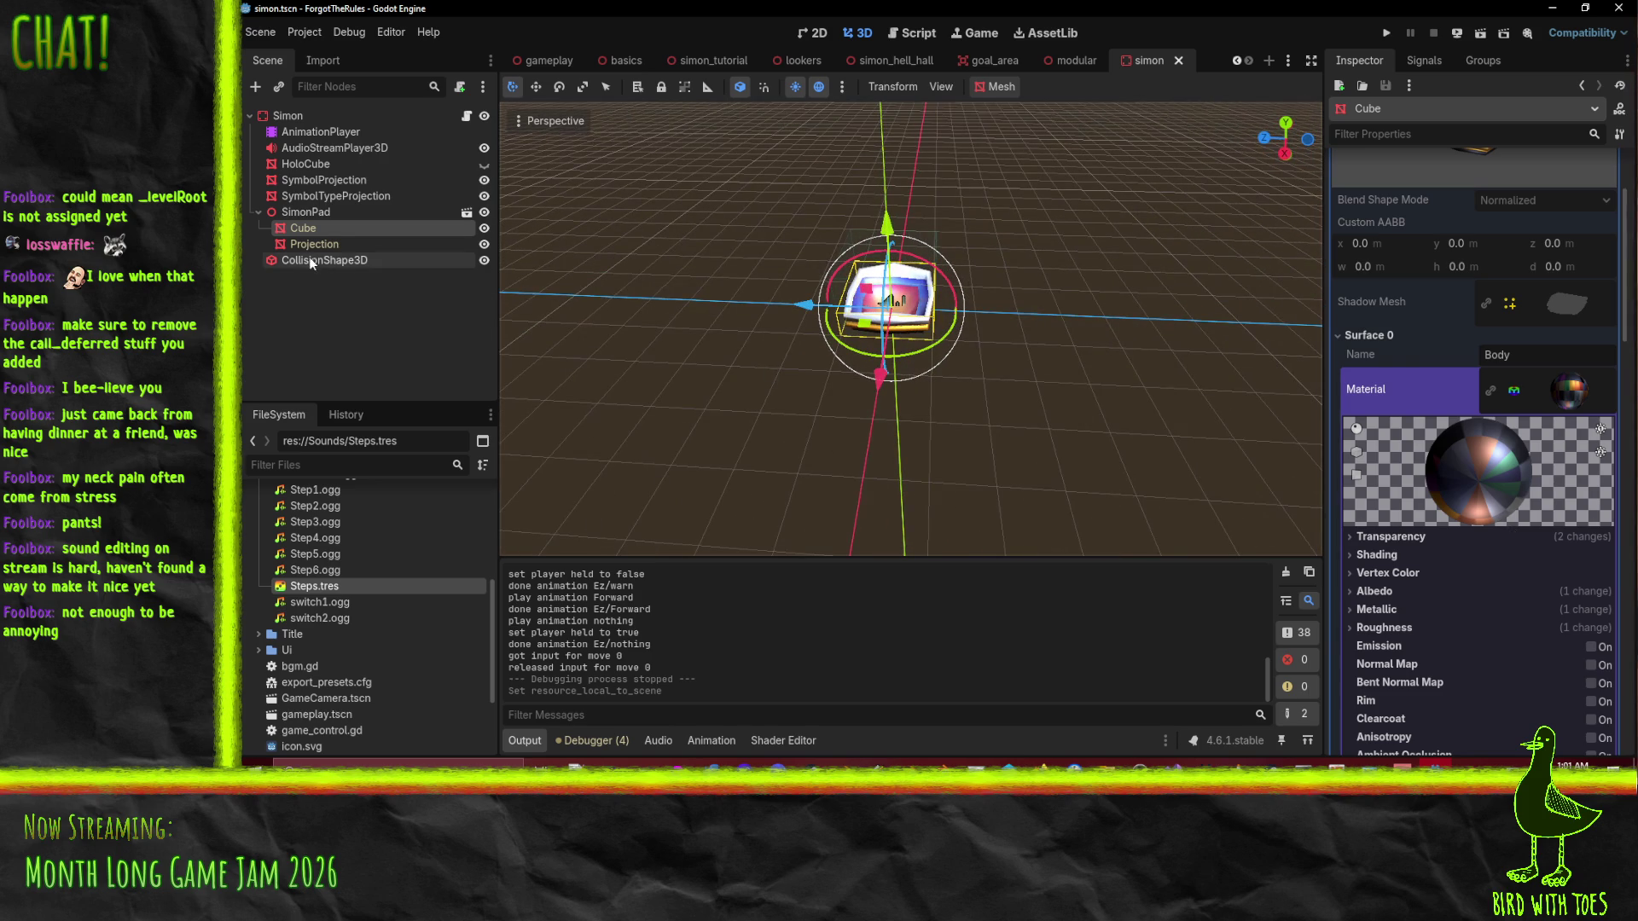
left_click(307, 164)
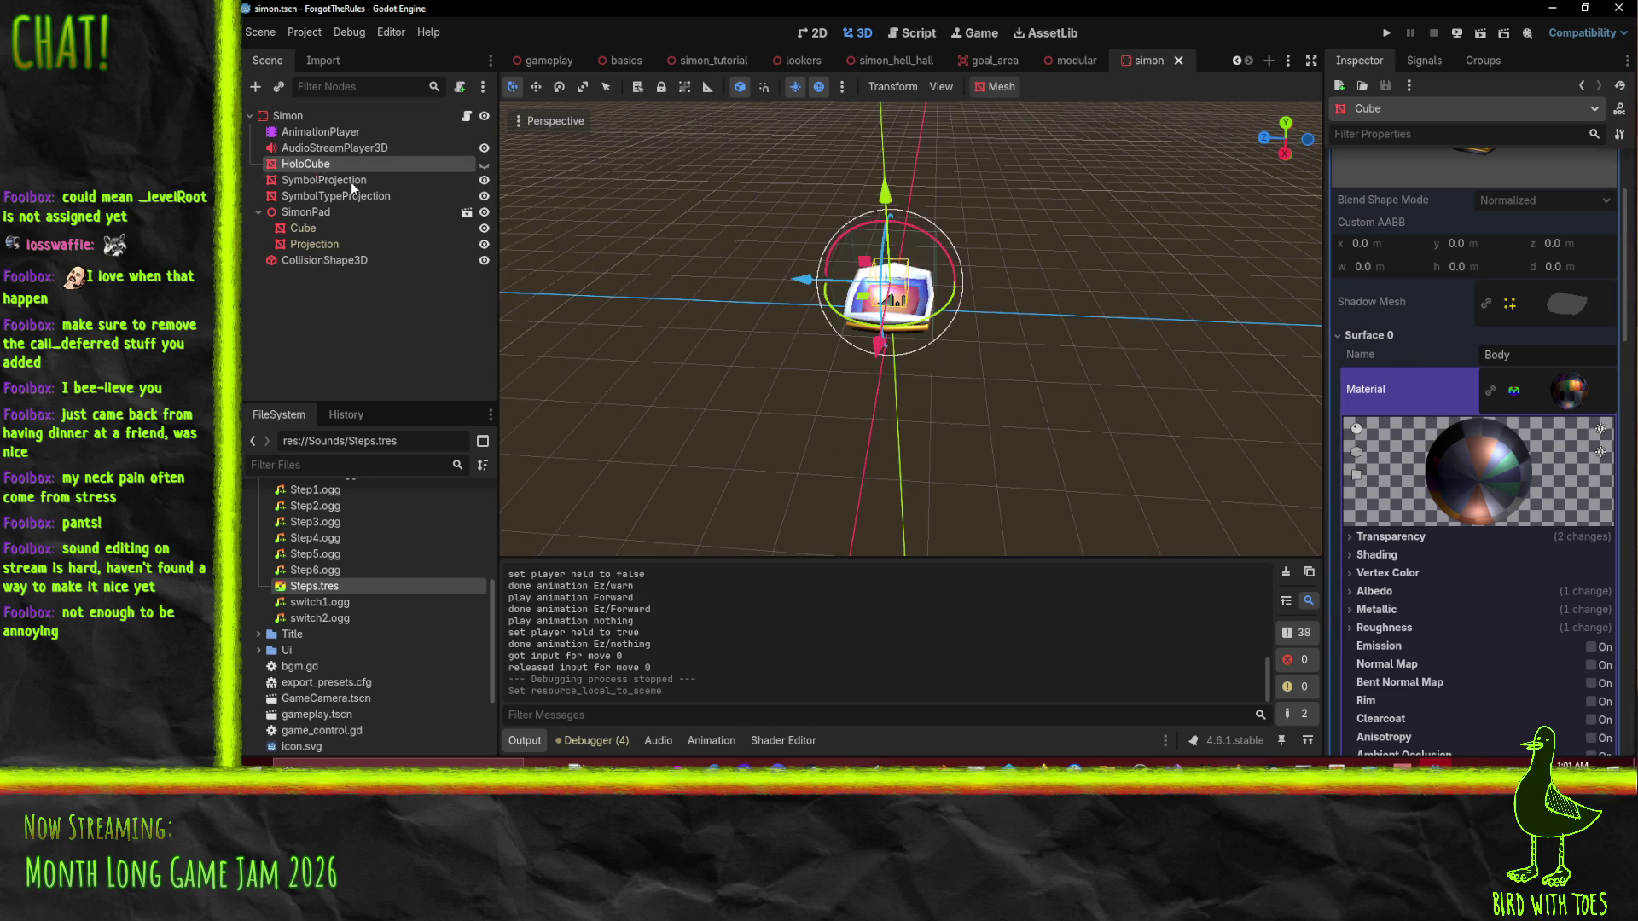
scroll(1471, 432, "down", 5)
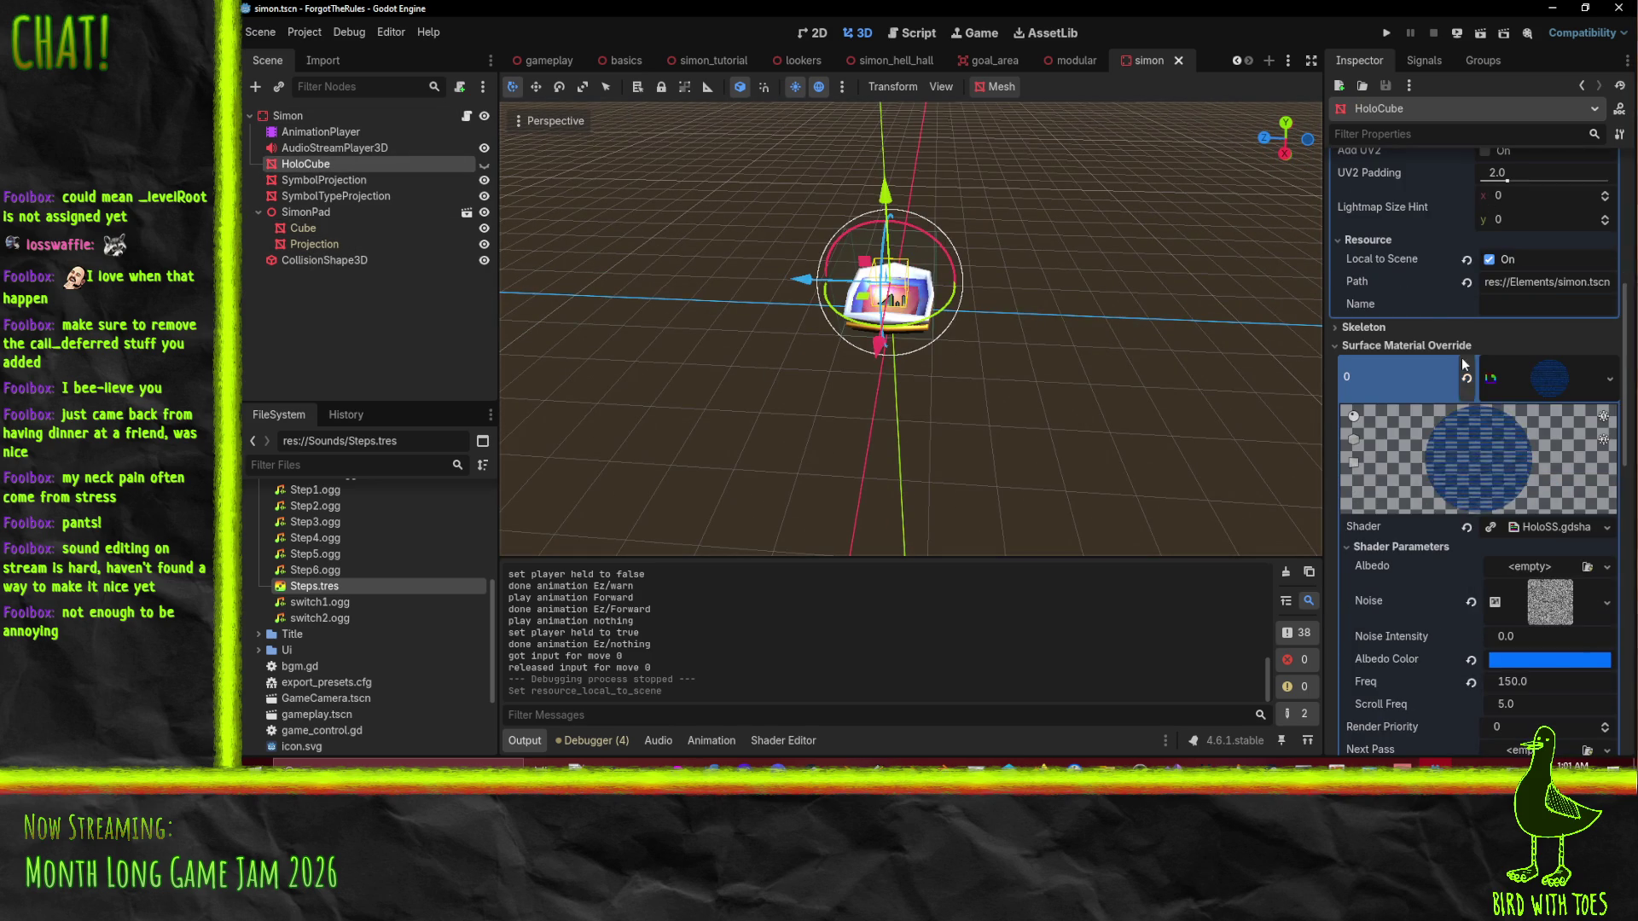
scroll(1461, 350, "up", 4)
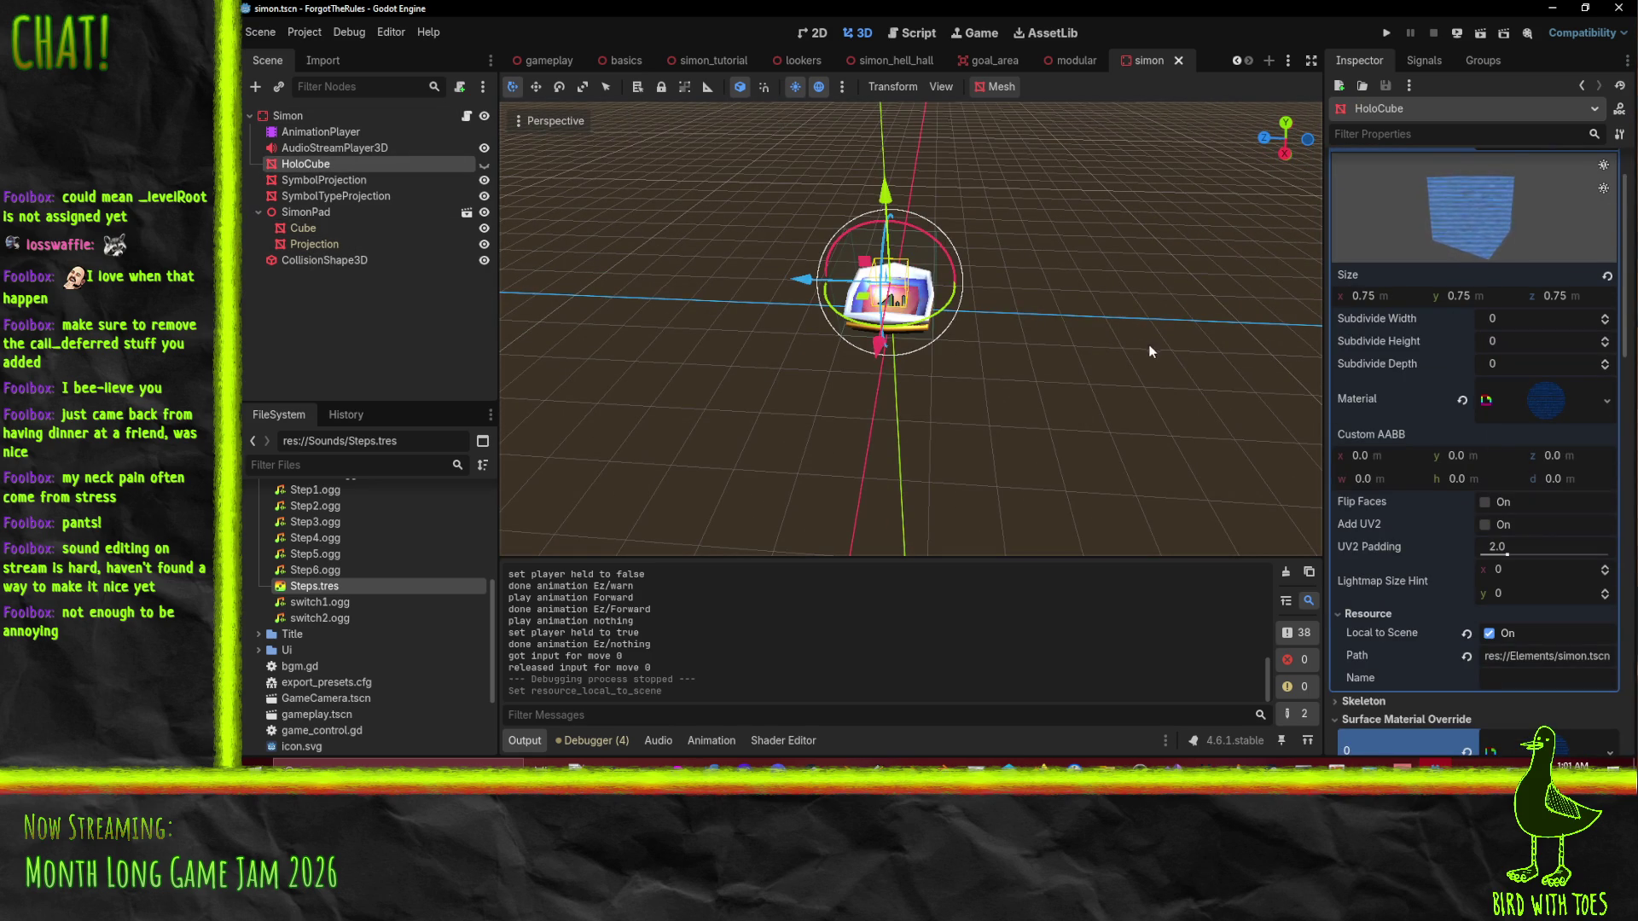
Open the Ez/done animation on the AnimationPlayer.
left_click(312, 132)
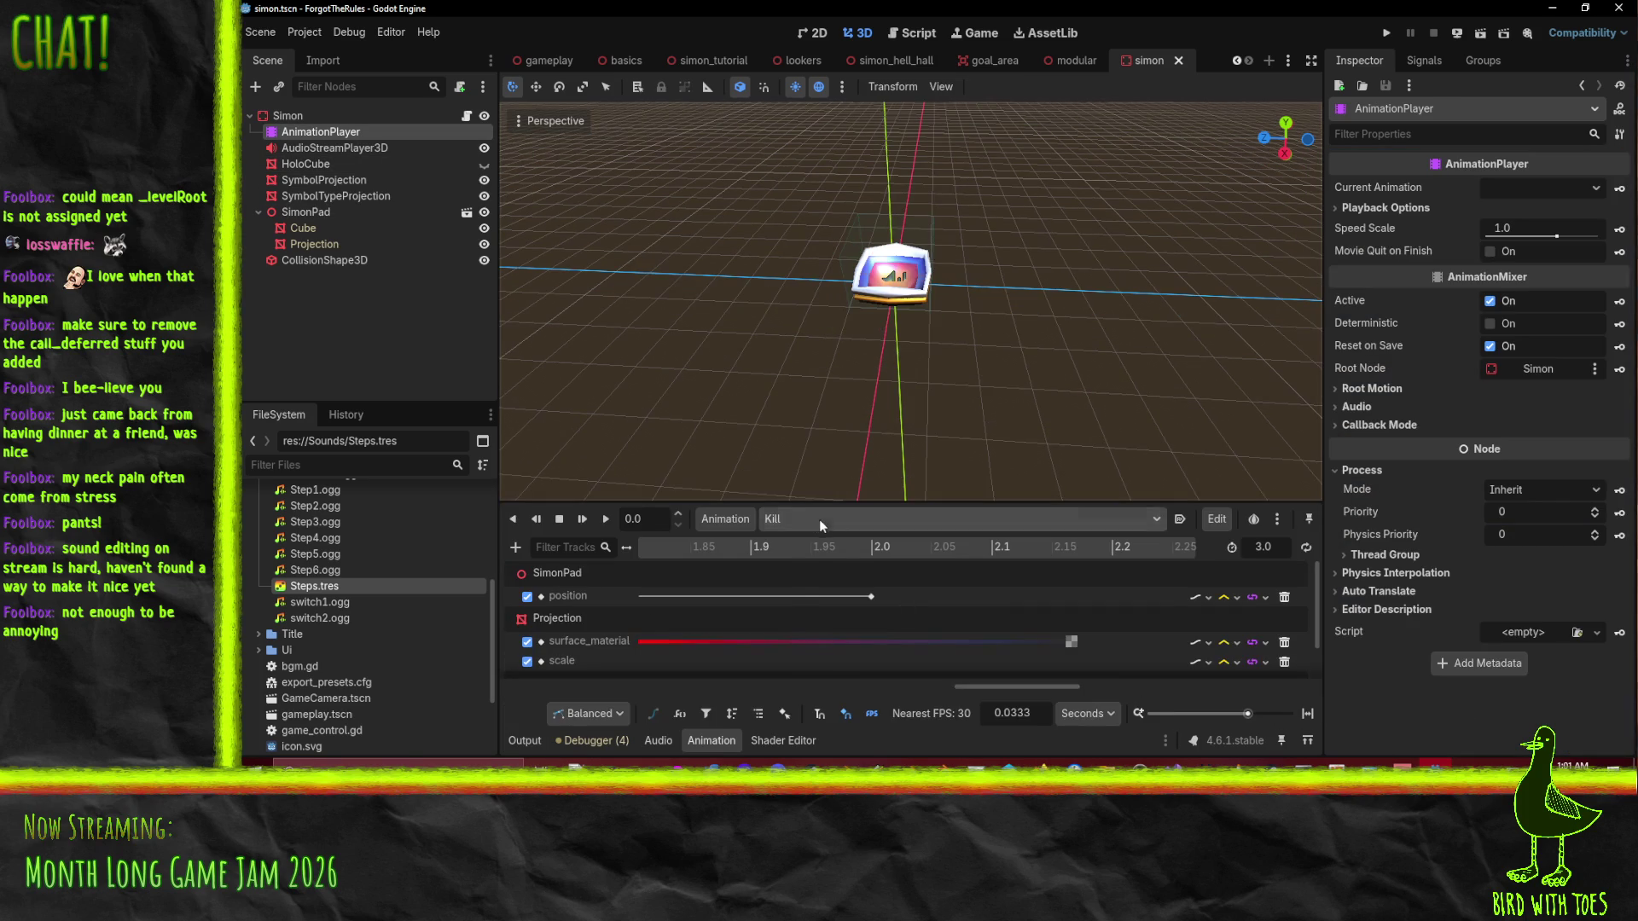
left_click(815, 520)
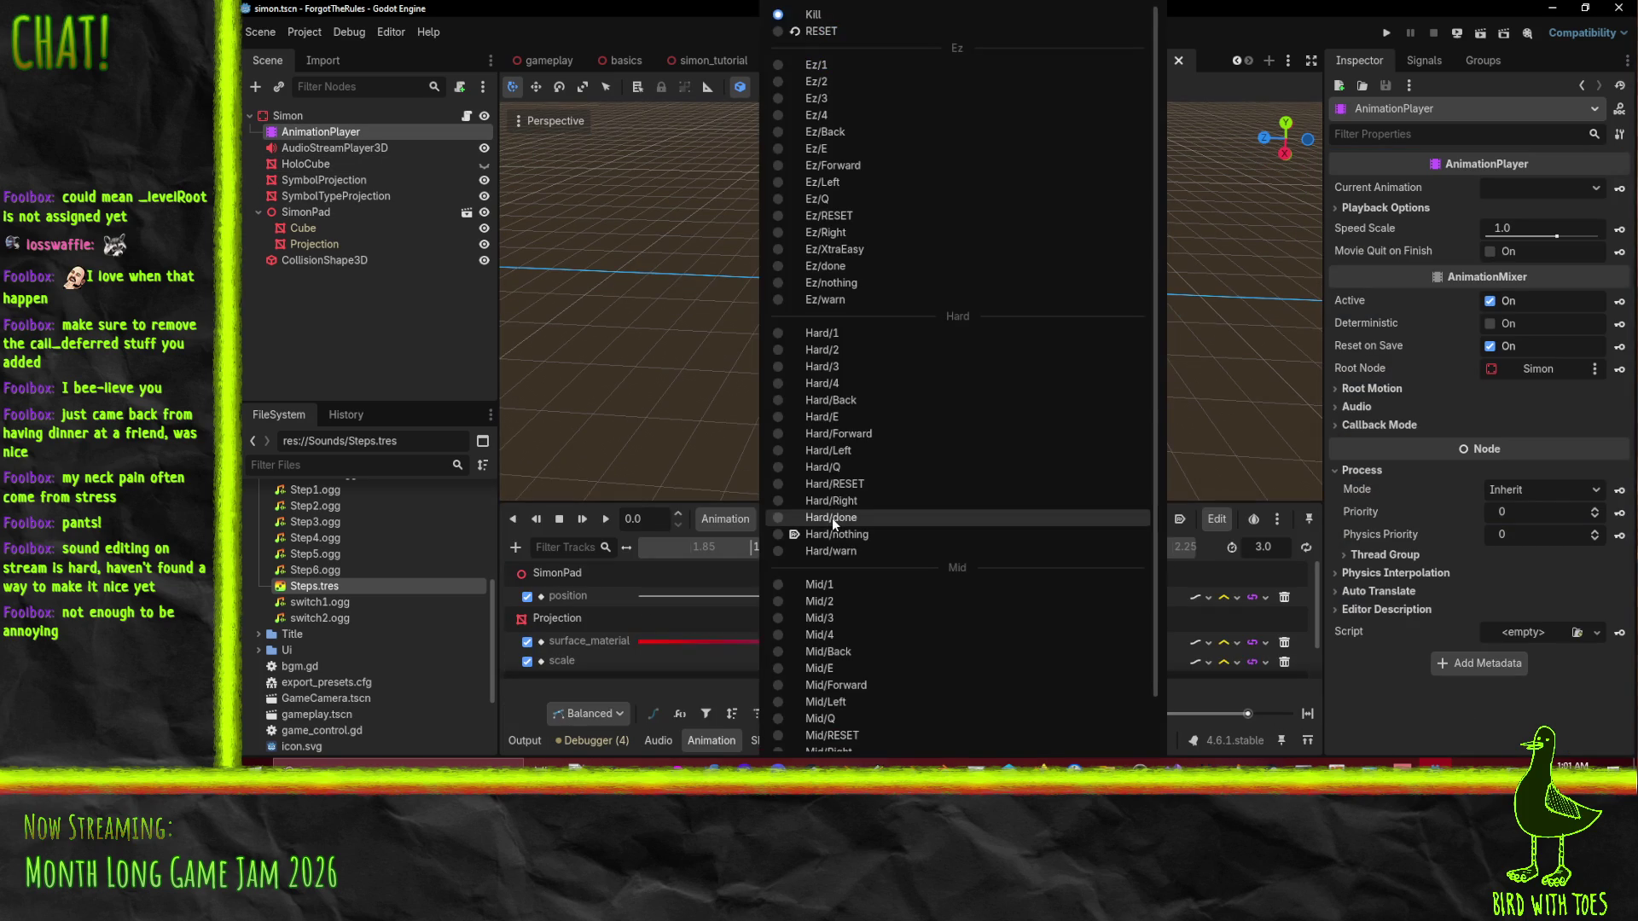
left_click(872, 269)
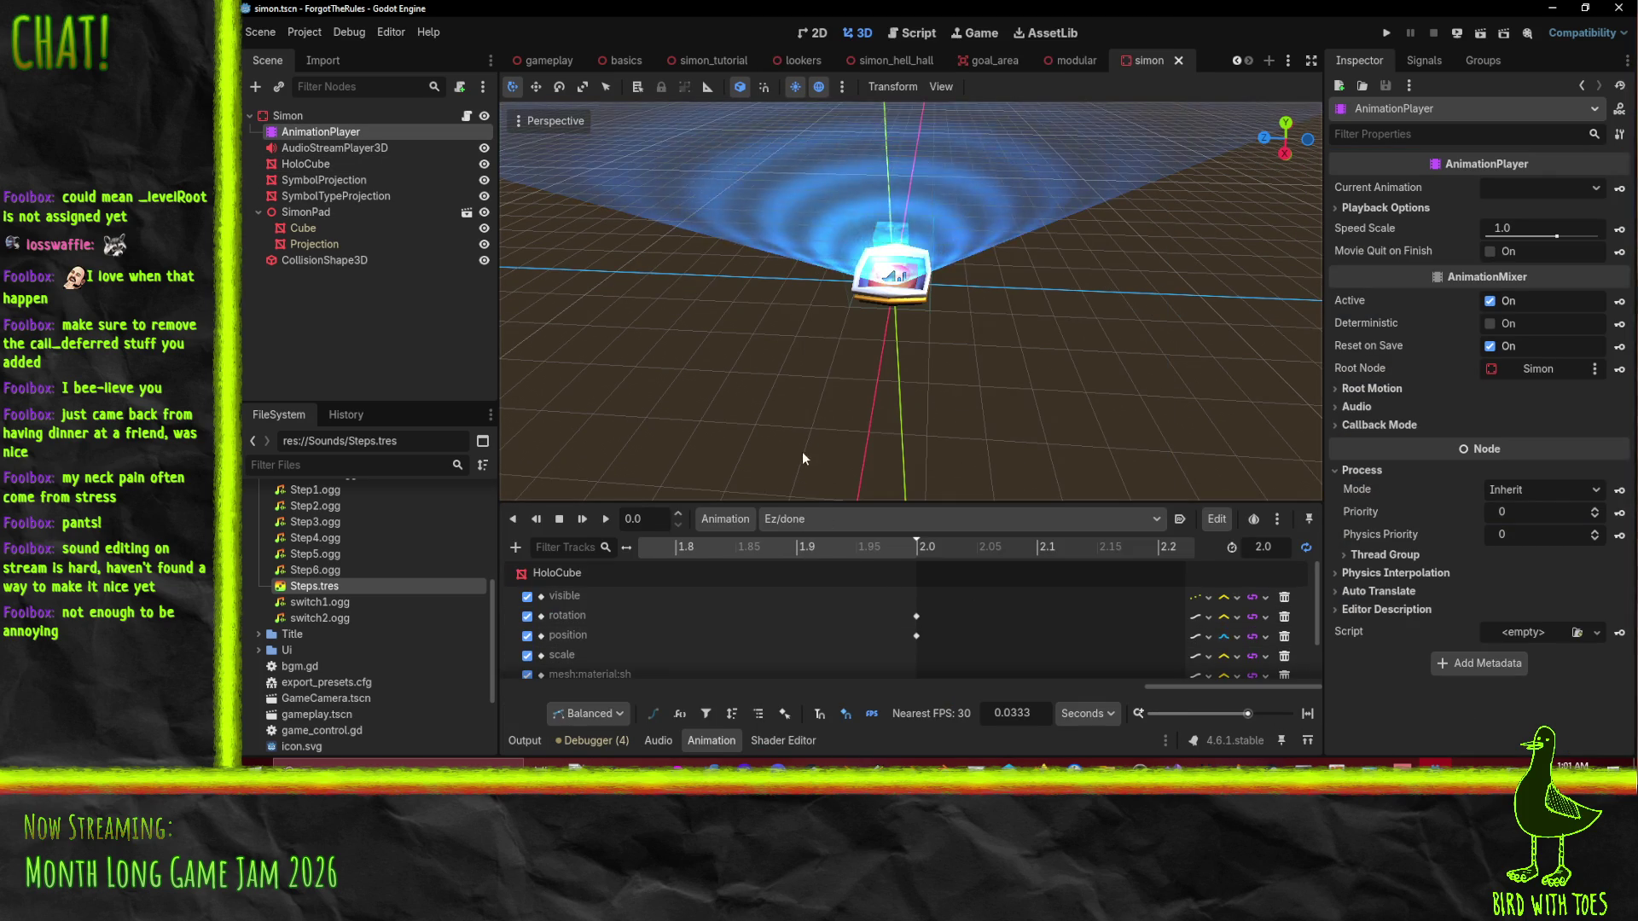
scroll(853, 342, "down", 5)
scroll(848, 357, "up", 3)
scroll(673, 648, "down", 2)
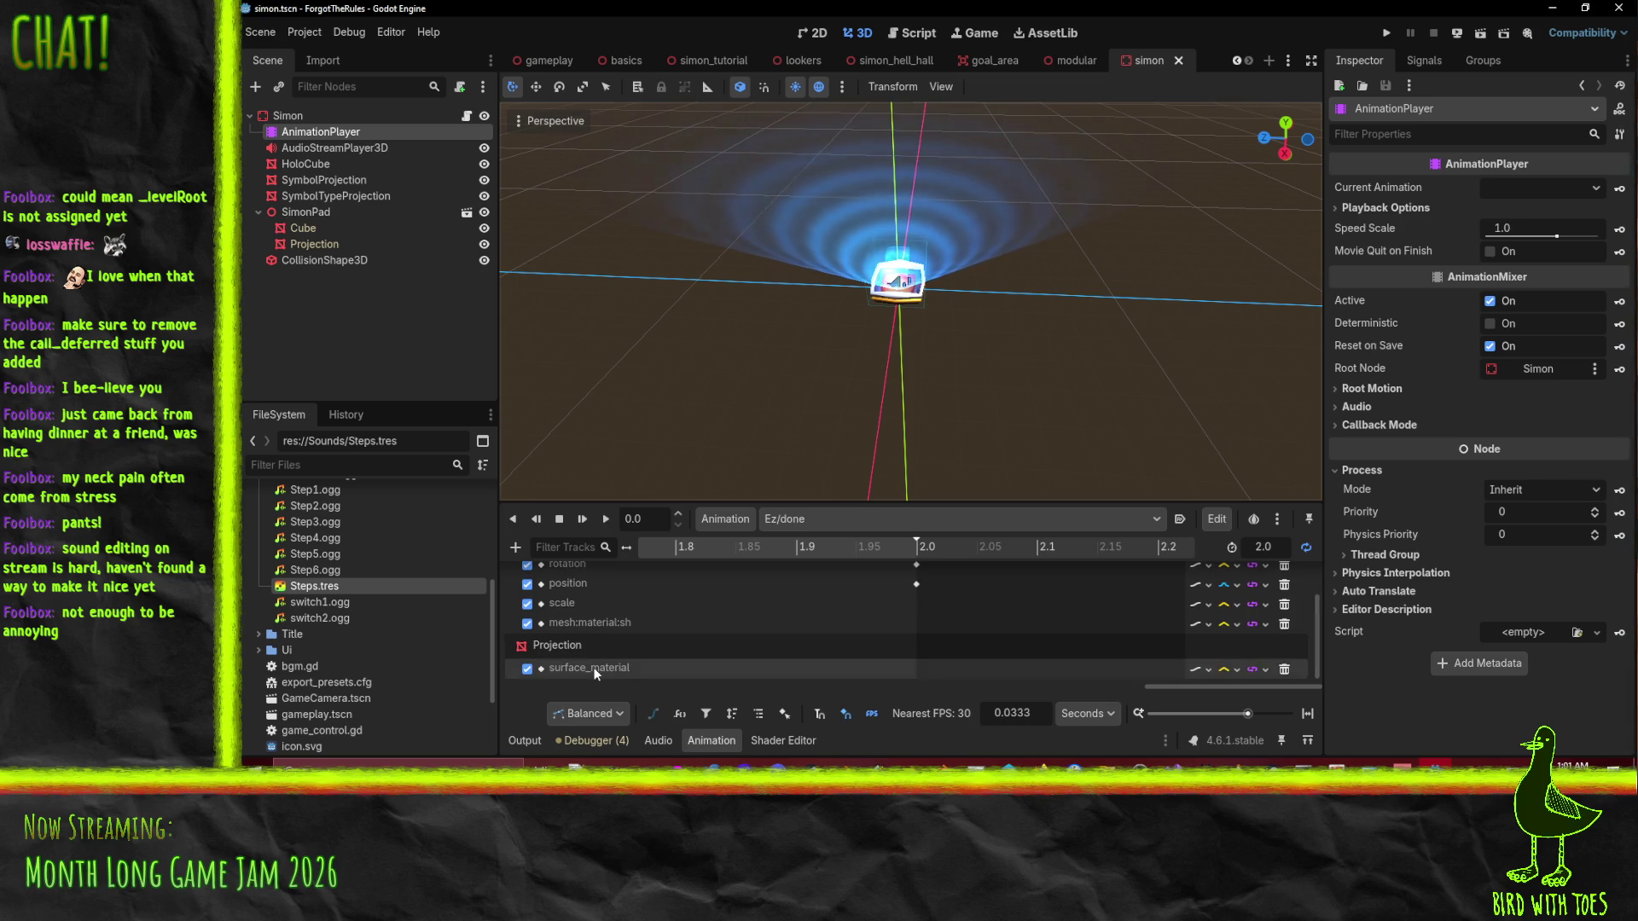
Reveal the full mesh:material track path and scrub the timeline around 1.7–1.84 seconds.
left_click_drag(655, 555, 568, 548)
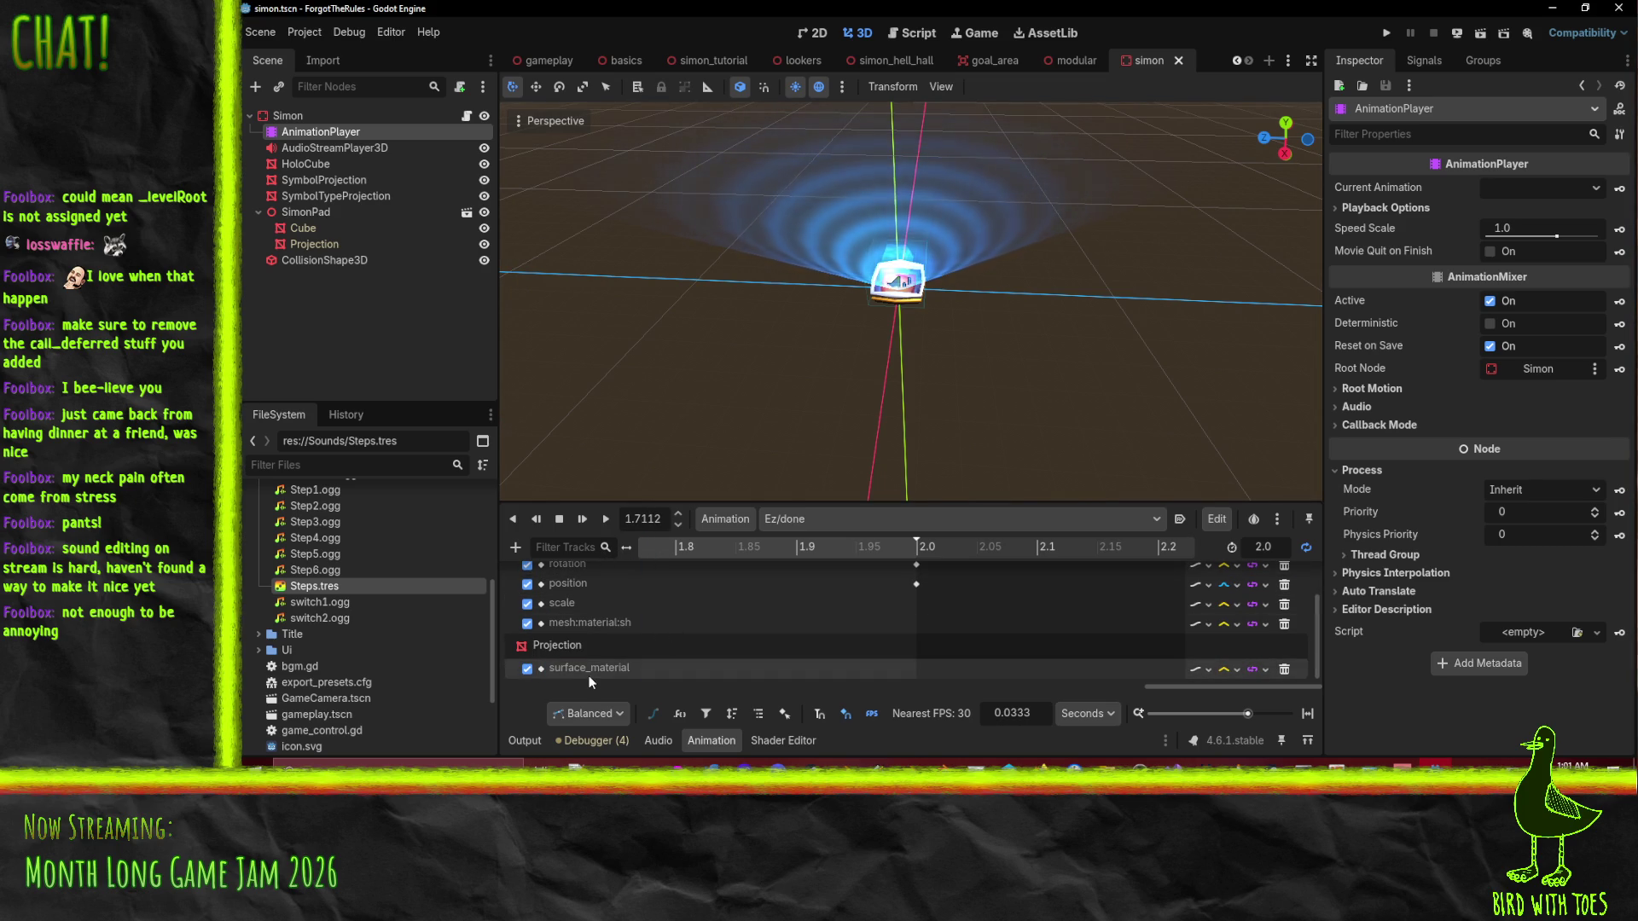
scroll(592, 653, "up", 2)
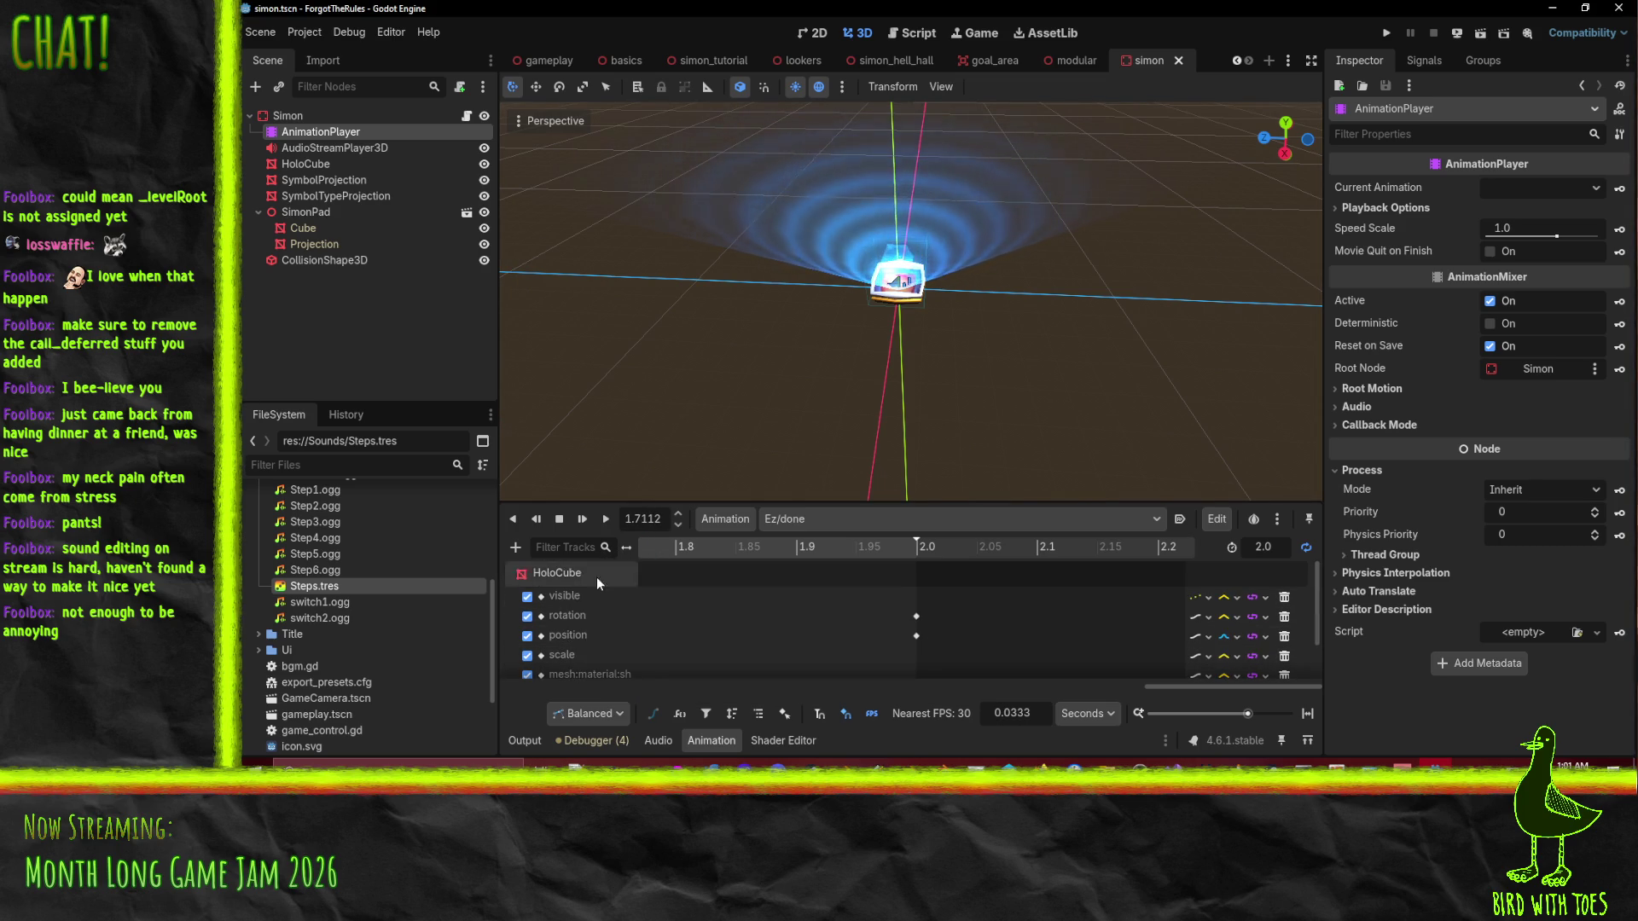
scroll(606, 650, "down", 1)
double_click(601, 628)
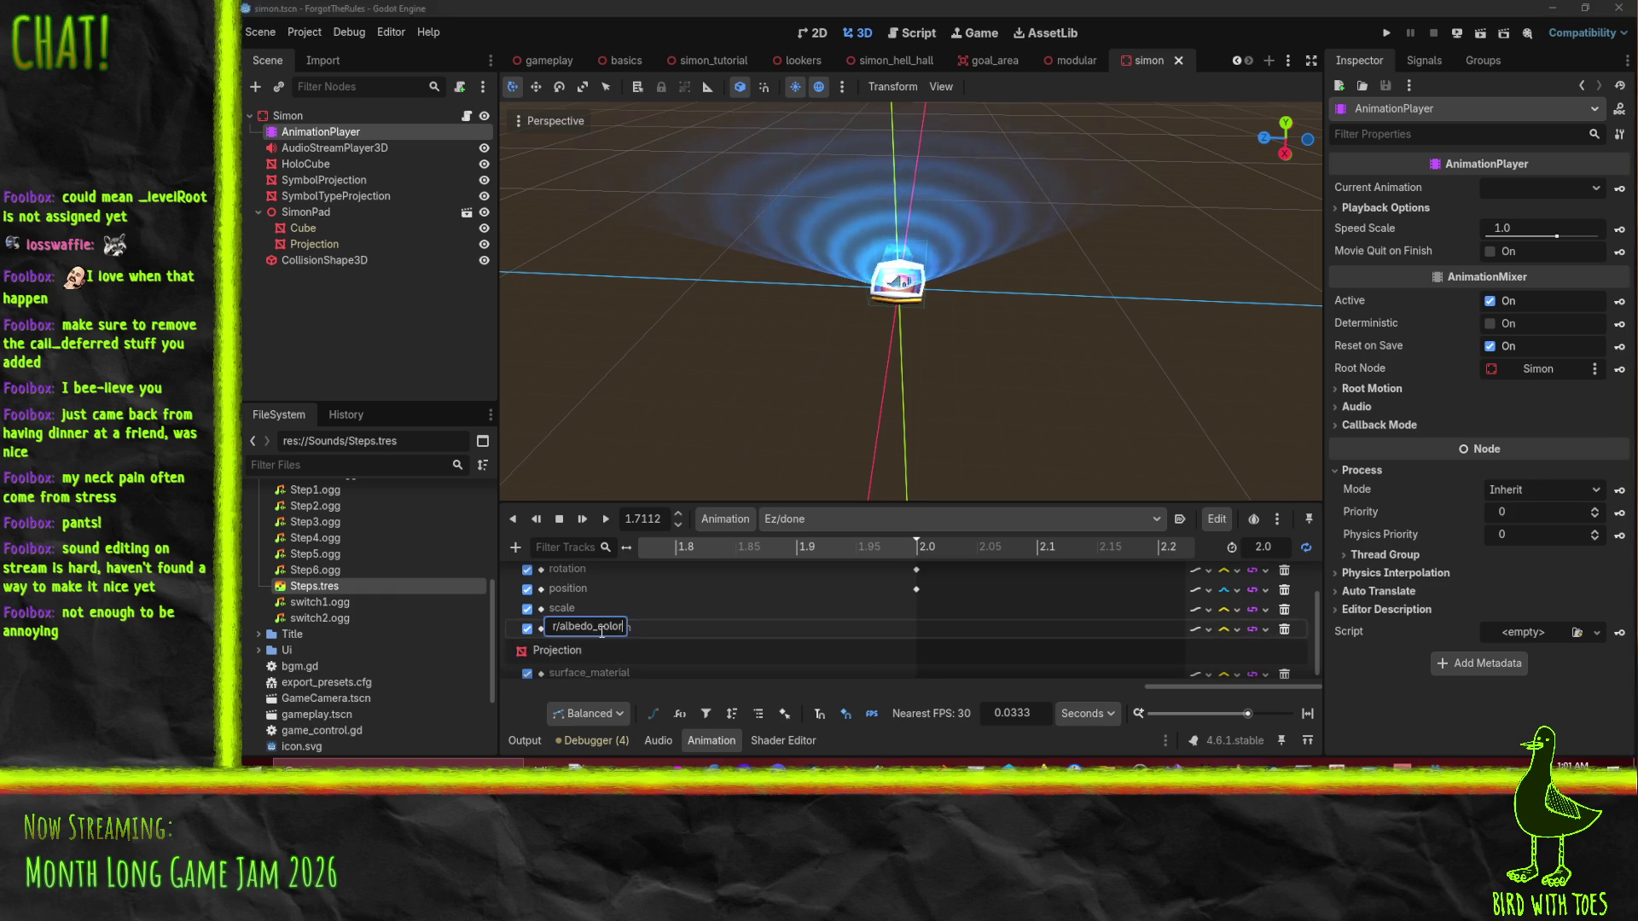
left_click(725, 546)
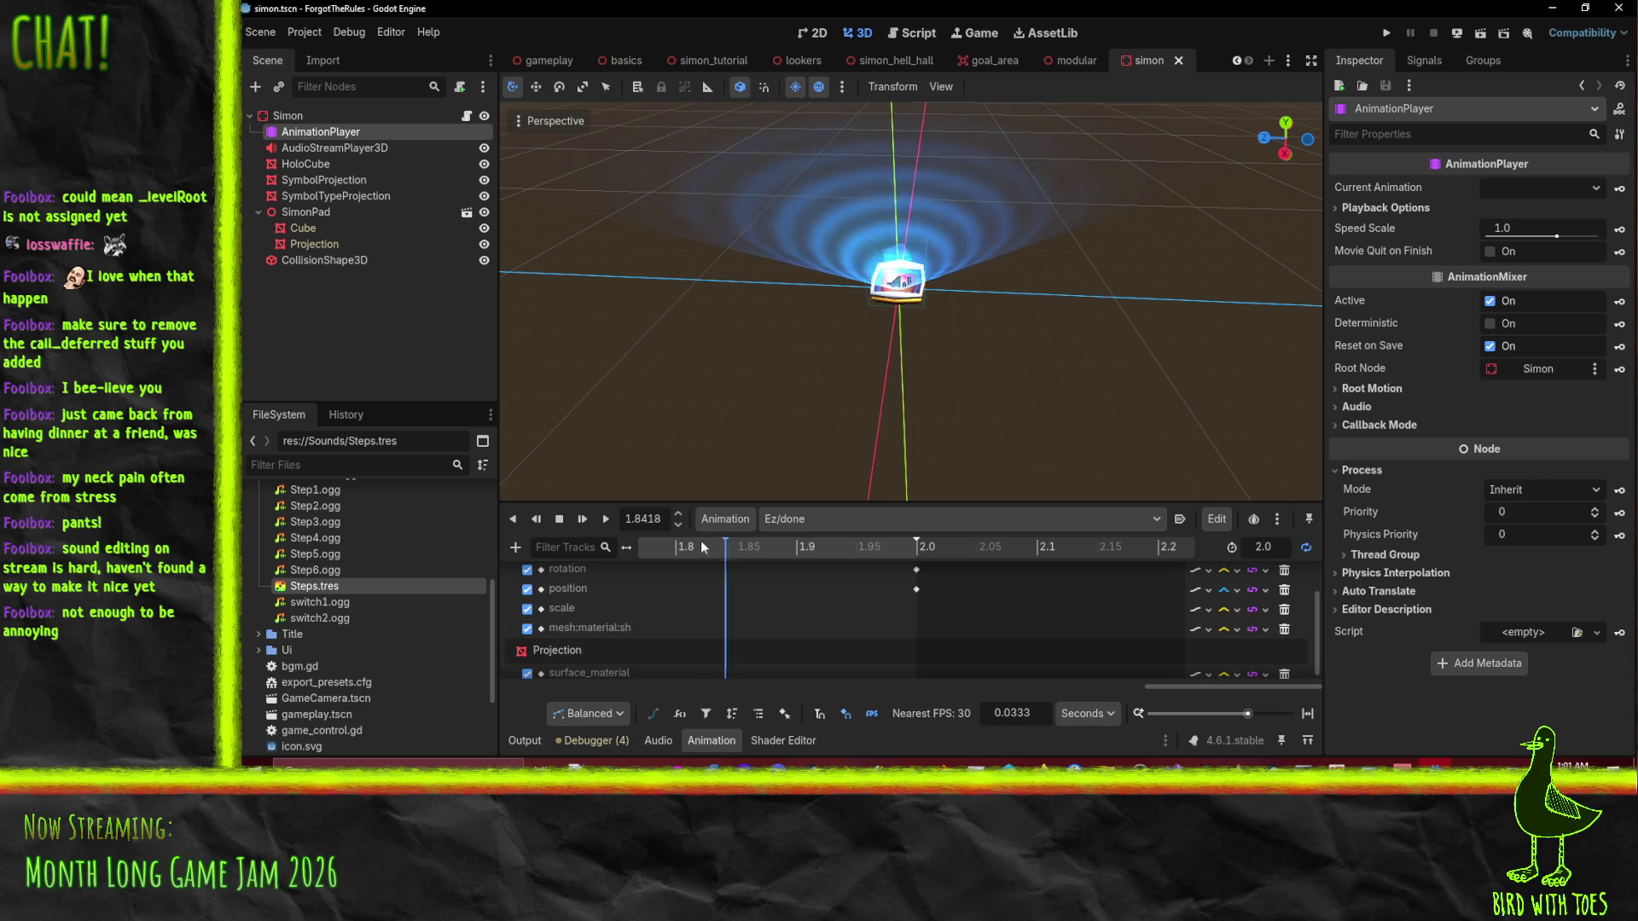
mouse_move(561, 541)
left_mouse_down()
mouse_move(592, 619)
mouse_move(664, 590)
mouse_move(647, 541)
mouse_move(601, 550)
mouse_move(607, 633)
left_mouse_up()
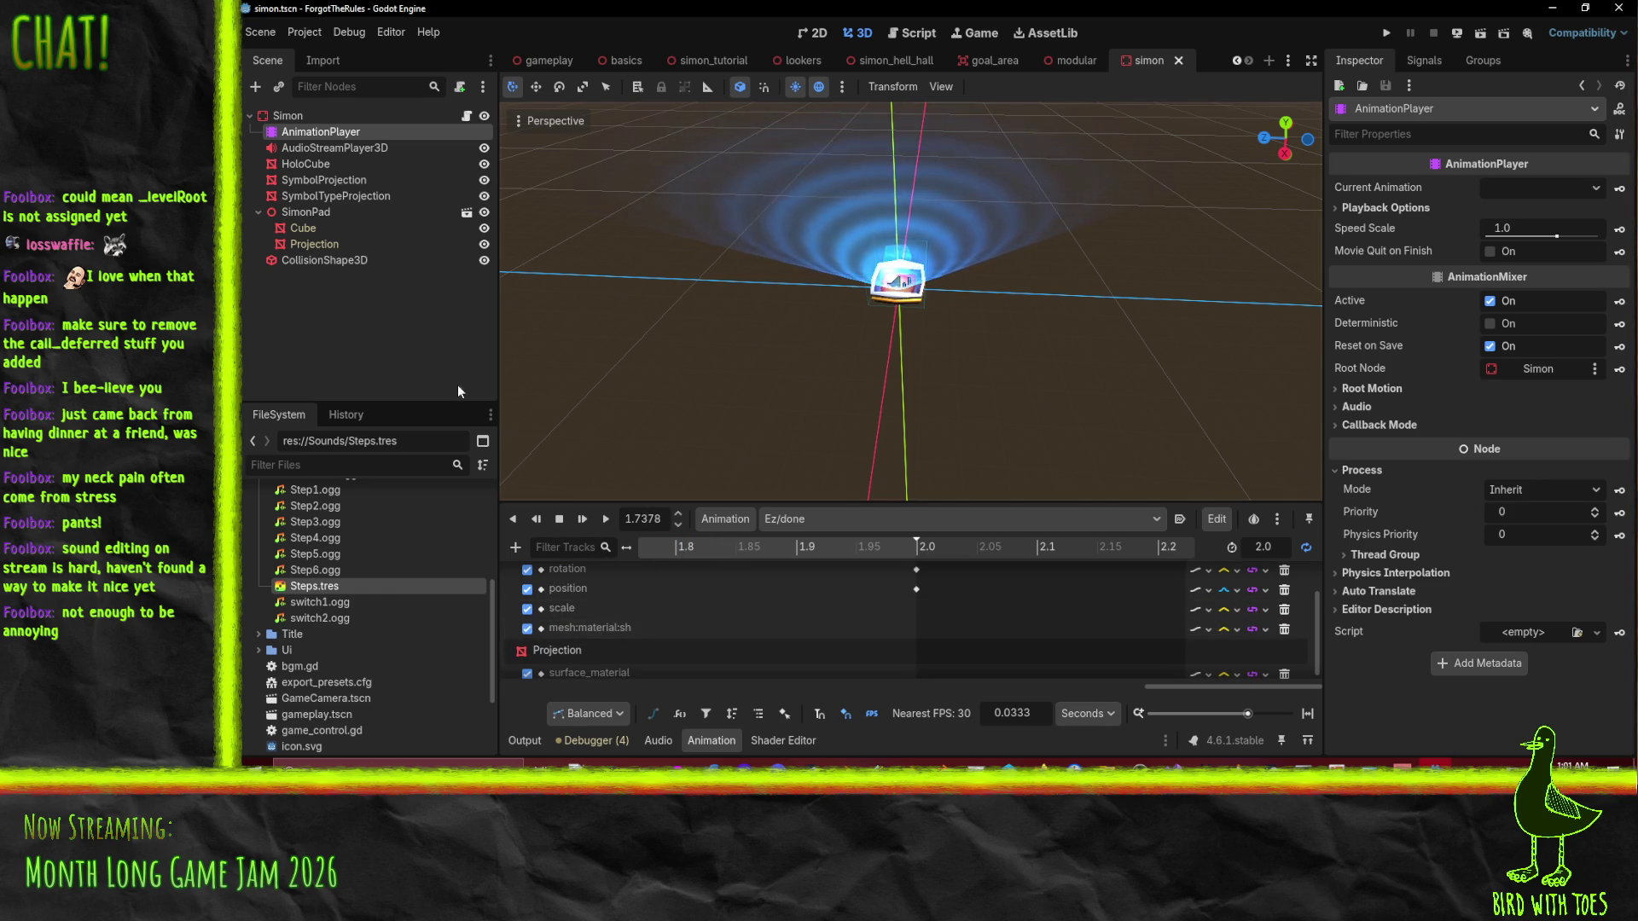
left_click(662, 548)
Select the HoloCube's blue material colour key.
scroll(687, 588, "up", 3)
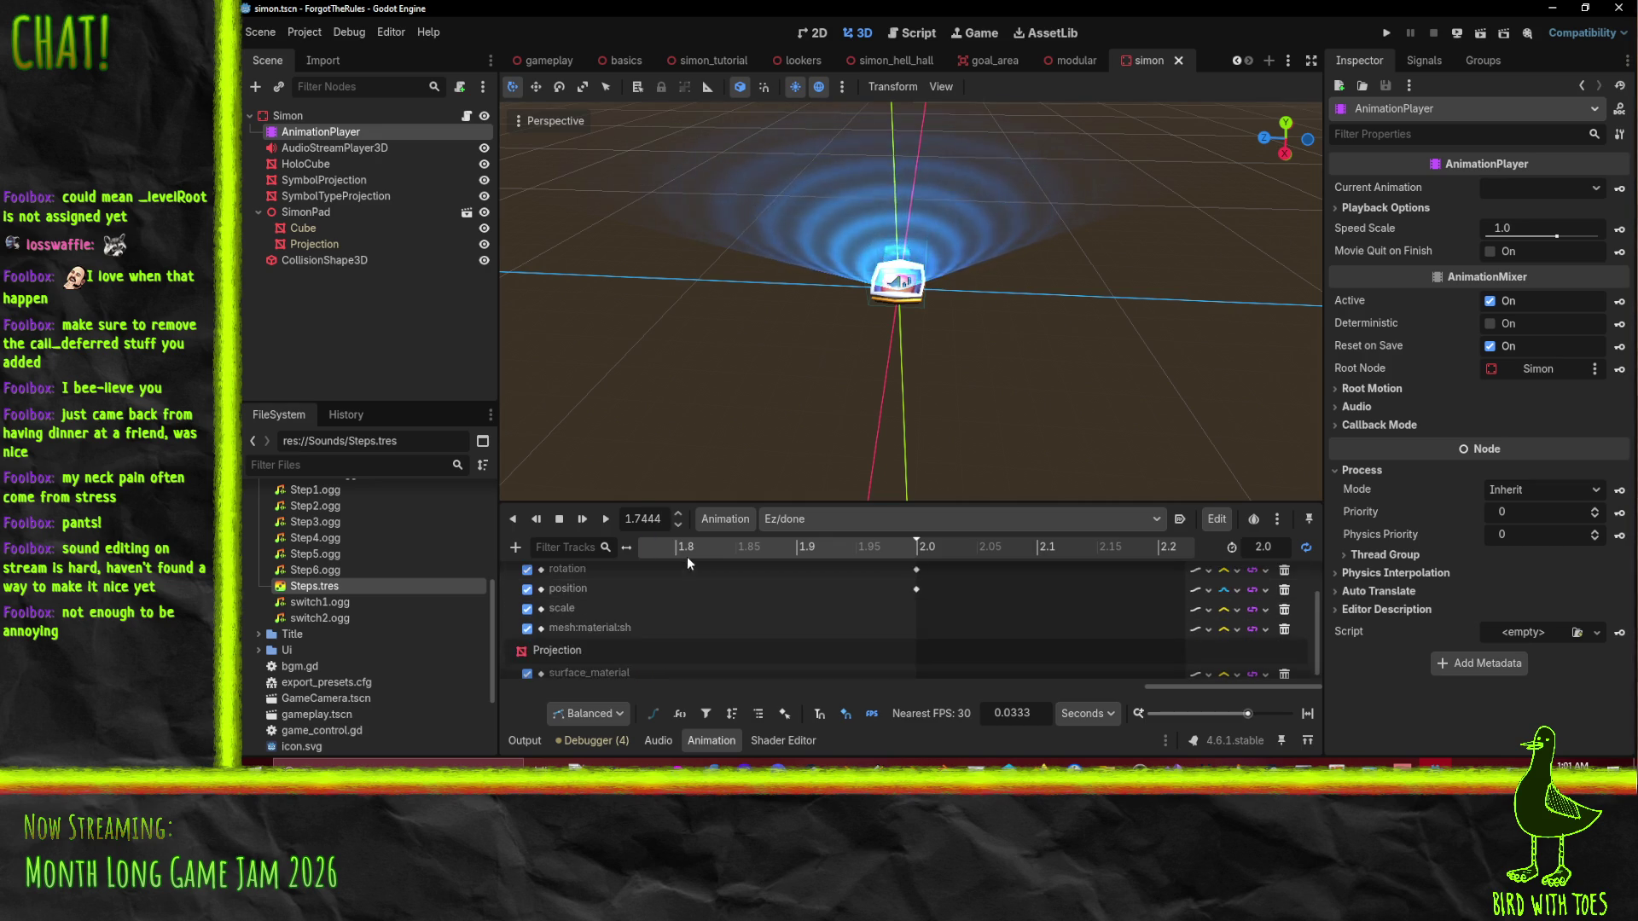
scroll(710, 602, "down", 2)
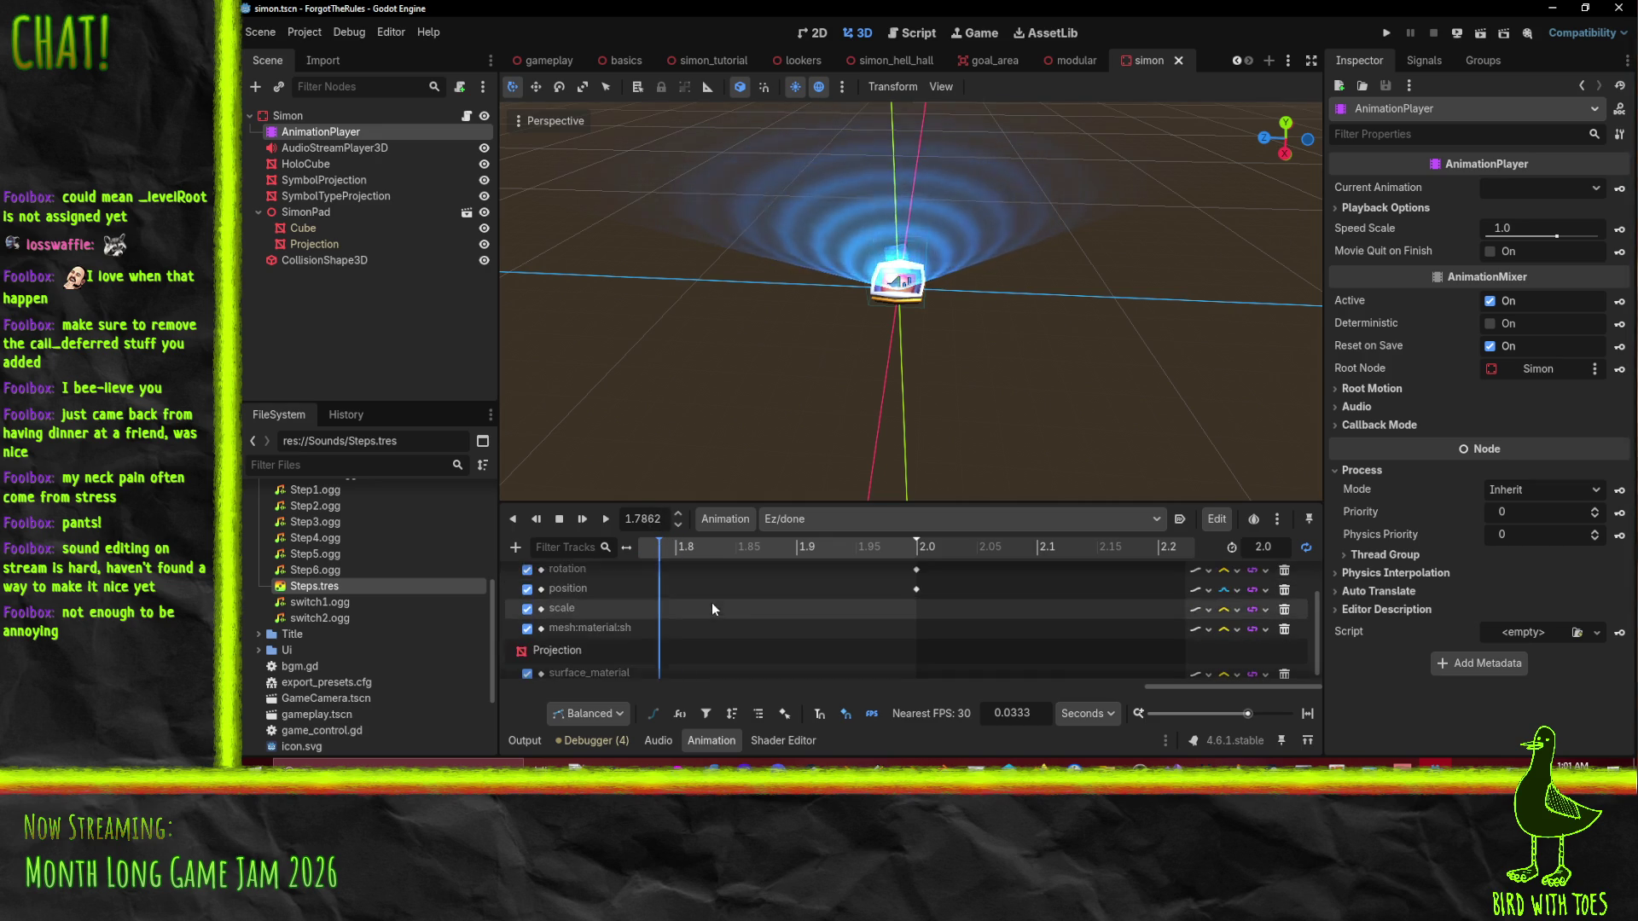
scroll(725, 607, "down", 5, "ctrl")
scroll(722, 589, "down", 5, "ctrl")
scroll(725, 592, "up", 1)
scroll(826, 637, "down", 1)
left_click_drag(846, 550, 627, 556)
left_click(644, 655)
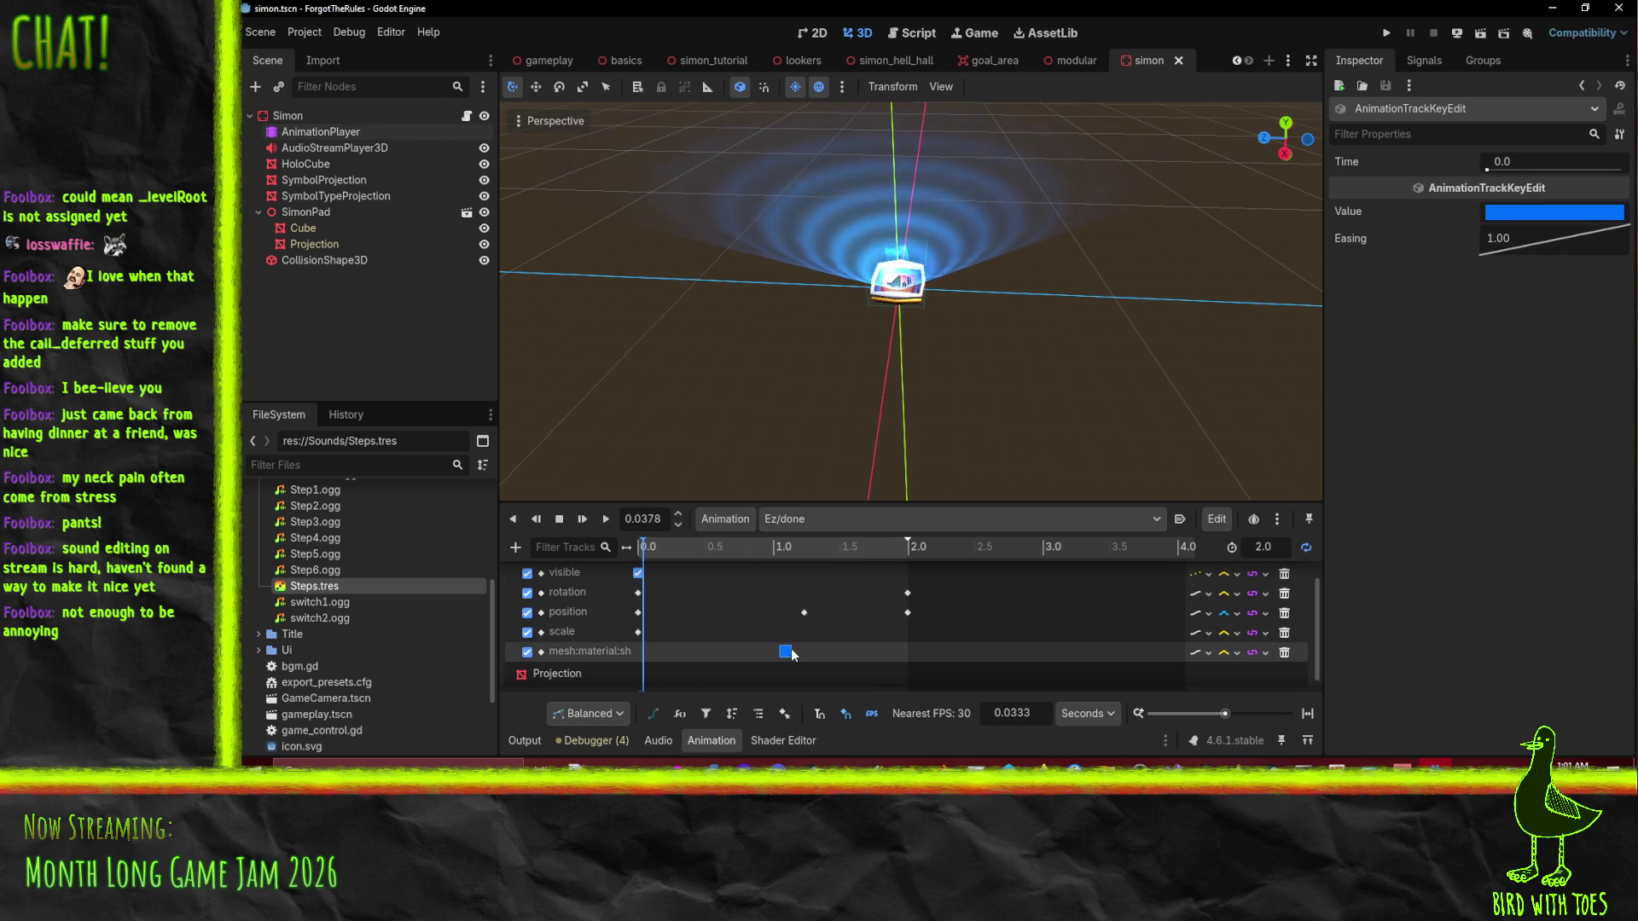
Duplicate the colour key to the animation start and make it transparent.
left_click_drag(806, 654, 807, 654)
left_click(646, 546)
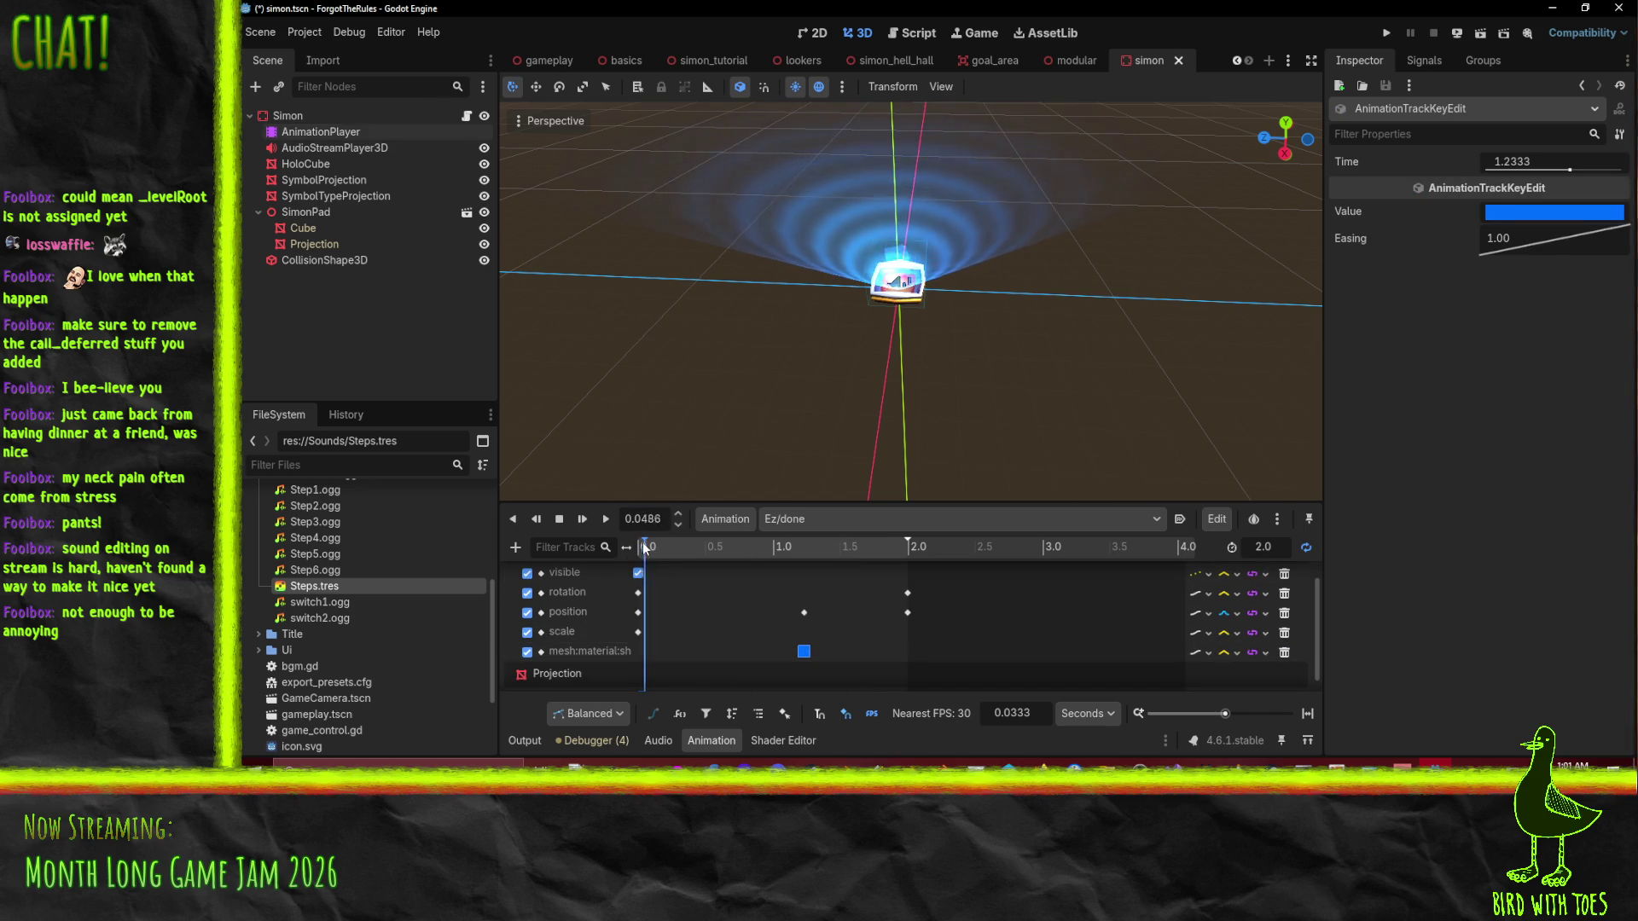
right_click(644, 651)
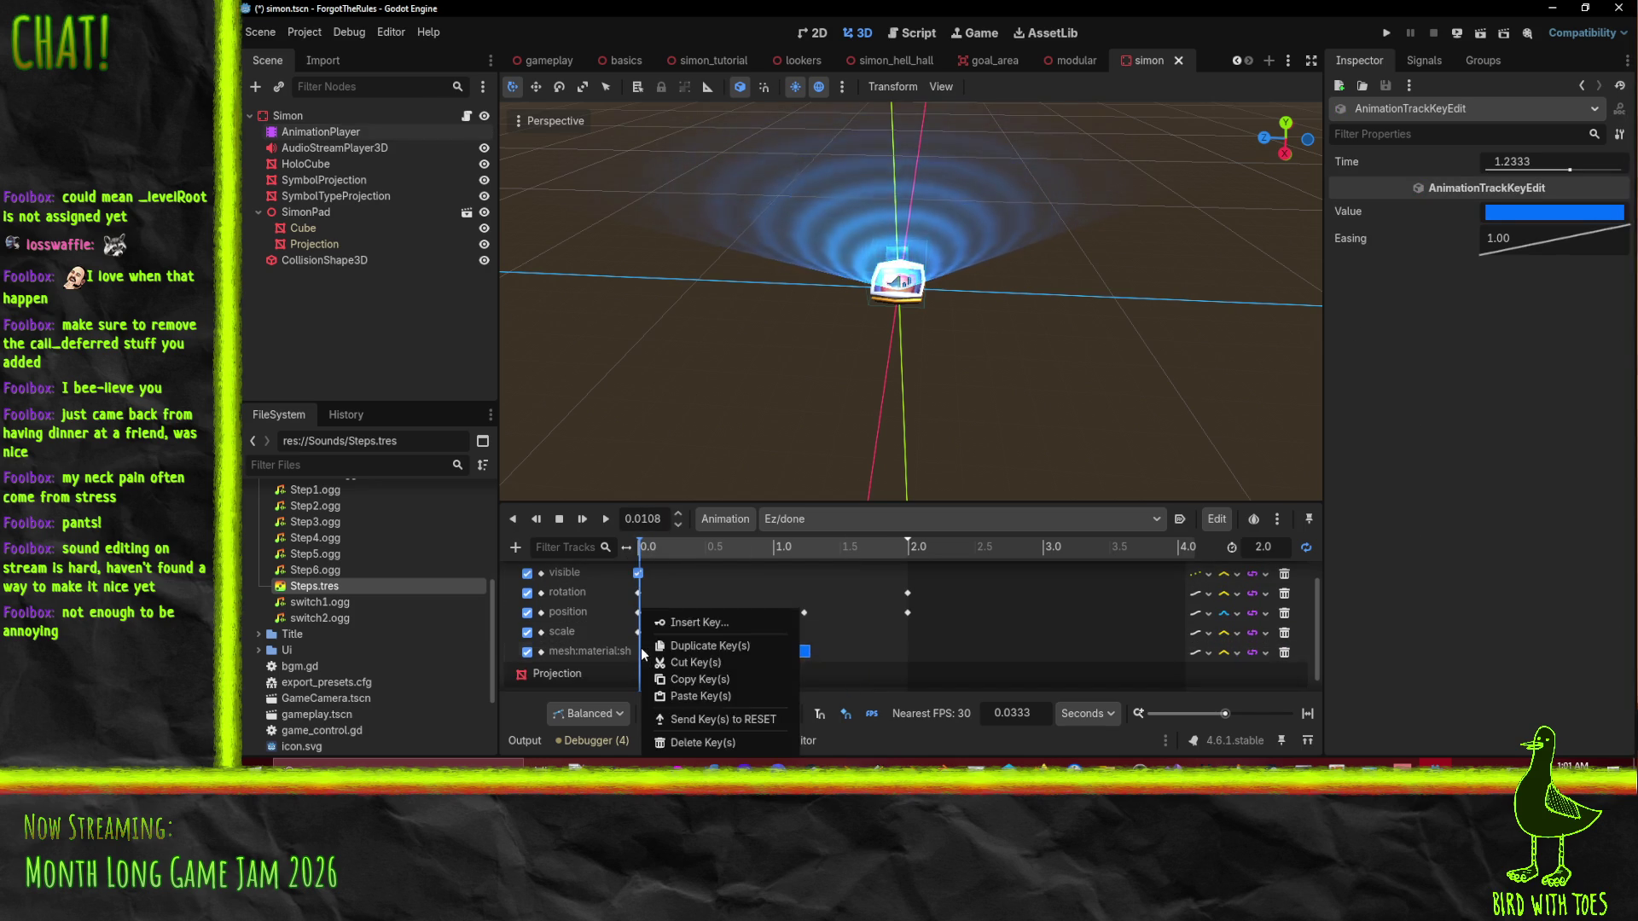
left_click(674, 643)
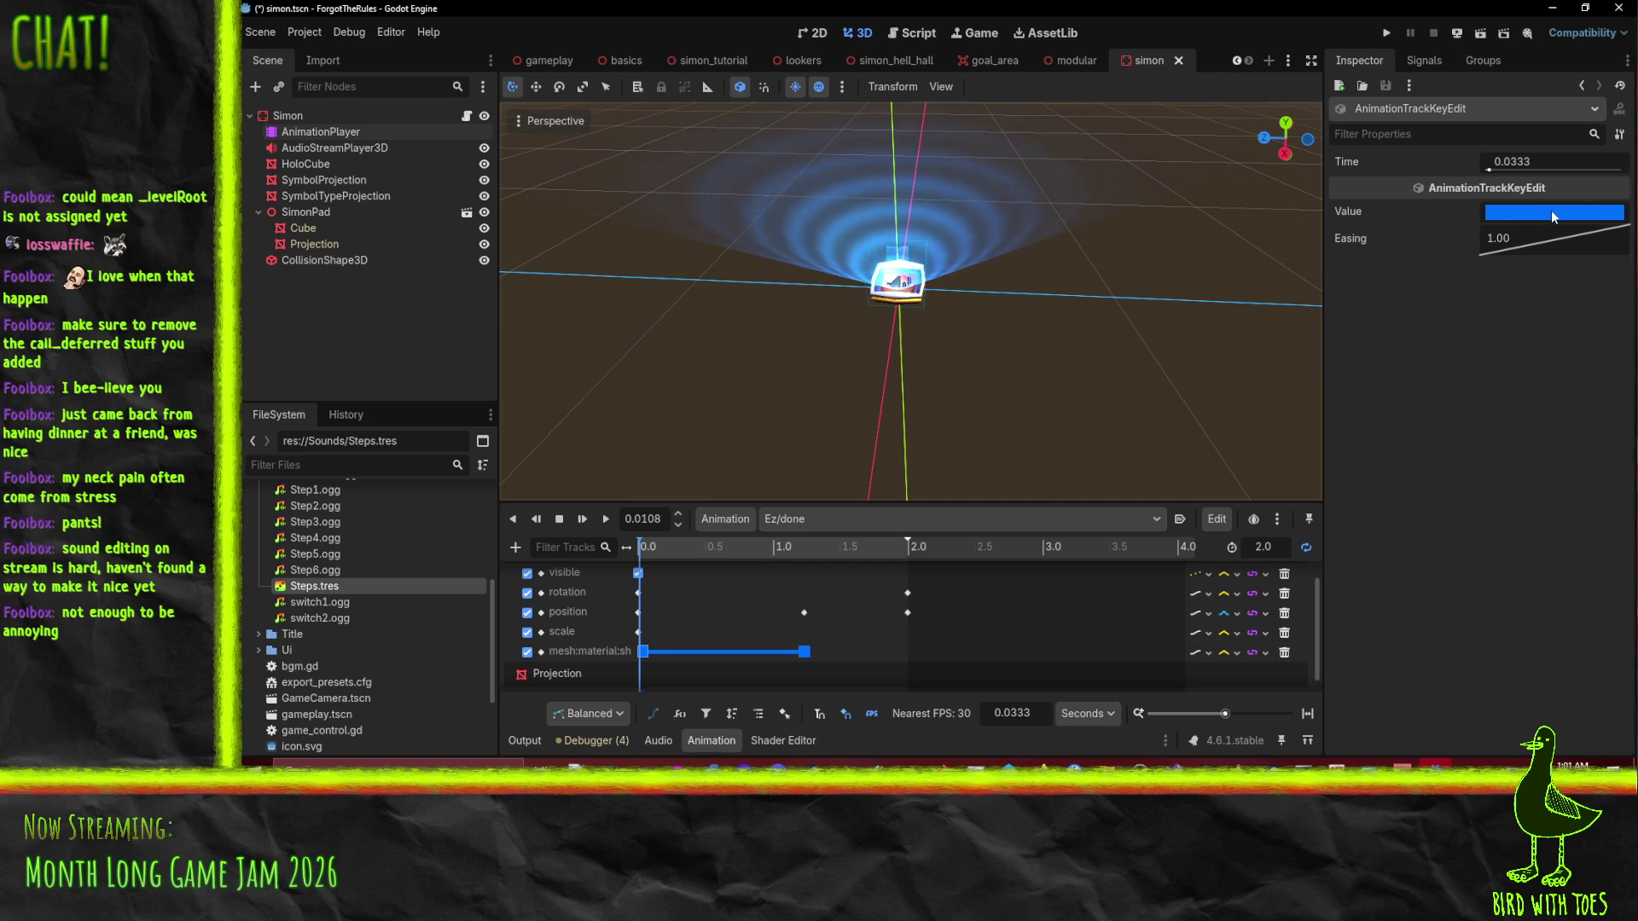
left_click(1520, 214)
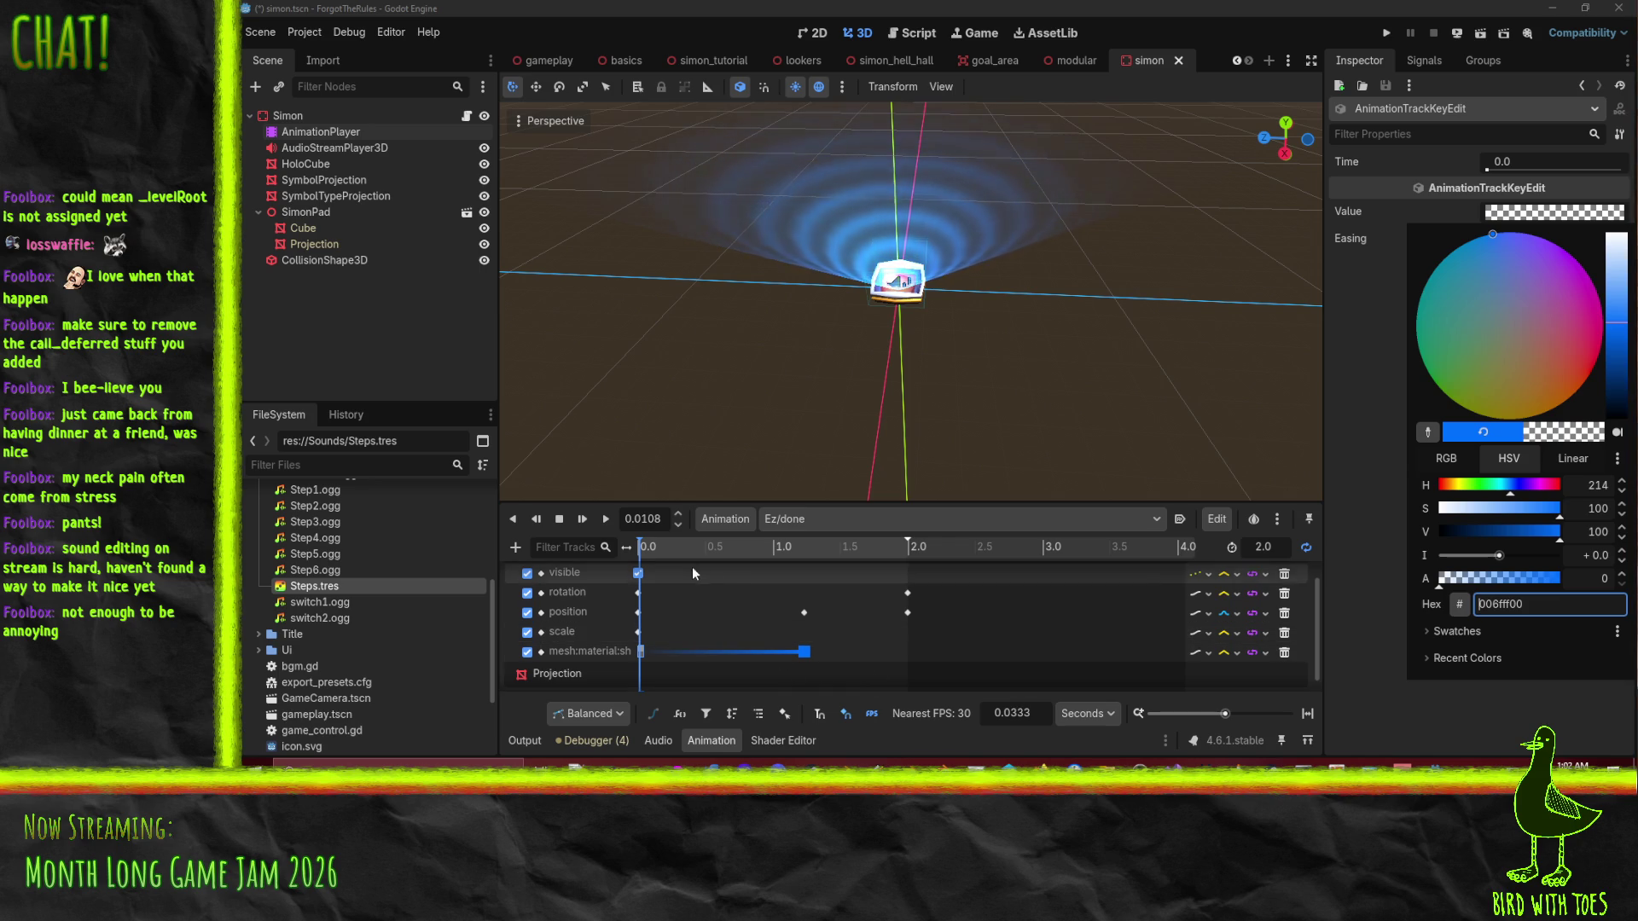
left_click(660, 547)
Set the key near 0.37 seconds to pure white and move it to 0.2667.
left_click_drag(655, 548, 755, 553)
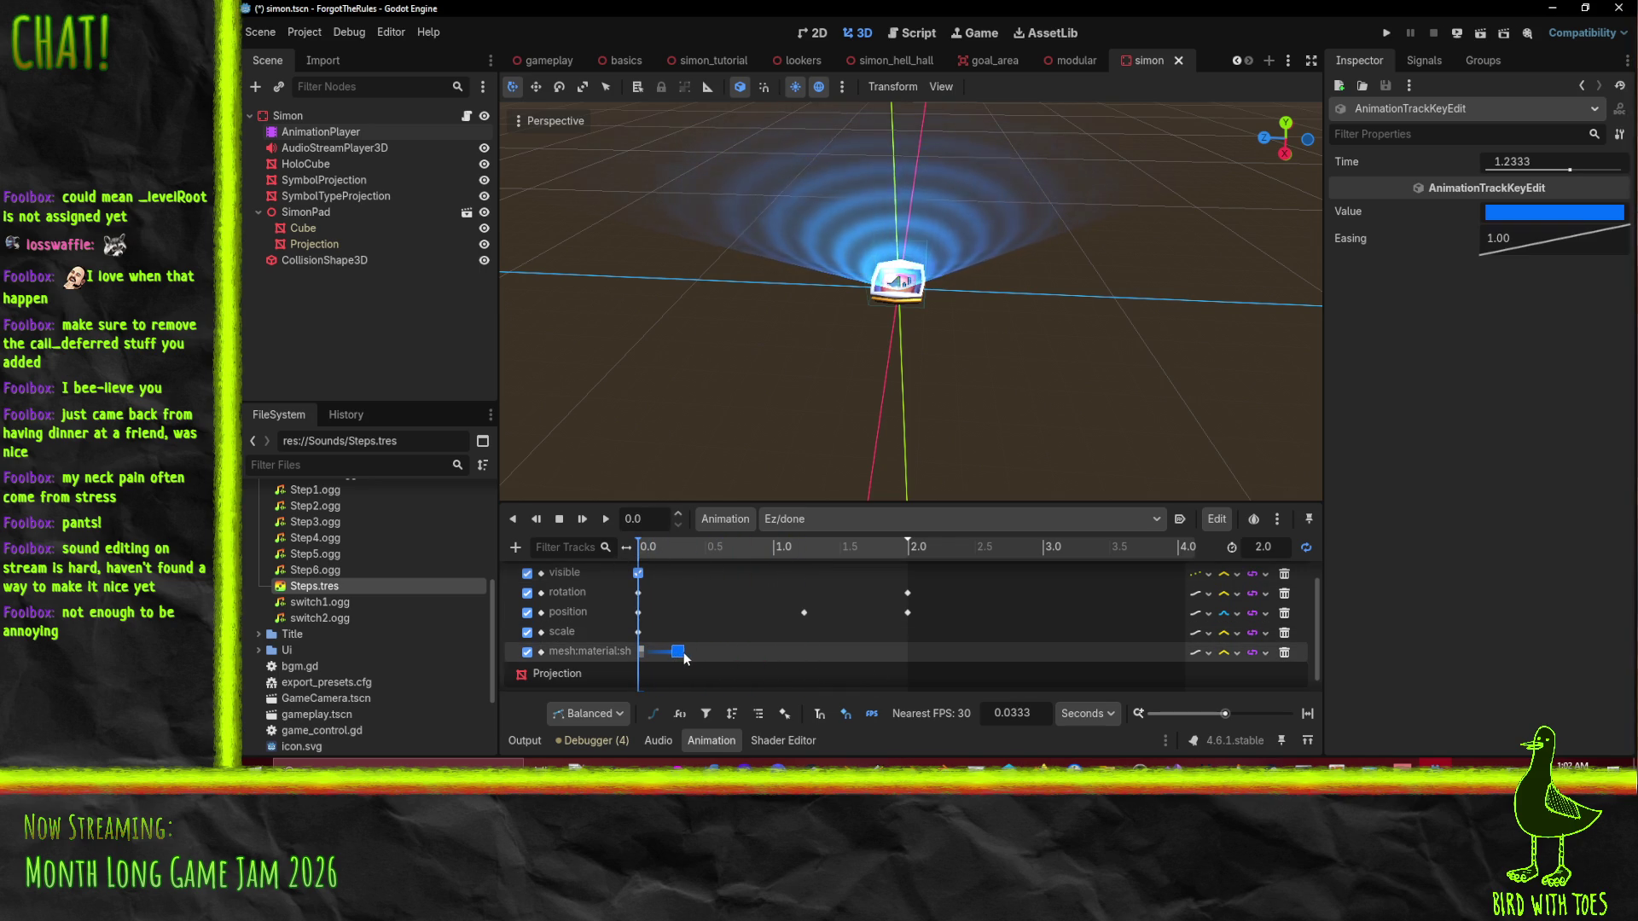
left_click(691, 654)
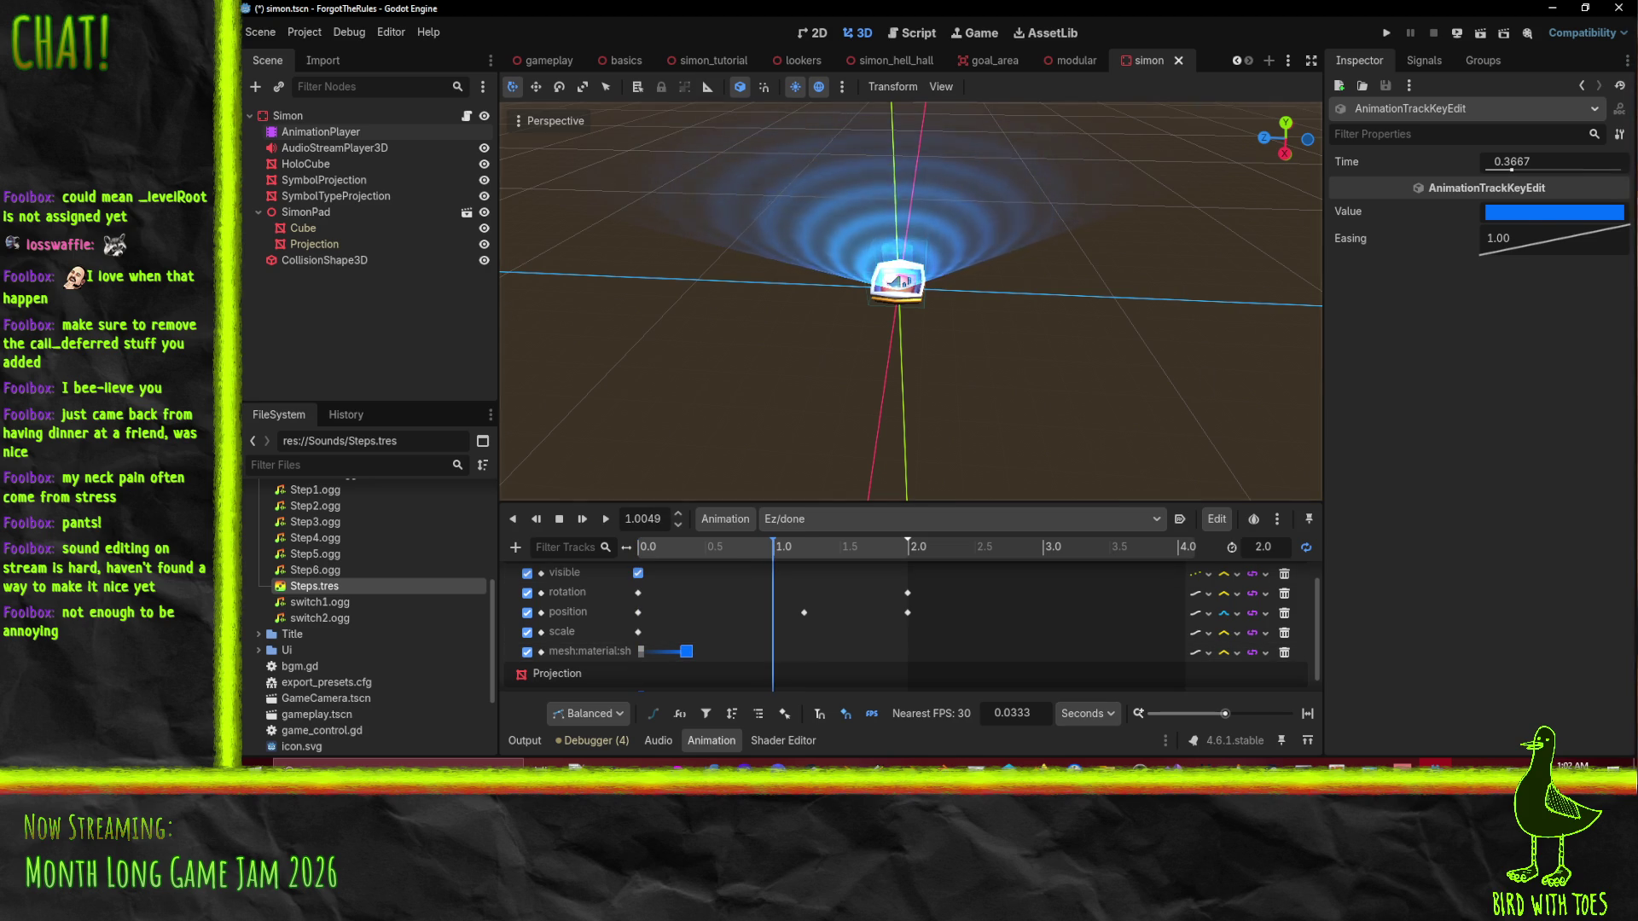
left_click(1531, 214)
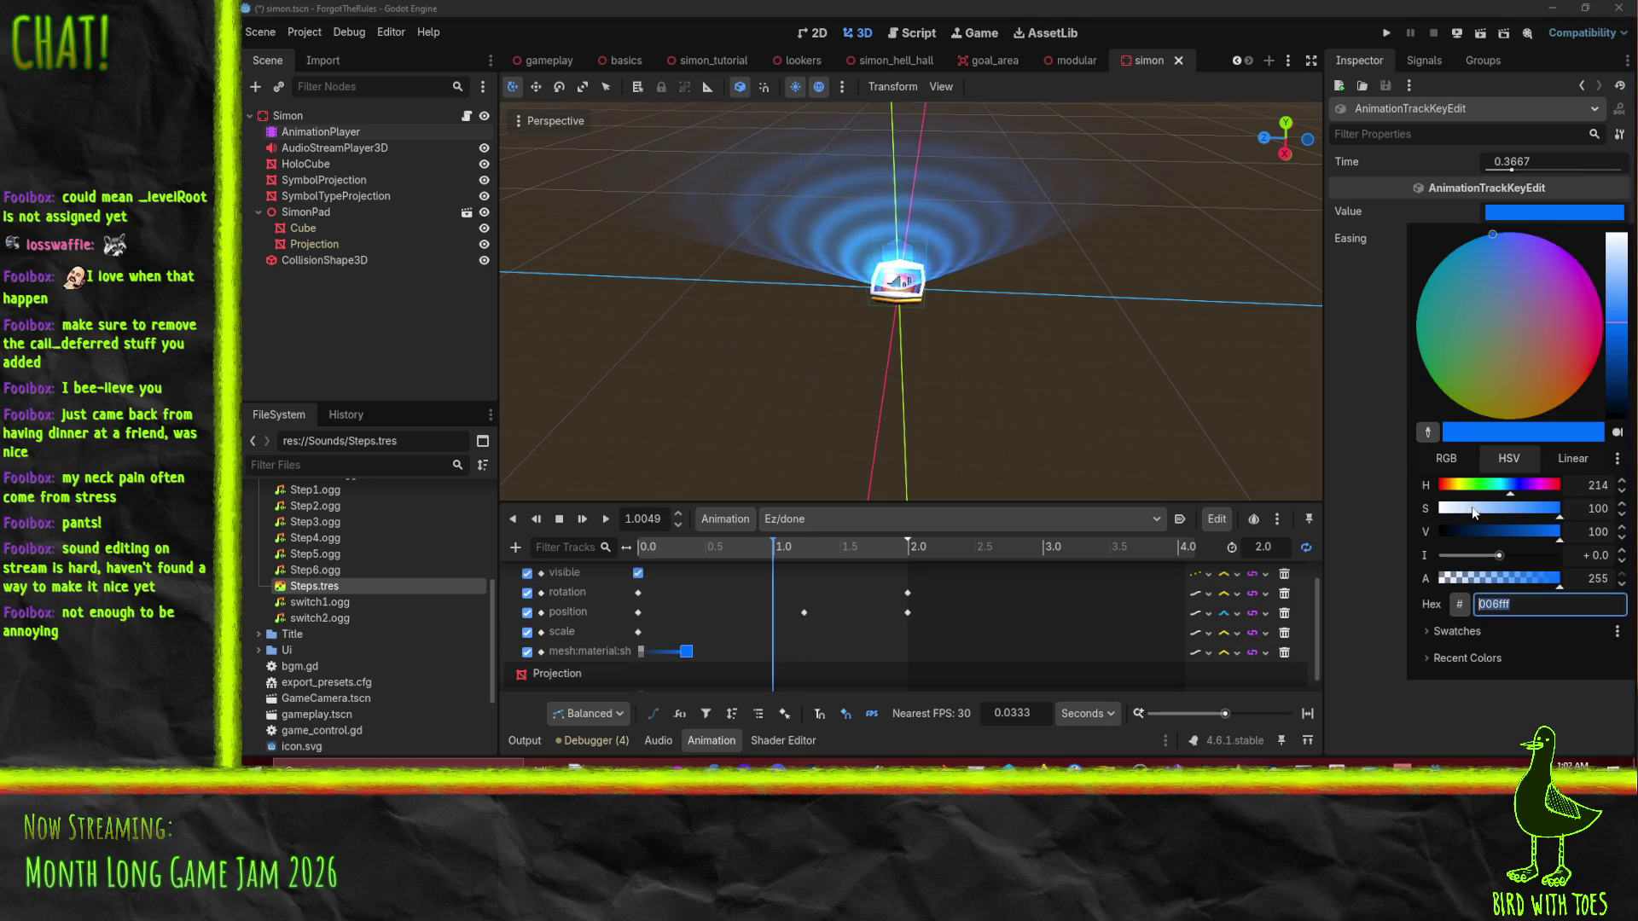
left_click_drag(1510, 513, 1265, 514)
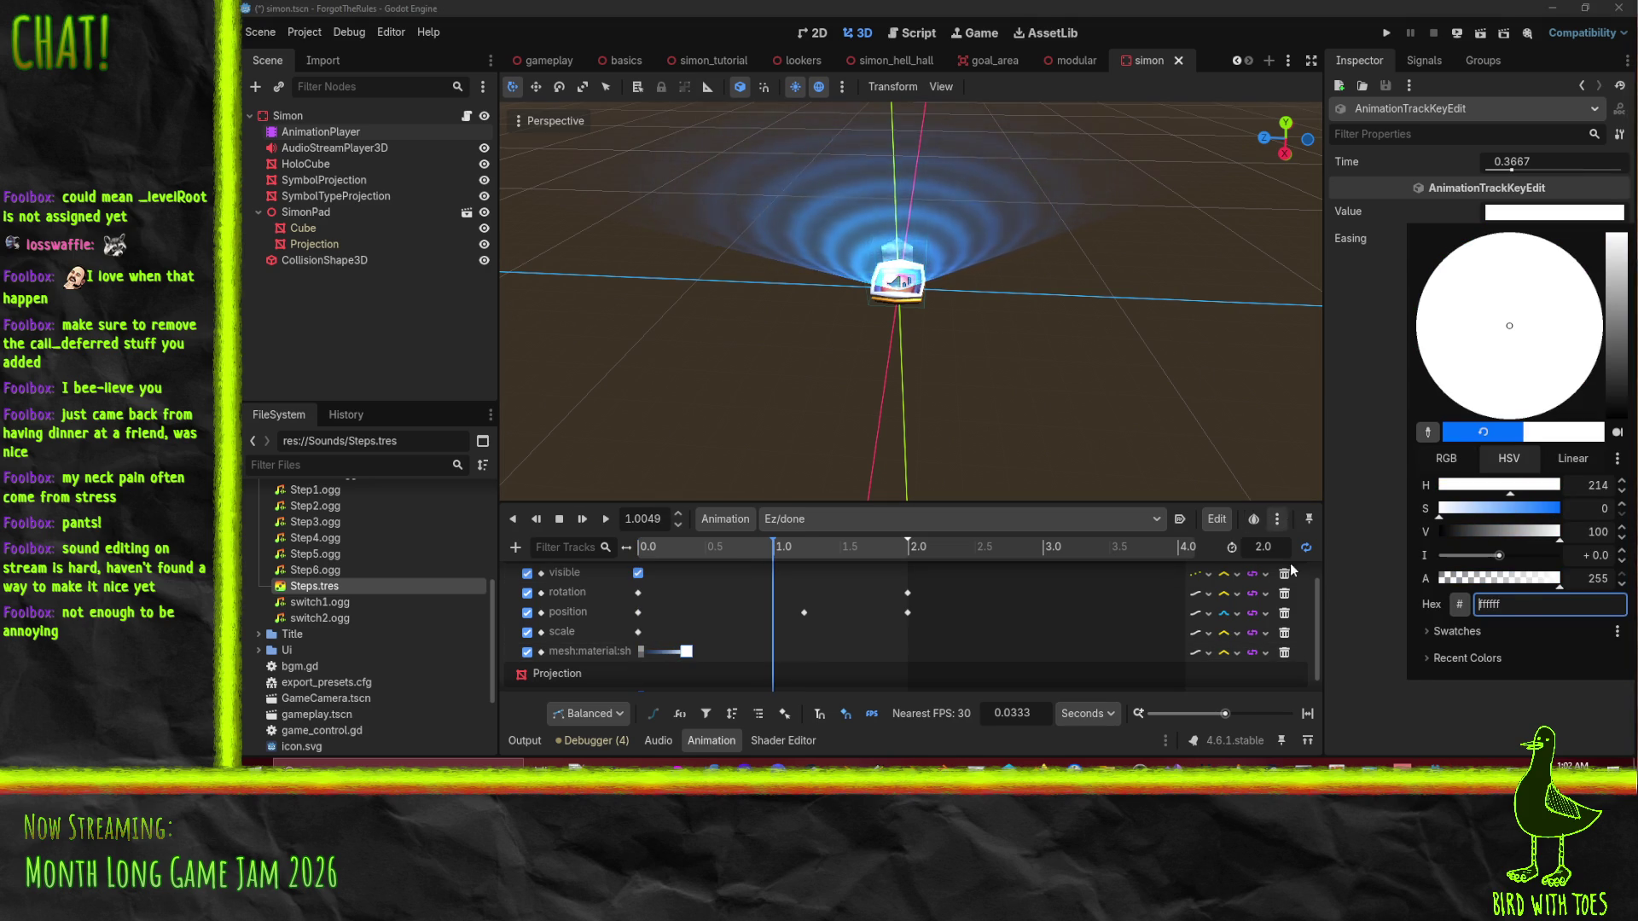
left_click(1439, 710)
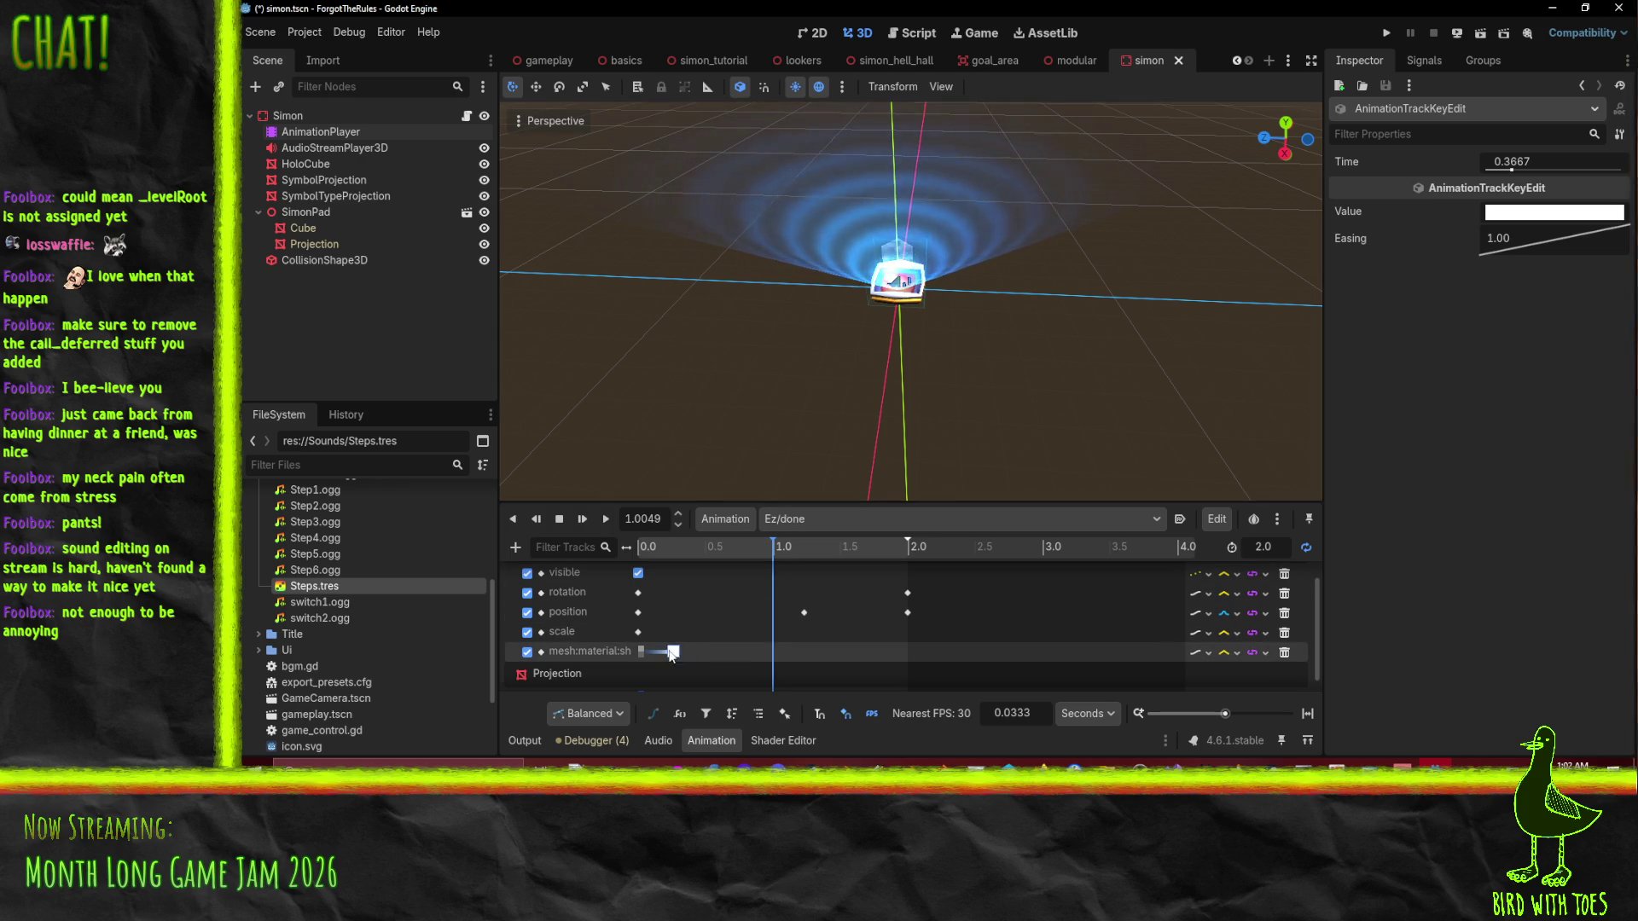
left_click_drag(671, 654, 673, 654)
Duplicate the selected colour keys at the 0.5 second mark.
left_click_drag(716, 559, 706, 555)
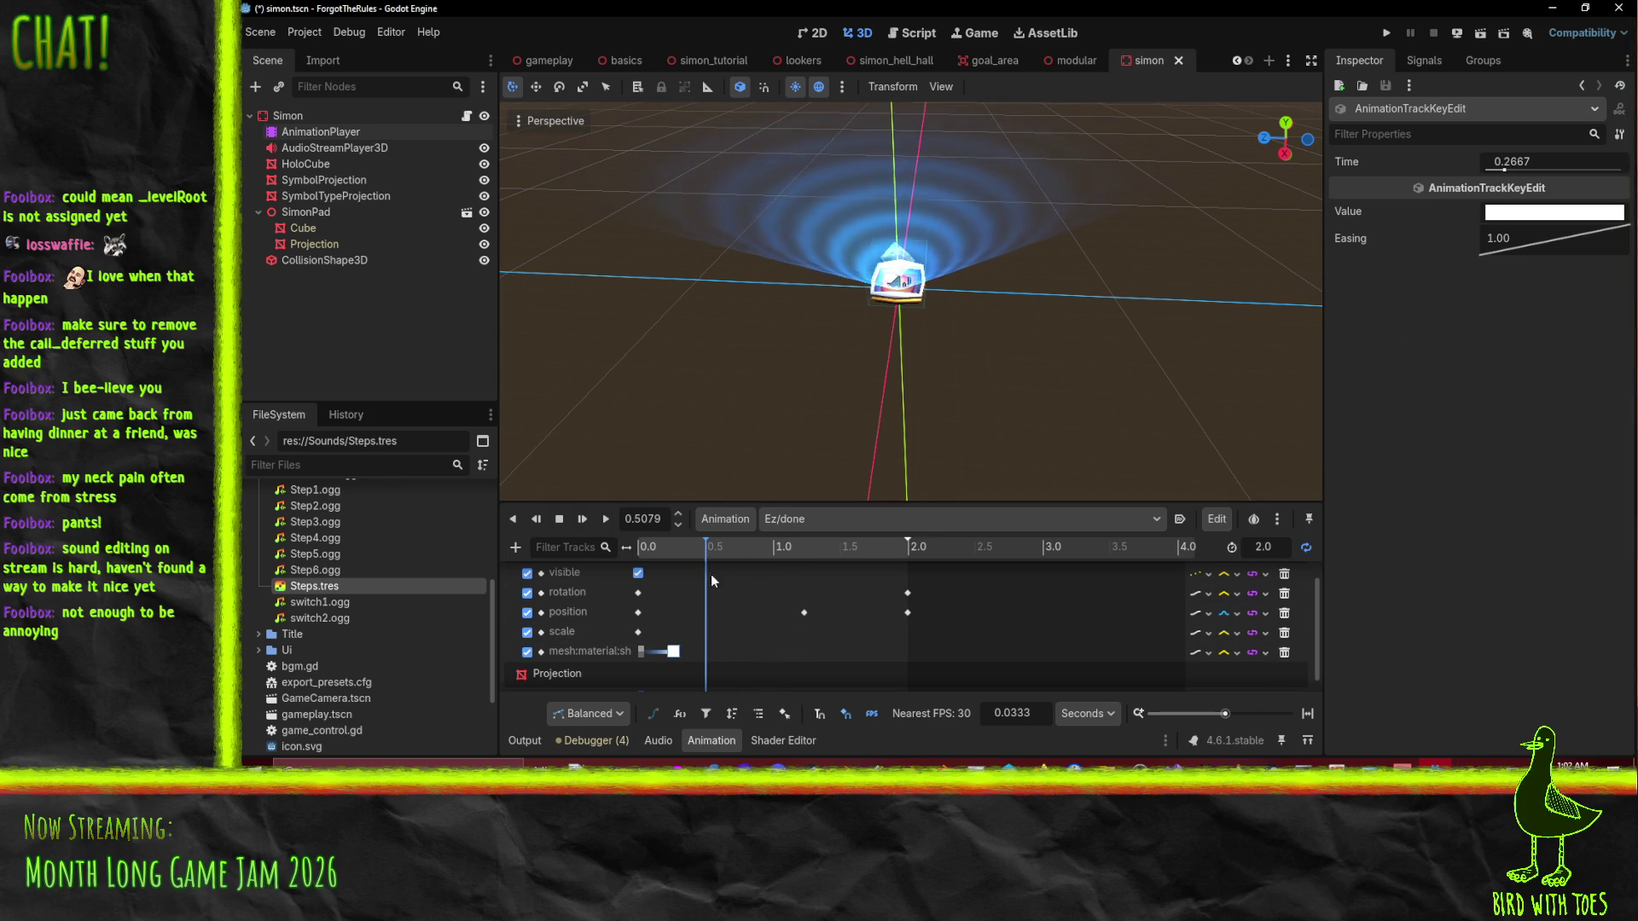
right_click(708, 651)
left_click(744, 648)
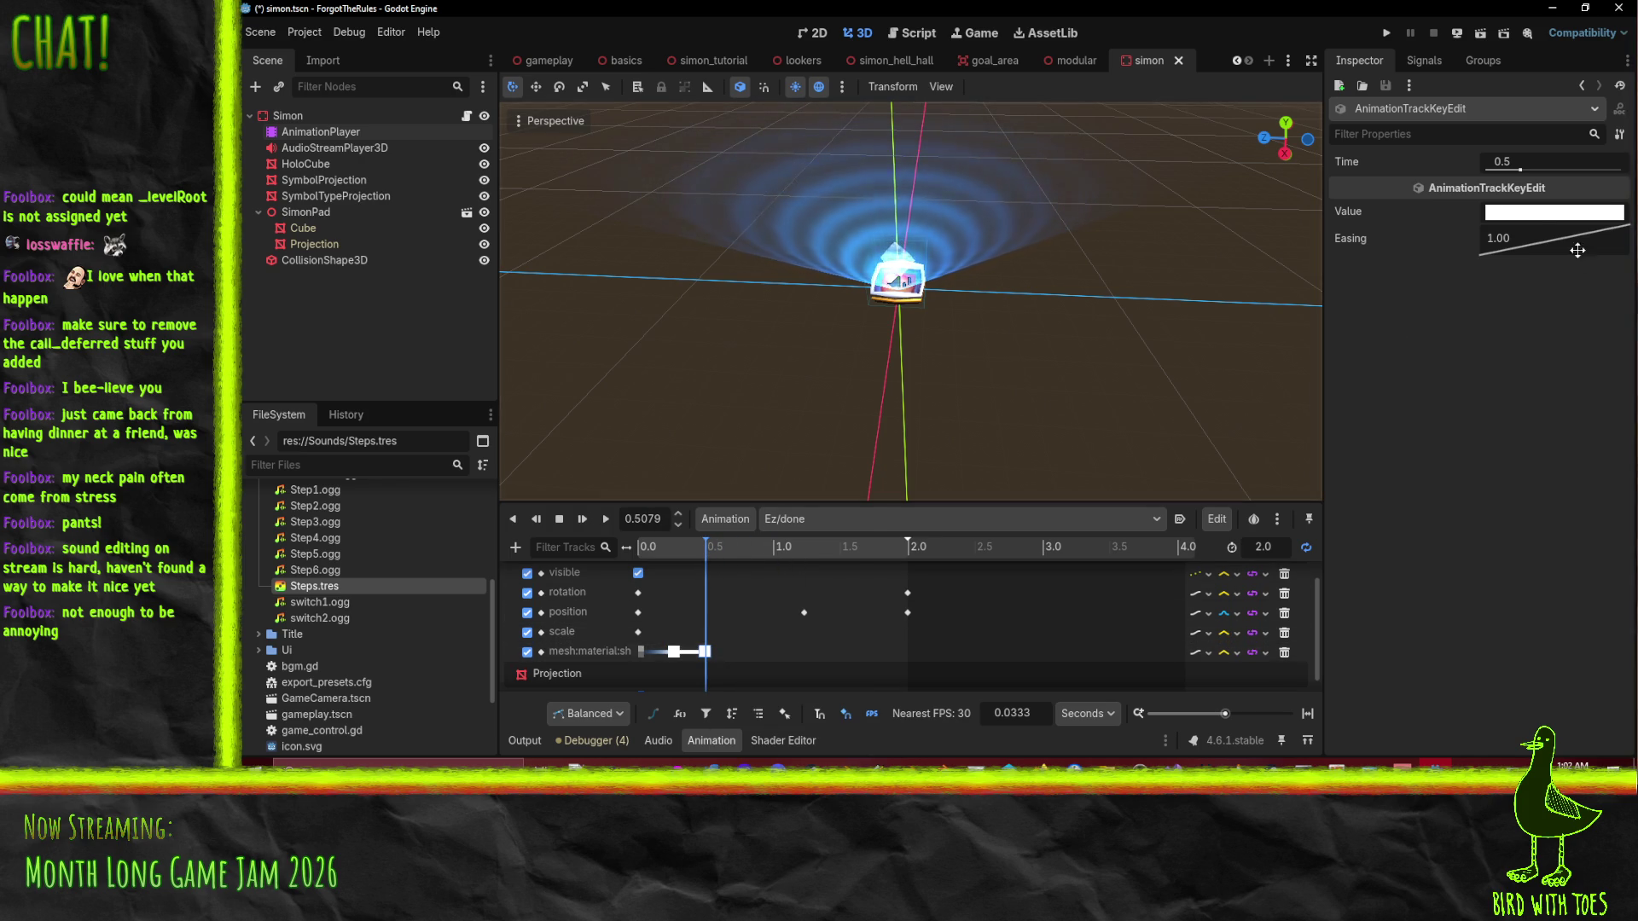
left_click(1536, 217)
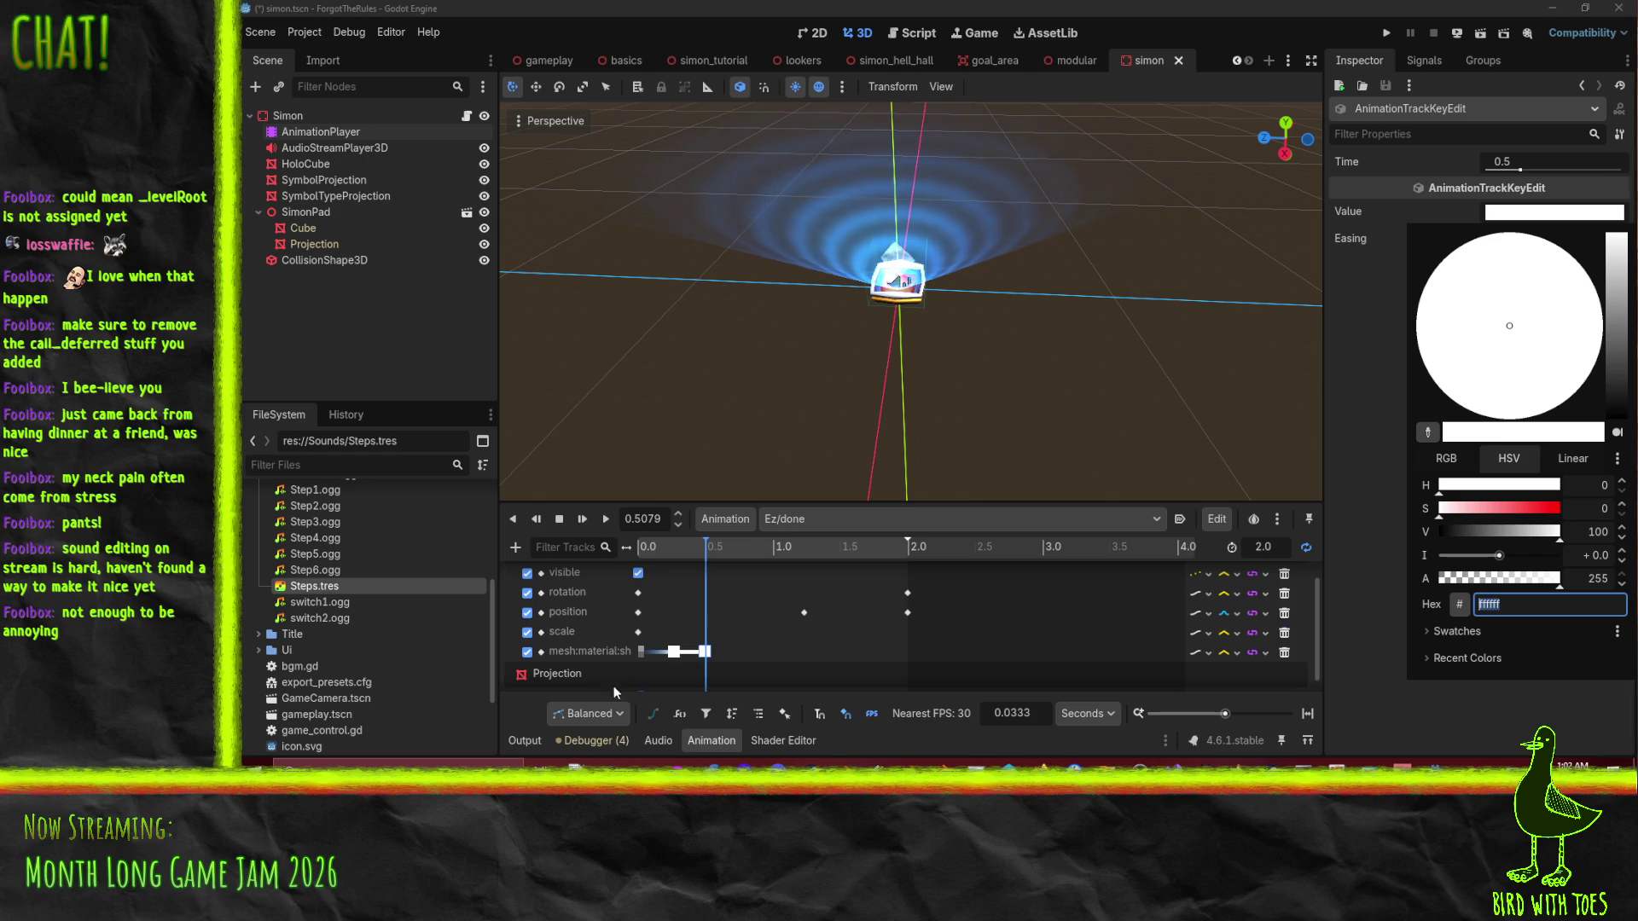
left_click(745, 536)
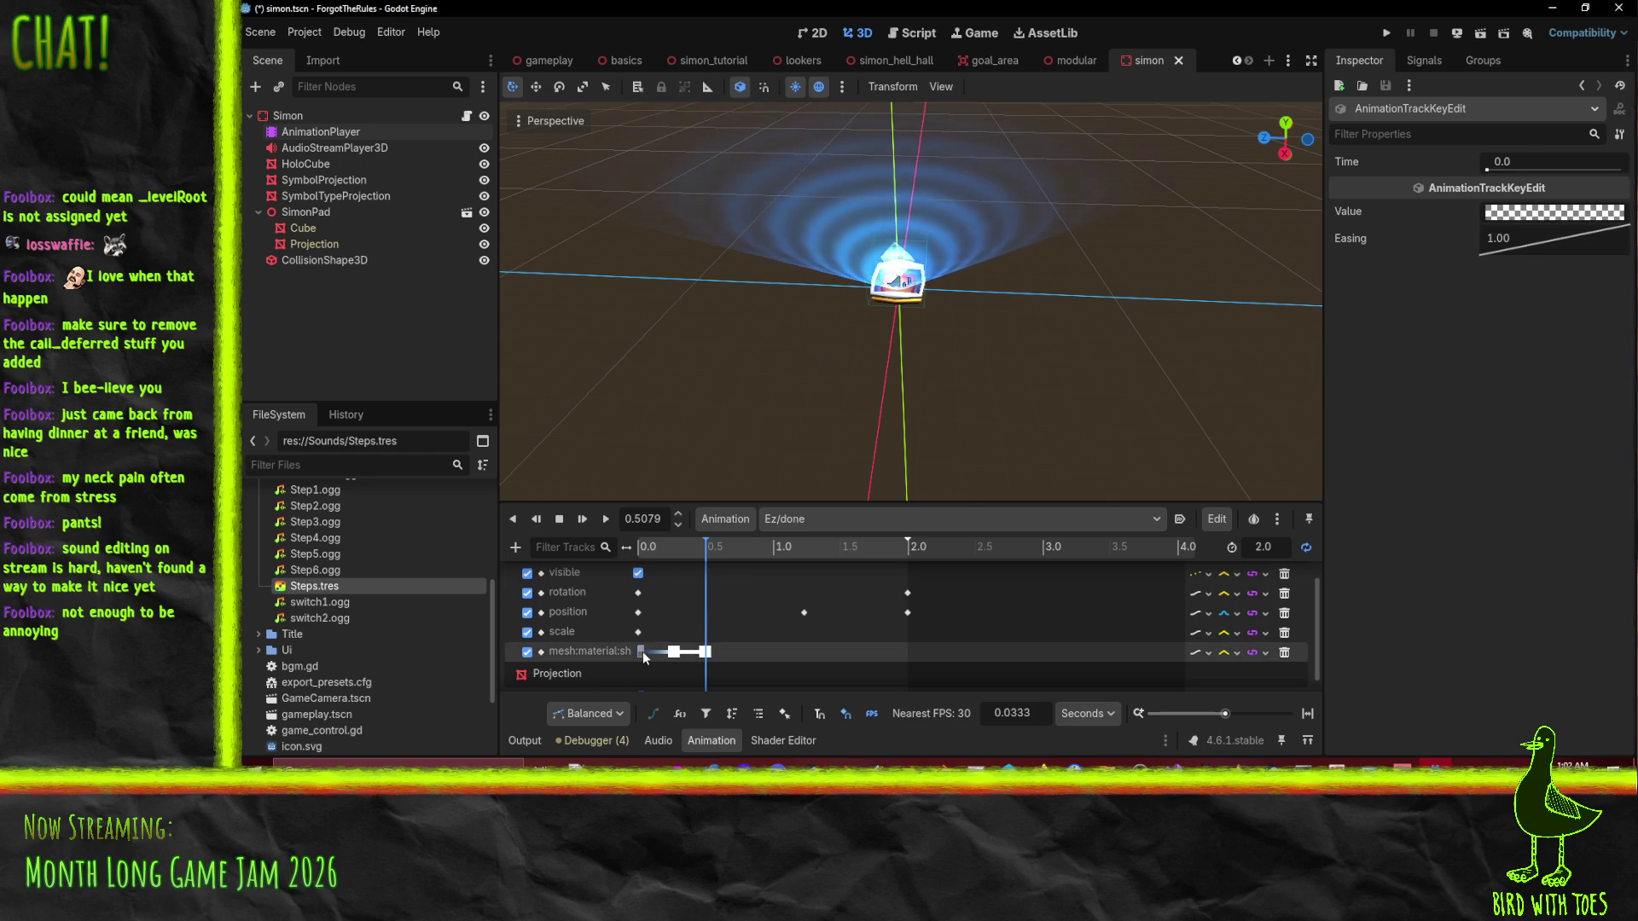
Insert a colour key at 0.5 seconds and set it to opaque blue.
right_click(702, 652)
left_click(750, 646)
left_click_drag(700, 653, 706, 654)
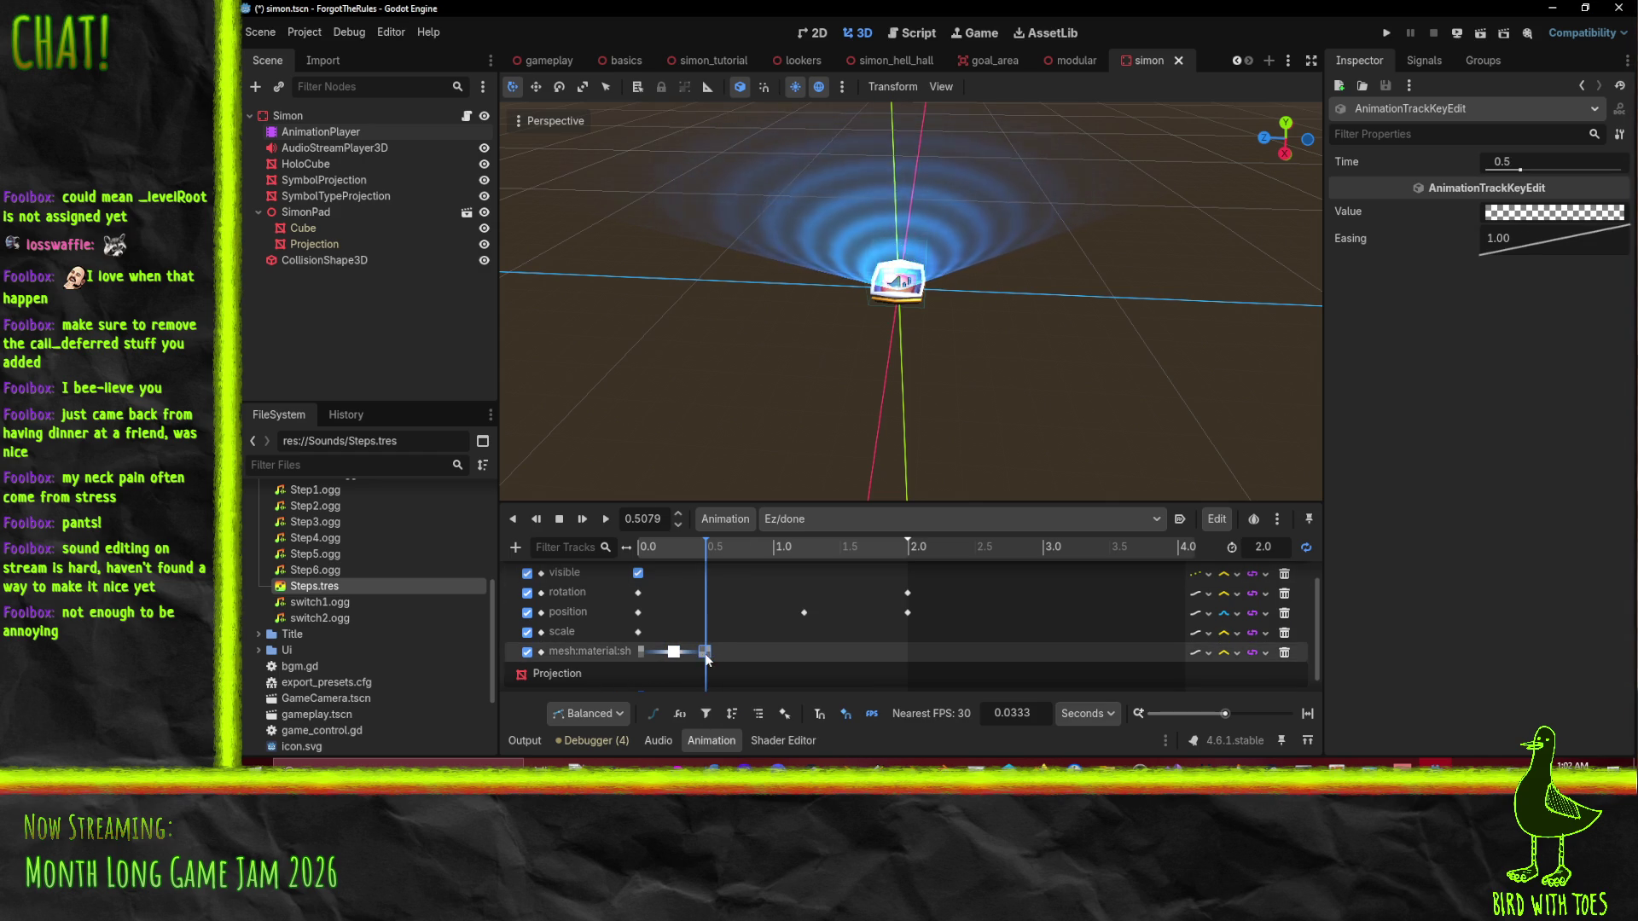
left_click(1508, 221)
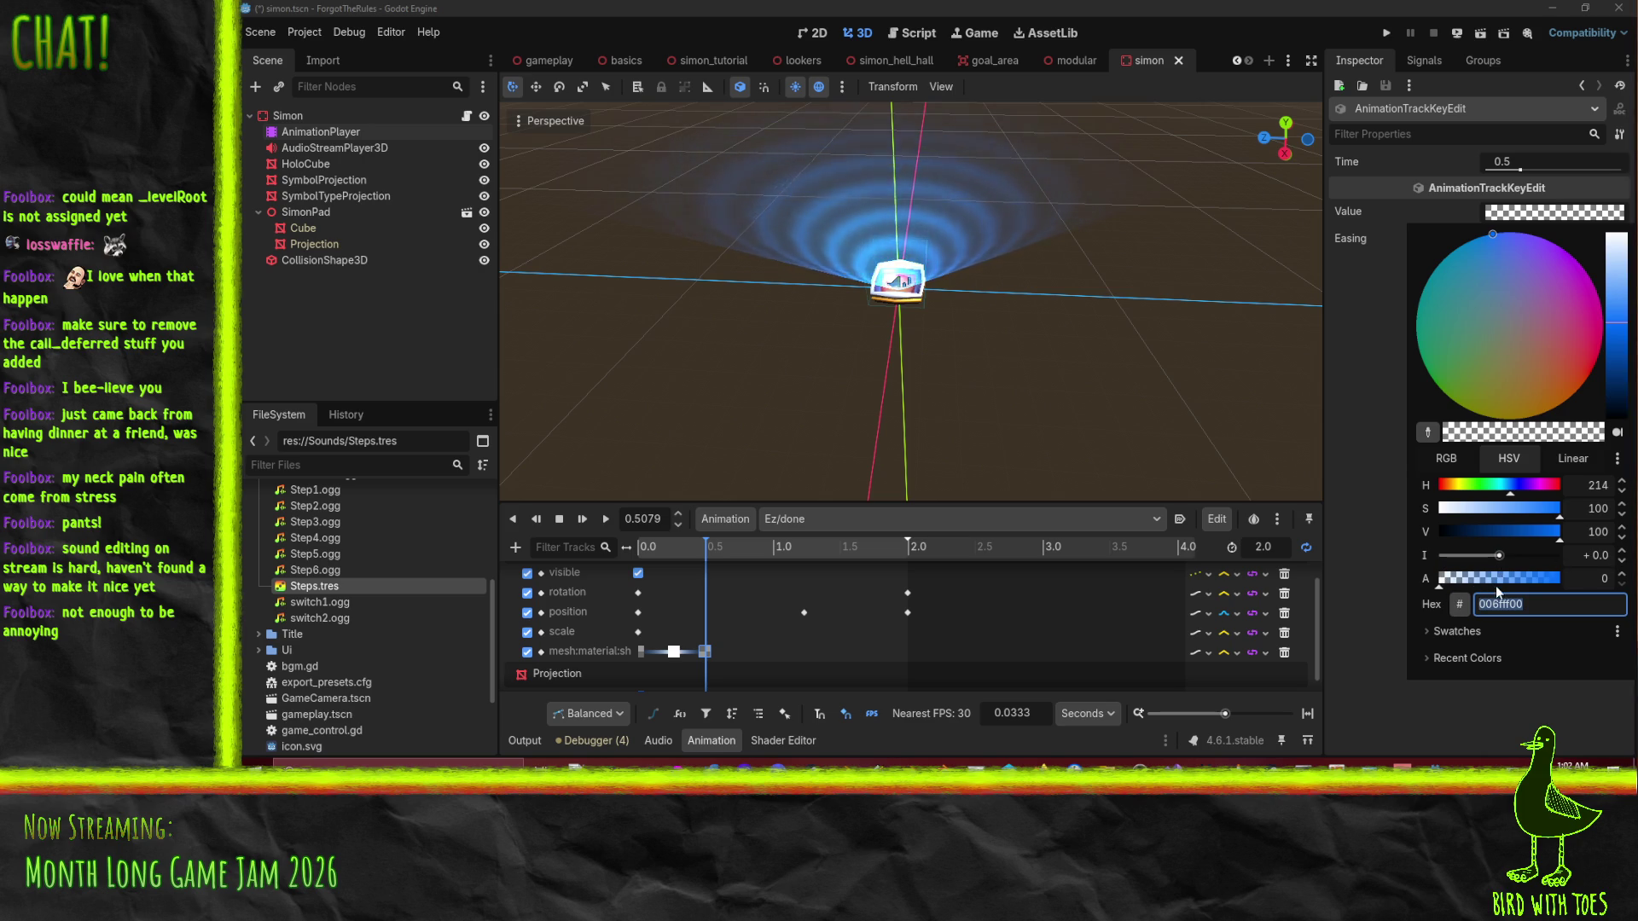
left_click(698, 551)
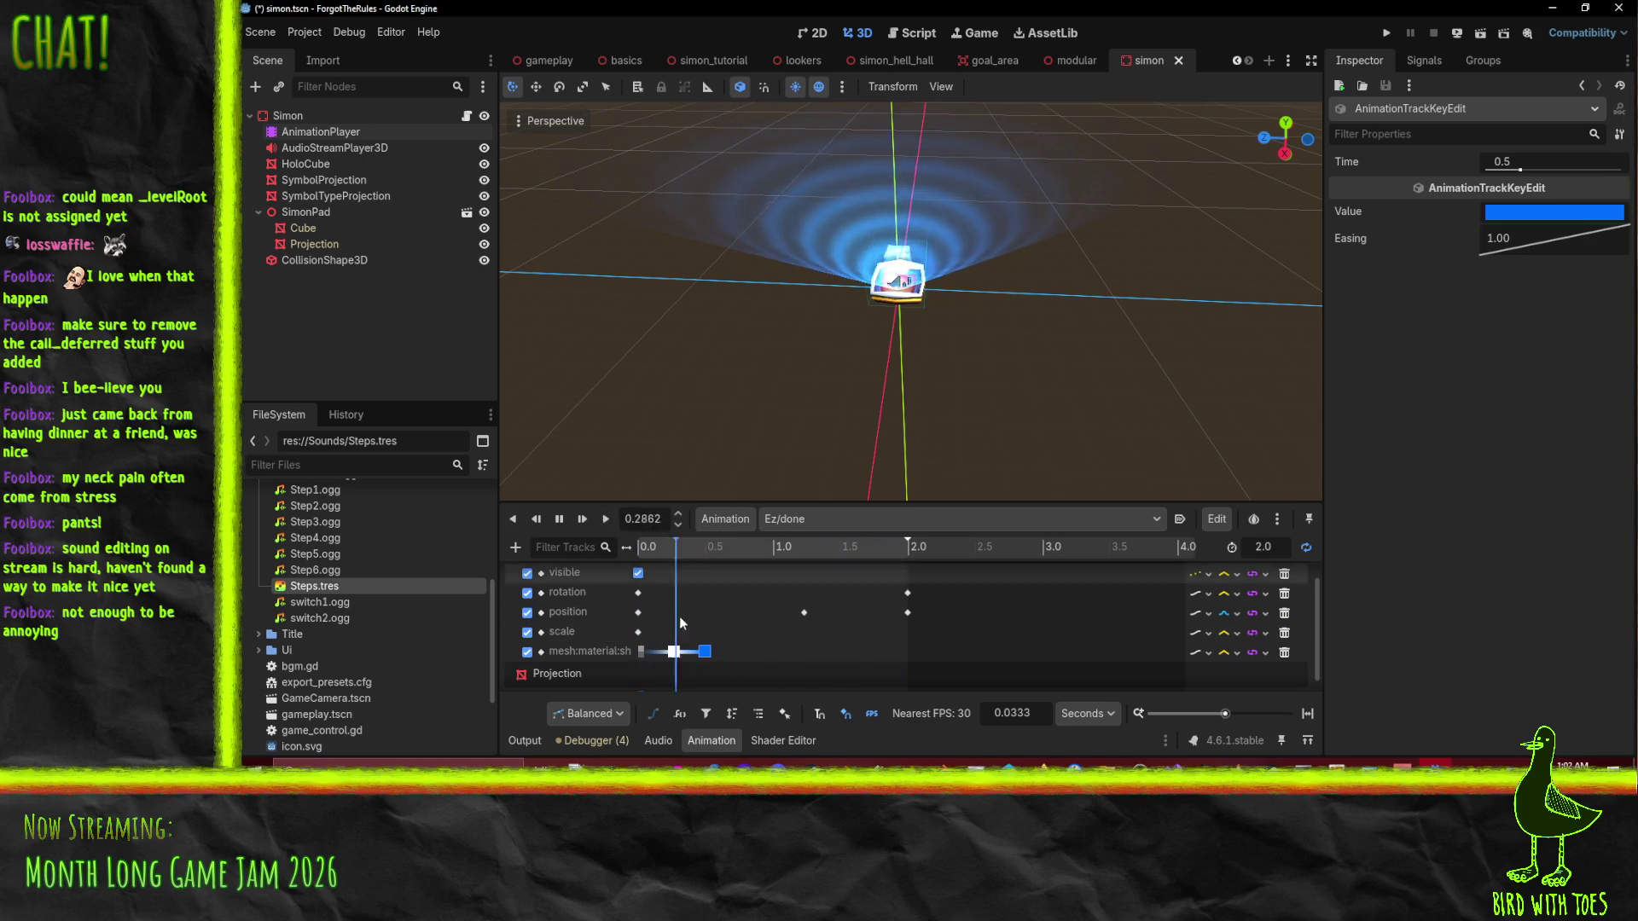
Preview the Ez/done animation, save the Simon scene, and rewind the playhead.
key("d")
key("d")
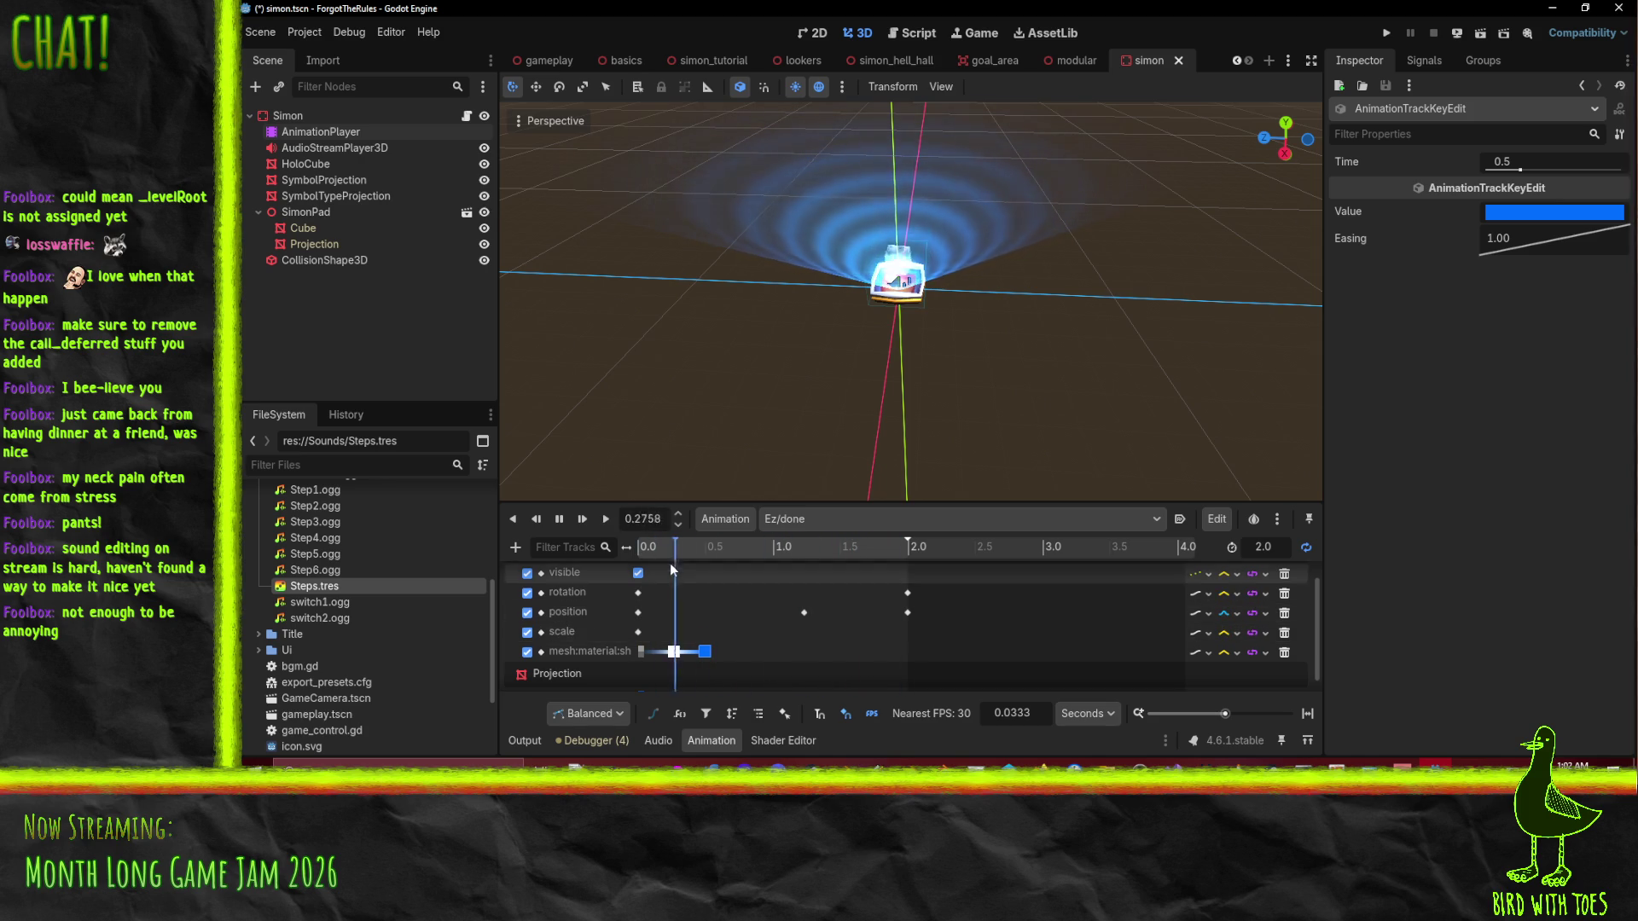
key("ctrl+s")
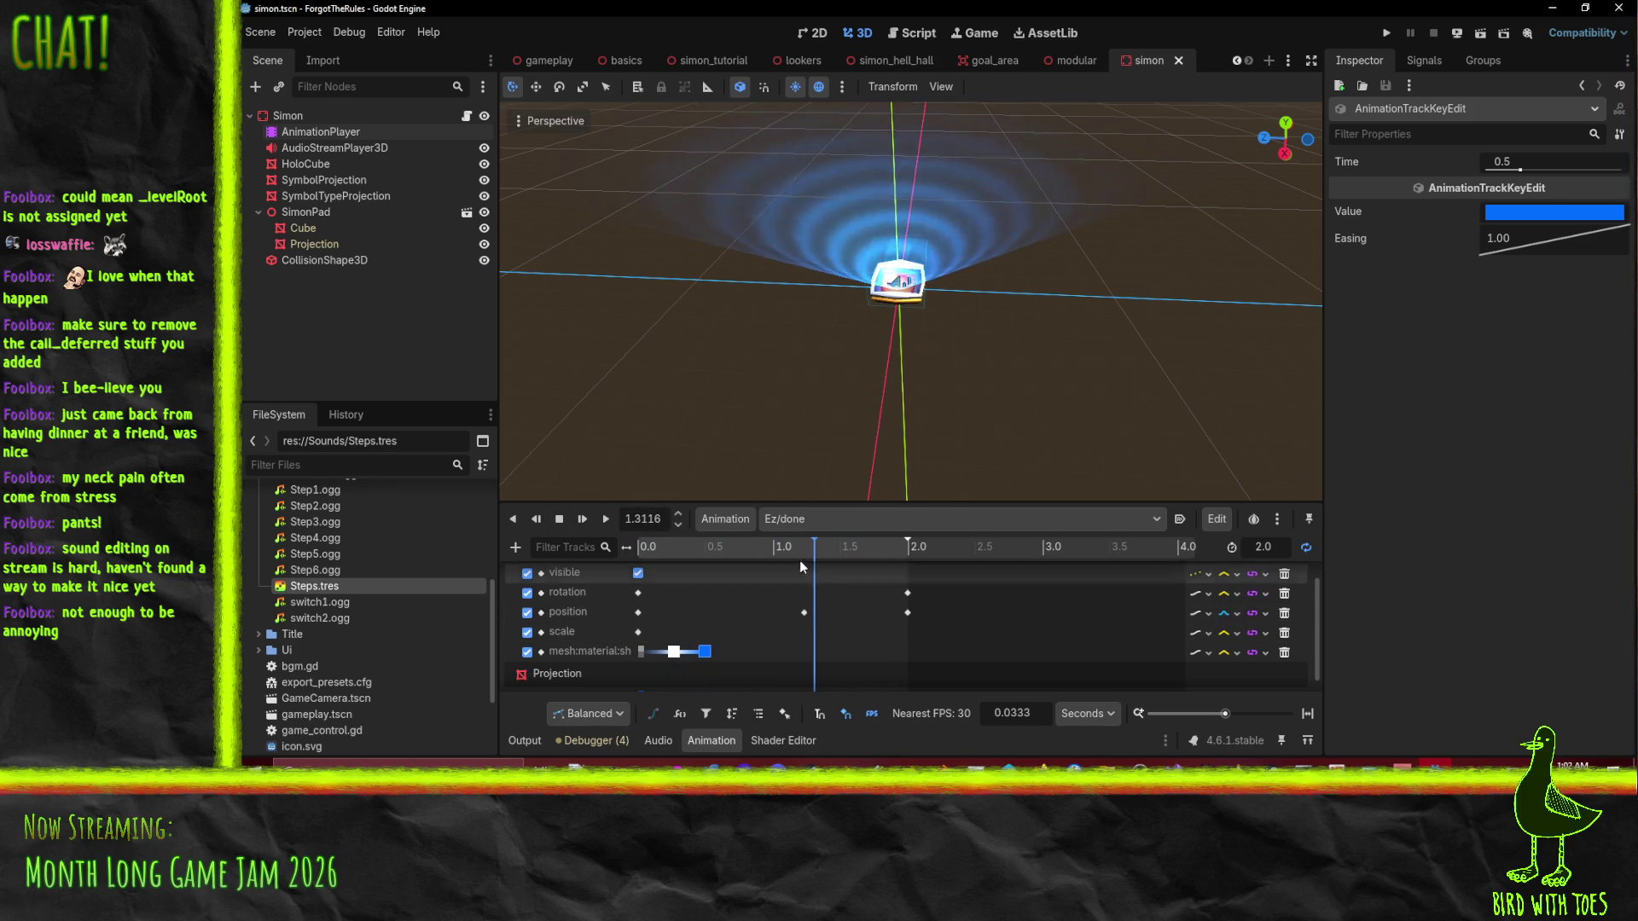
left_click_drag(805, 554, 626, 561)
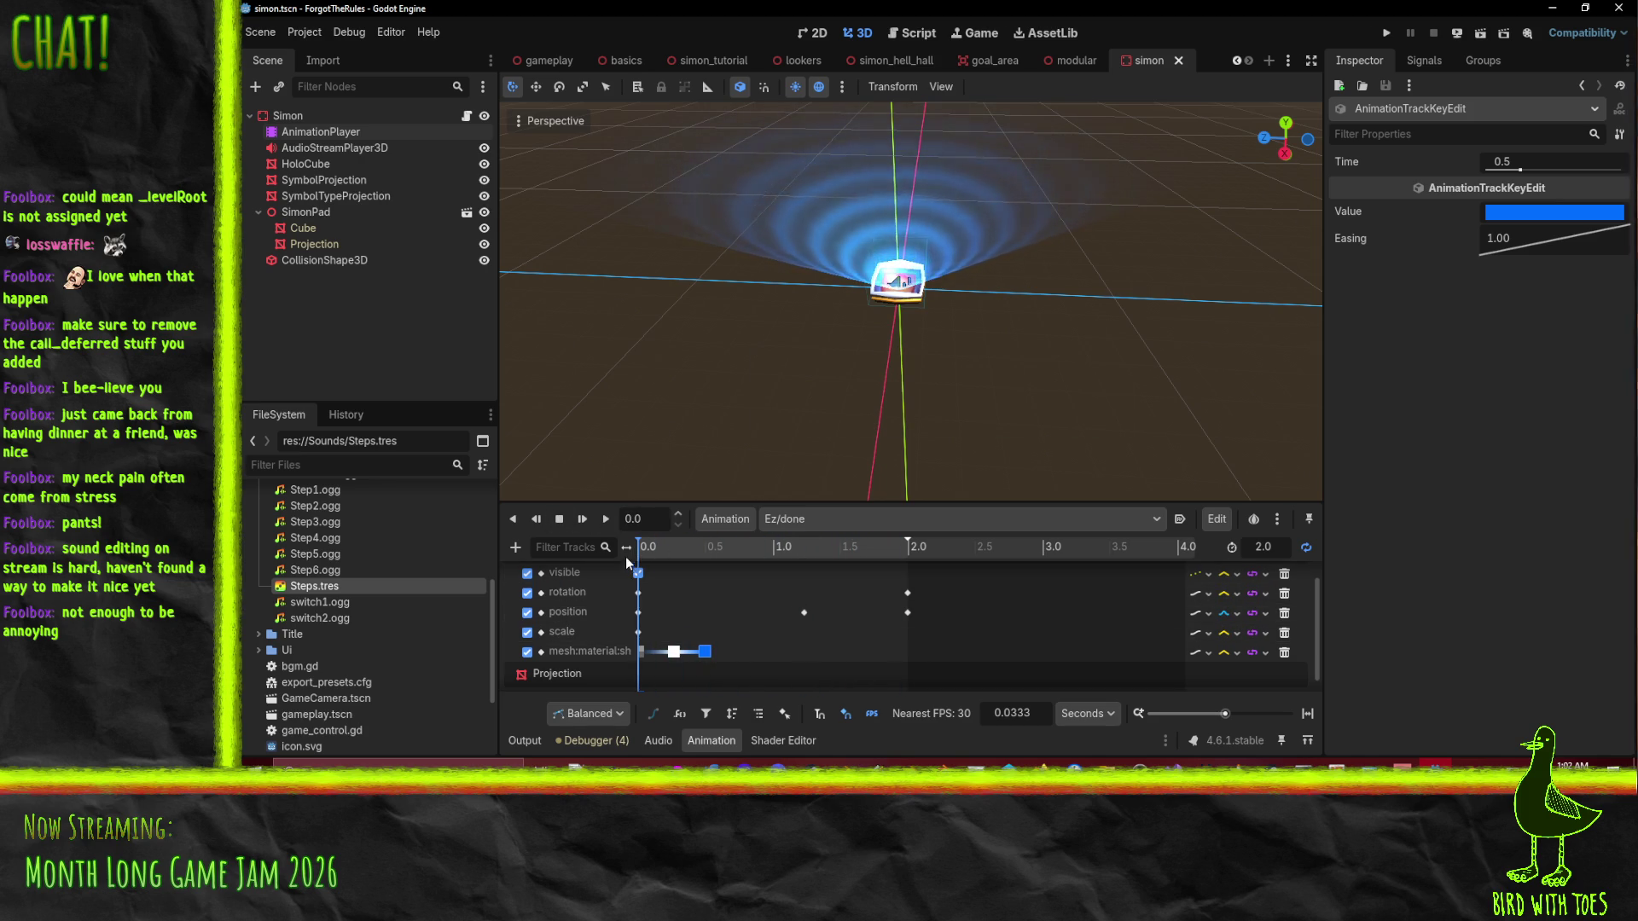
Switch the AnimationPlayer to Ez/nothing and launch the project for testing.
left_click(831, 519)
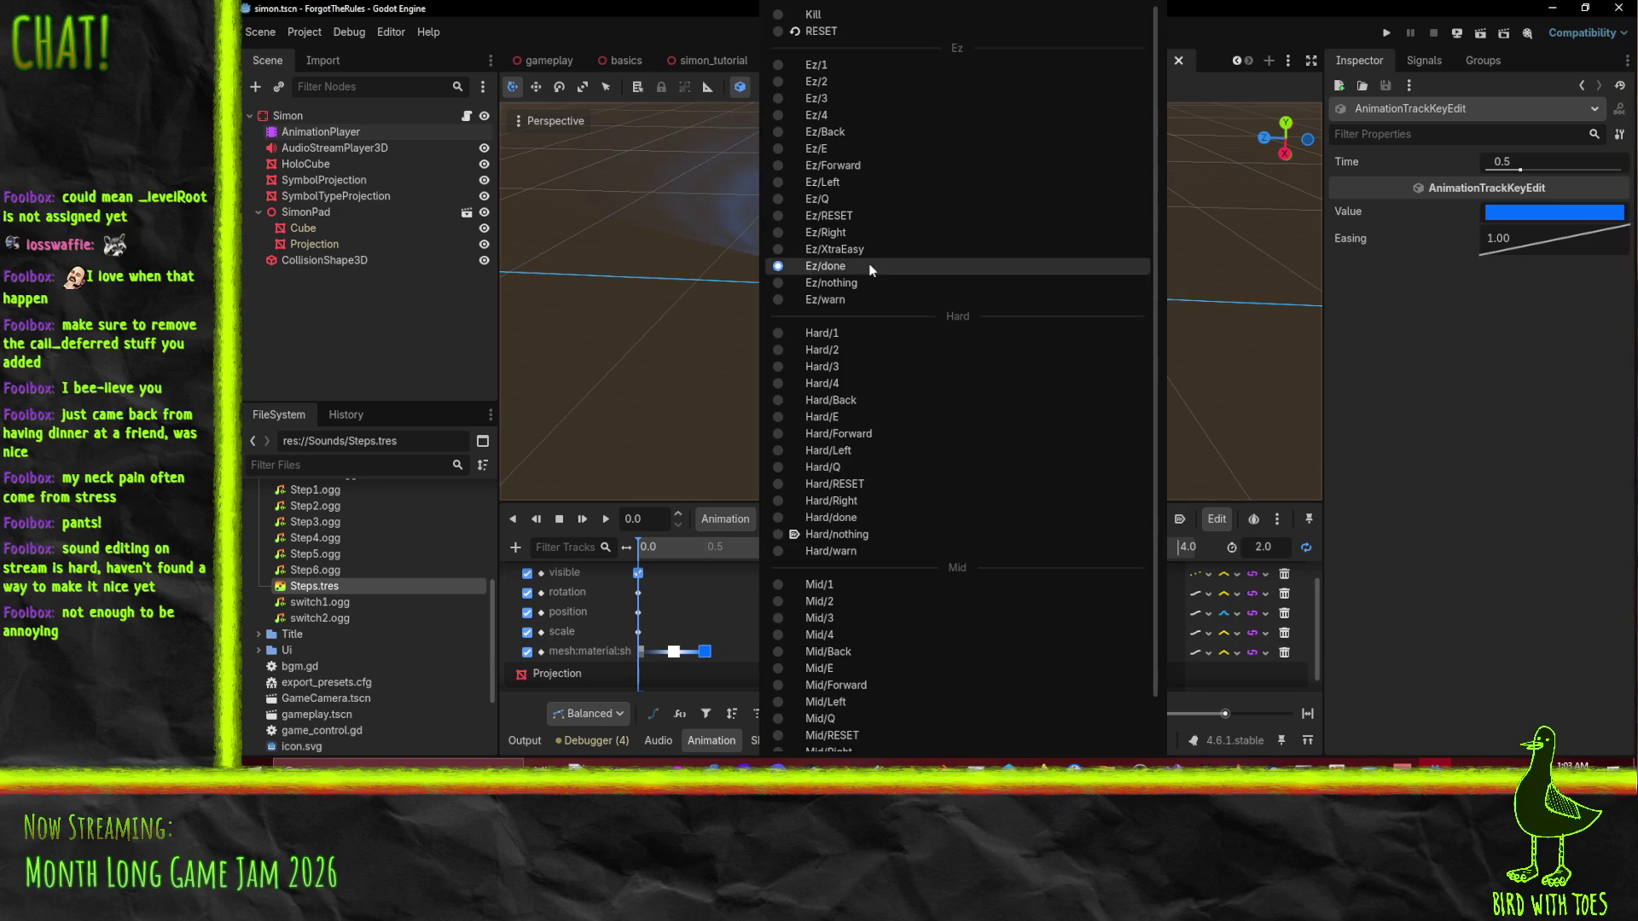
left_click(824, 266)
left_click(802, 519)
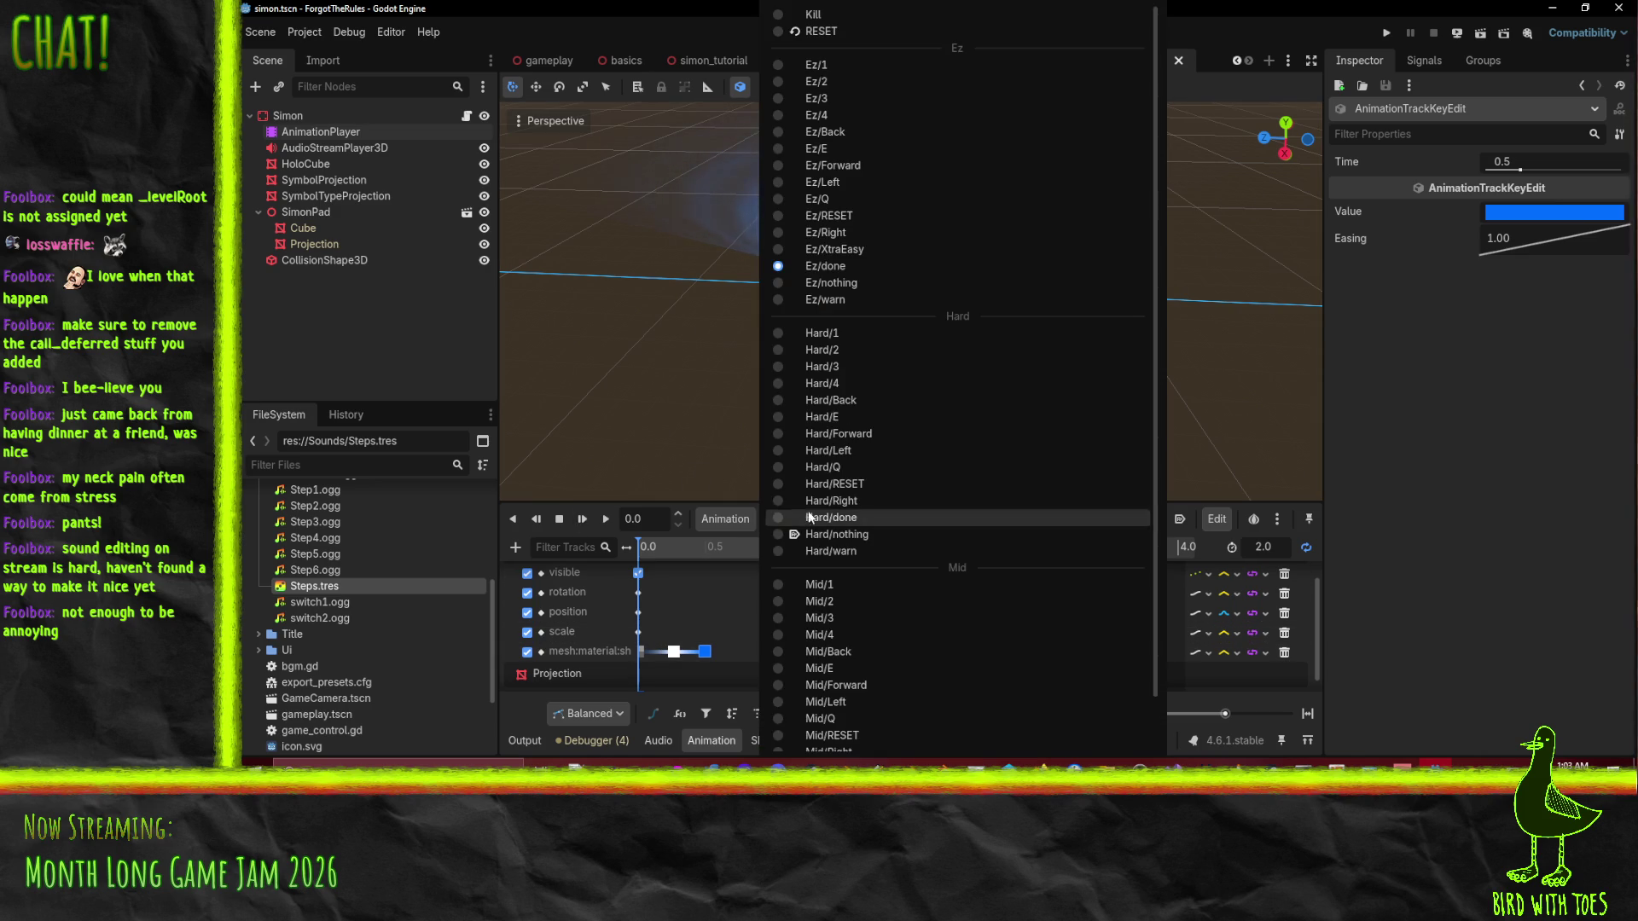
left_click(906, 288)
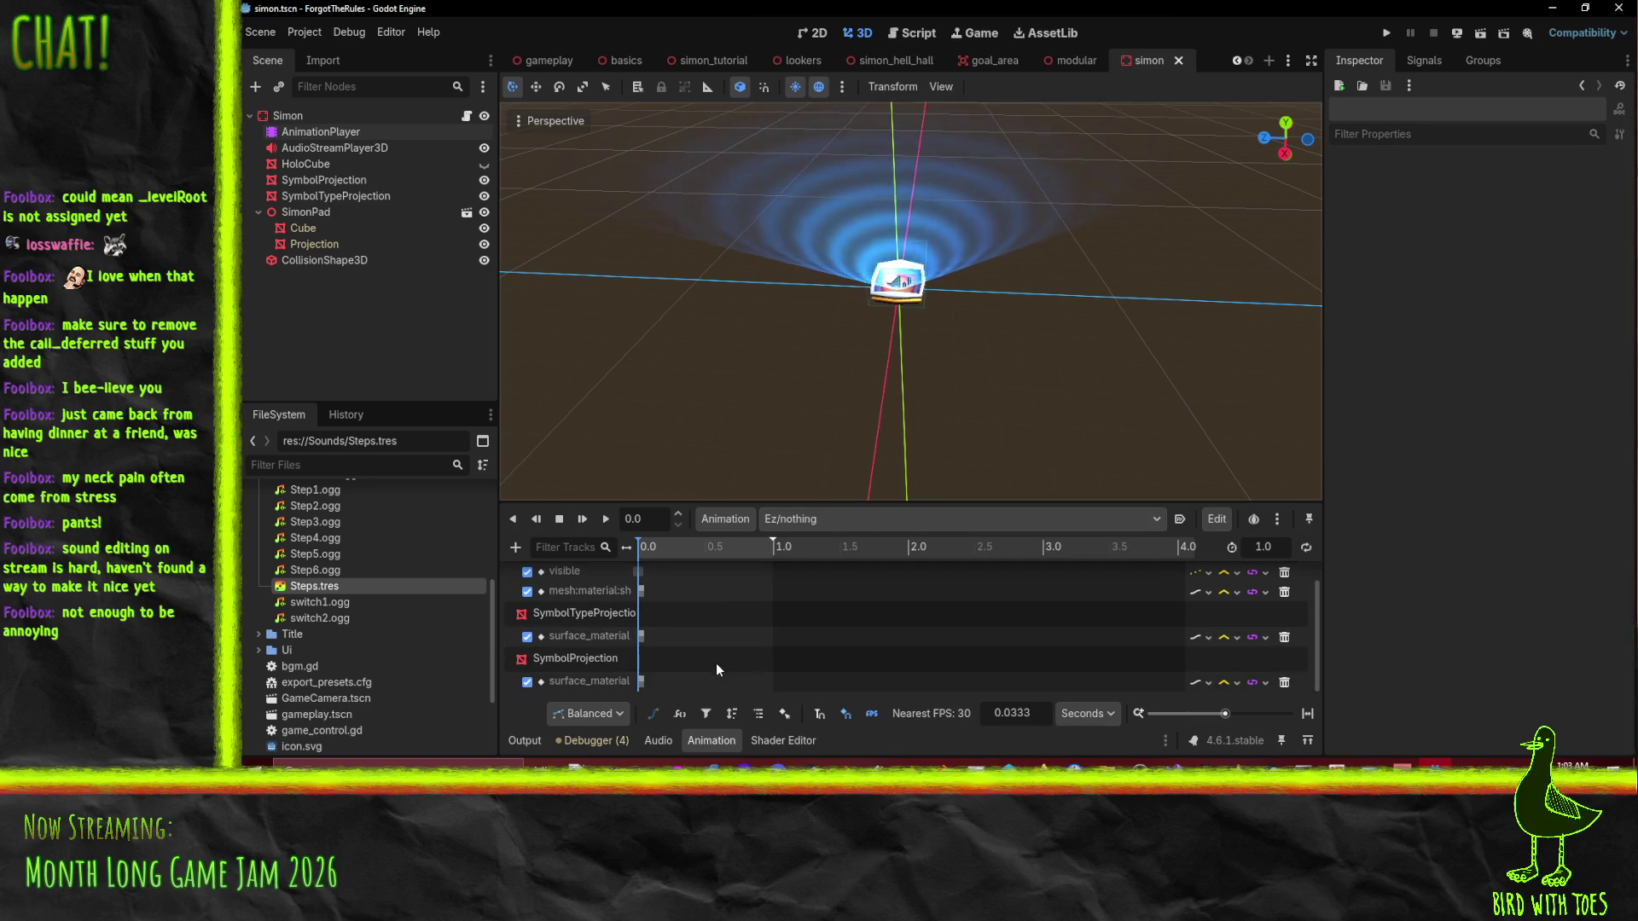
scroll(716, 661, "up", 1)
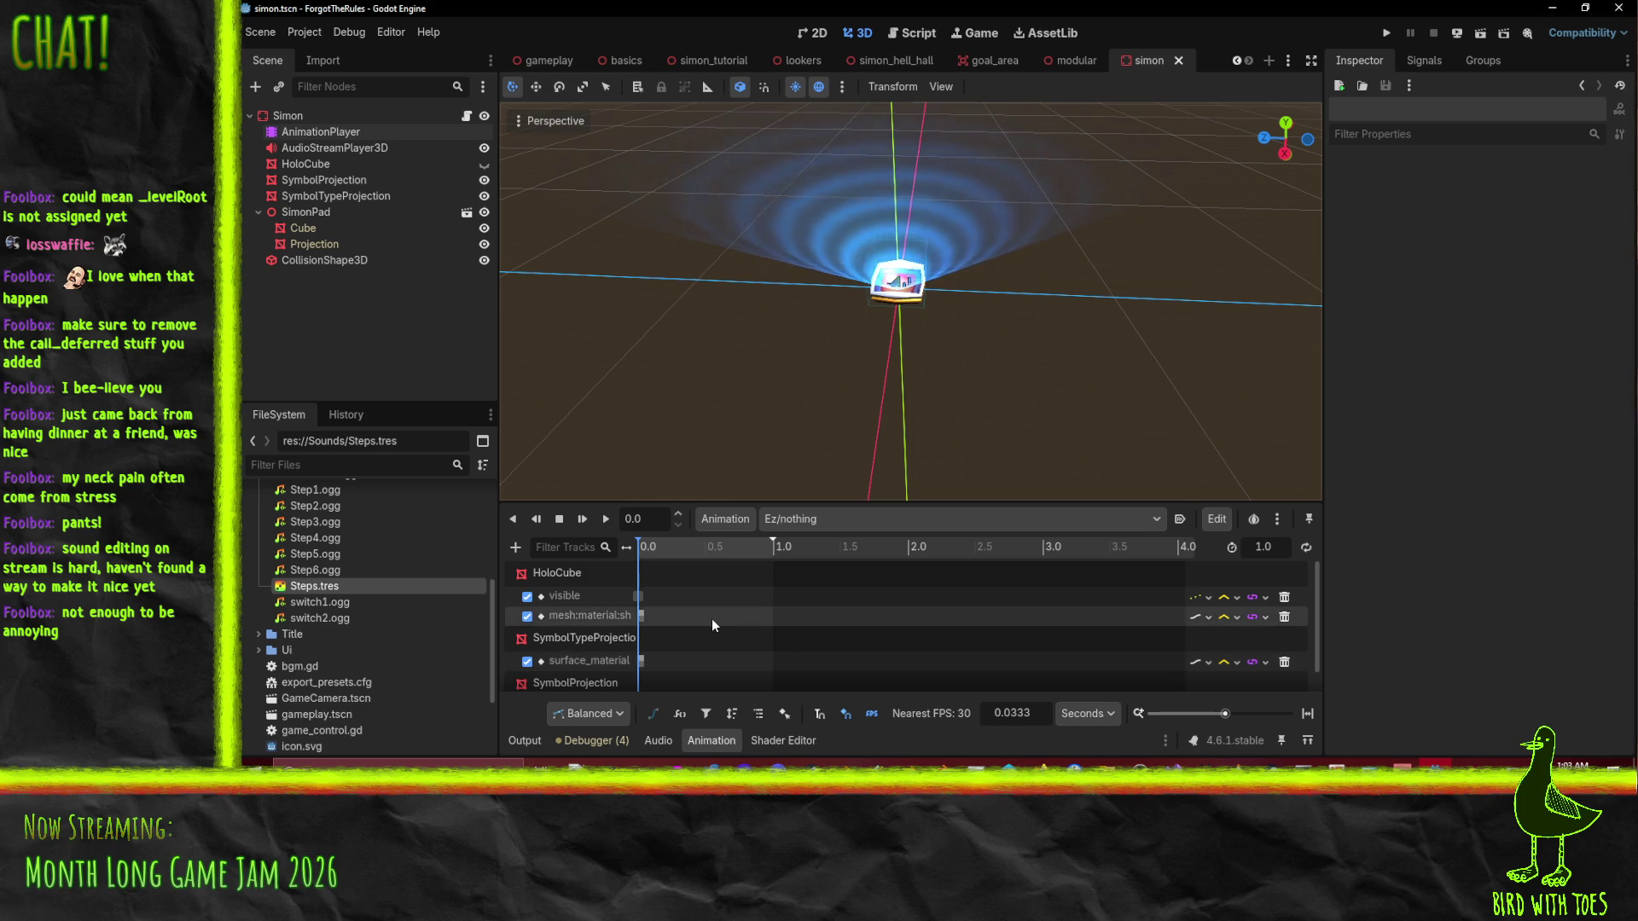
scroll(712, 627, "down", 1)
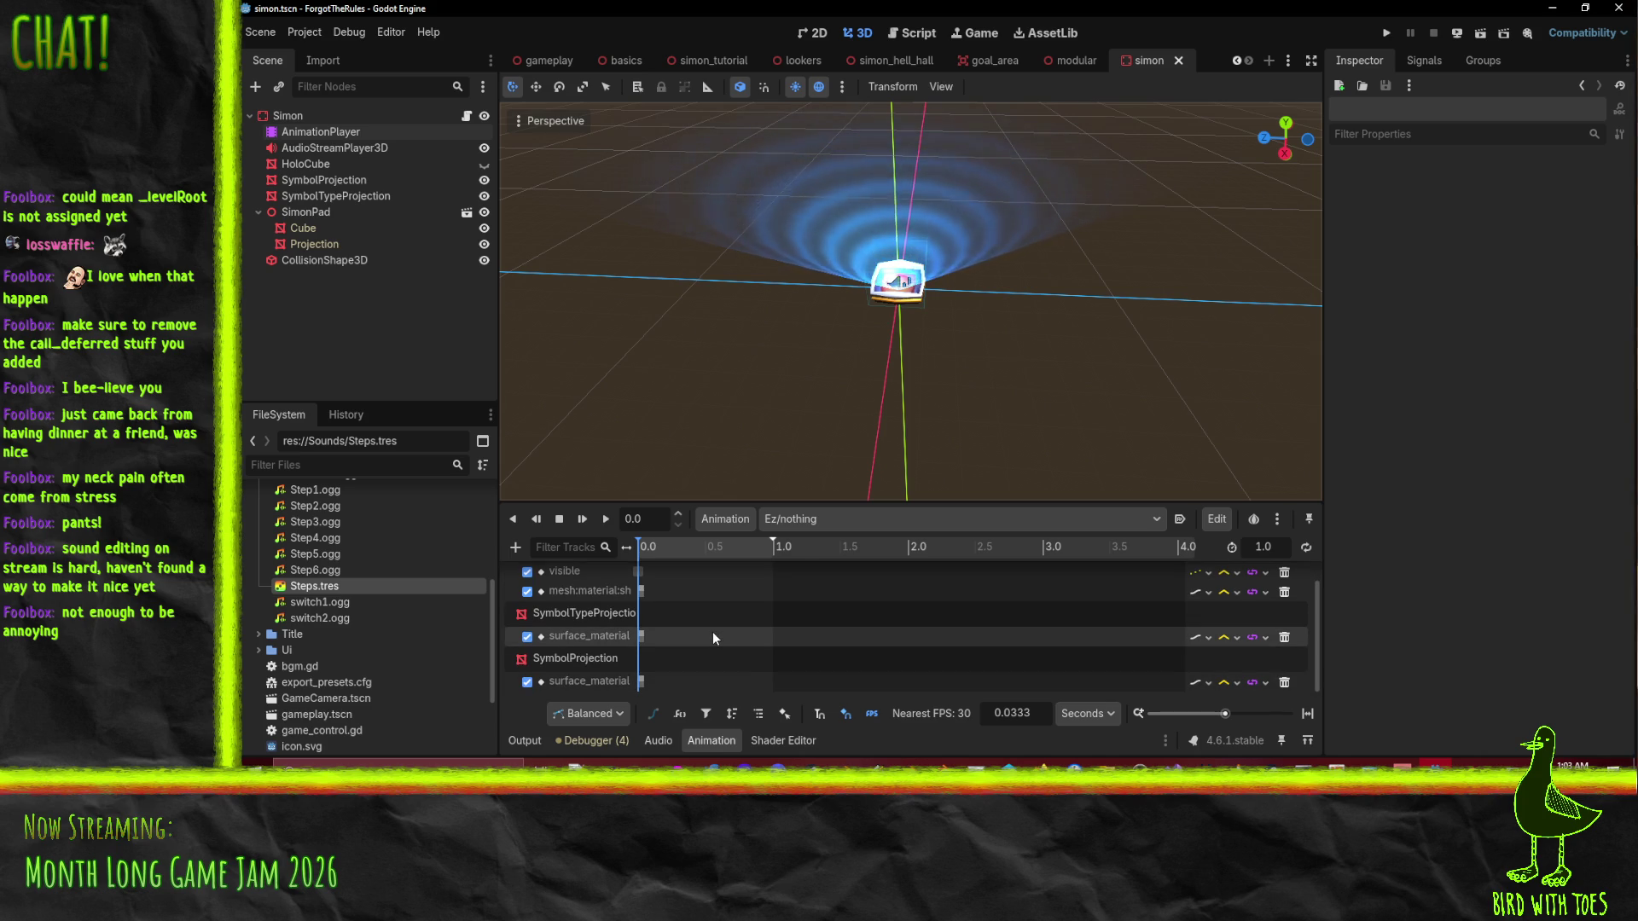
left_click(1386, 34)
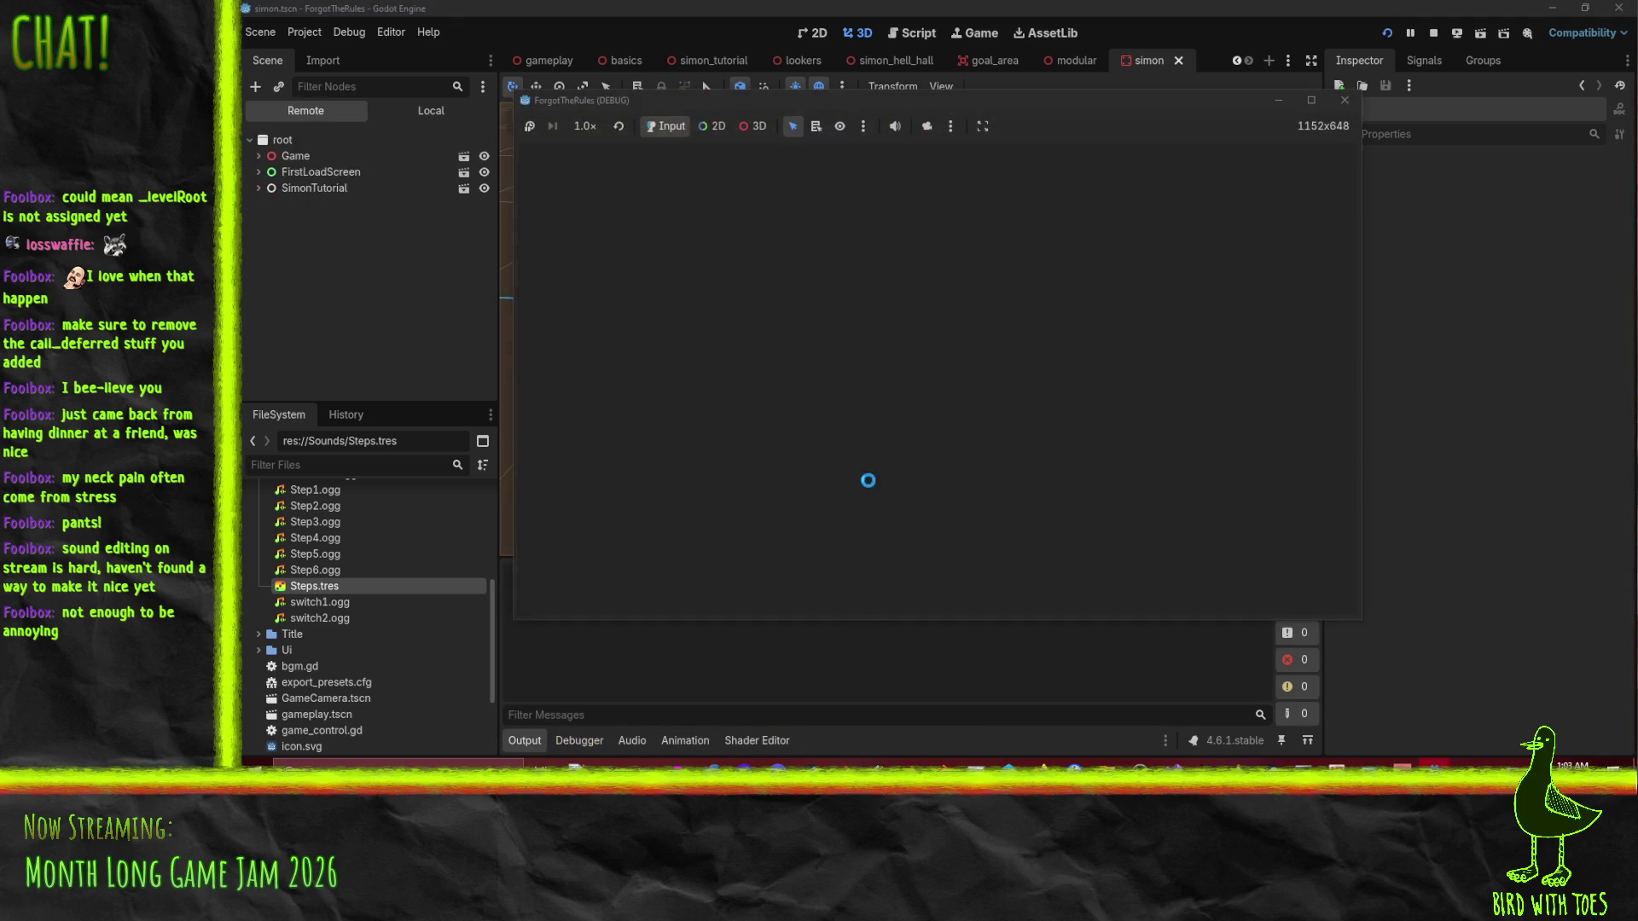
Start from the title screen, play until the 'Not allowed to defy The Simon' panel, then stop.
key("q")
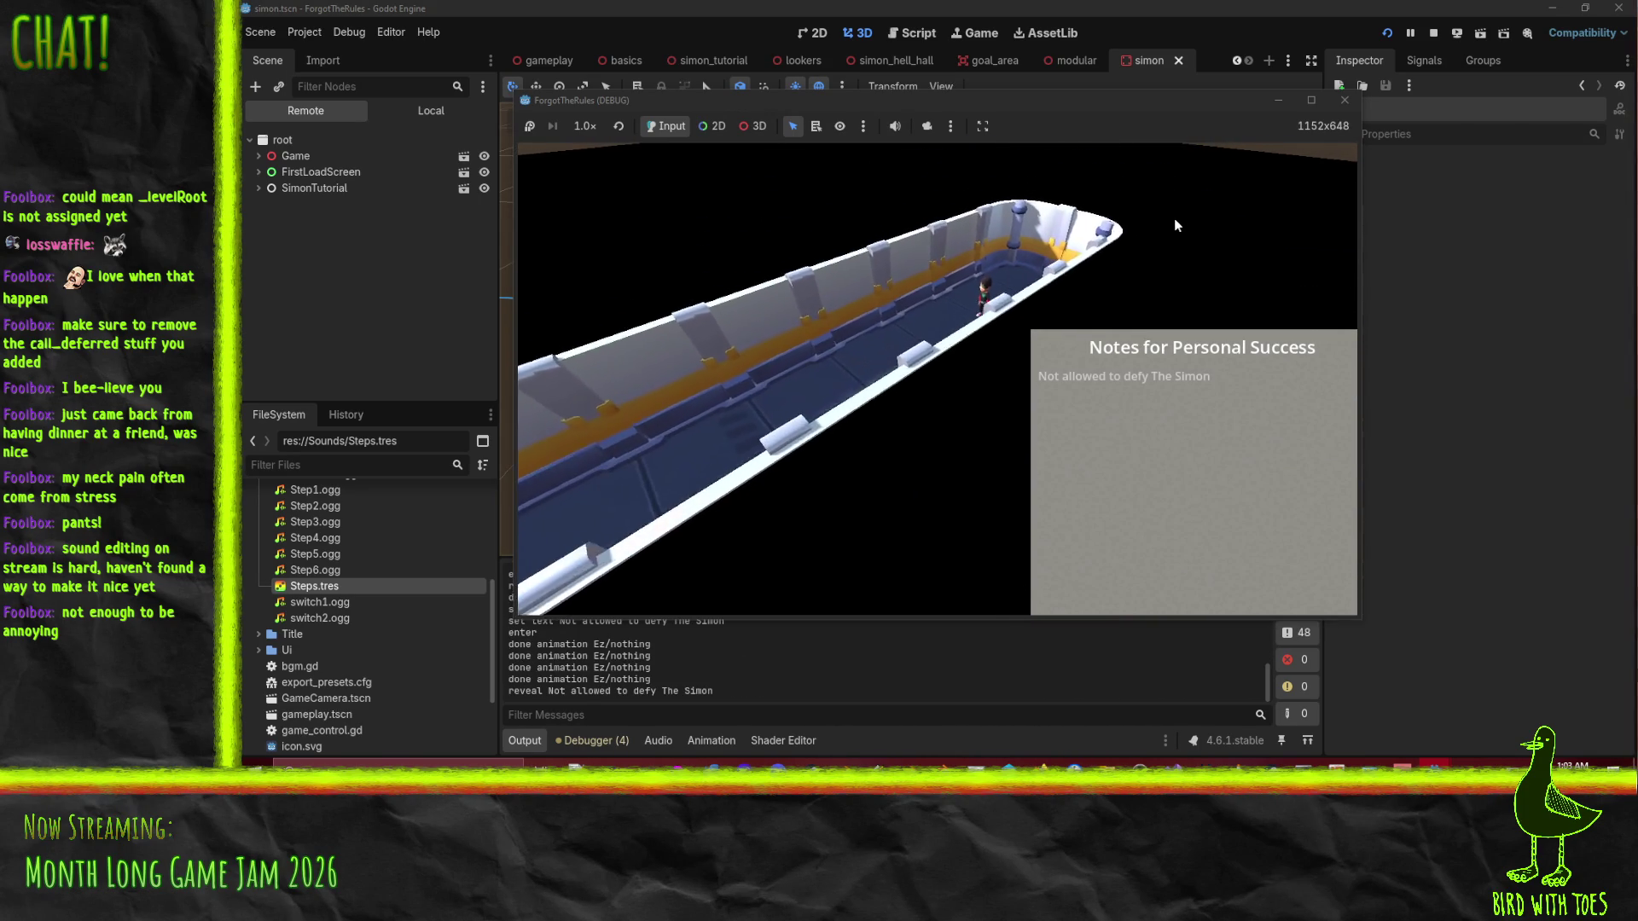
left_click(1433, 34)
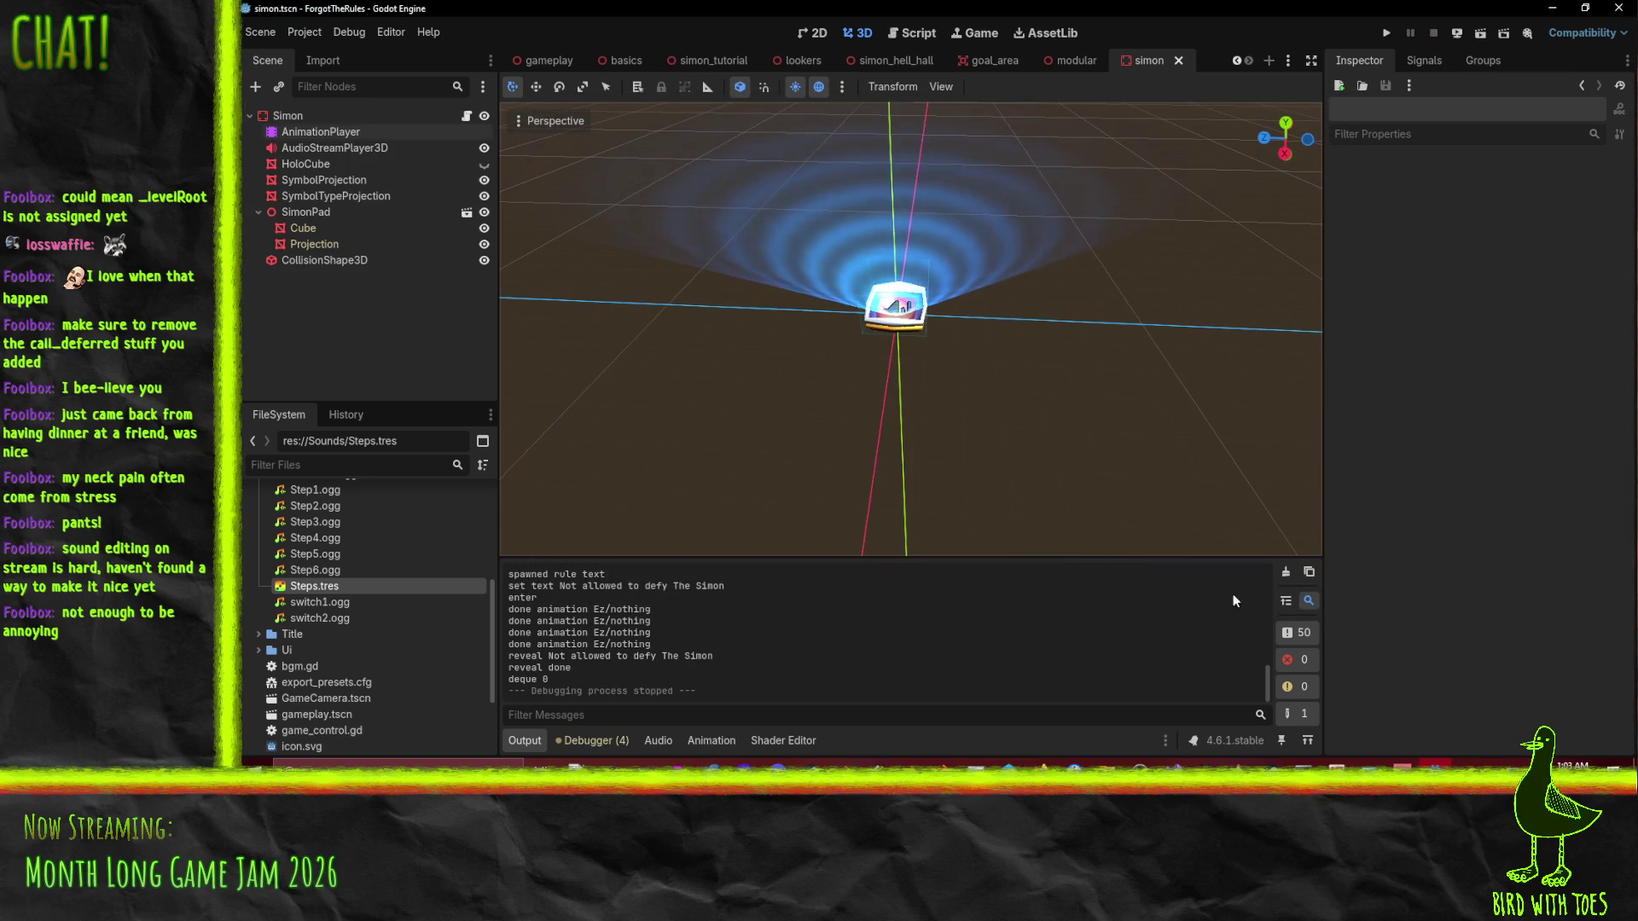
Orbit the view above the hologram cube, then switch to Perforce P4V.
mouse_move(1061, 364)
left_mouse_down()
mouse_move(949, 381)
mouse_move(945, 405)
left_mouse_up()
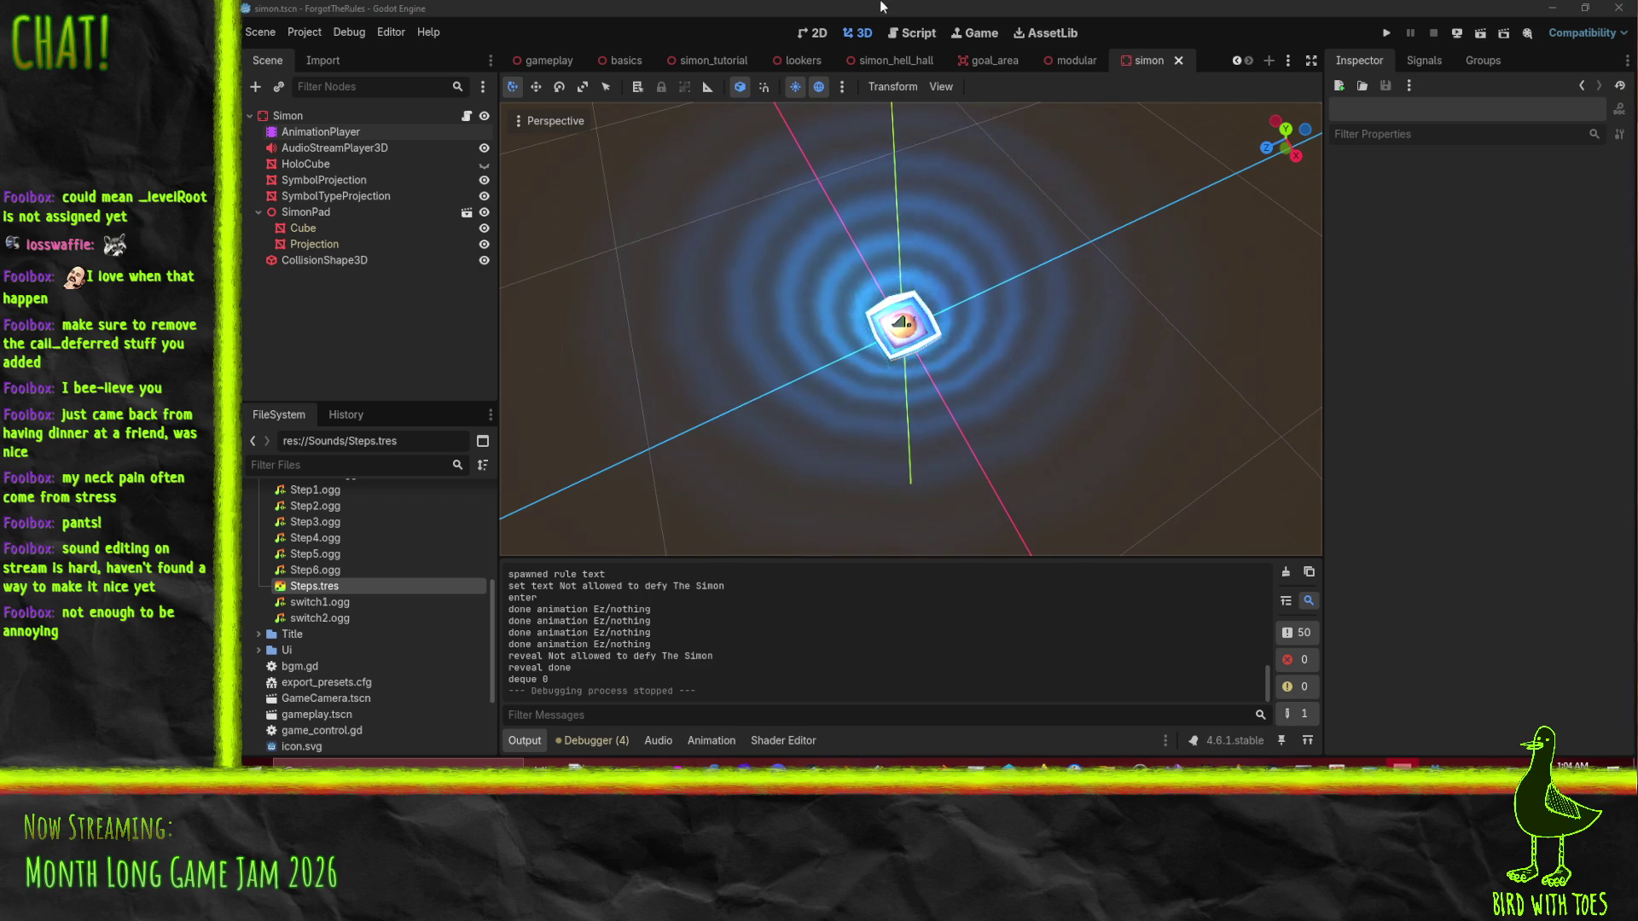
key("alt+Tab")
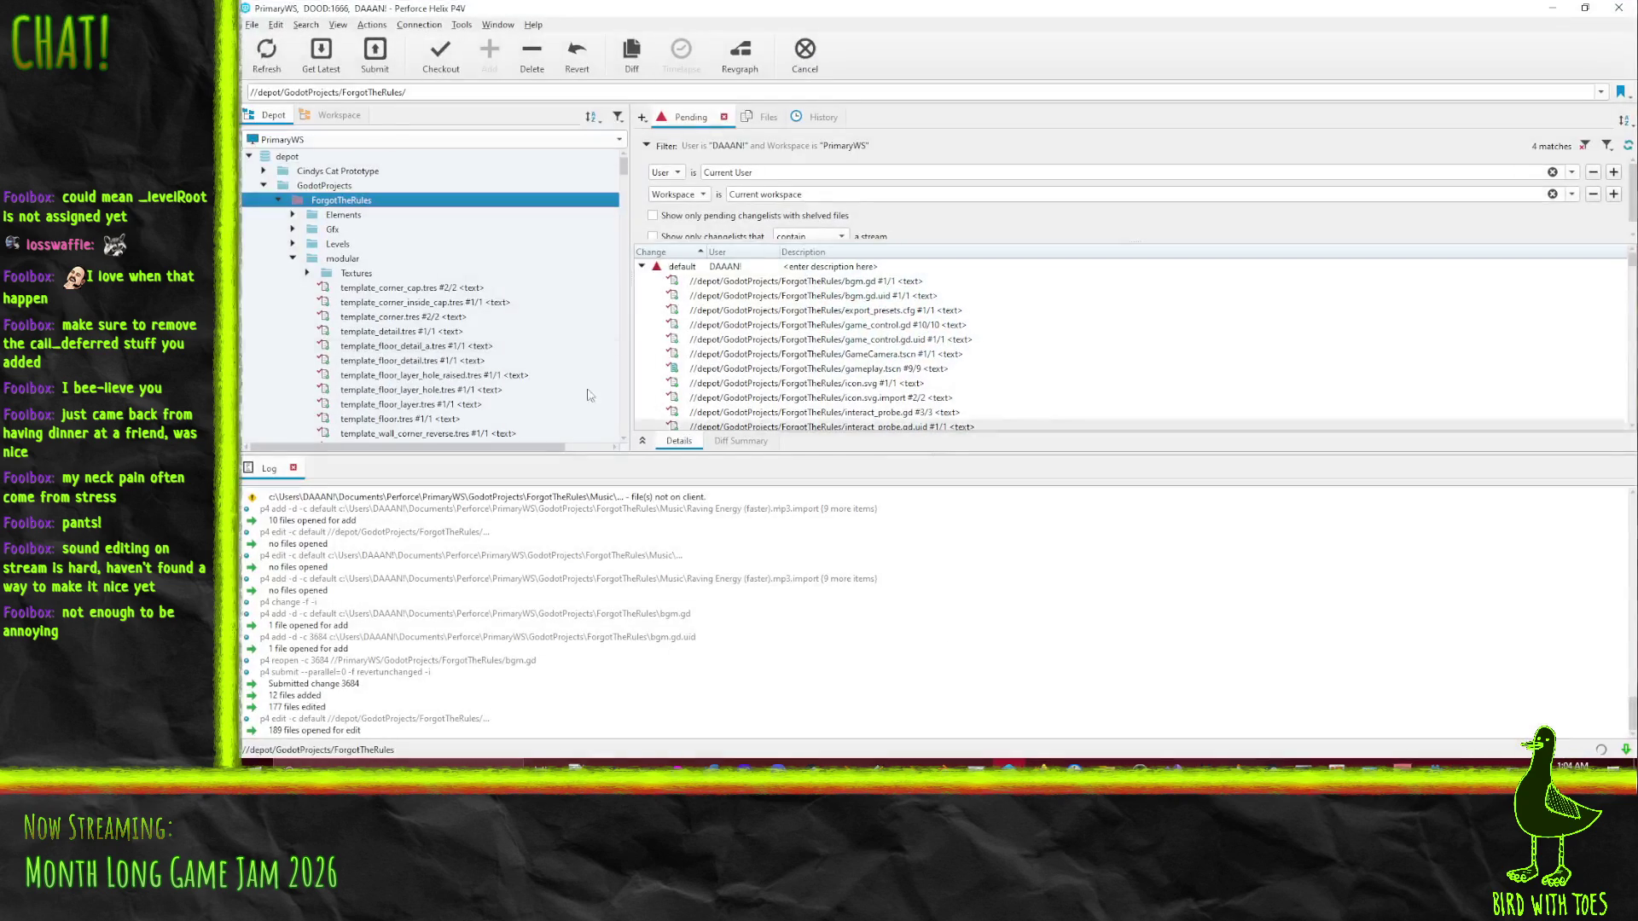
Revert unchanged files in the default changelist, leaving about eight edited files.
right_click(671, 267)
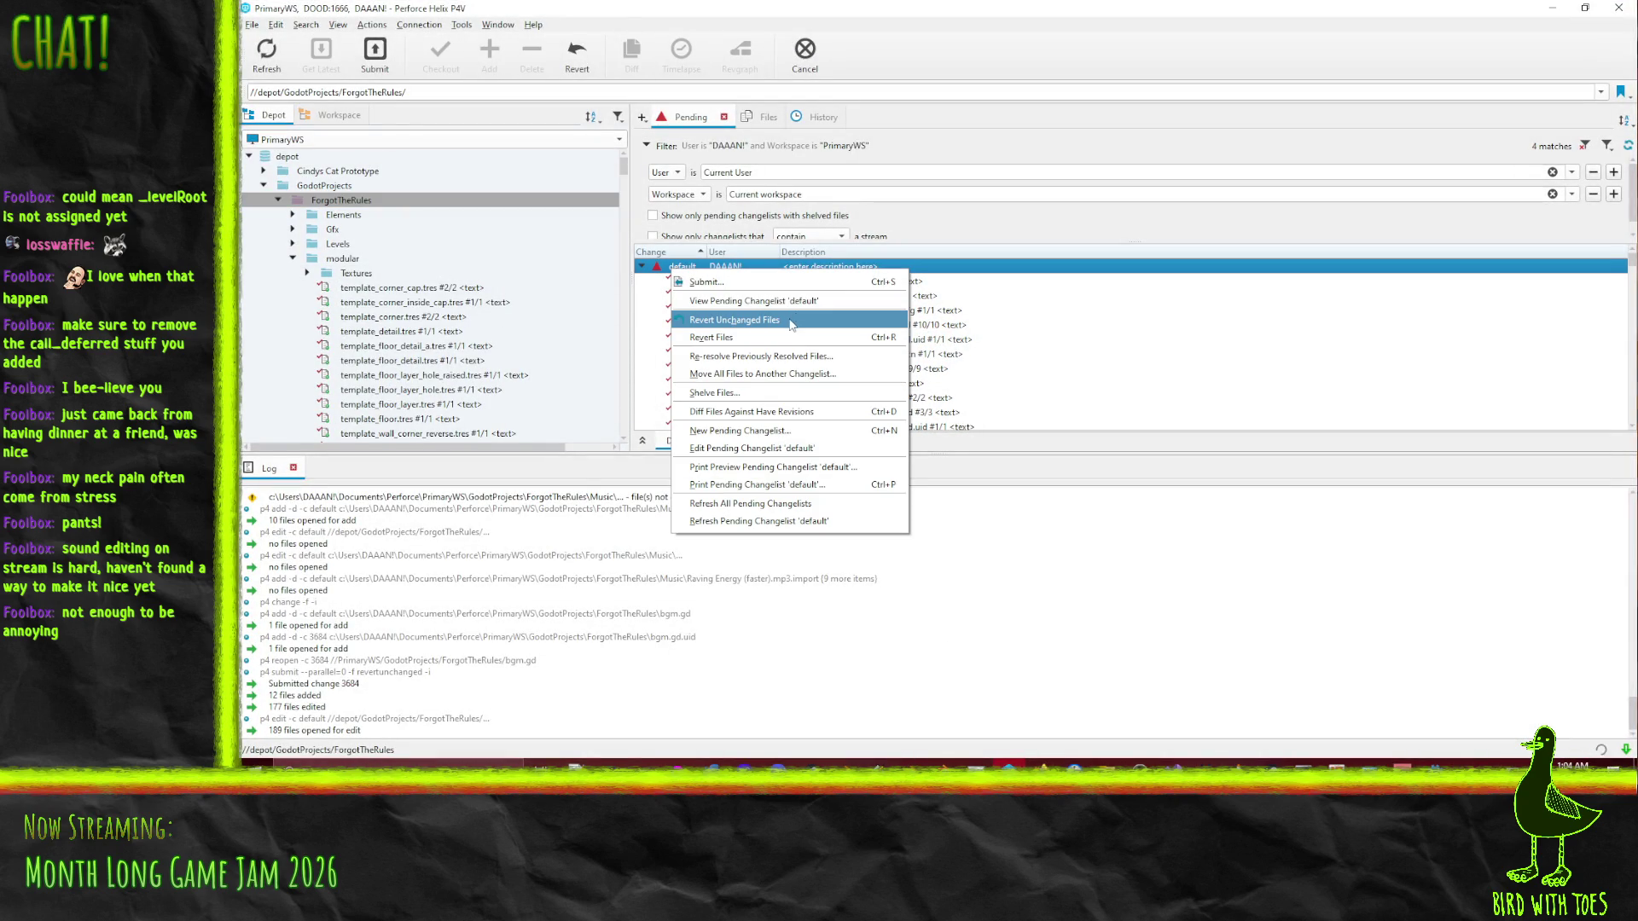
left_click(790, 322)
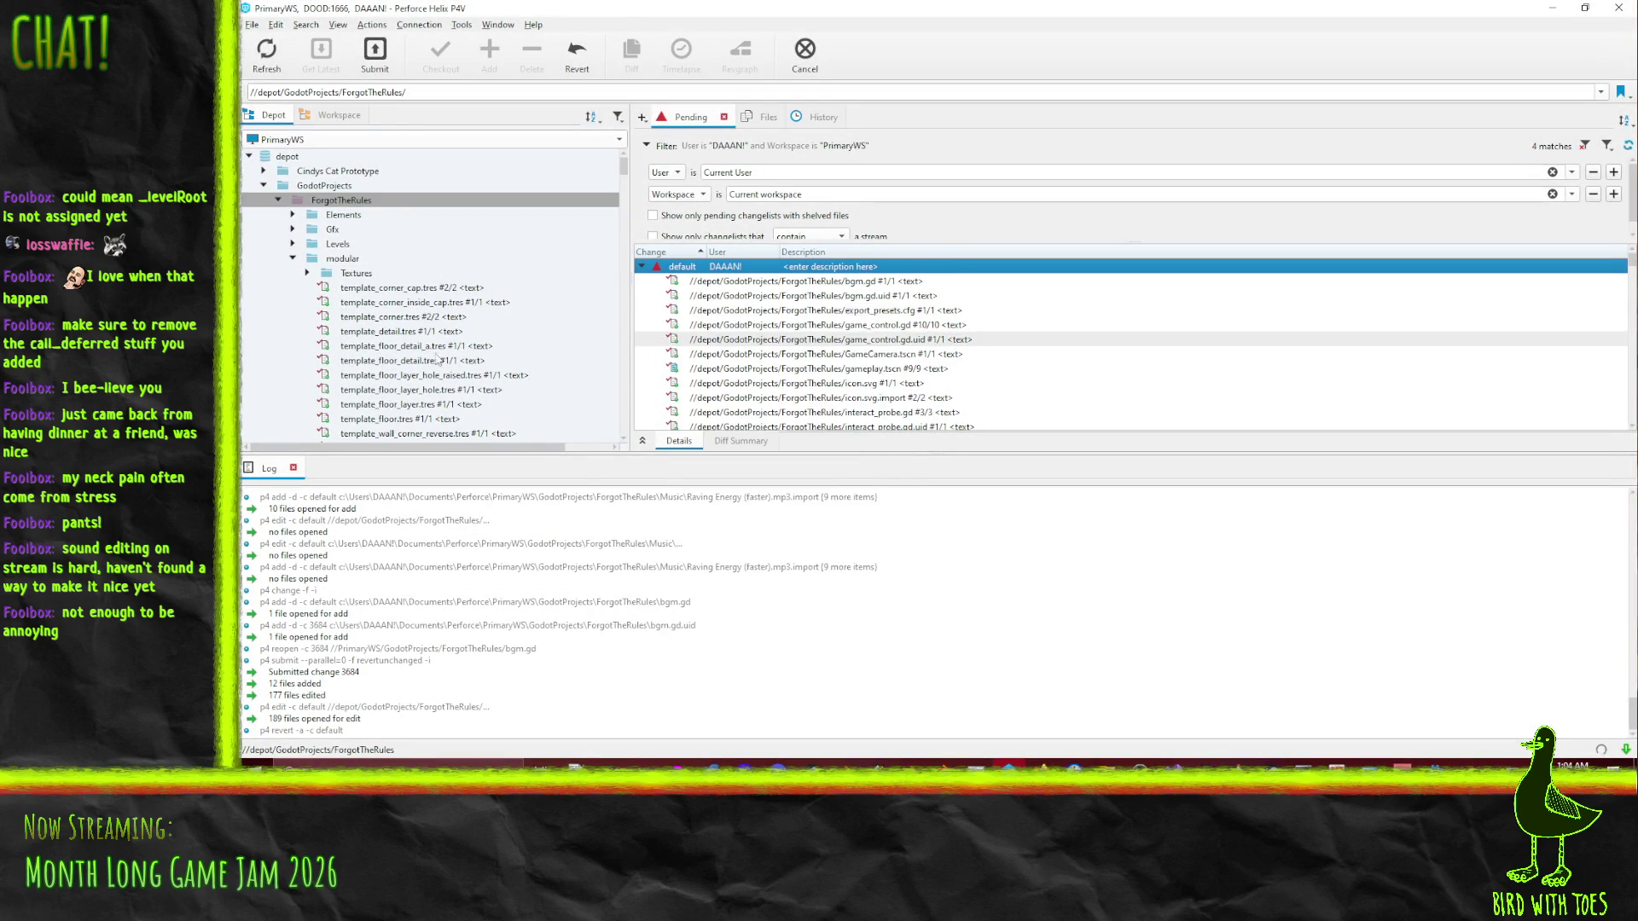
left_click(293, 244)
scroll(295, 213, "down", 5)
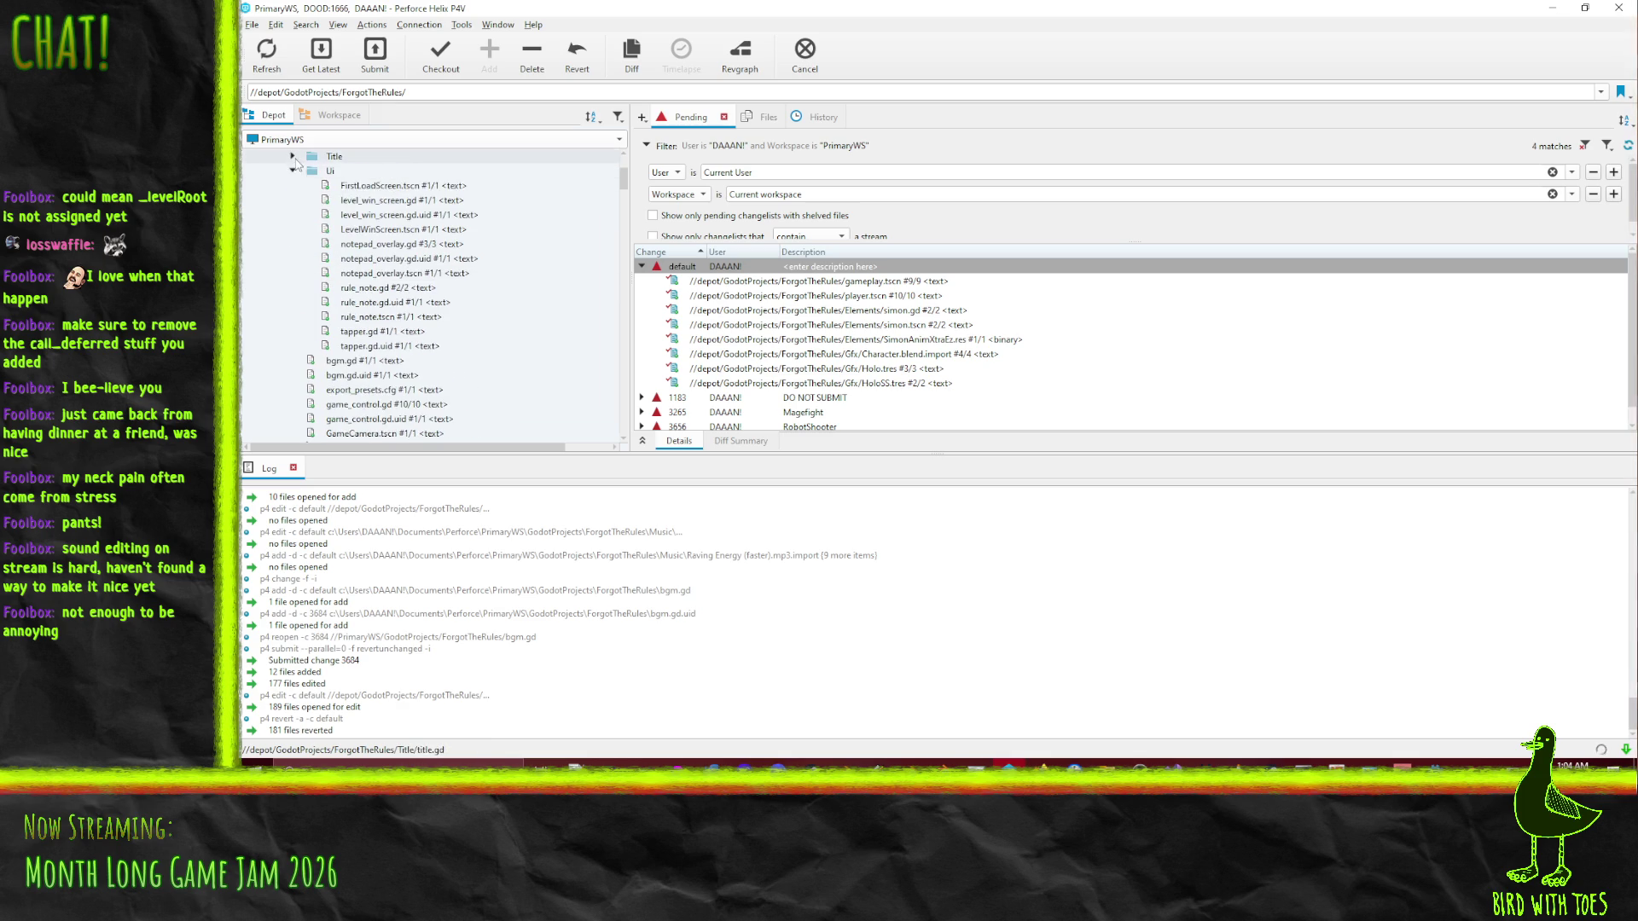